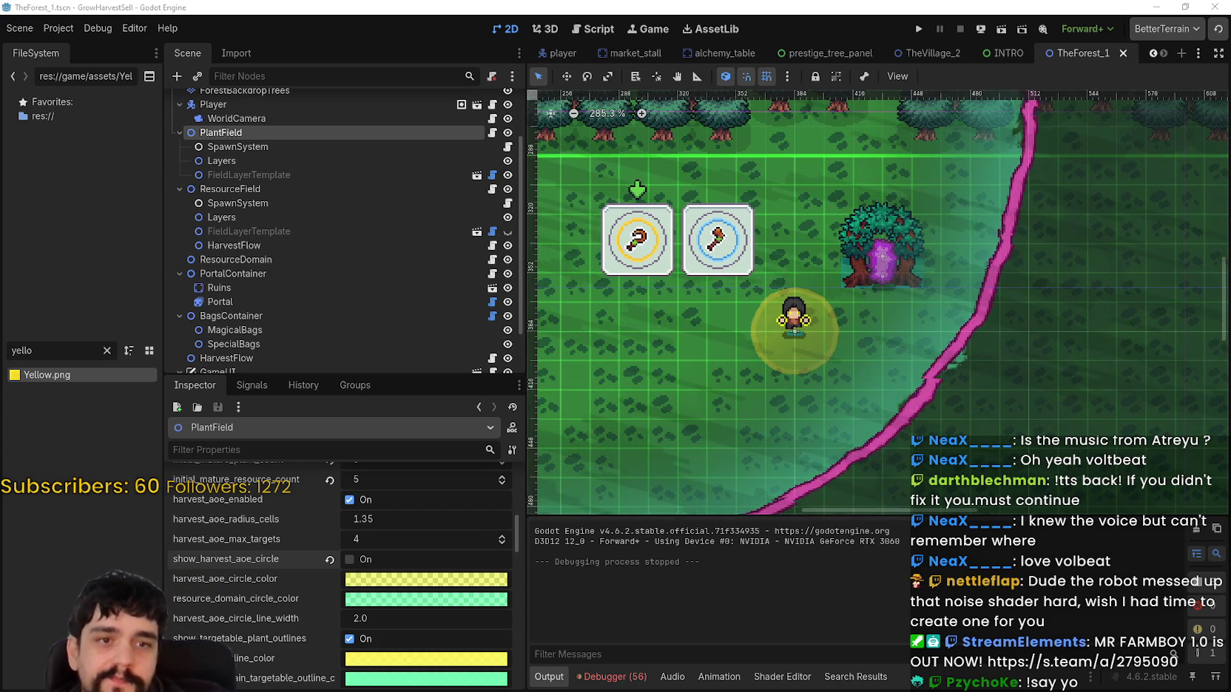
Switch from Godot to the Steam client's Store page.
key("alt+Tab")
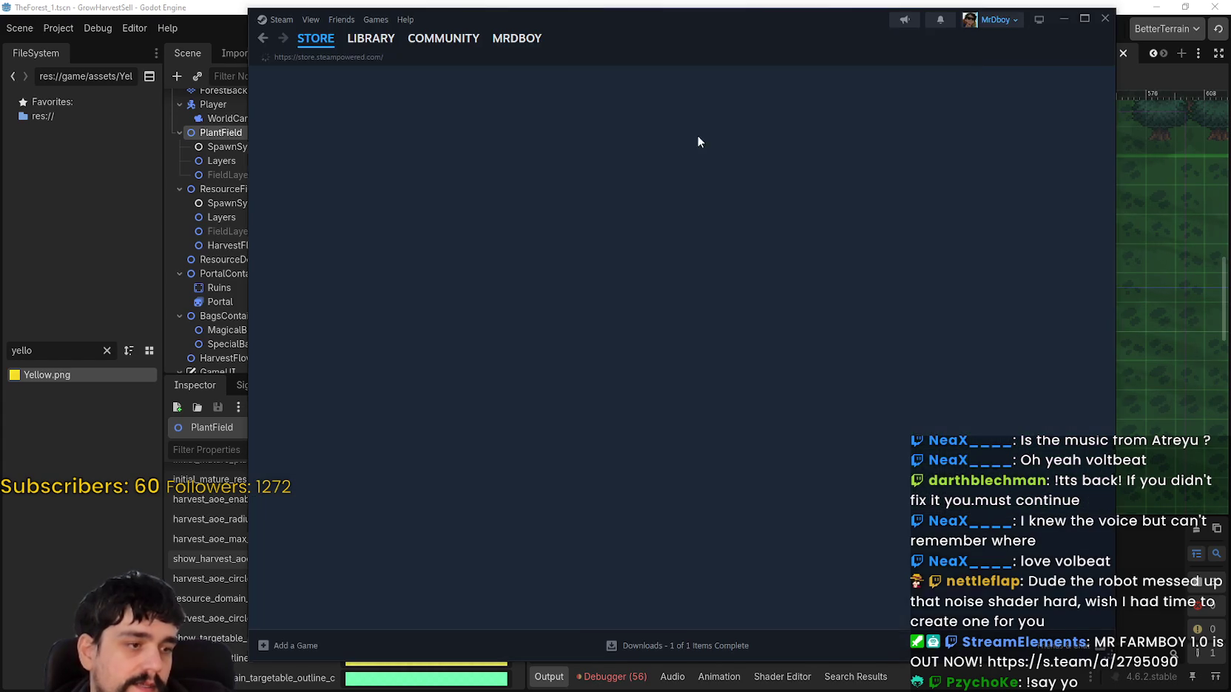
Open the PRAGMATA page from the Store banner and scroll down through it.
left_click(667, 119)
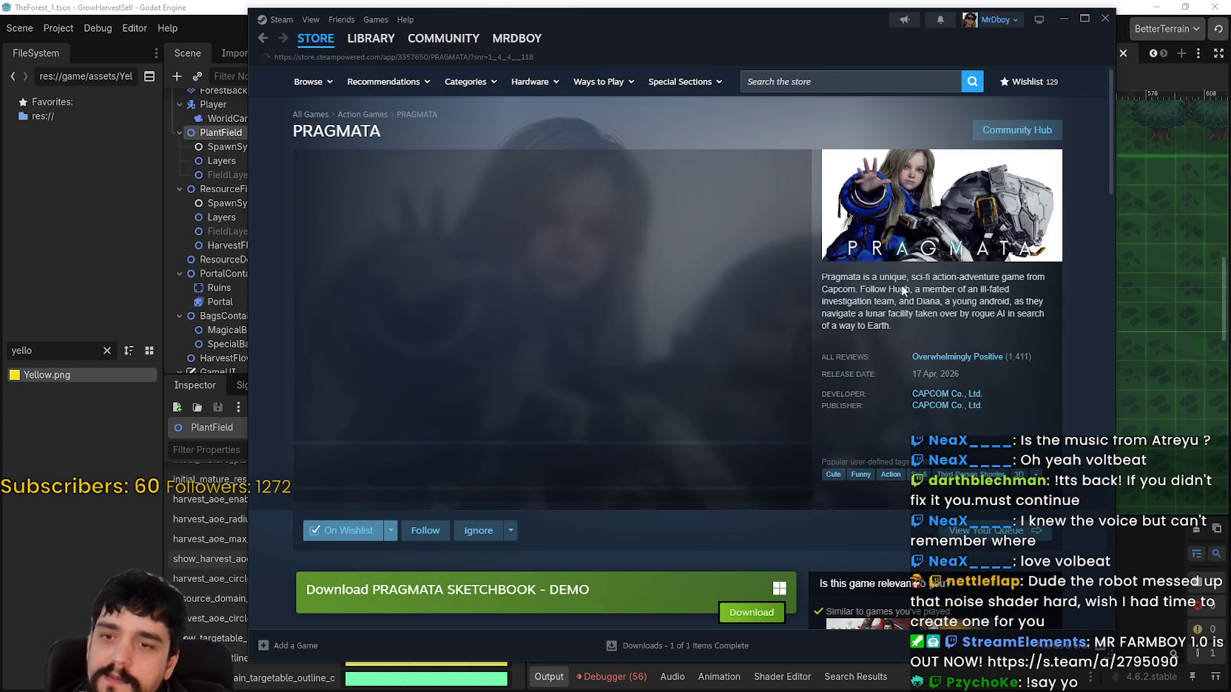
mouse_move(928, 359)
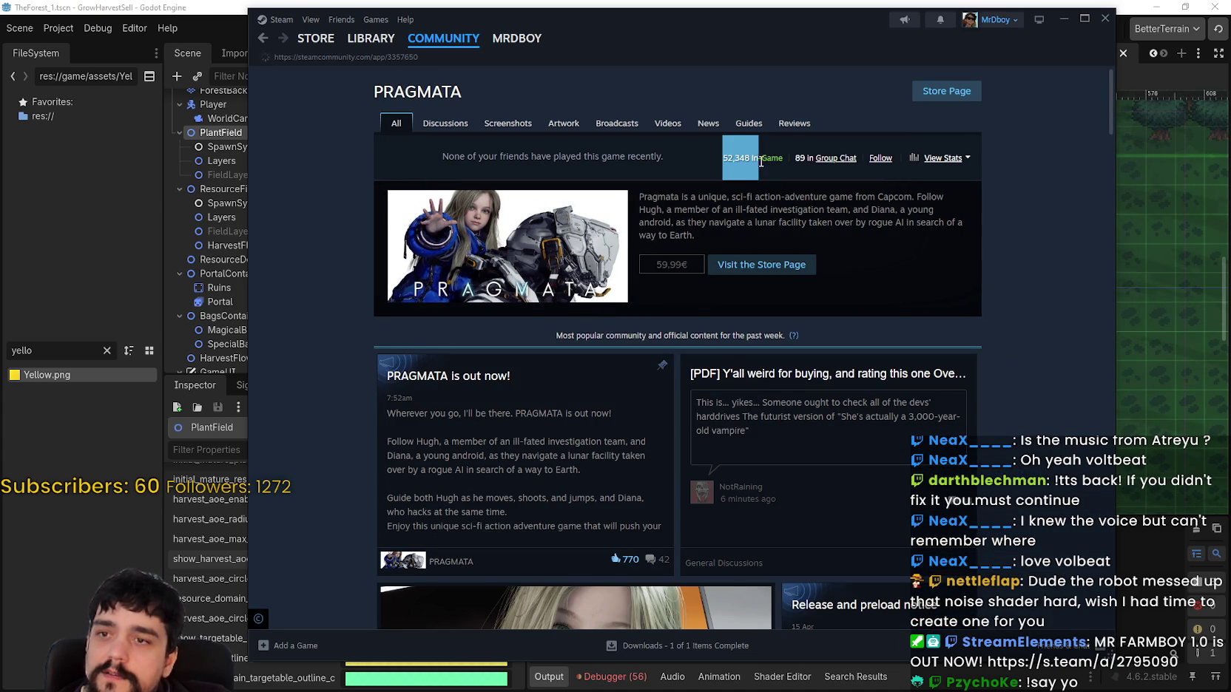
scroll(914, 344, "down", 3)
scroll(1013, 377, "down", 9)
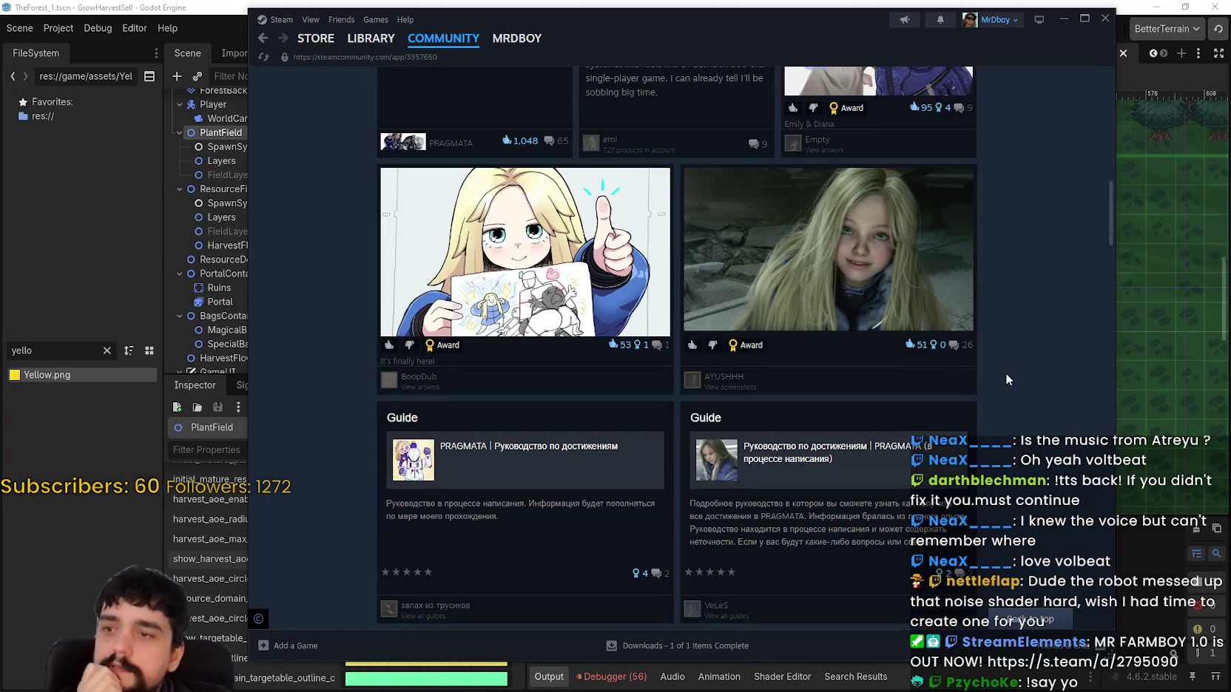
scroll(999, 362, "down", 3)
scroll(993, 361, "down", 3)
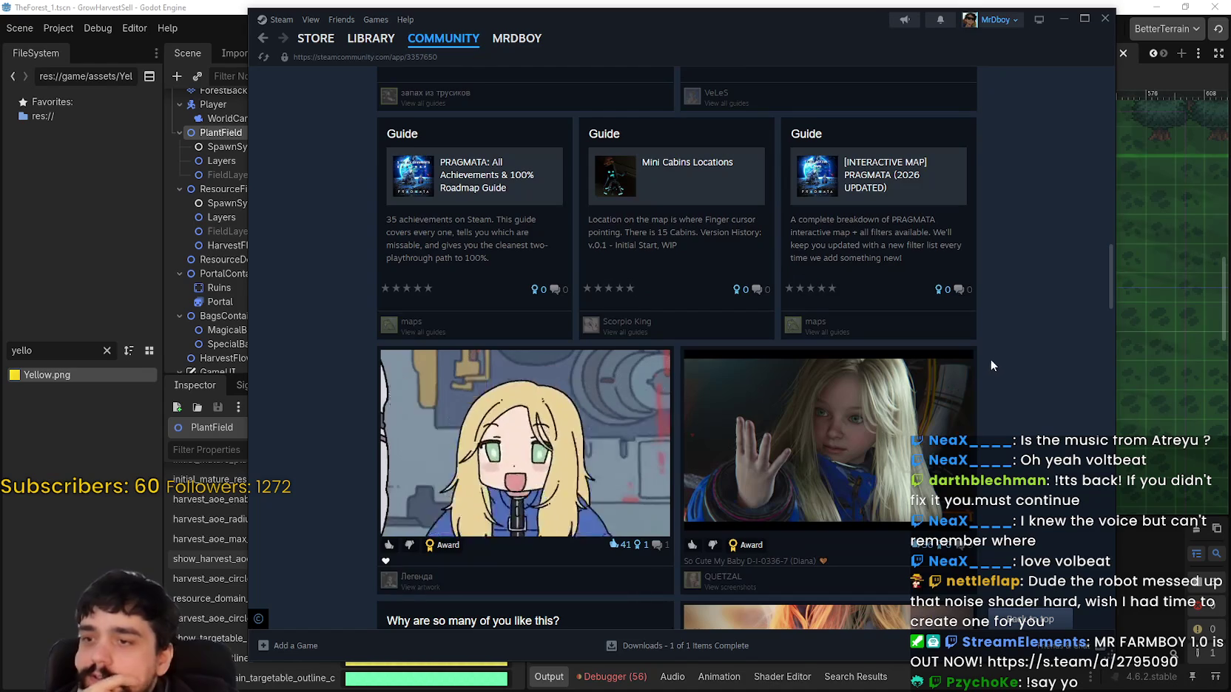
scroll(977, 355, "down", 4)
scroll(994, 355, "down", 5)
scroll(988, 355, "down", 7)
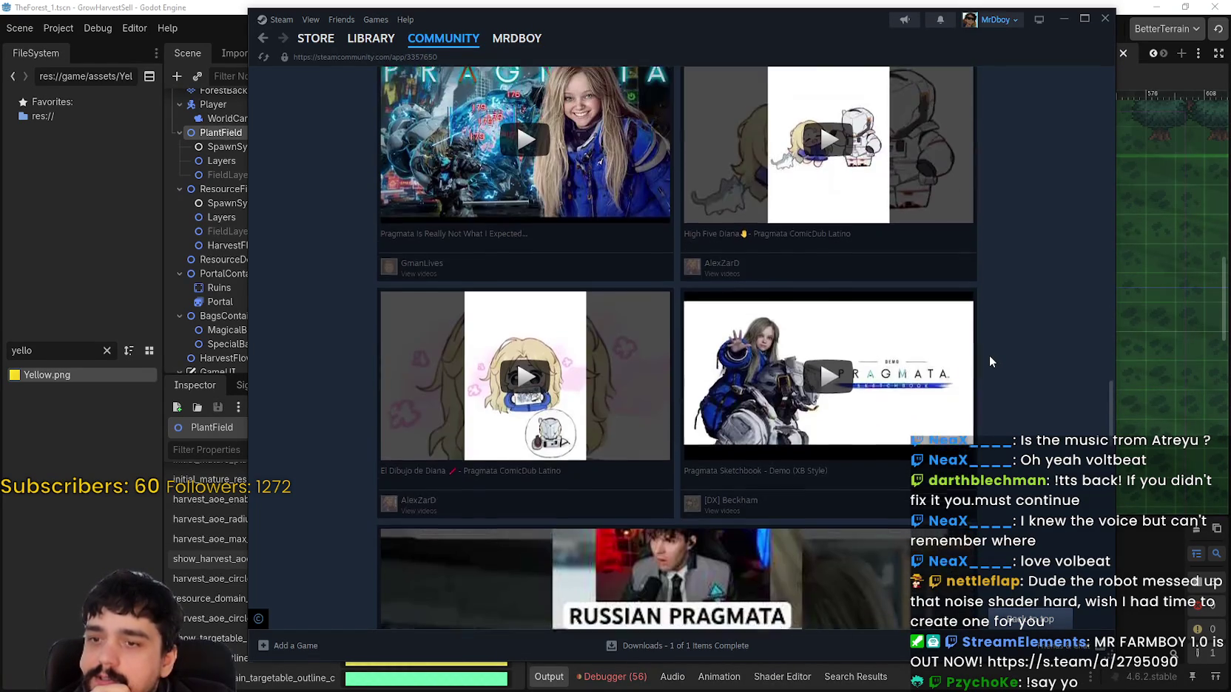
scroll(1107, 470, "down", 10)
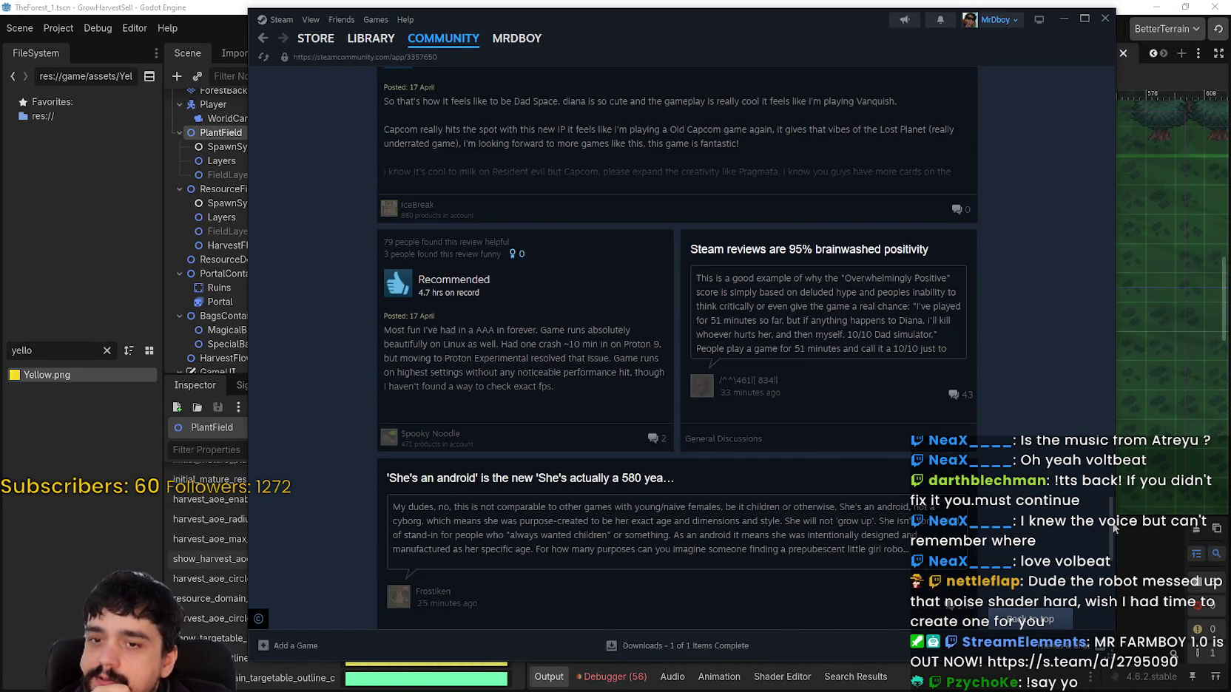
Read through the PRAGMATA Community Hub posts, then return to its store page.
scroll(1101, 366, "up", 15)
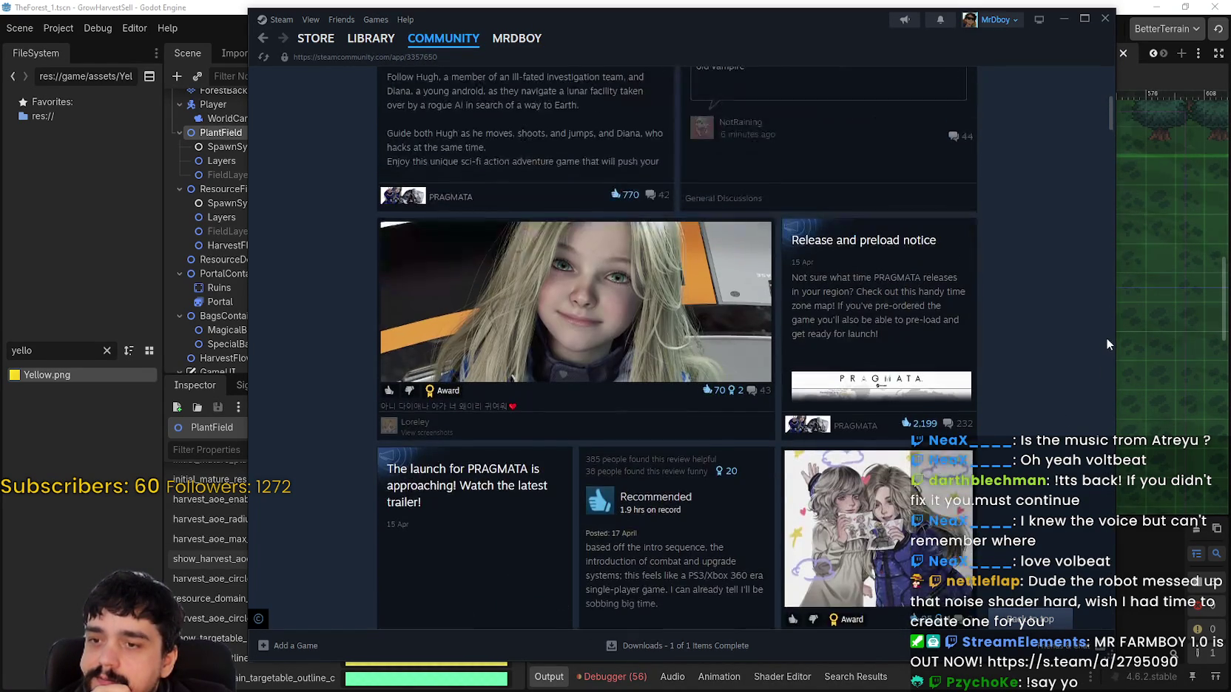
scroll(1094, 418, "down", 10)
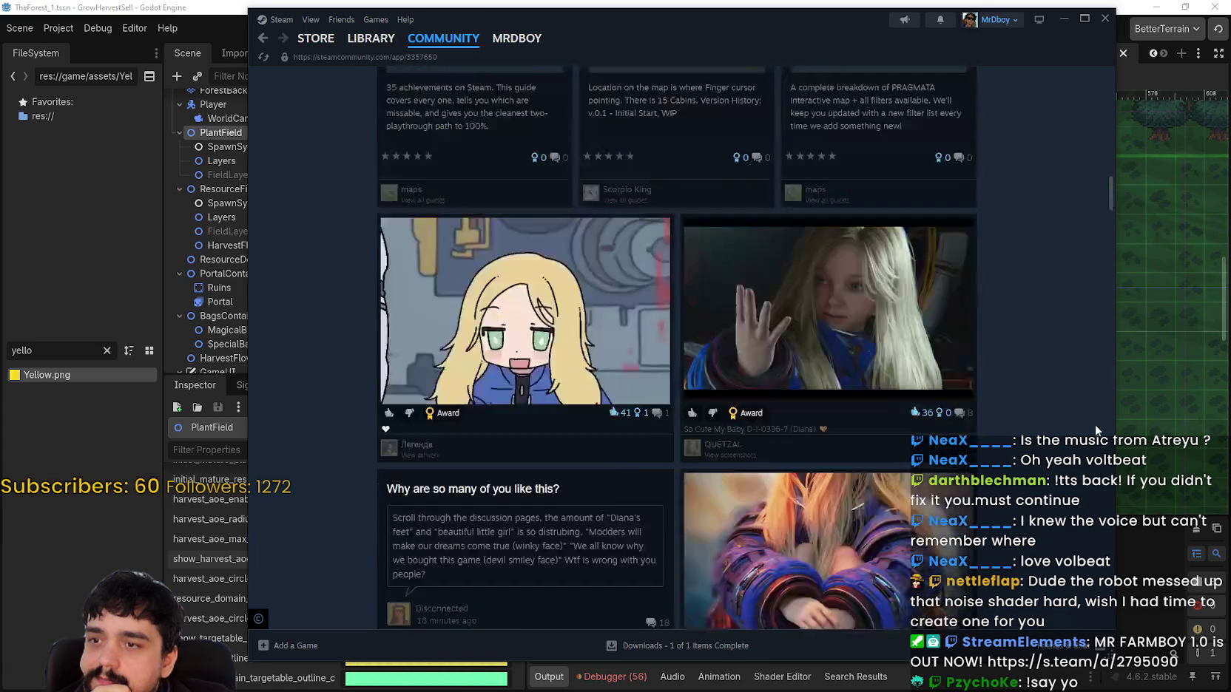
scroll(1091, 515, "down", 10)
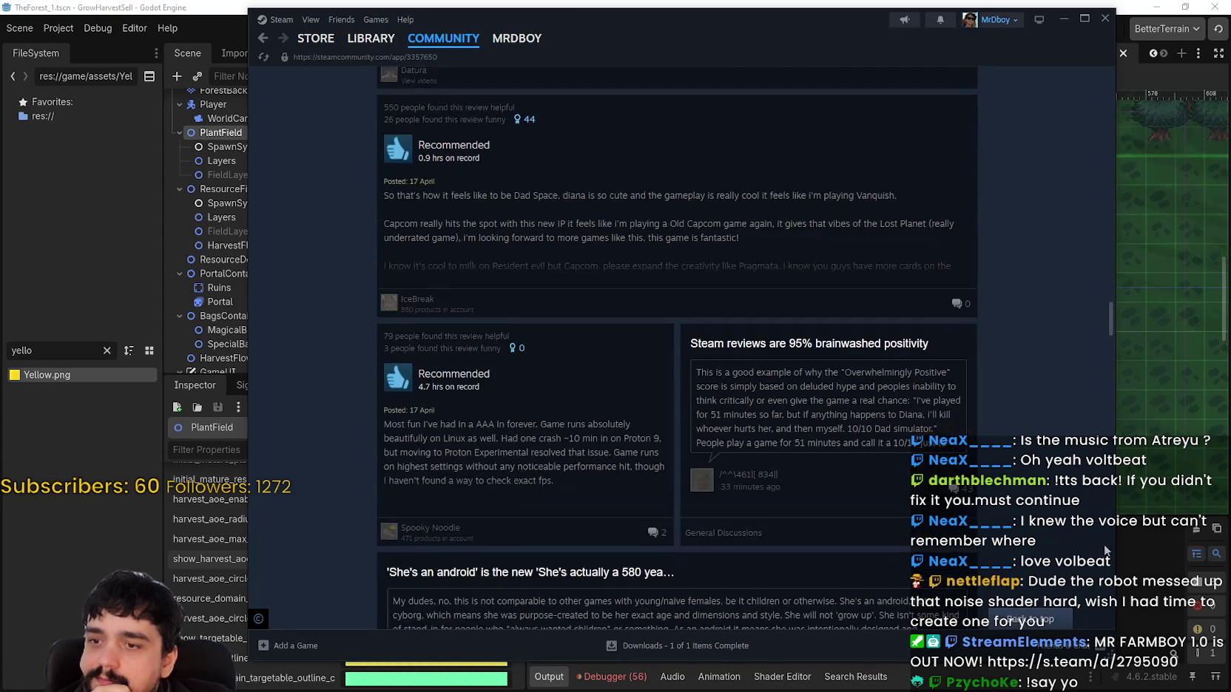
scroll(1058, 464, "down", 8)
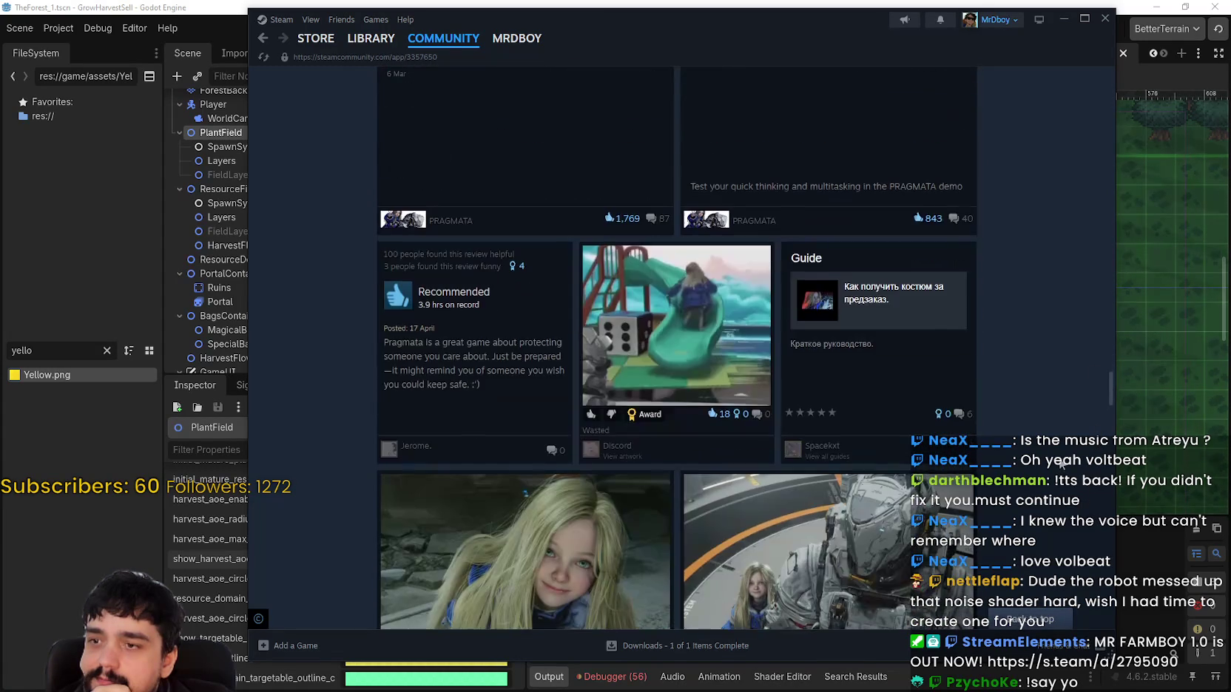
scroll(1061, 462, "down", 10)
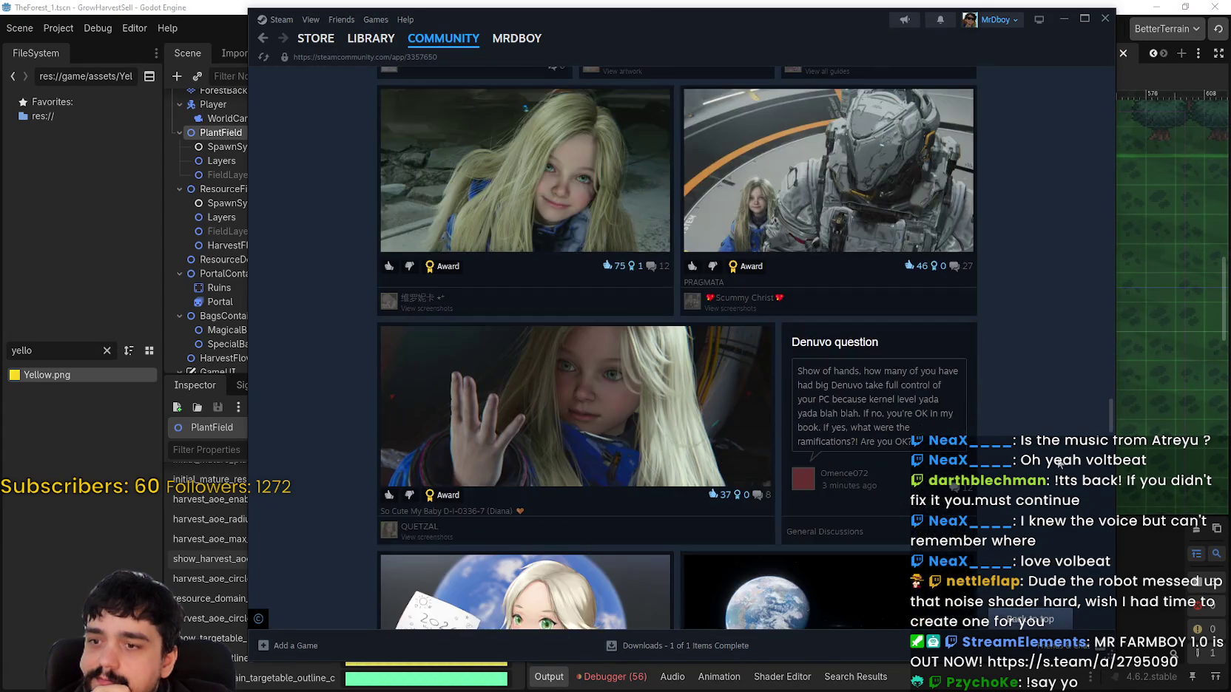
scroll(1057, 463, "down", 10)
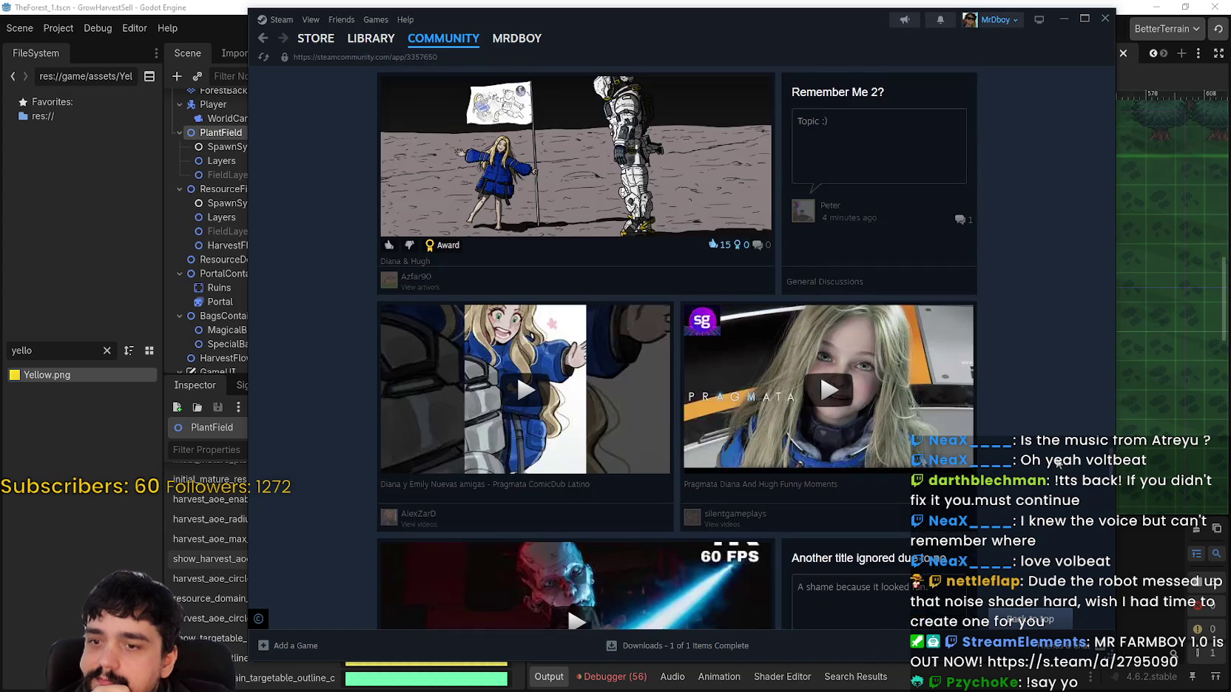
scroll(1057, 464, "down", 3)
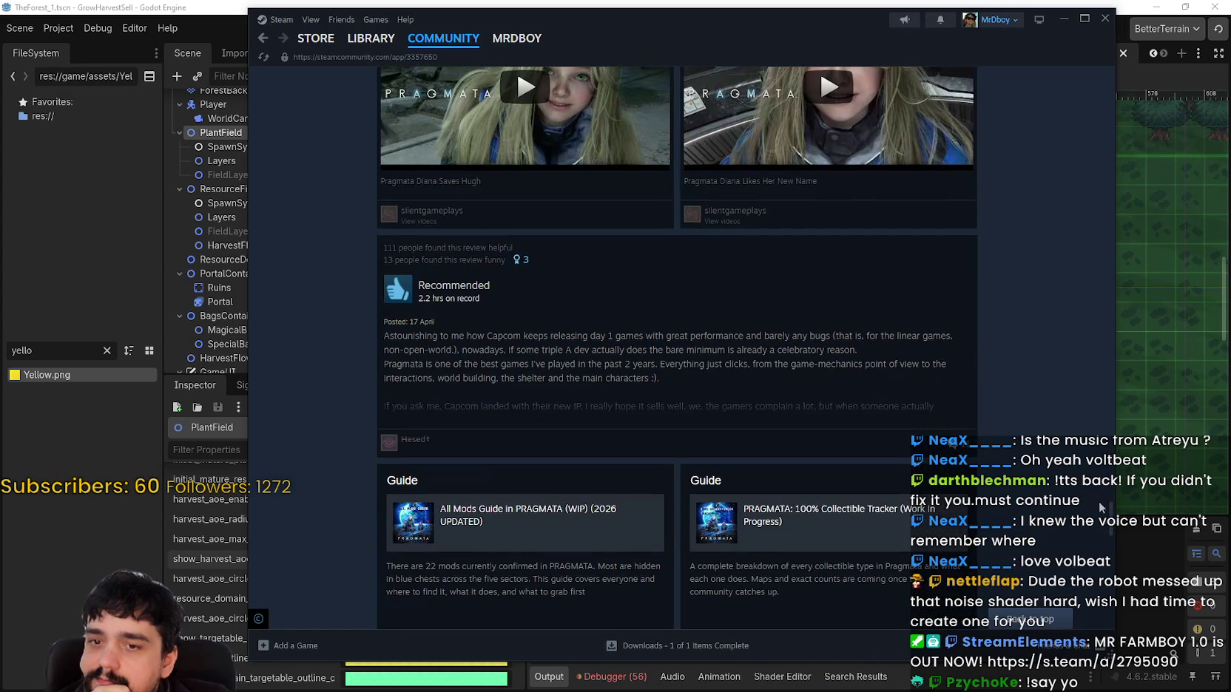
scroll(1110, 516, "down", 6)
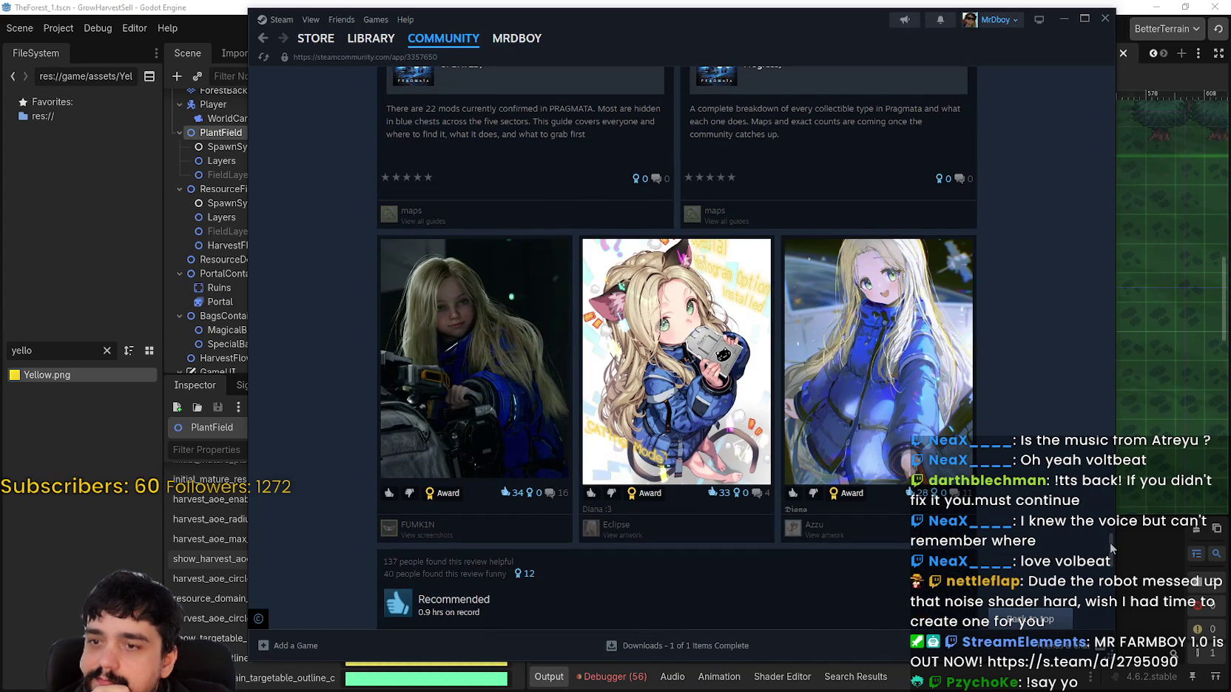
scroll(1110, 548, "down", 7)
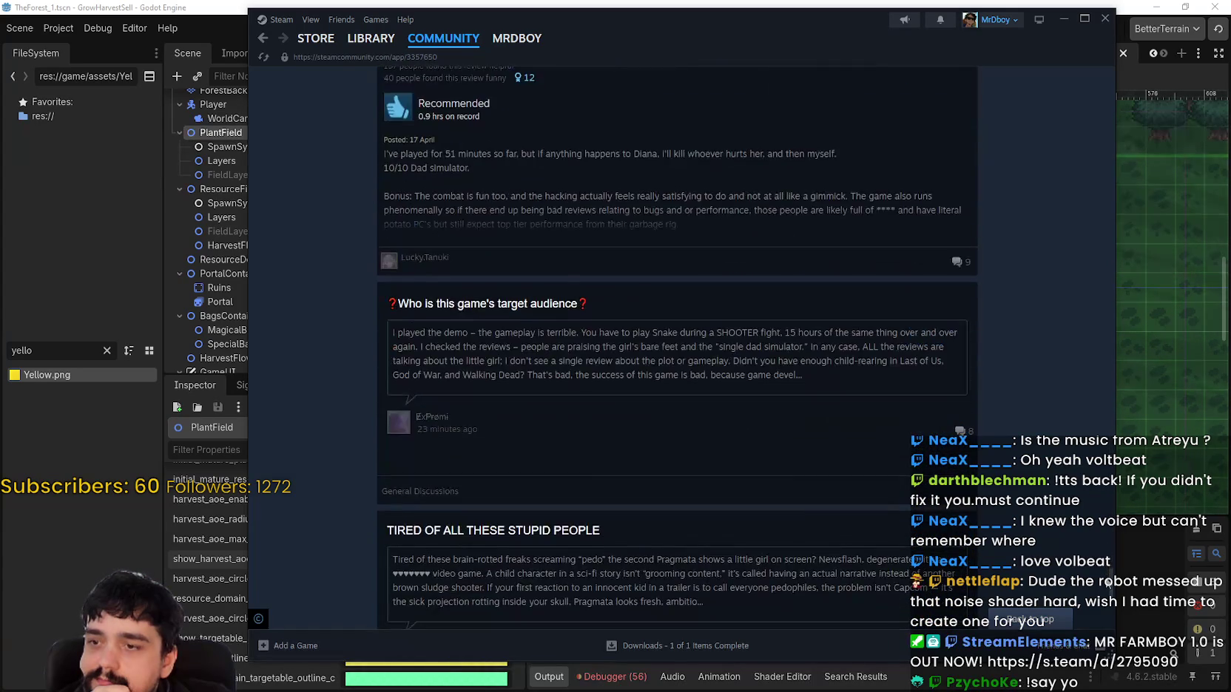
scroll(1107, 592, "down", 6)
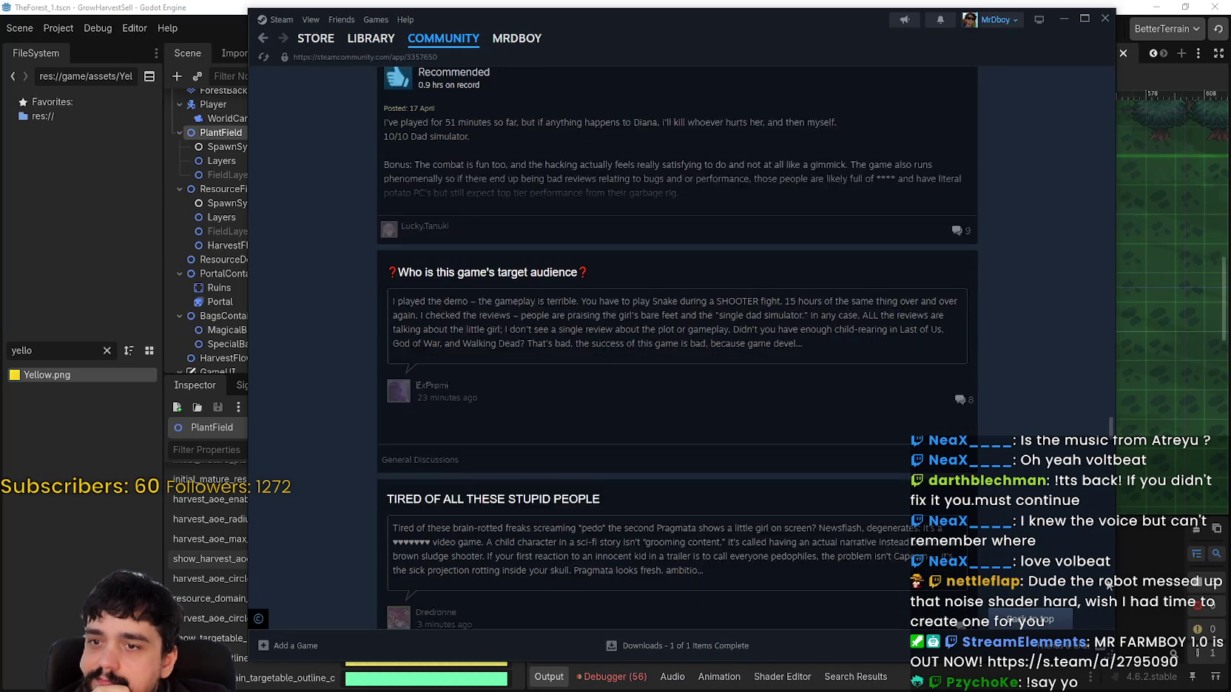
scroll(1103, 616, "down", 7)
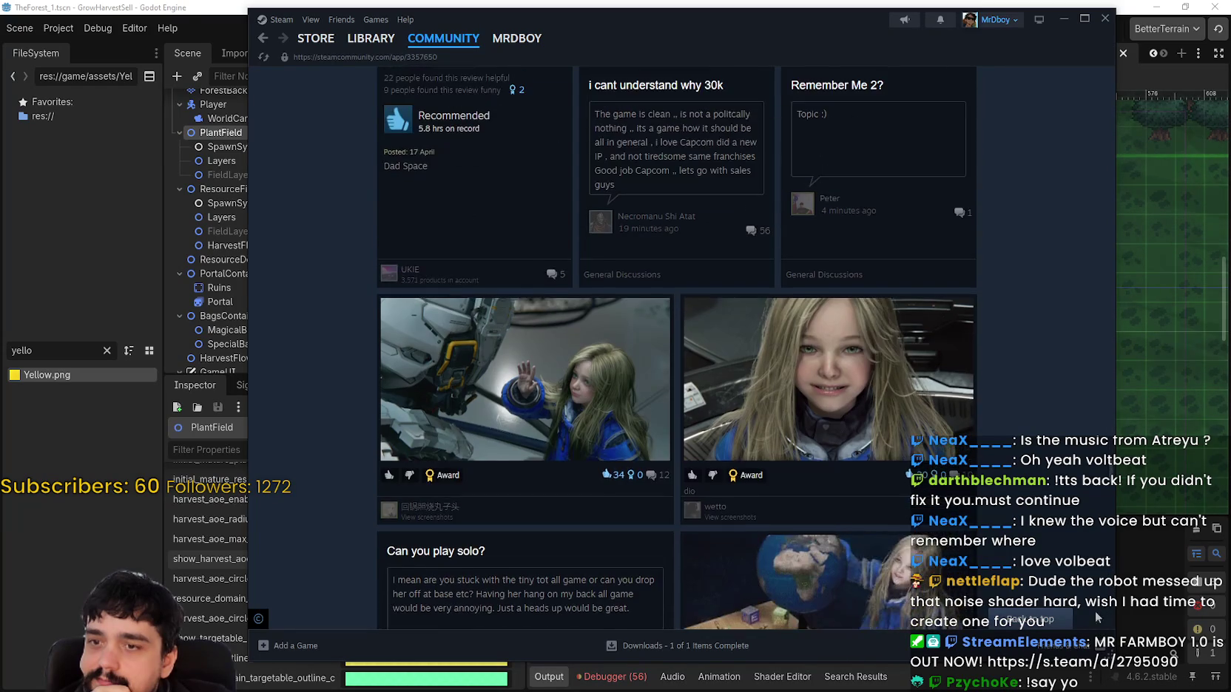
scroll(1026, 534, "down", 6)
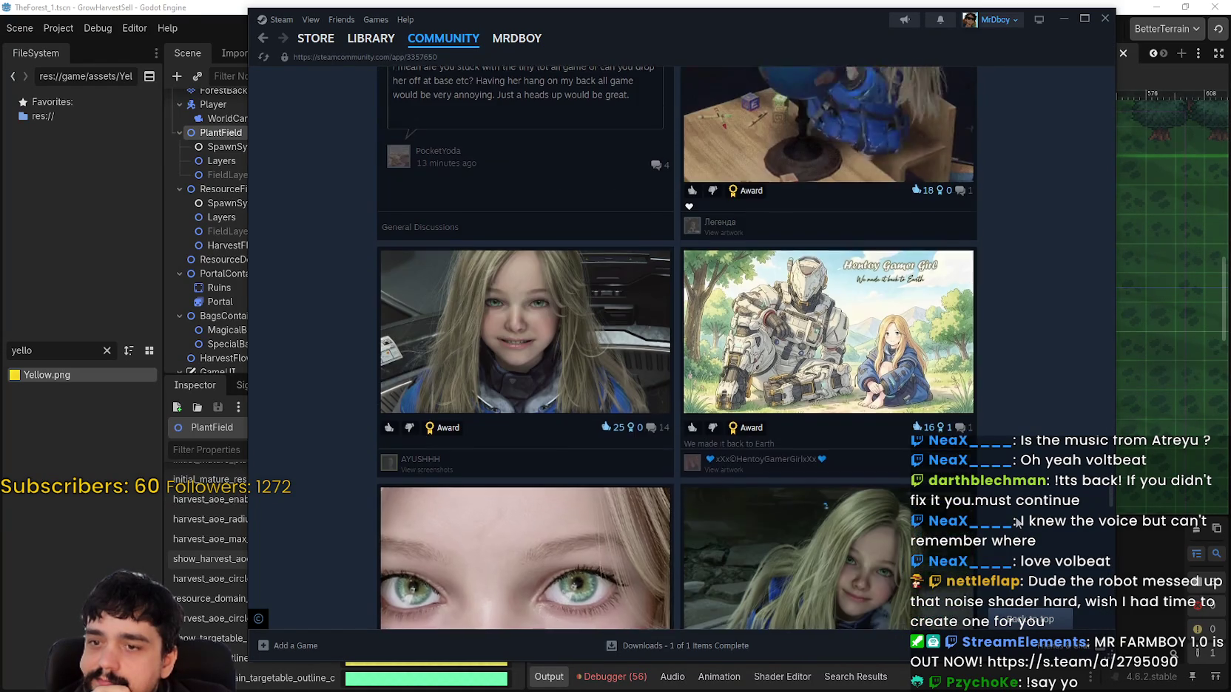
scroll(1051, 532, "down", 3)
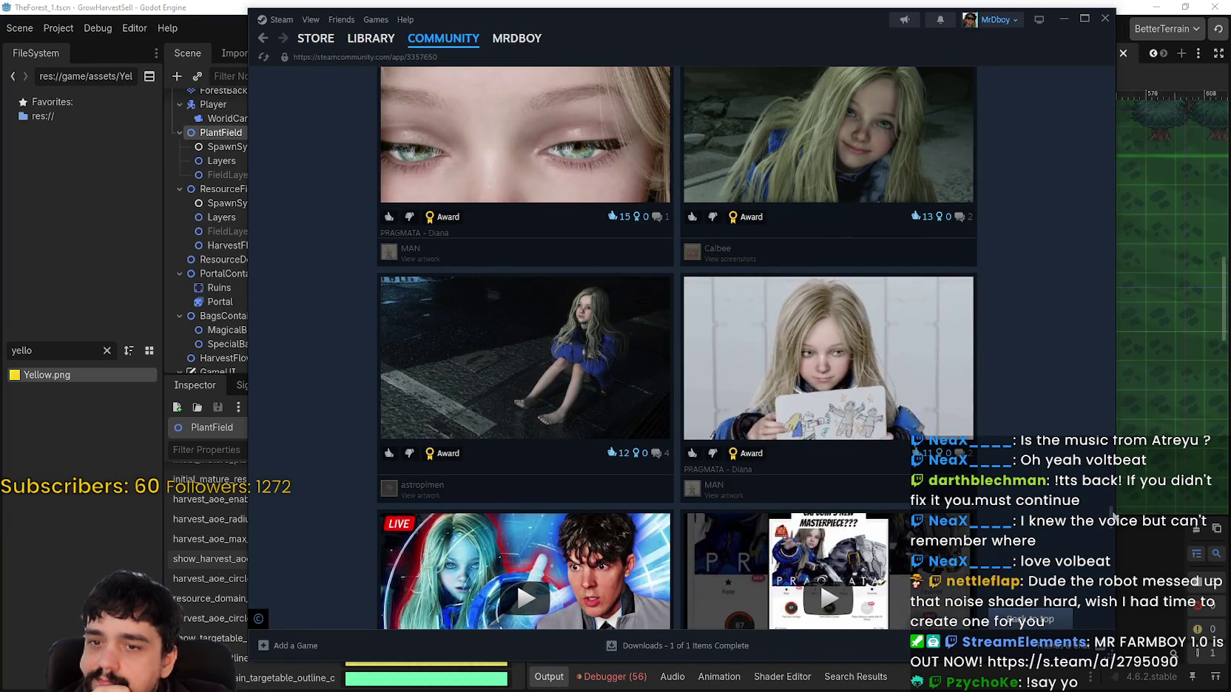
scroll(1110, 541, "down", 6)
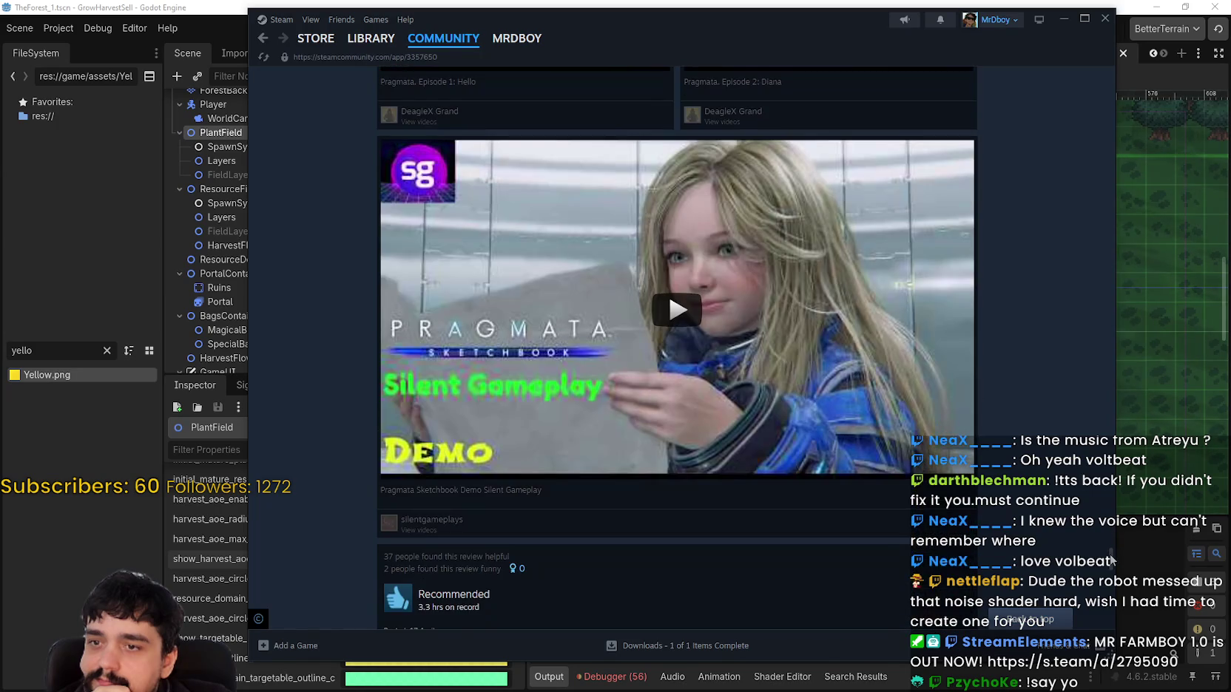
left_click_drag(1109, 542, 1152, 53)
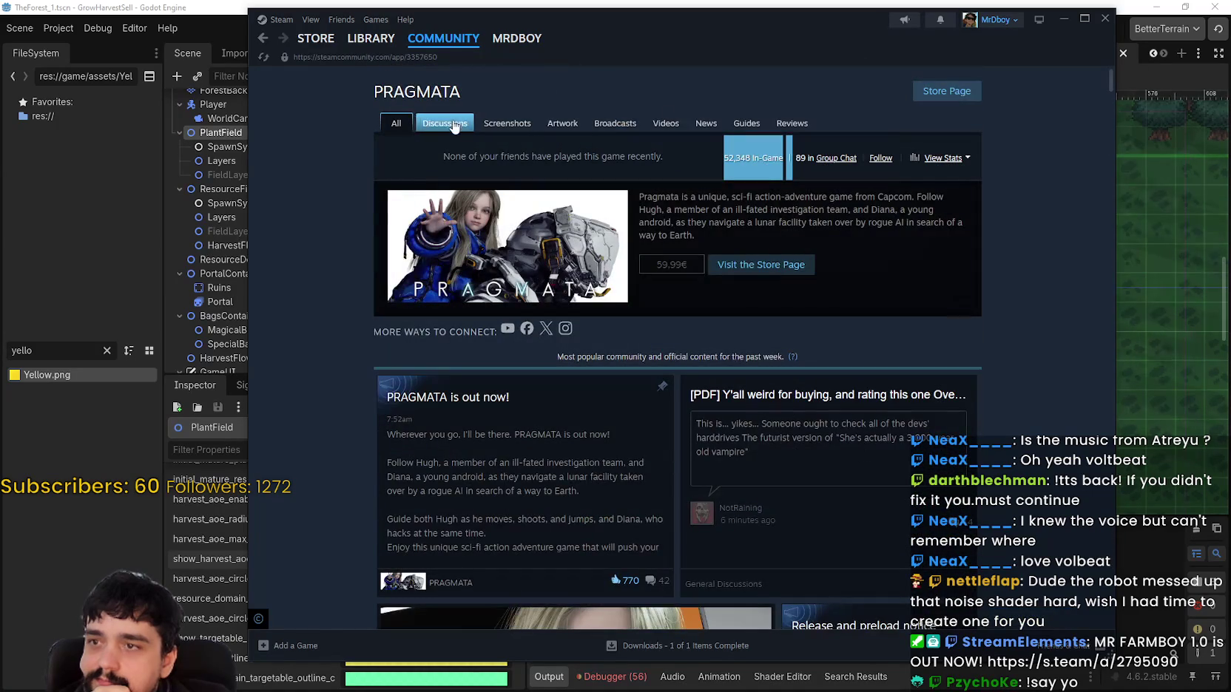
left_click(957, 93)
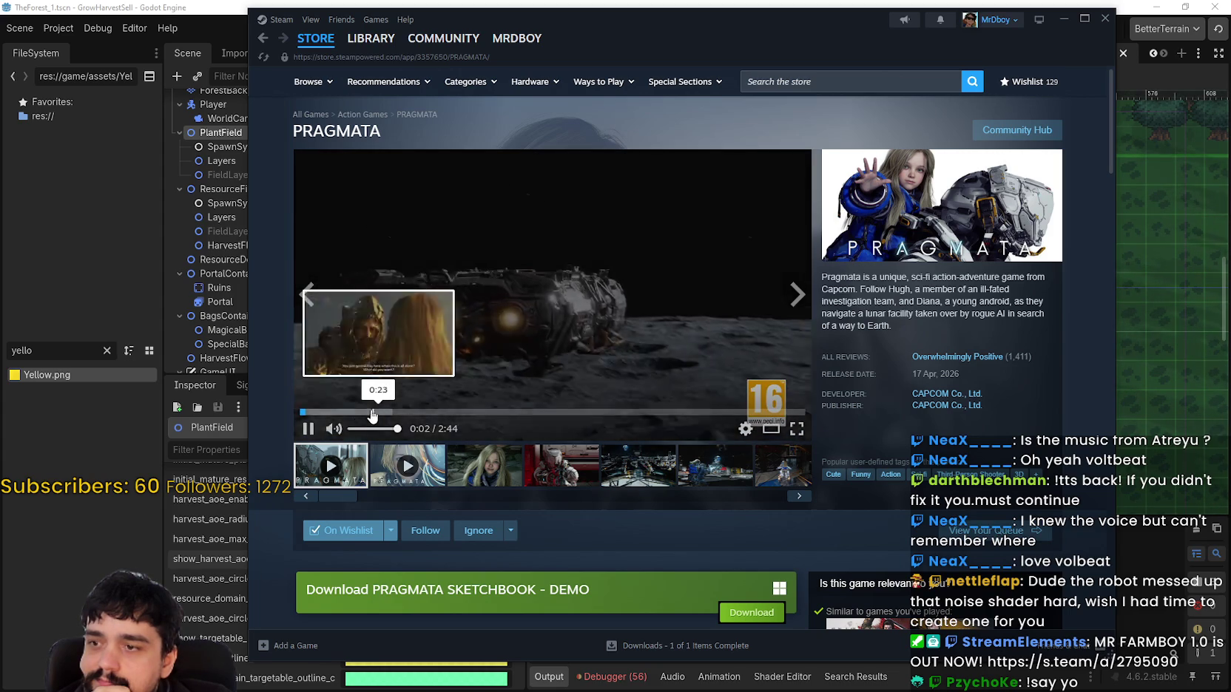
Turn down the PRAGMATA trailer, seek it to the closing card, then return to the store front.
left_click(356, 431)
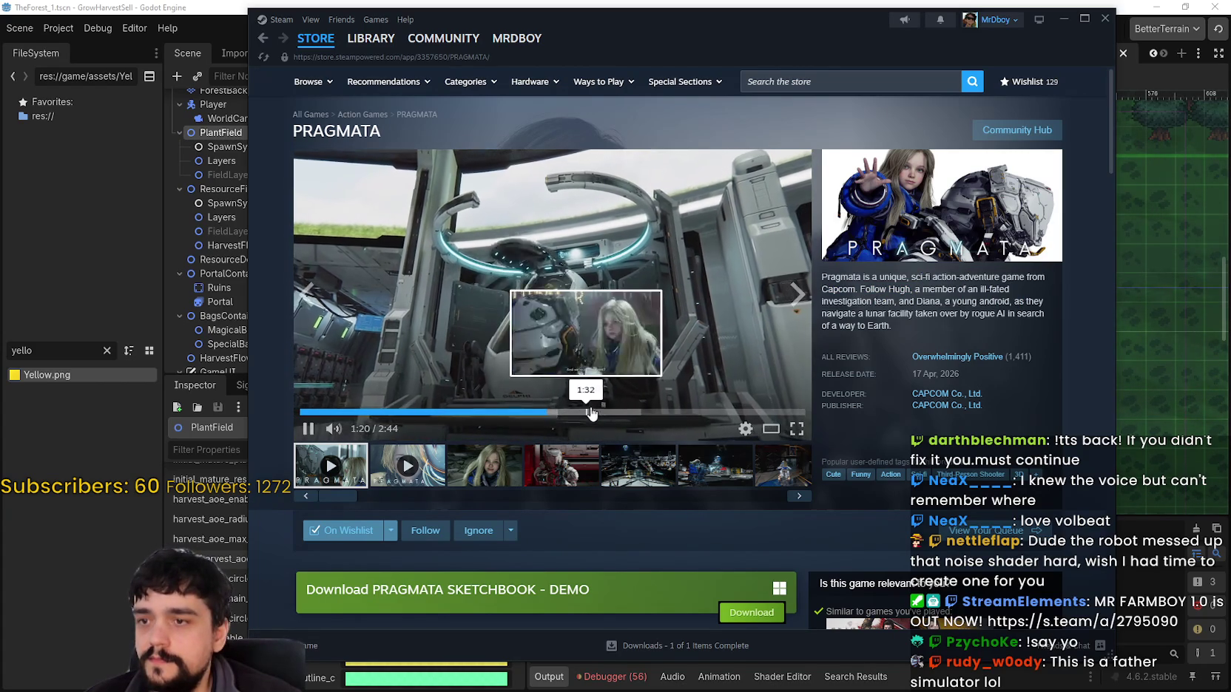
left_click(592, 411)
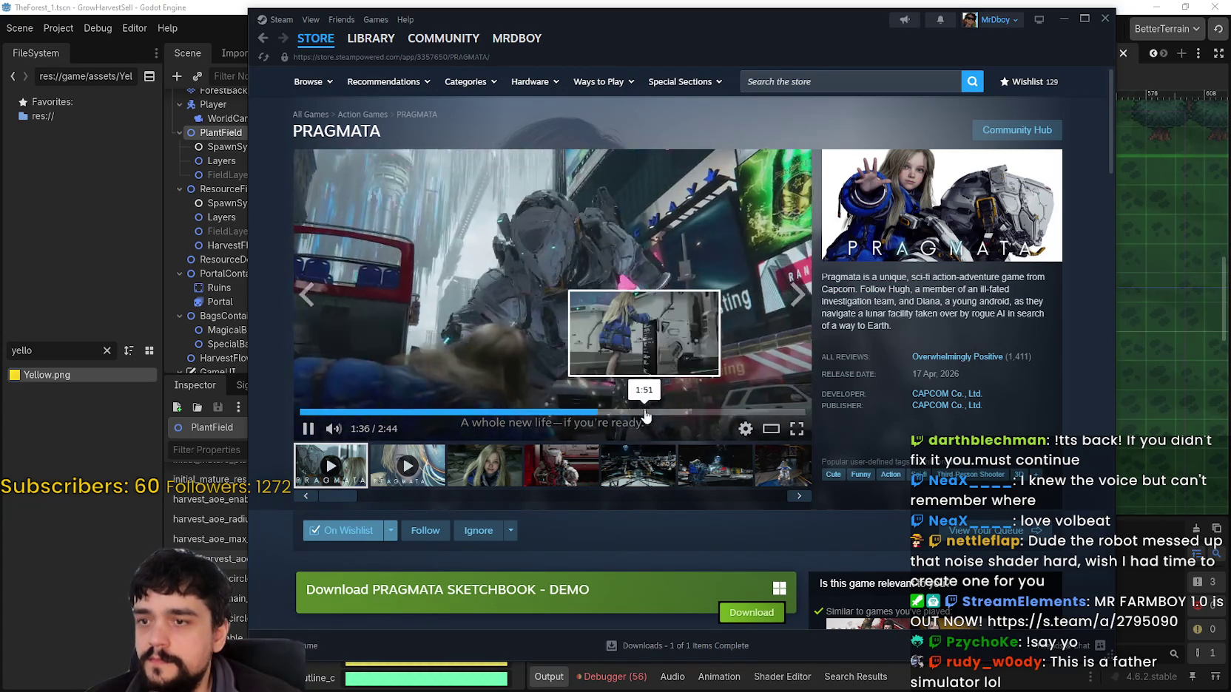
left_click(644, 411)
left_click(690, 412)
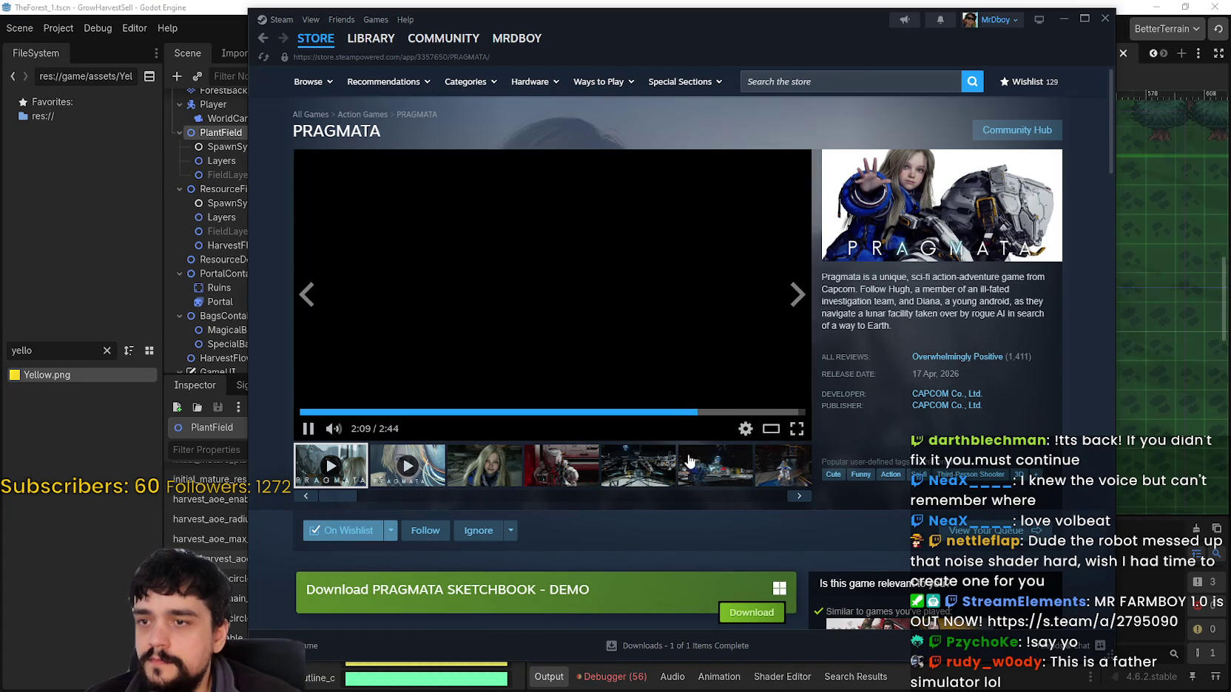
left_click(752, 412)
left_click(316, 38)
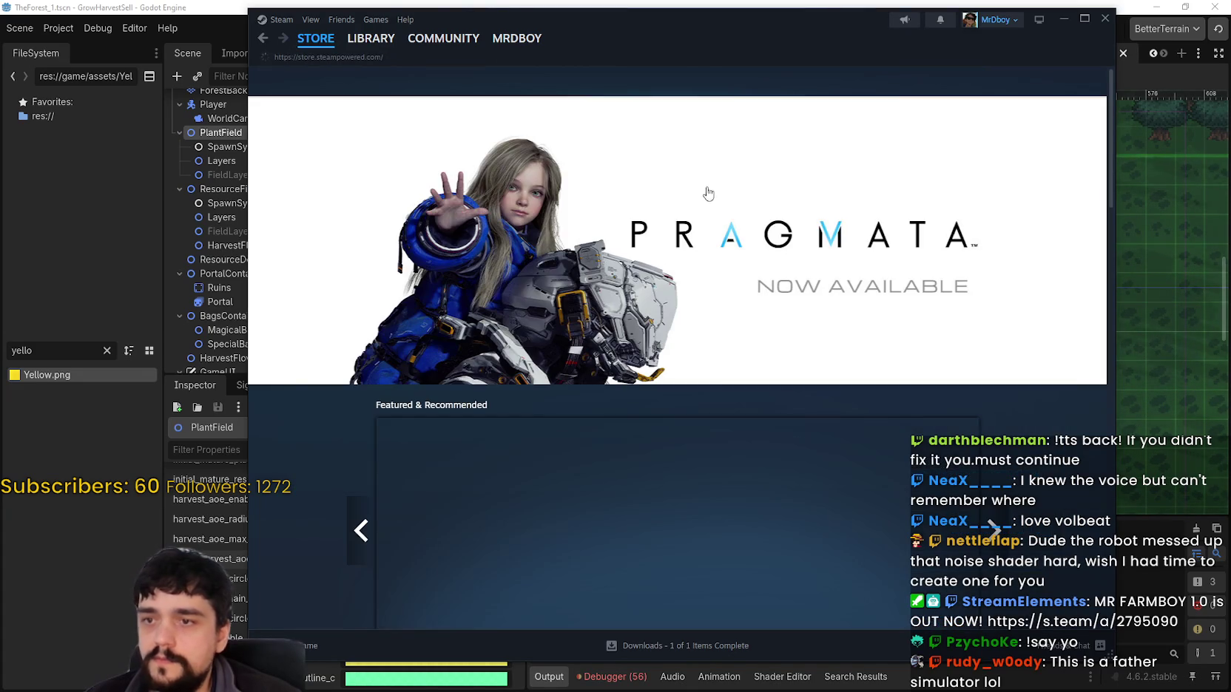
Scroll to the featured game list, show Top Sellers, and pick Windrose from it.
scroll(813, 229, "down", 3)
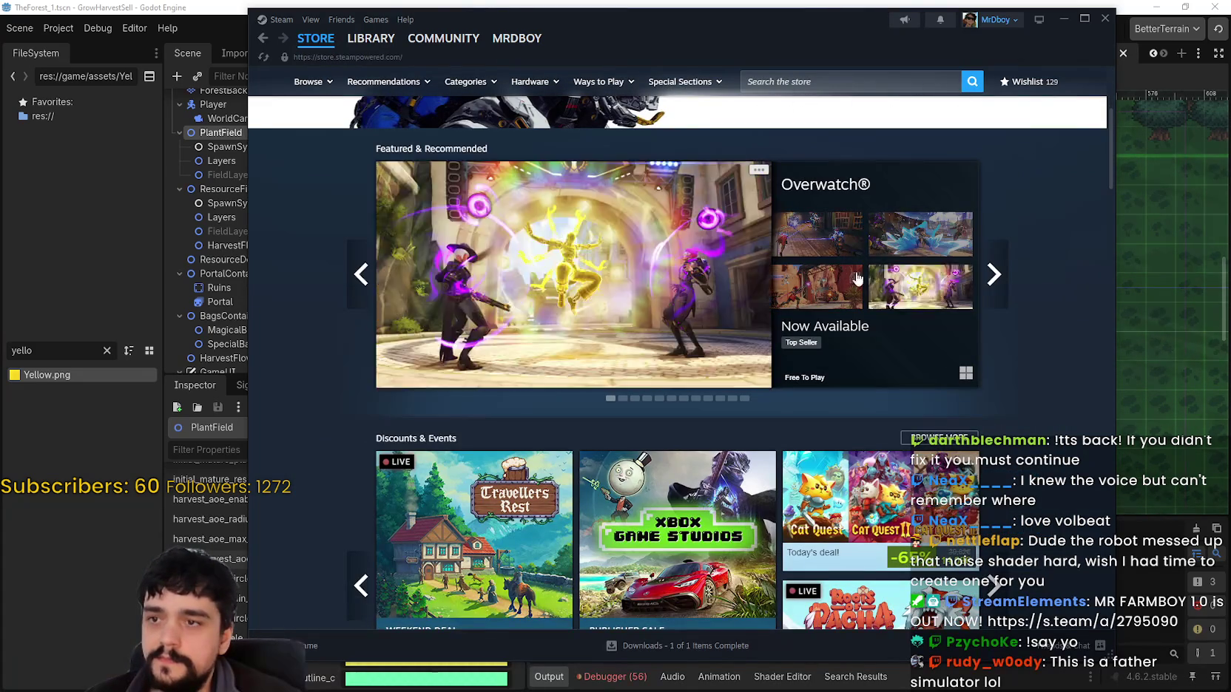
scroll(831, 235, "down", 10)
scroll(984, 444, "down", 10)
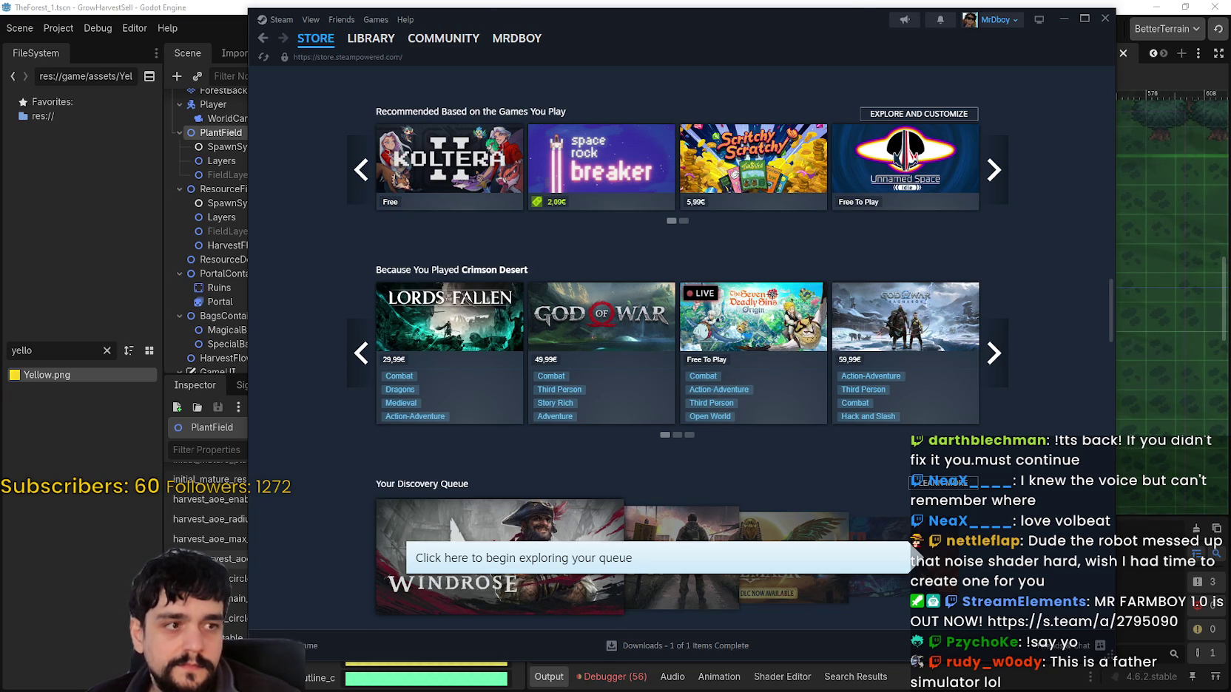
scroll(749, 456, "down", 9)
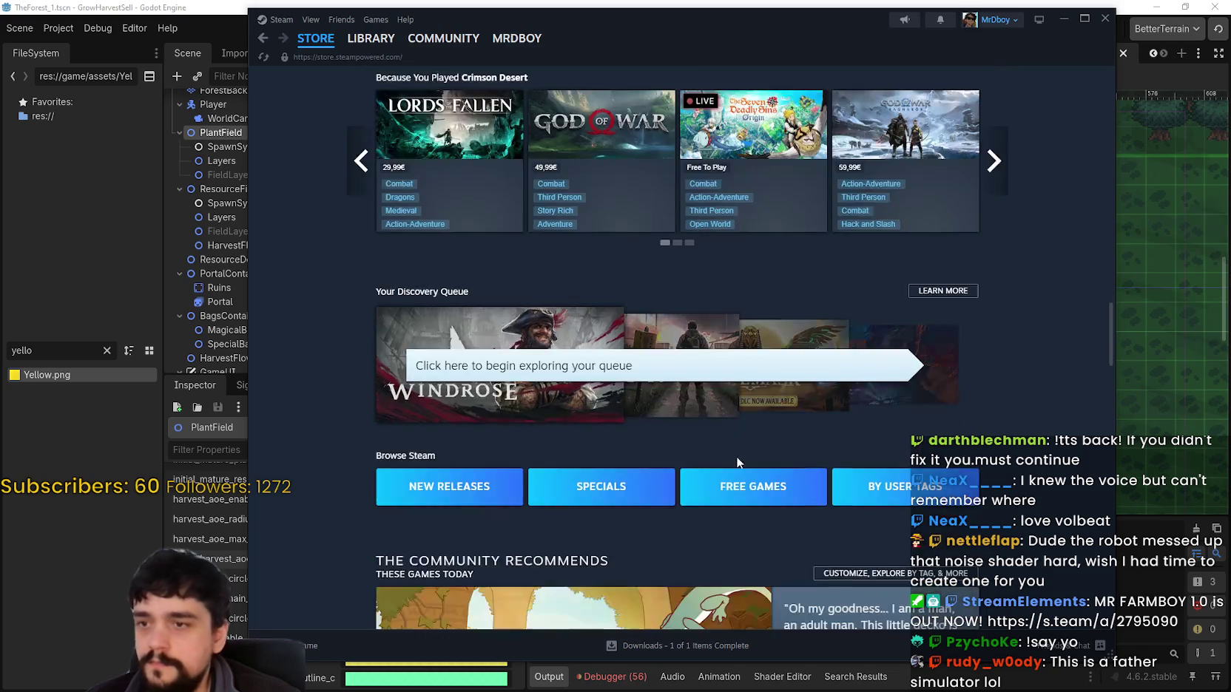
scroll(749, 457, "down", 10)
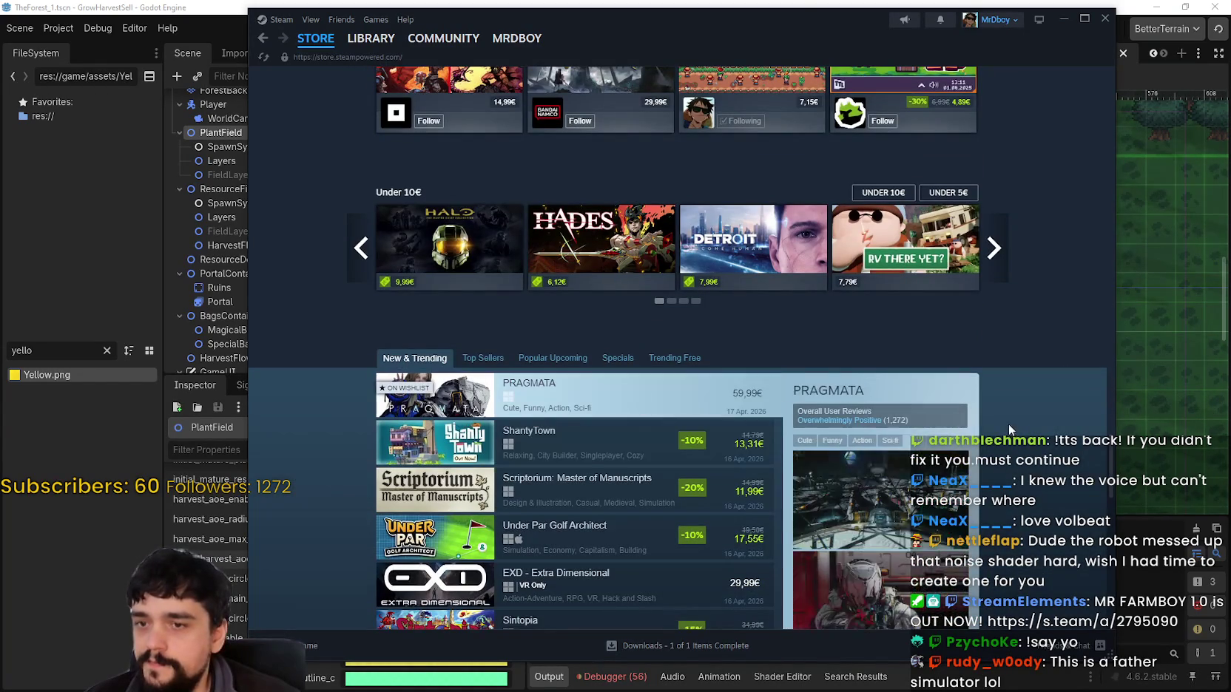
scroll(716, 332, "down", 2)
scroll(648, 423, "down", 4)
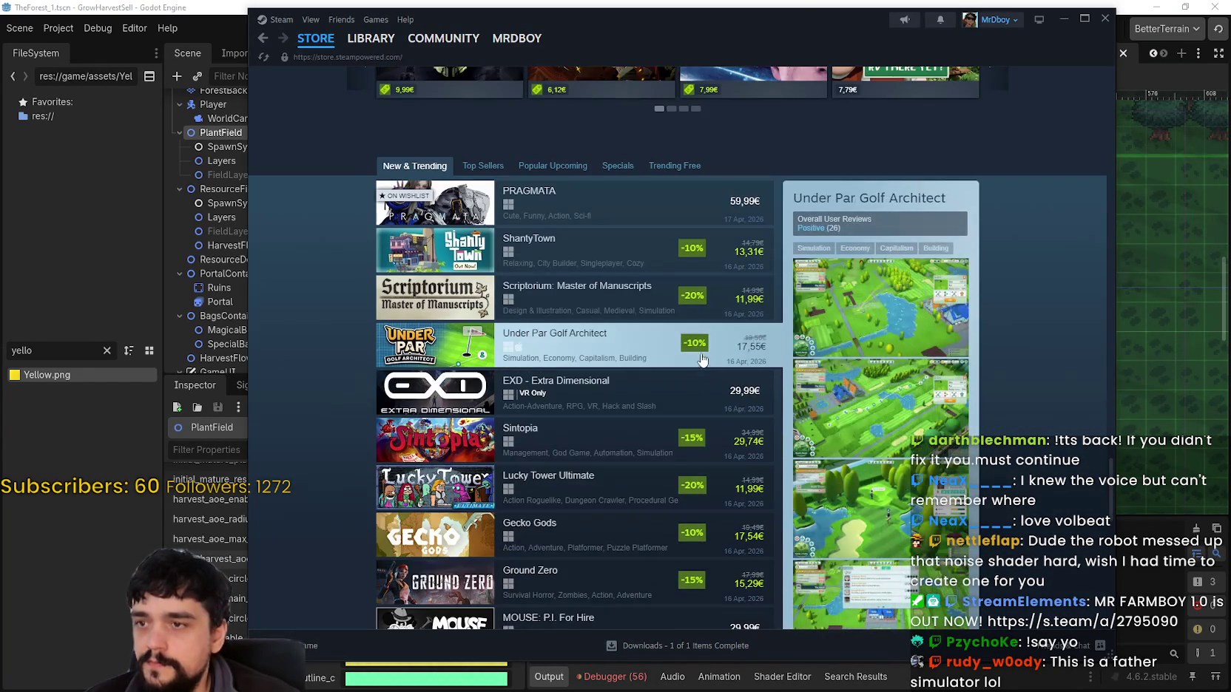
scroll(647, 423, "up", 4)
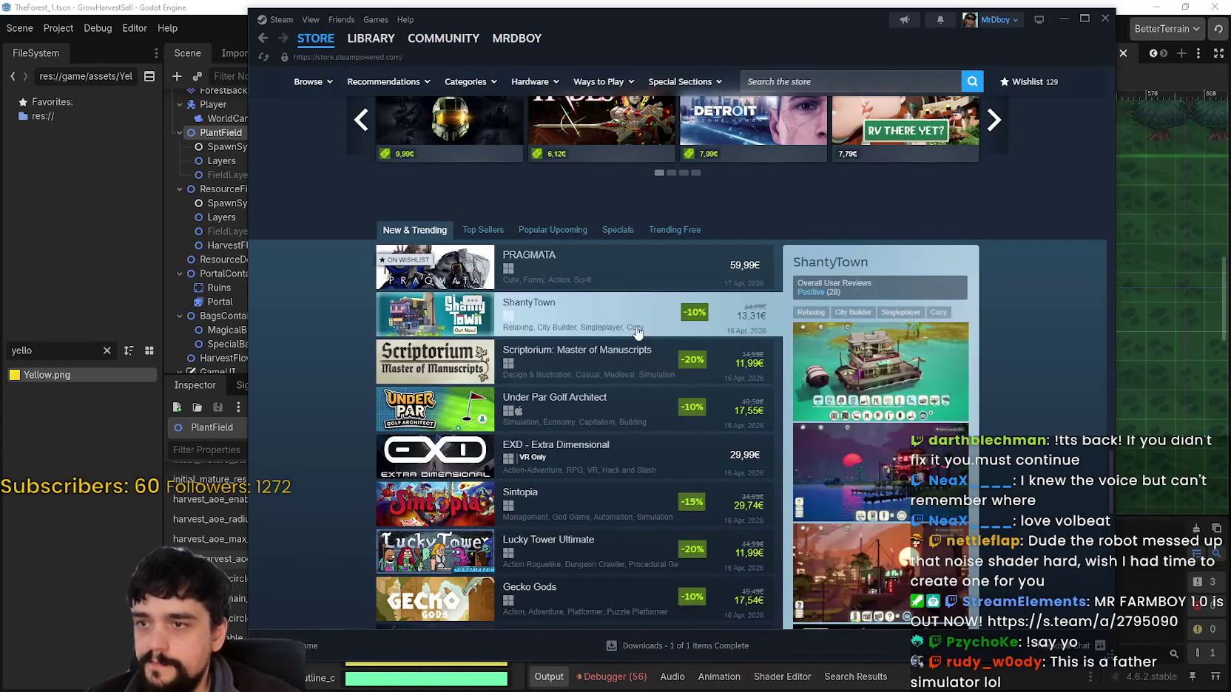
left_click(480, 230)
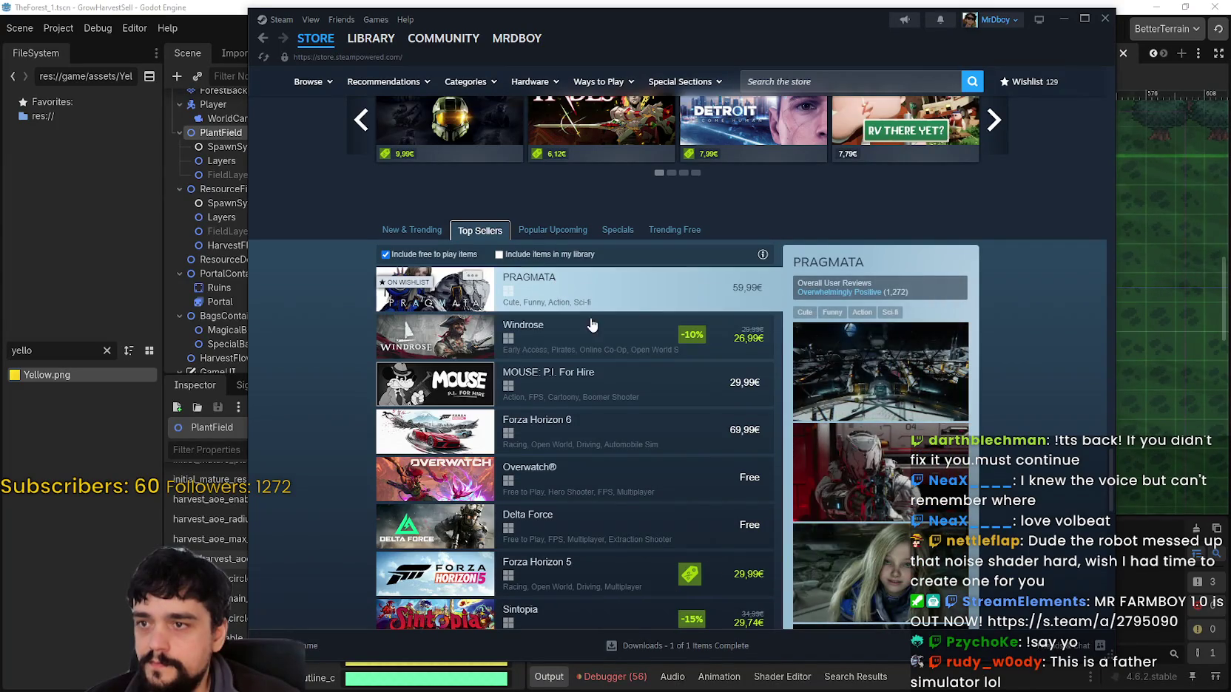
left_click(620, 352)
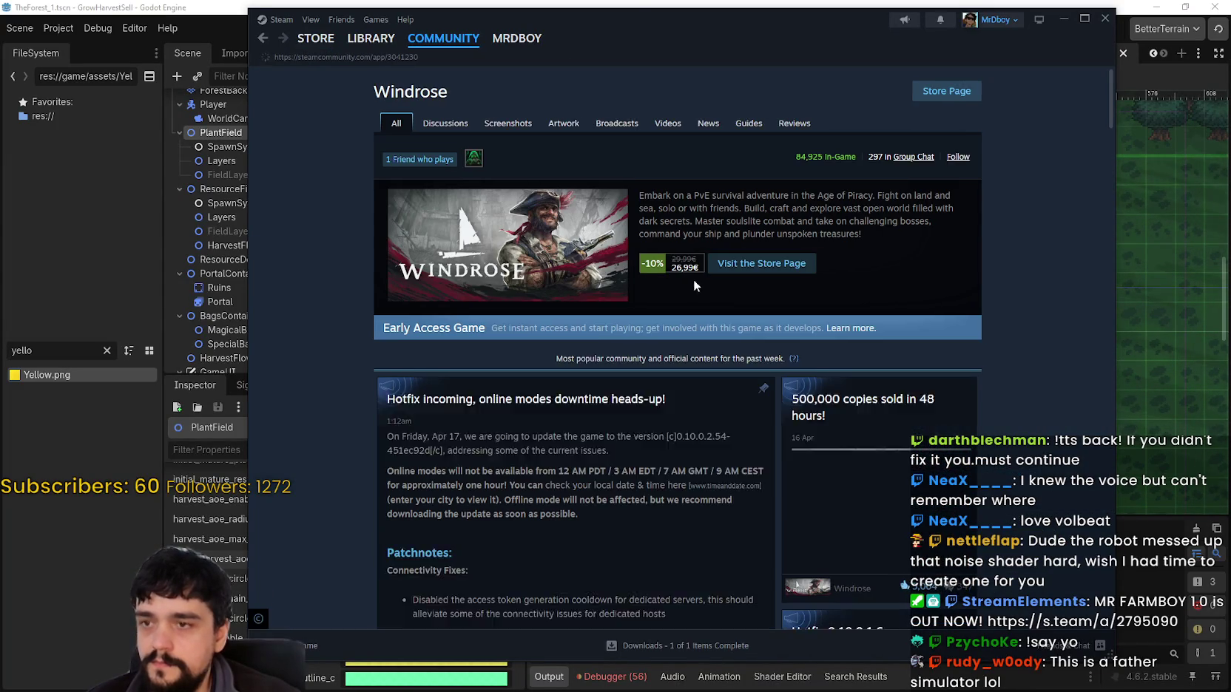
Read Windrose's 500,000 copies in 48 hours news post, close it, and enter 30 in Calculator.
scroll(993, 462, "down", 1)
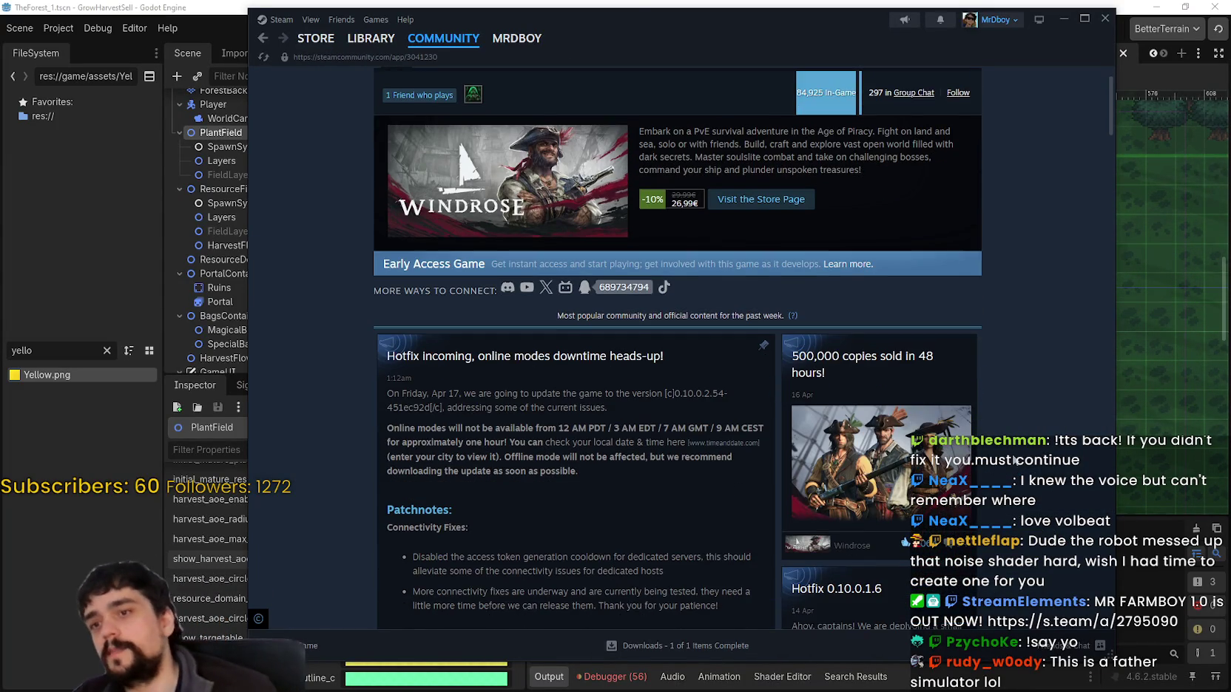
scroll(1020, 436, "down", 3)
scroll(1012, 420, "up", 2)
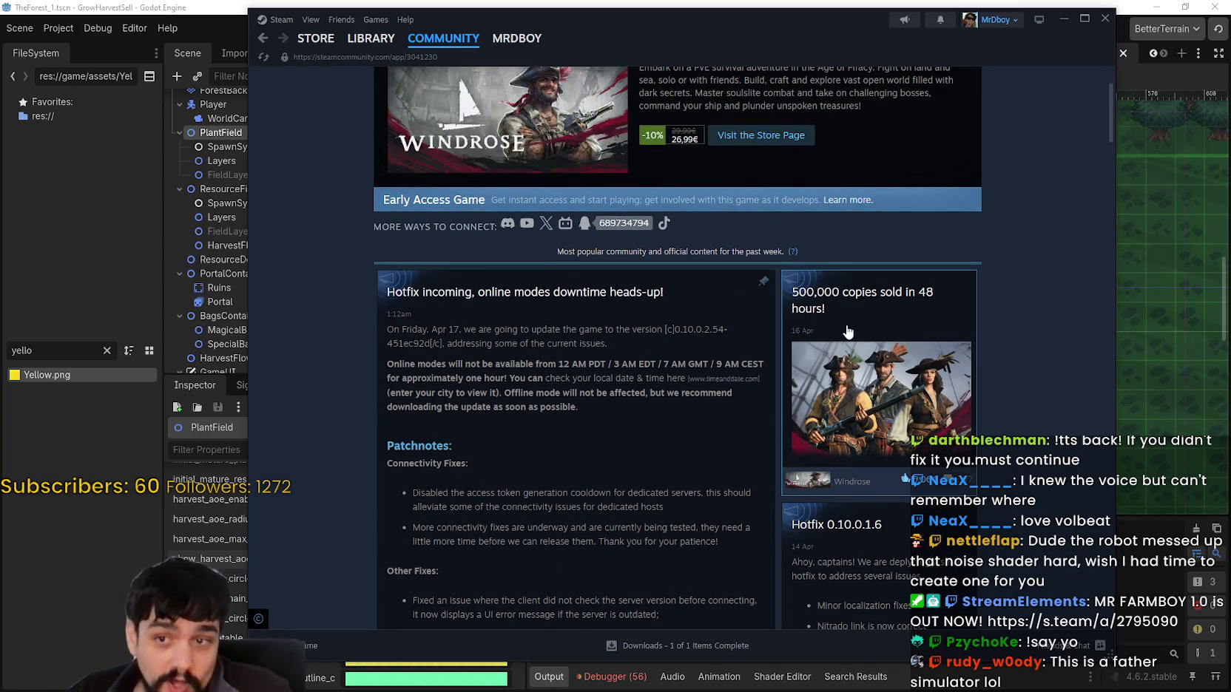
left_click(813, 309)
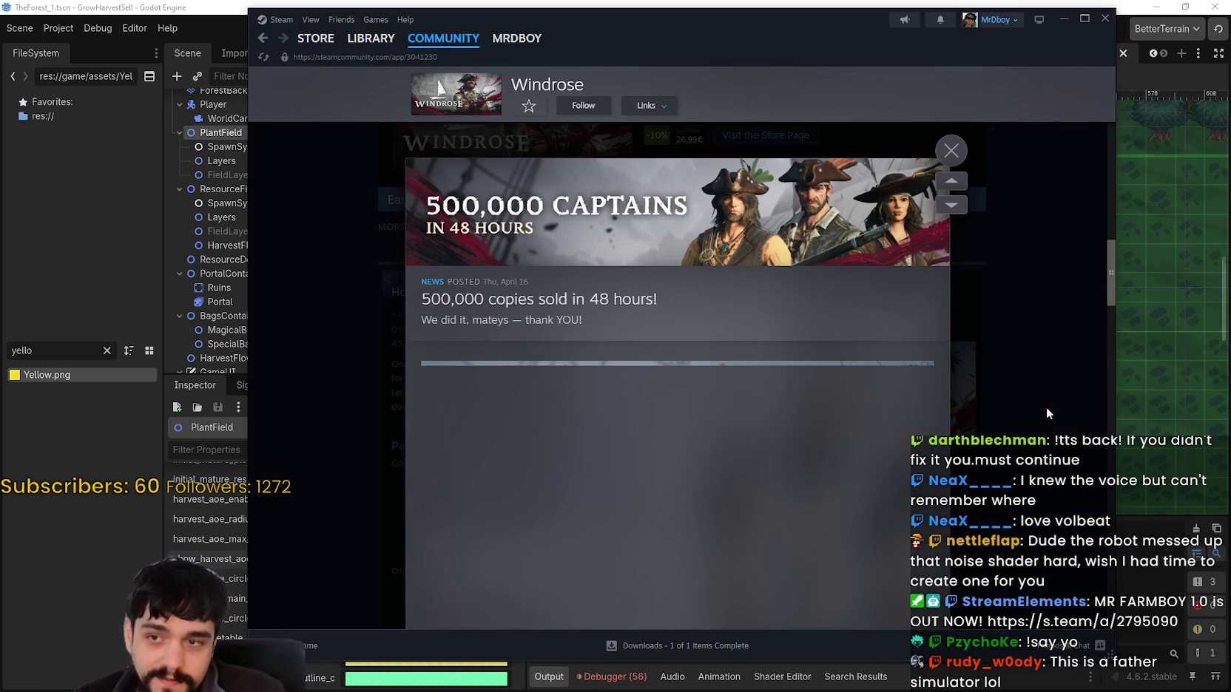
scroll(783, 400, "down", 5)
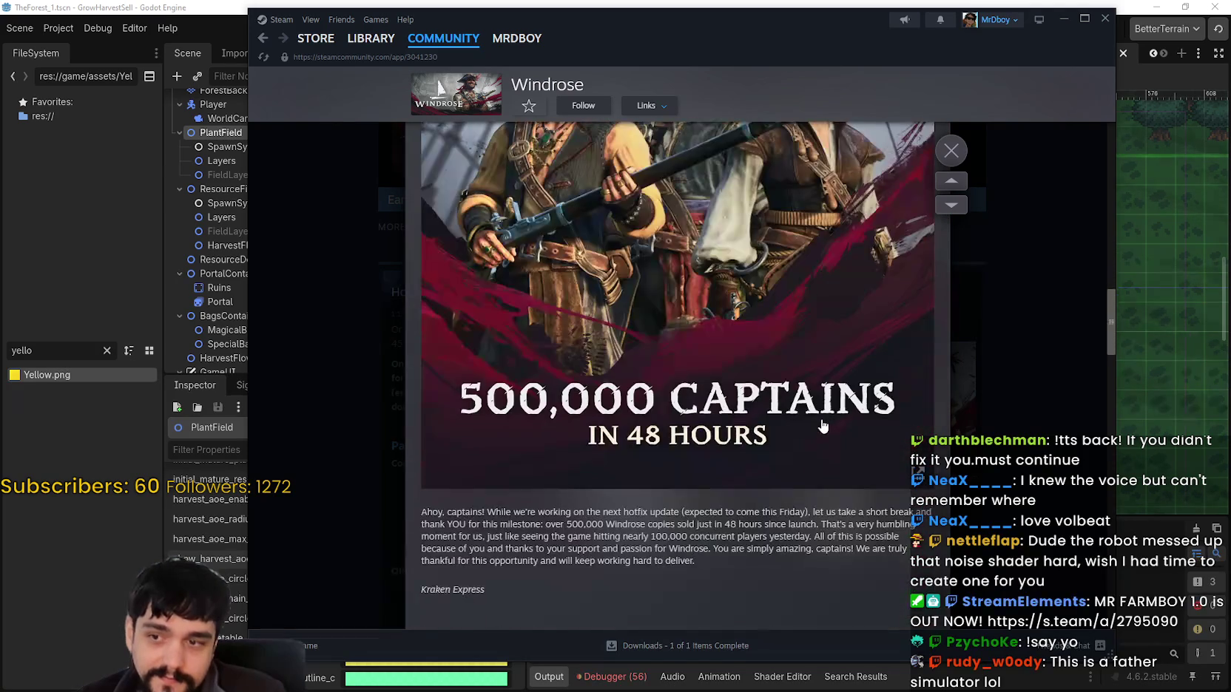
scroll(823, 430, "up", 5)
left_click(1022, 423)
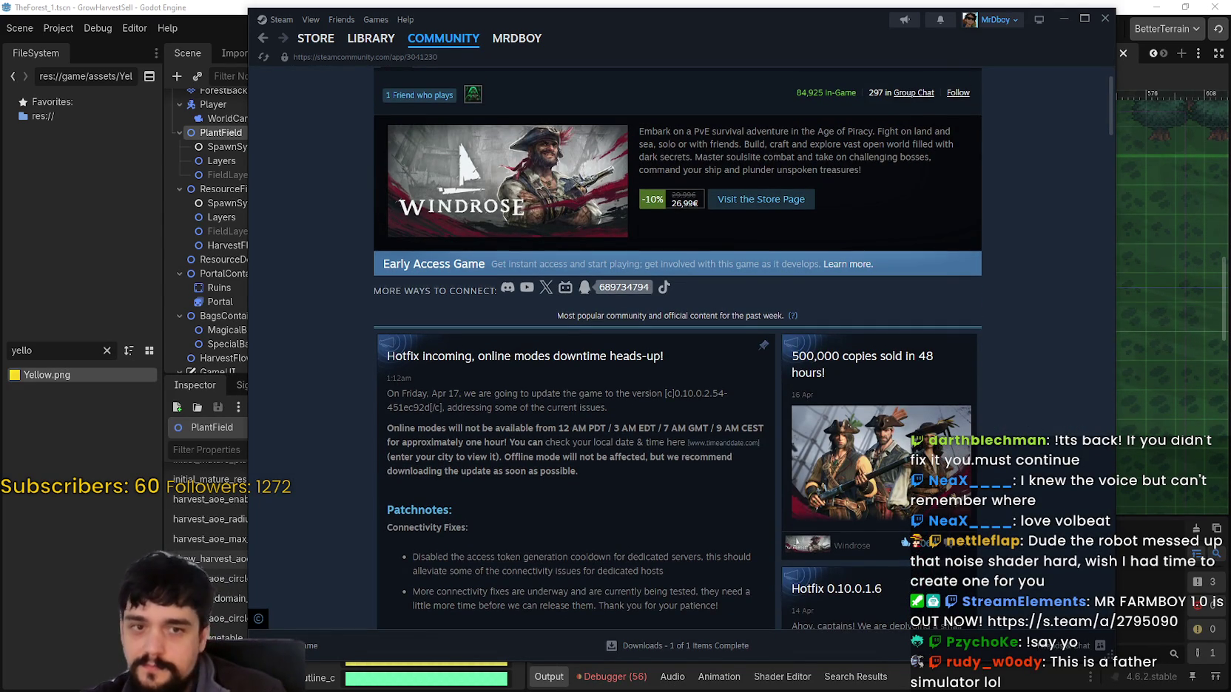
type("30")
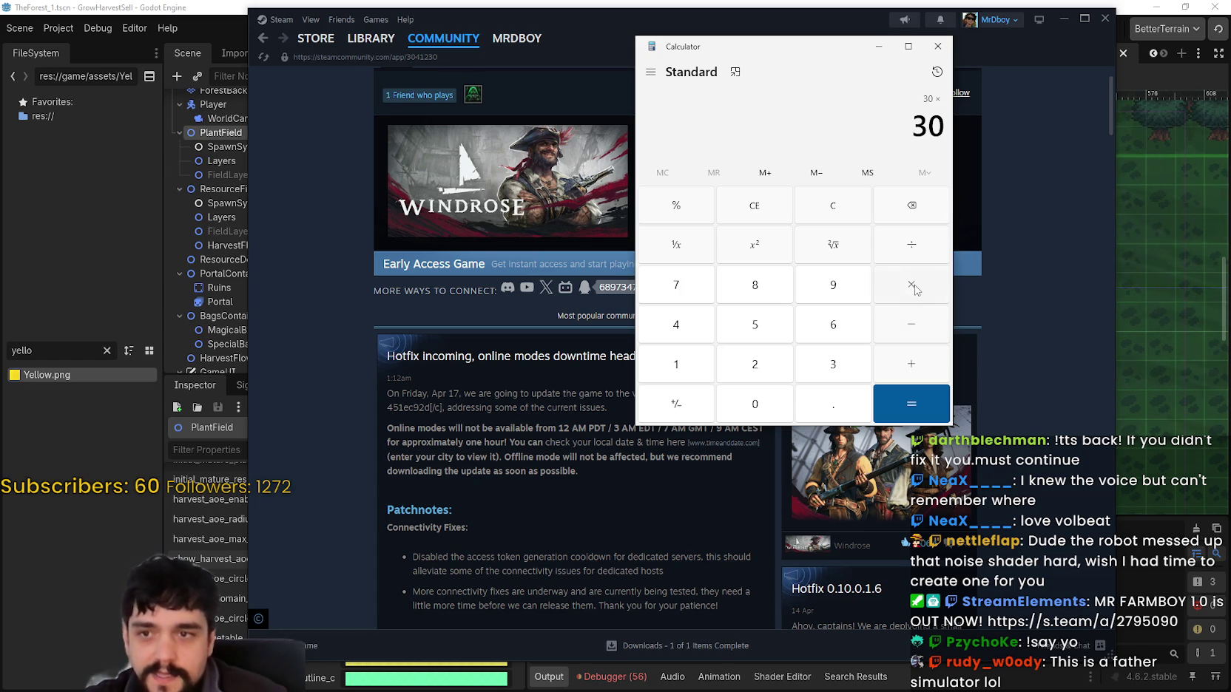
Move Calculator showing 30 × 500000 = 15,000,000 aside and bring Godot to the front.
left_click_drag(797, 58, 512, 105)
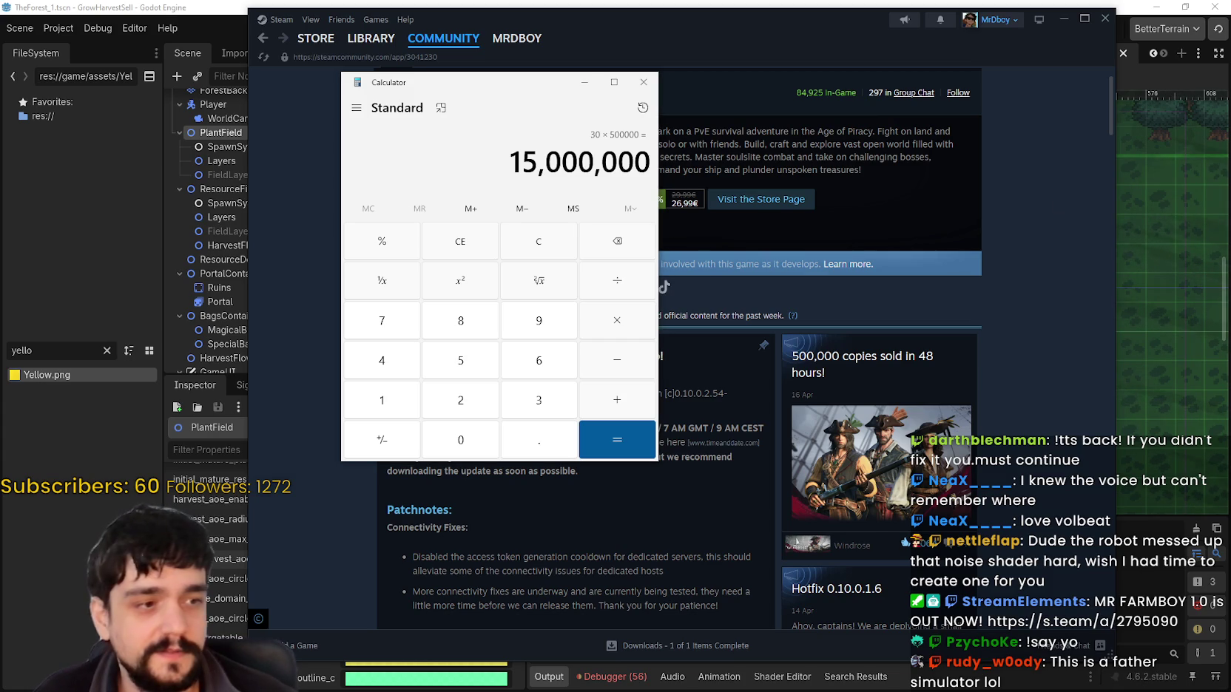
left_click(865, 6)
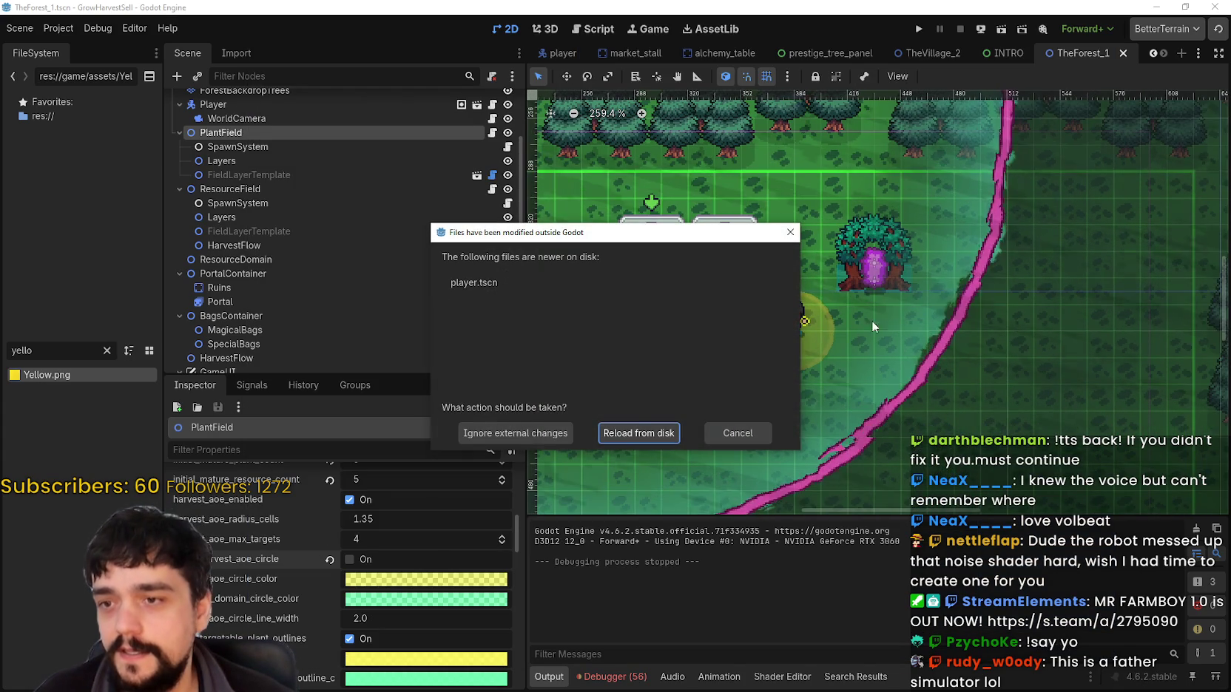
Reload the player scene from disk, run the game, start it and maximize the window.
left_click(637, 431)
scroll(870, 139, "up", 2)
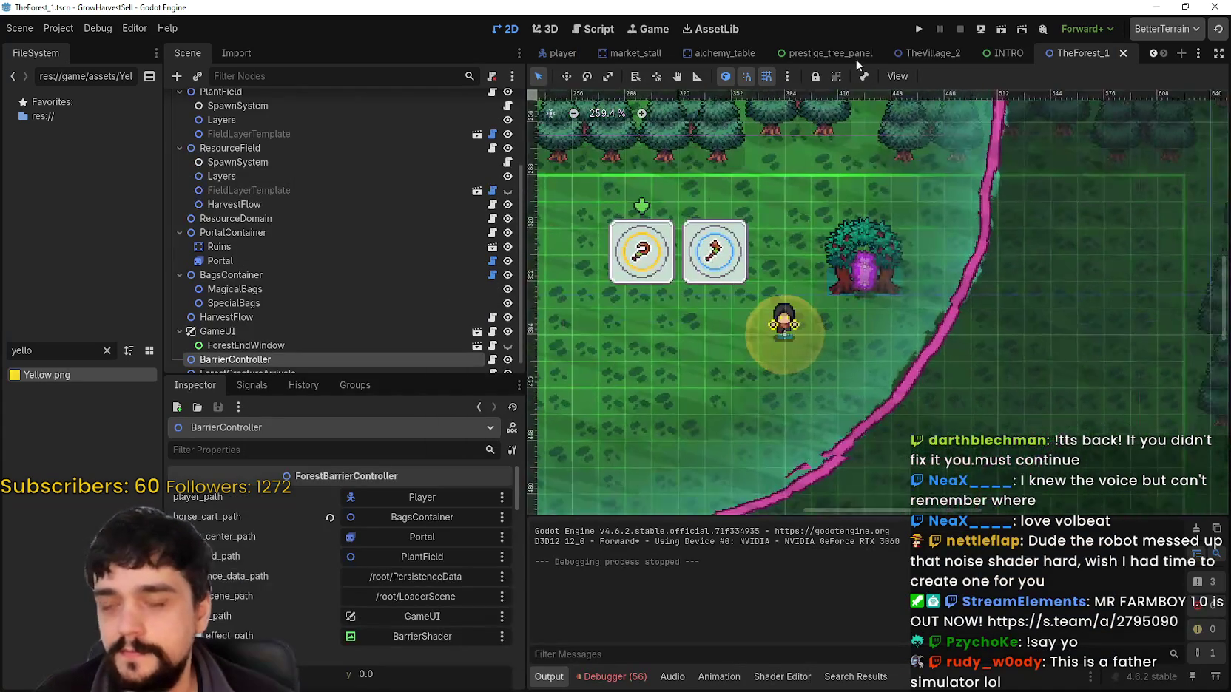
left_click(919, 30)
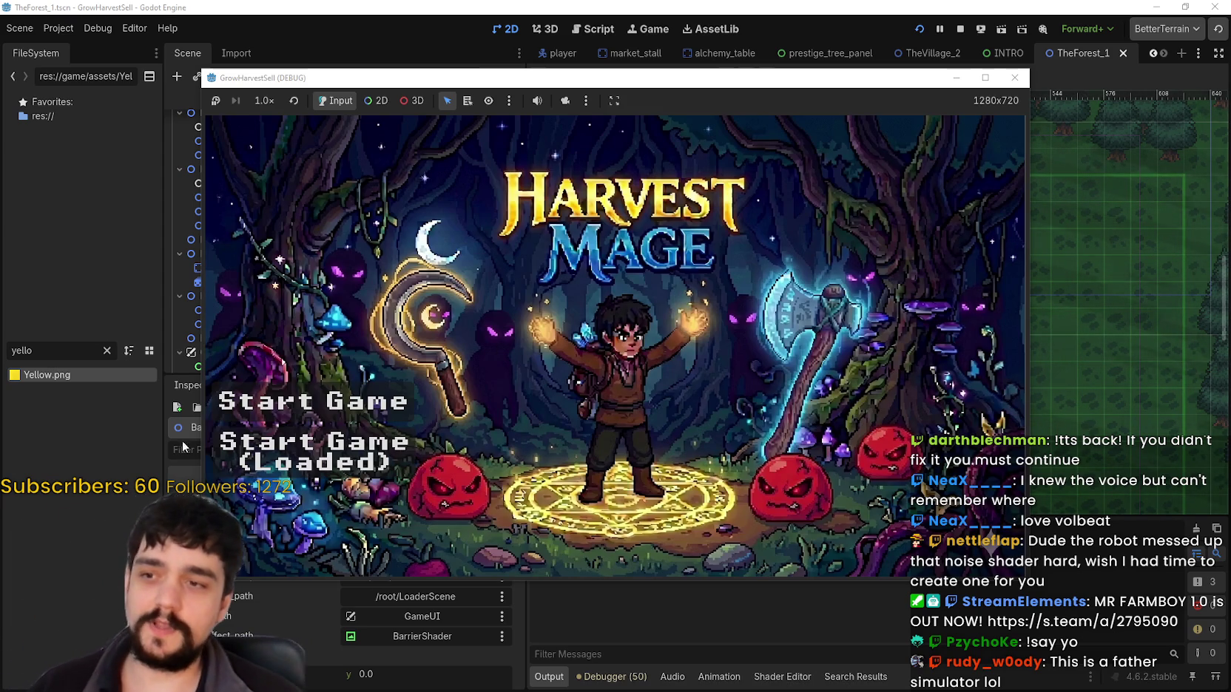
left_click(311, 451)
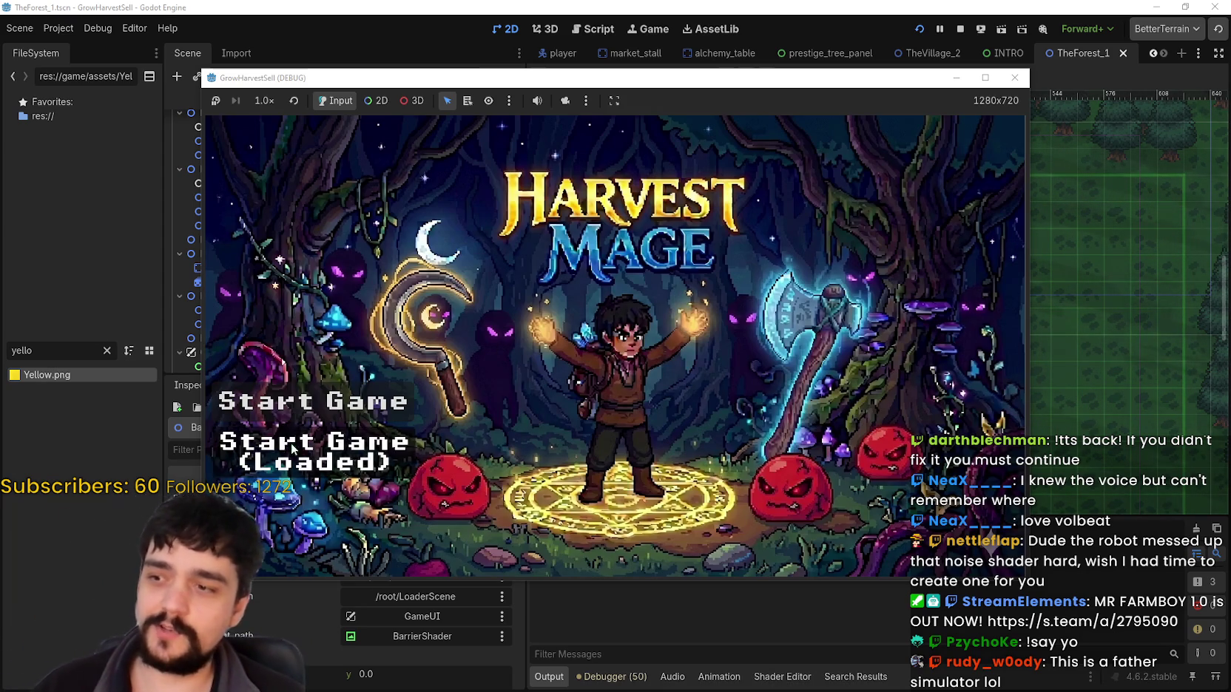
left_click(993, 77)
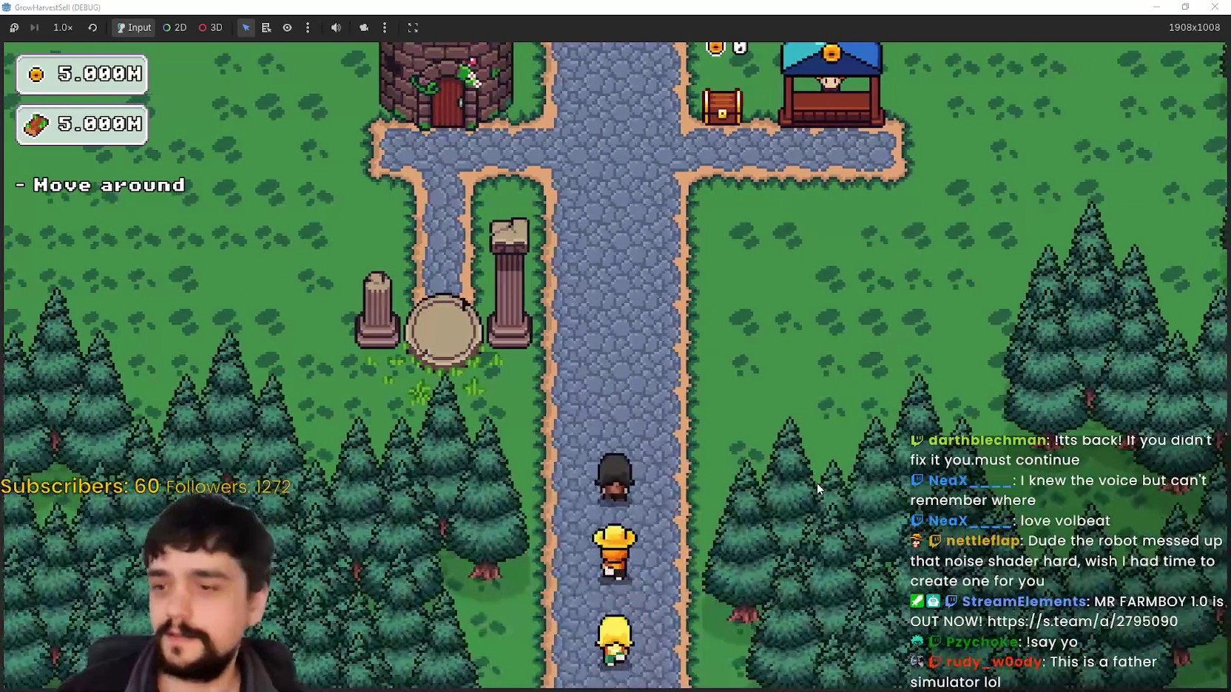
Visit the tower's prestige screen, then travel through the village portal to the Forest stage.
key("e")
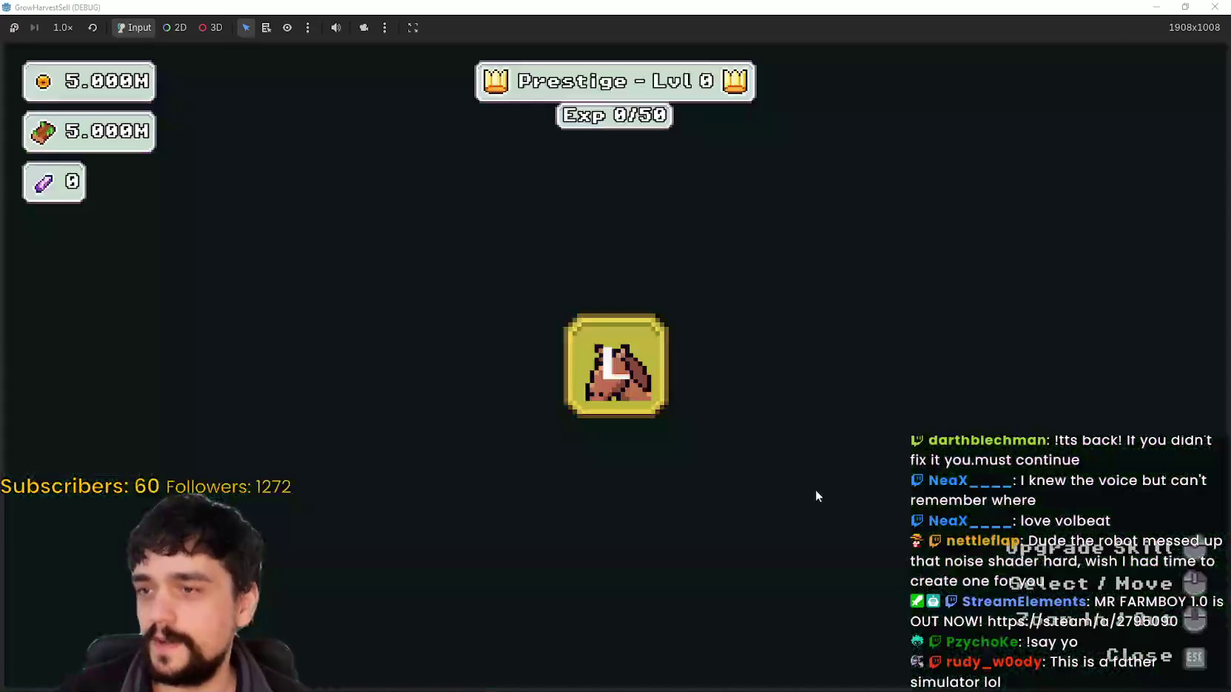
left_click(545, 325)
key("s")
key("e")
left_click(361, 605)
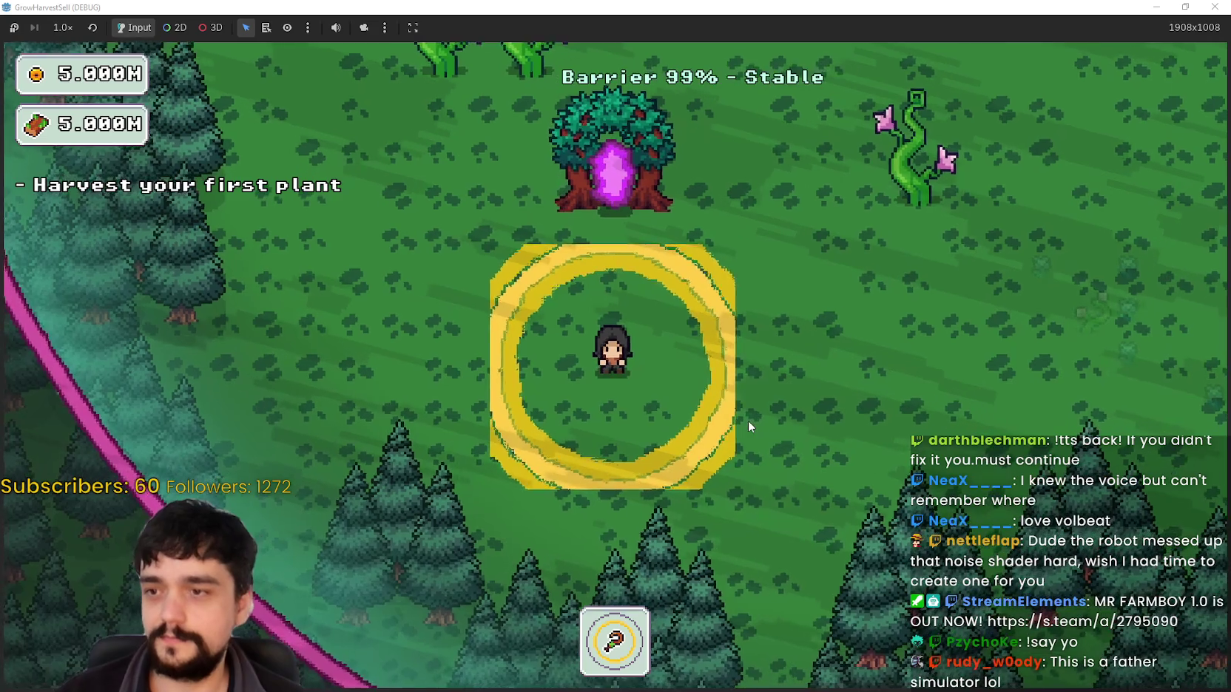
Walk through the forest harvesting plants inside the yellow aura, then exit via the portal tree.
key("d")
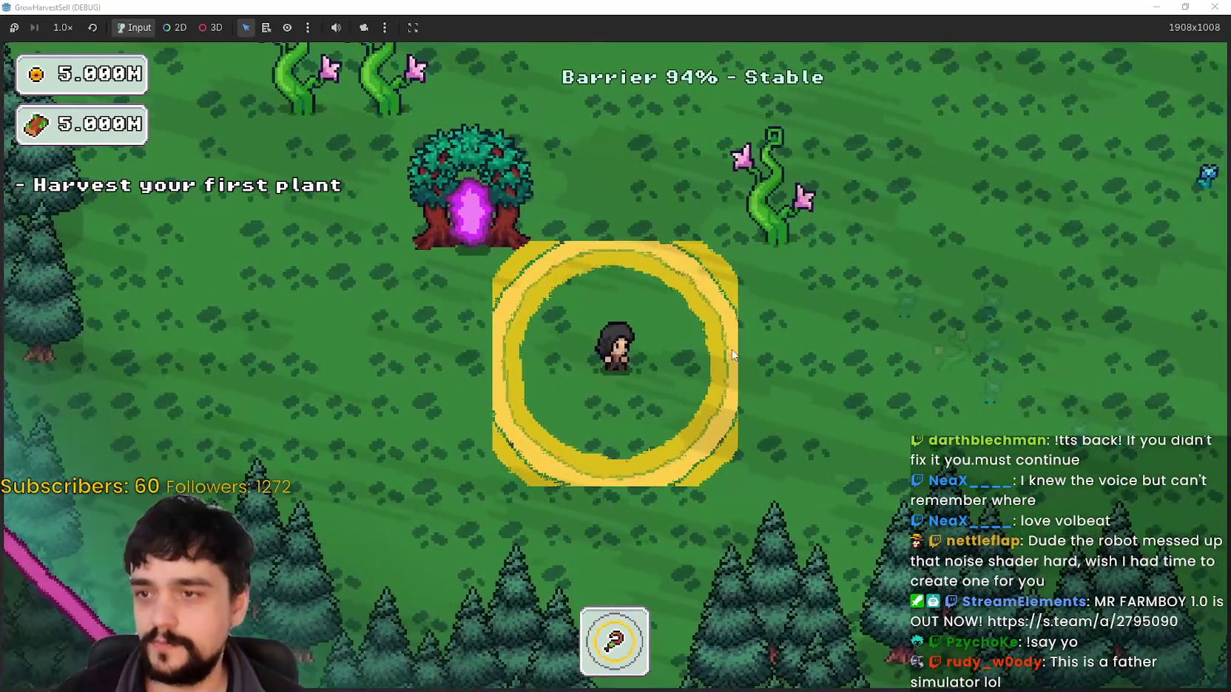
key("w")
key("w")
key("d")
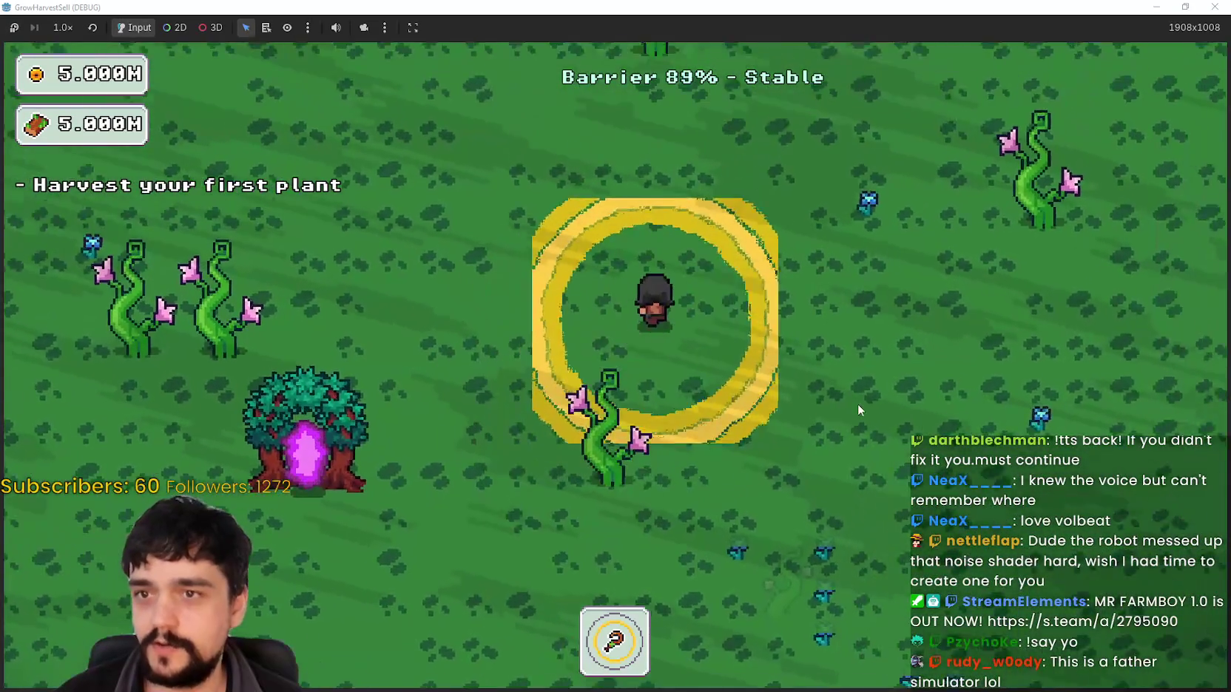
key("d")
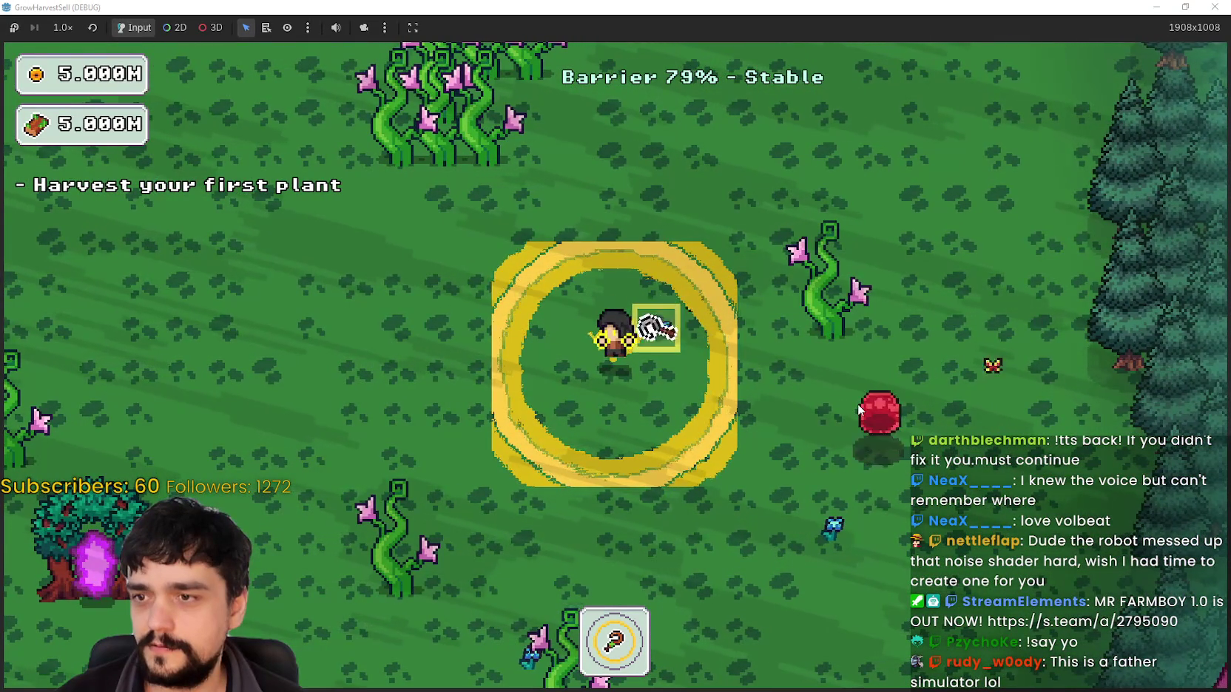
key("s")
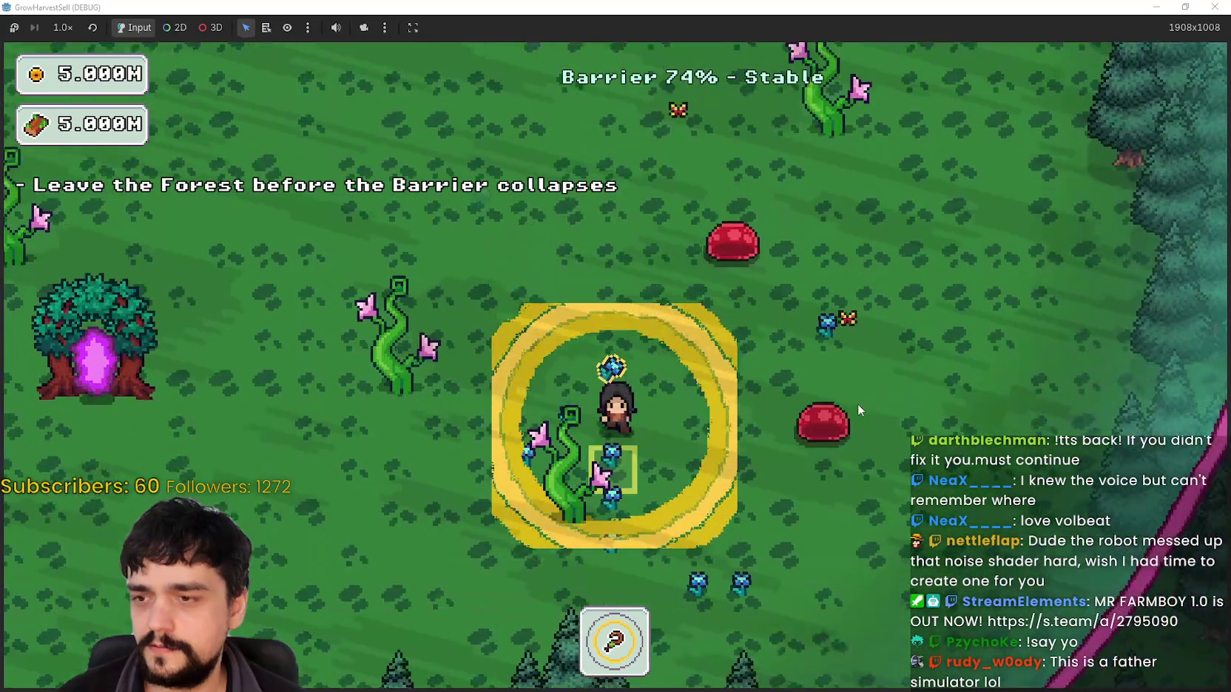
key("a")
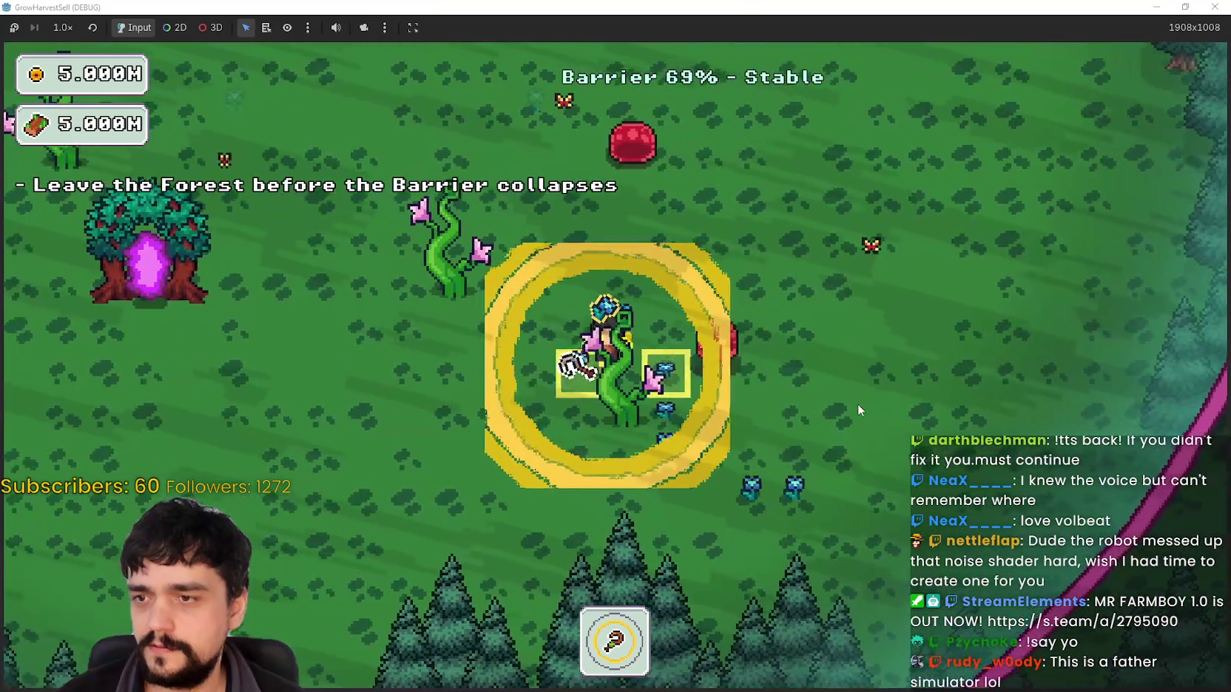
key("a")
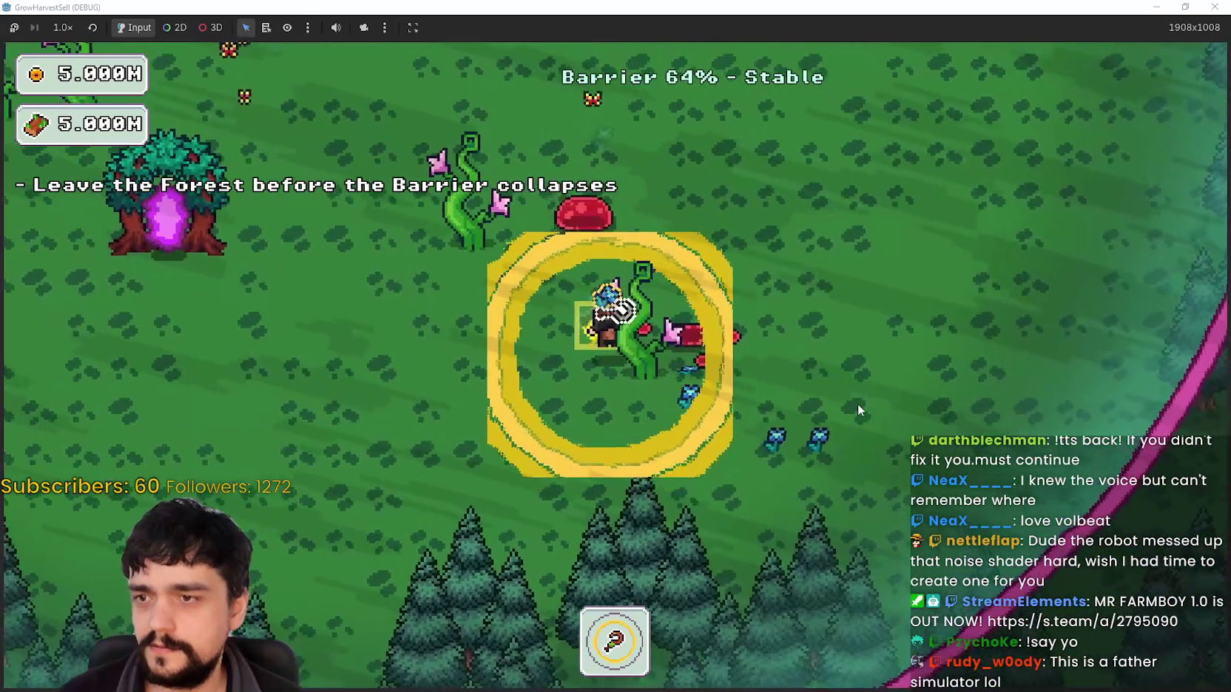
key("d")
key("a")
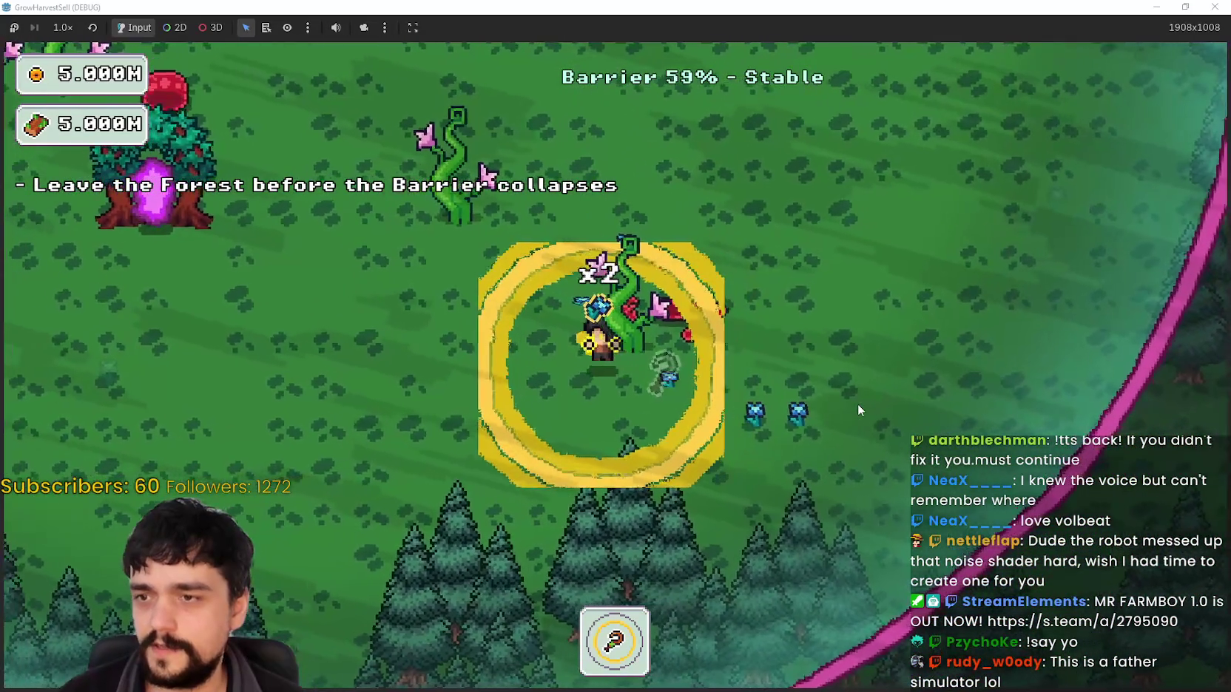
key("a")
key("w")
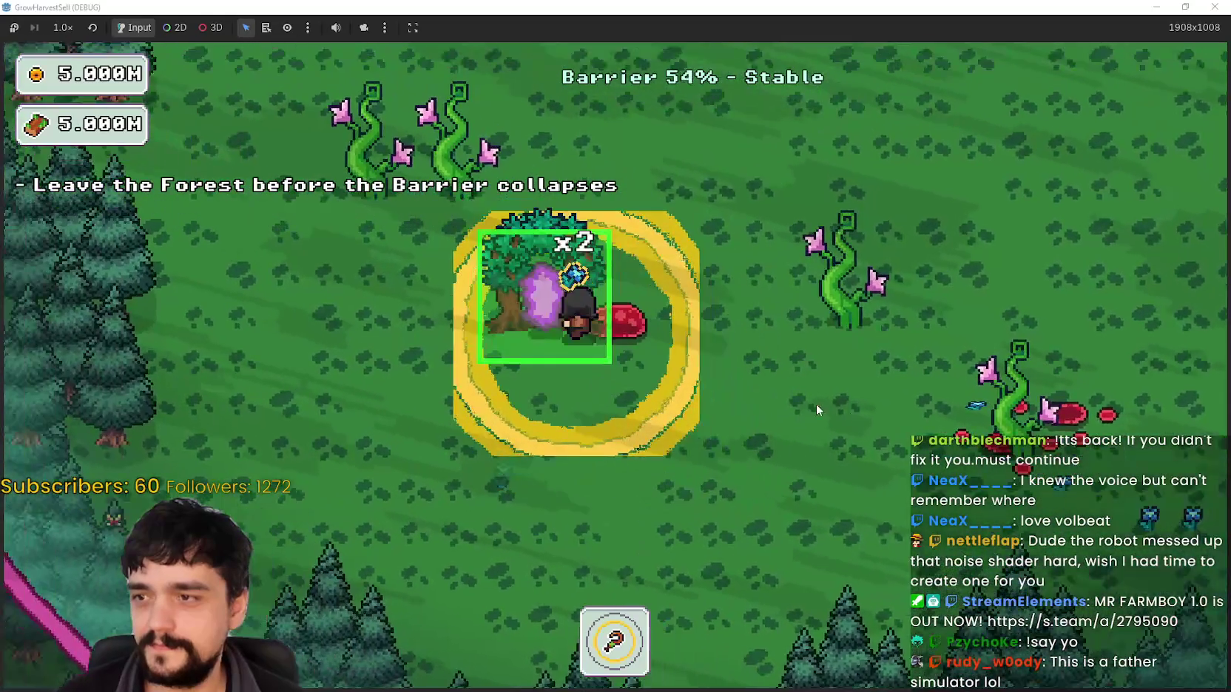
Walk to the tower, open the prestige skill tree and buy the left branch upgrades.
key("d")
key("a")
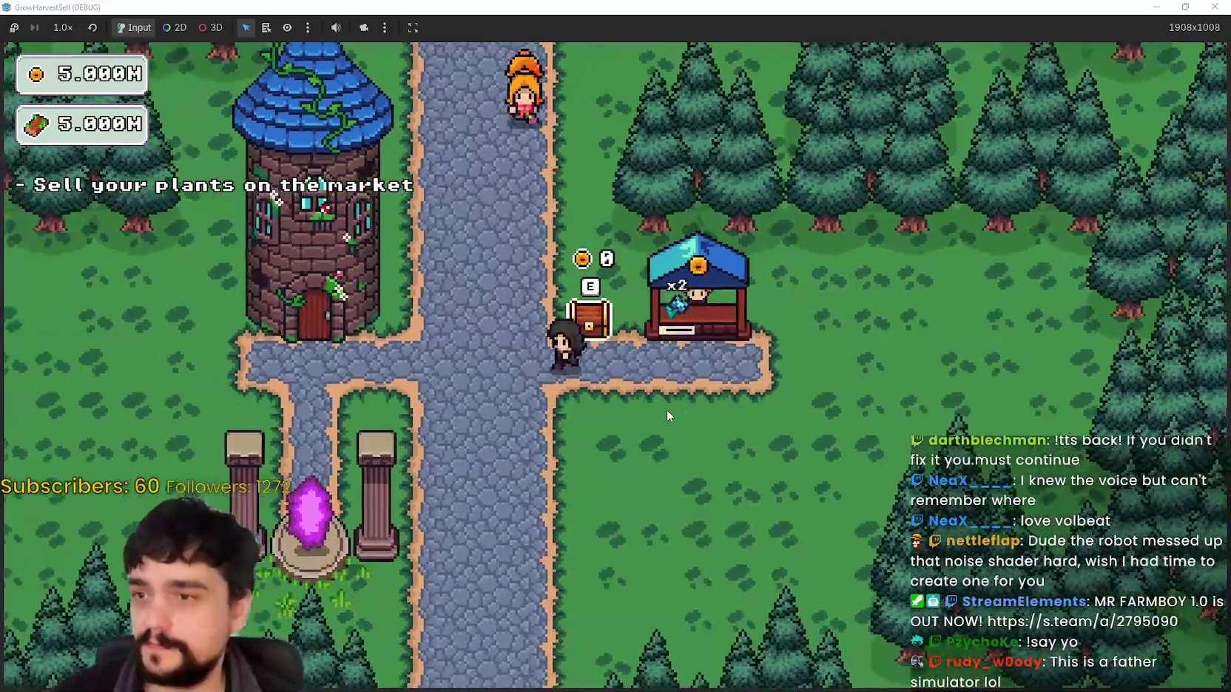
key("w")
key("e")
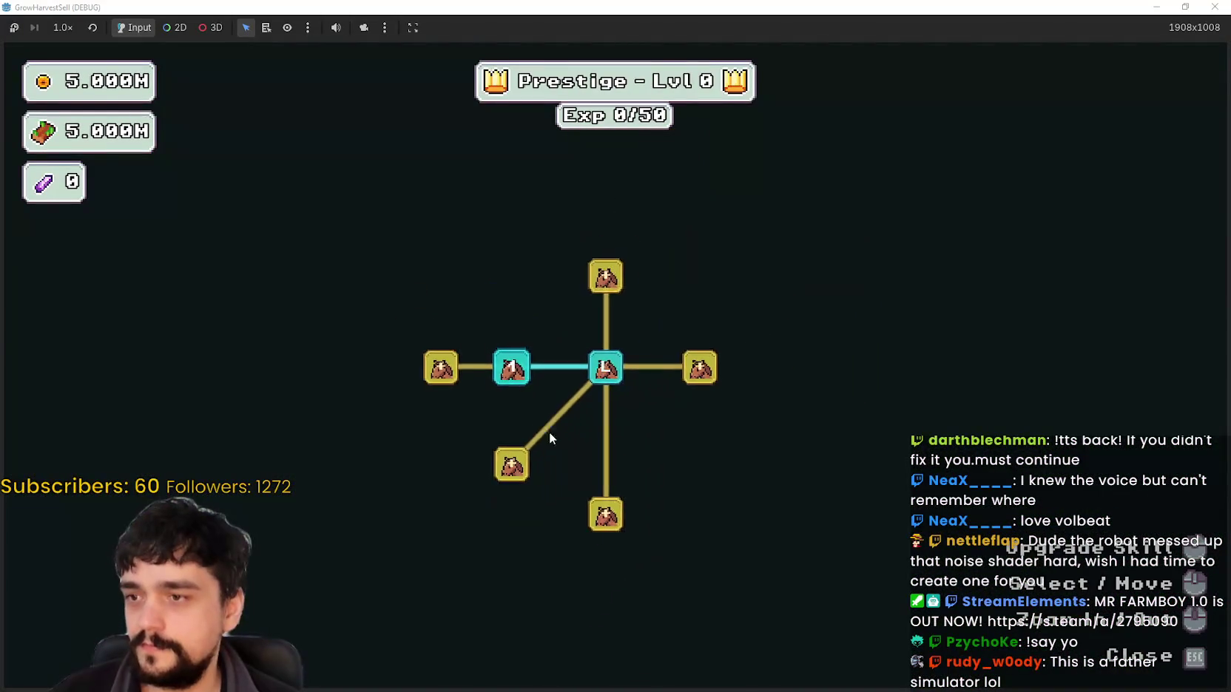
left_click(543, 406)
left_click(467, 397)
left_click(530, 440)
left_click(531, 349)
Max out the Plant Domain Damage nodes and Double Sickle, then close the skill tree.
left_click(533, 349)
left_click(532, 349)
left_click(532, 351)
left_click(531, 395)
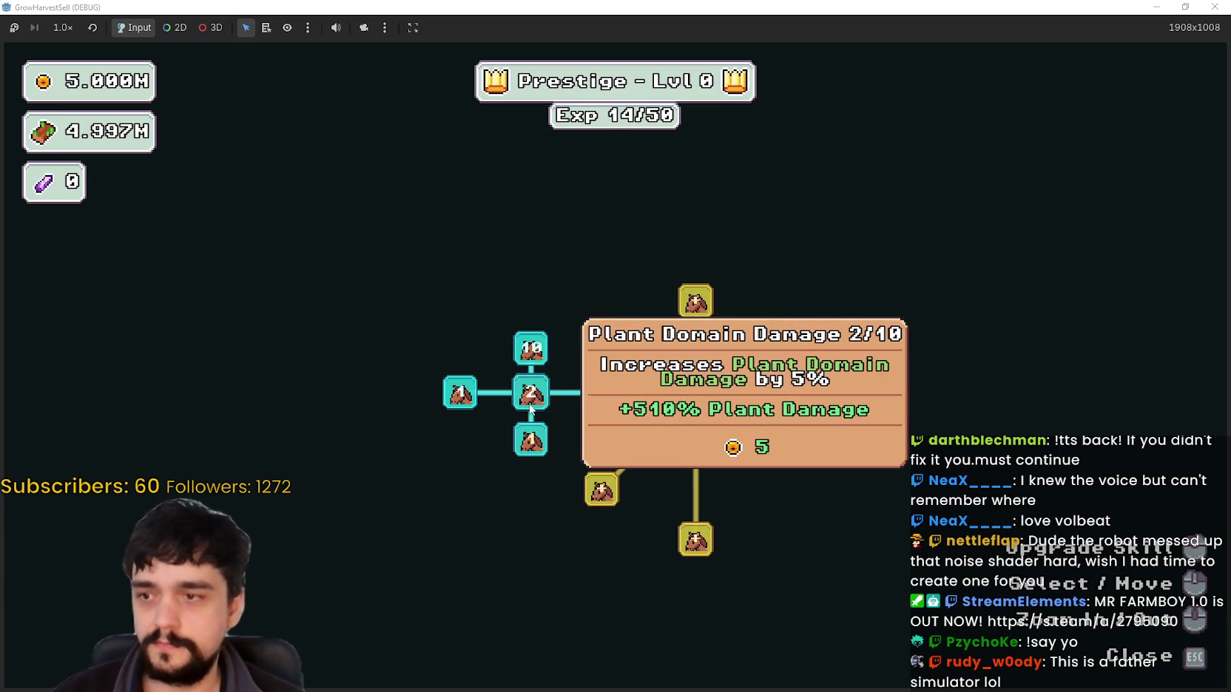
left_click(532, 400)
left_click(599, 393)
left_click(599, 393)
key("Escape")
Travel to the forest stage and walk around checking the yellow aura ring.
key("e")
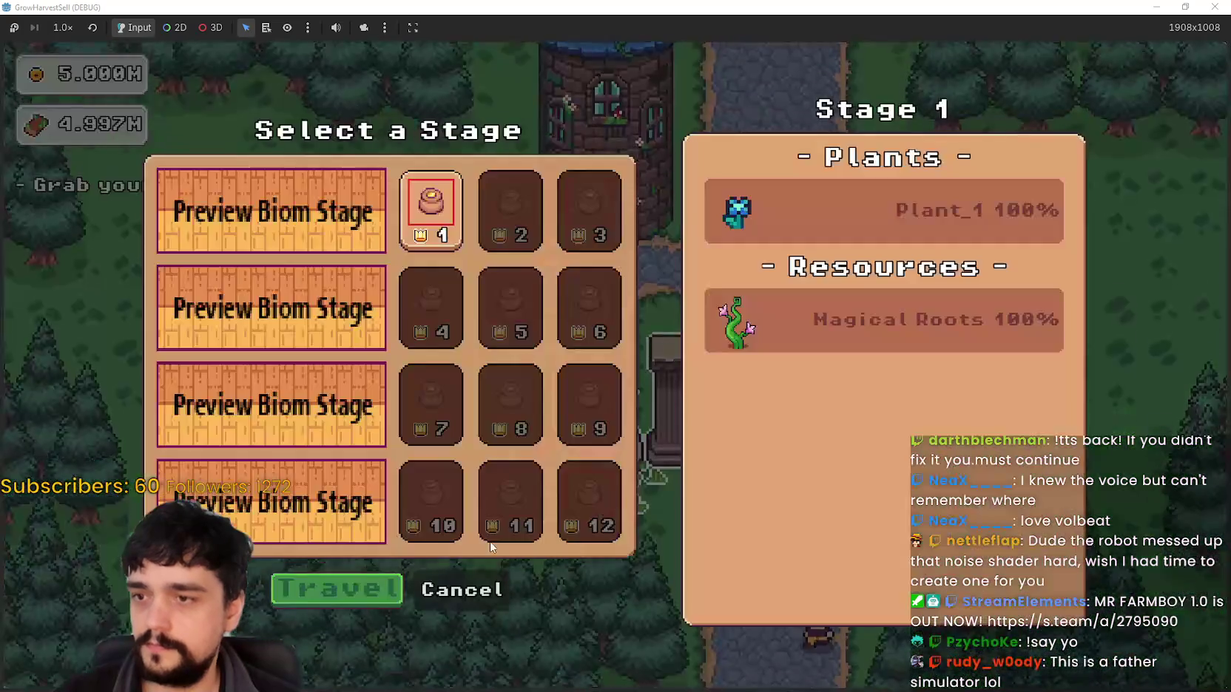
key("Return")
key("a")
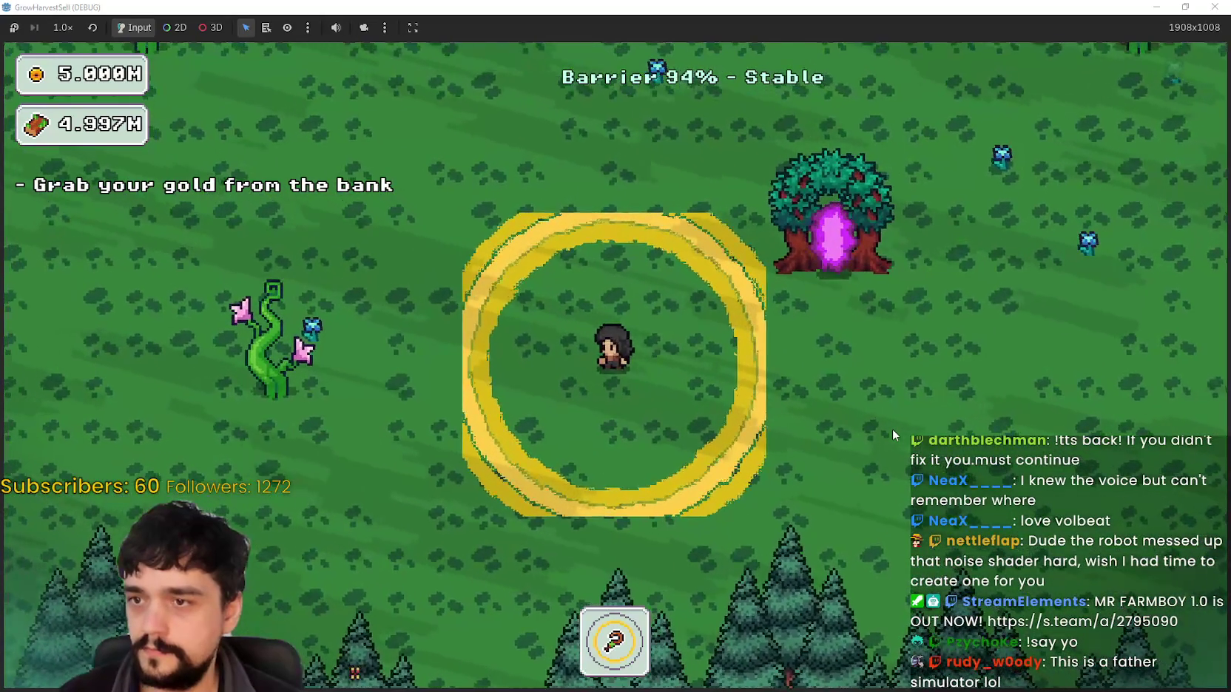
key("s")
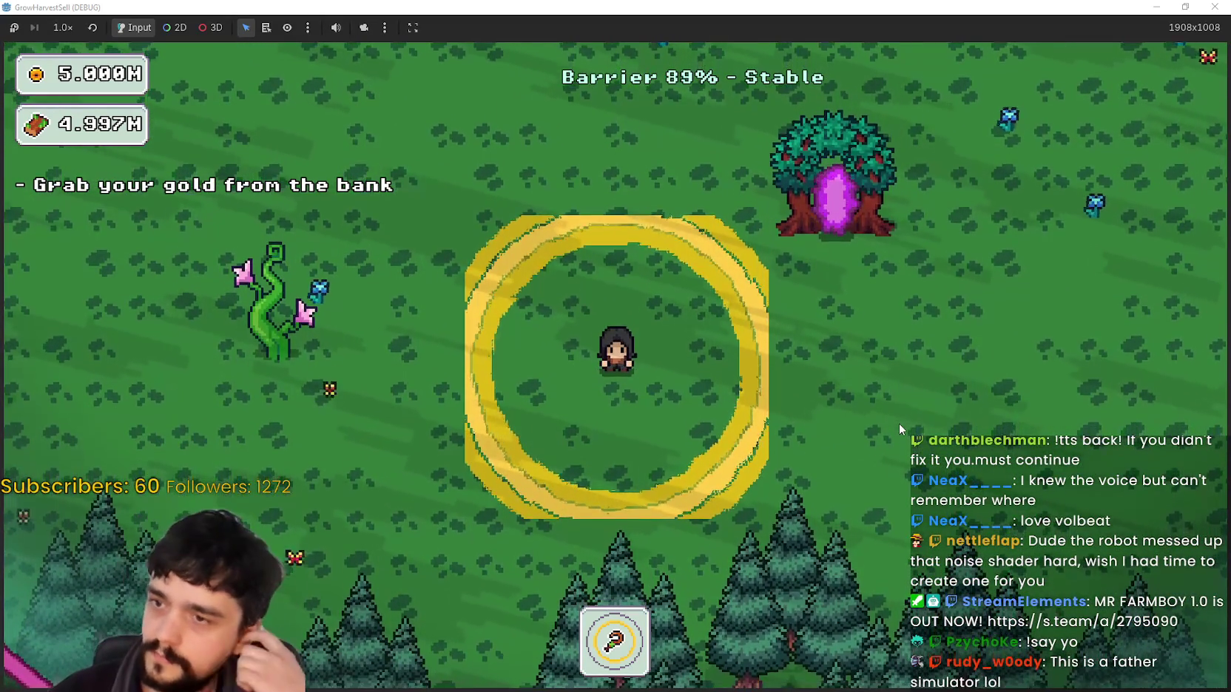
key("w+d")
key("w")
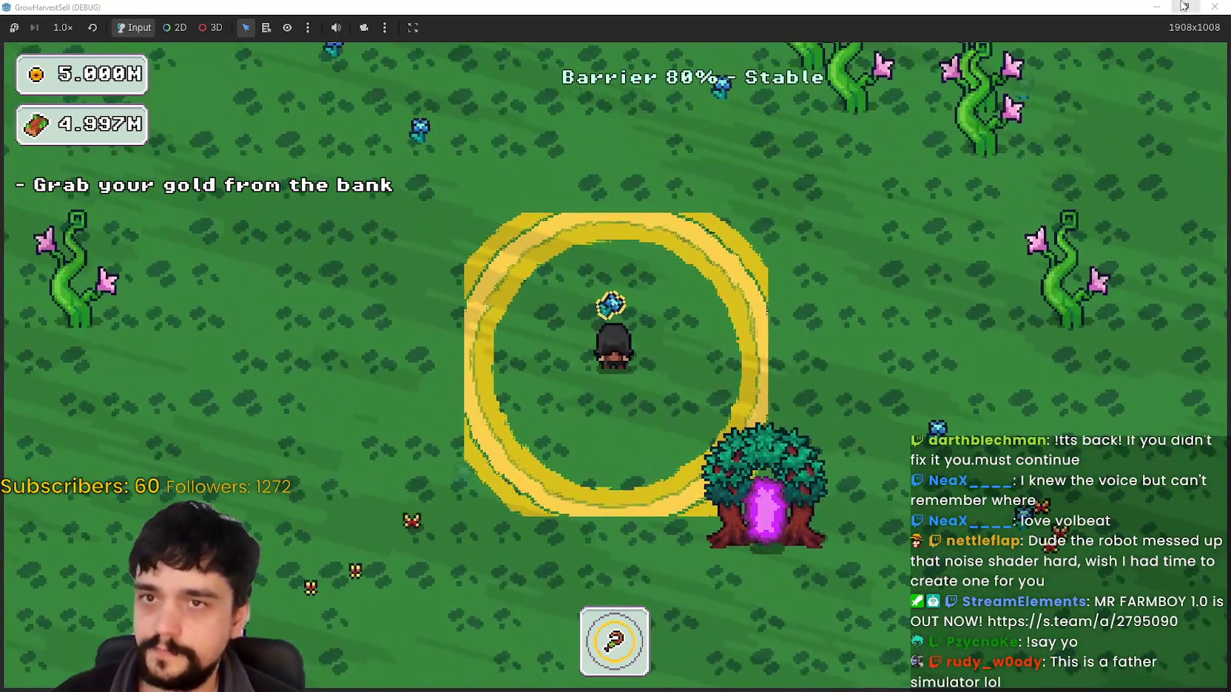
Stop the running game and return to the player scene in the editor.
left_click(1183, 6)
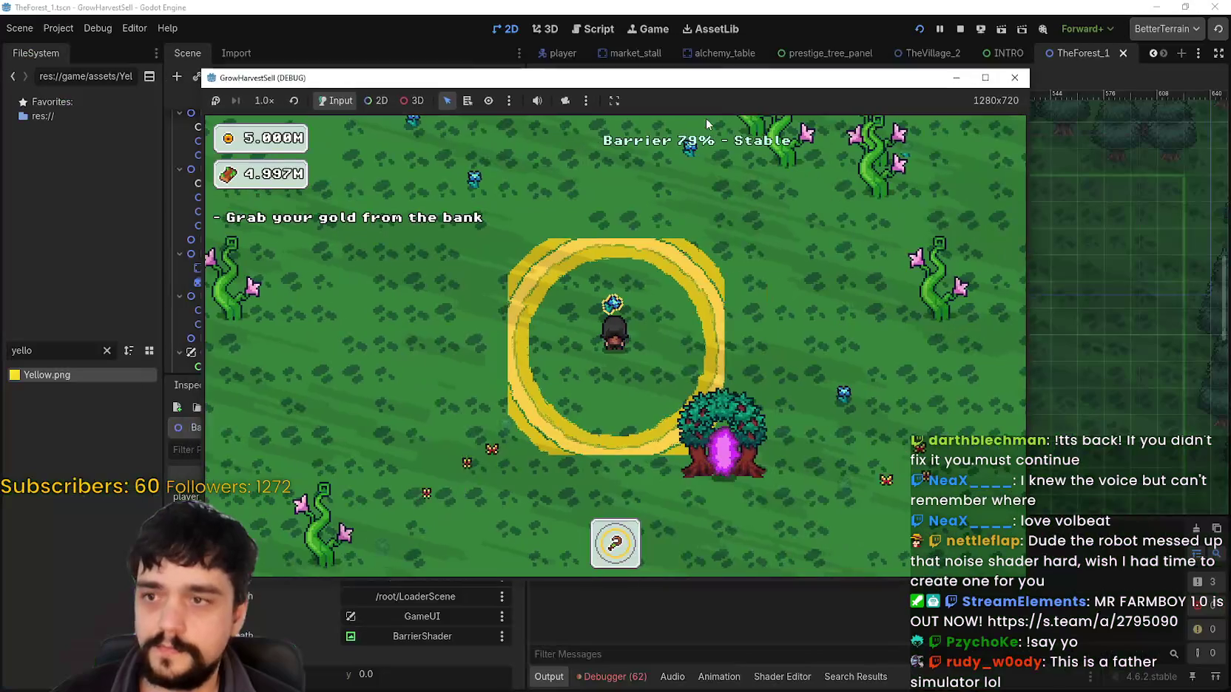
key("alt+Tab")
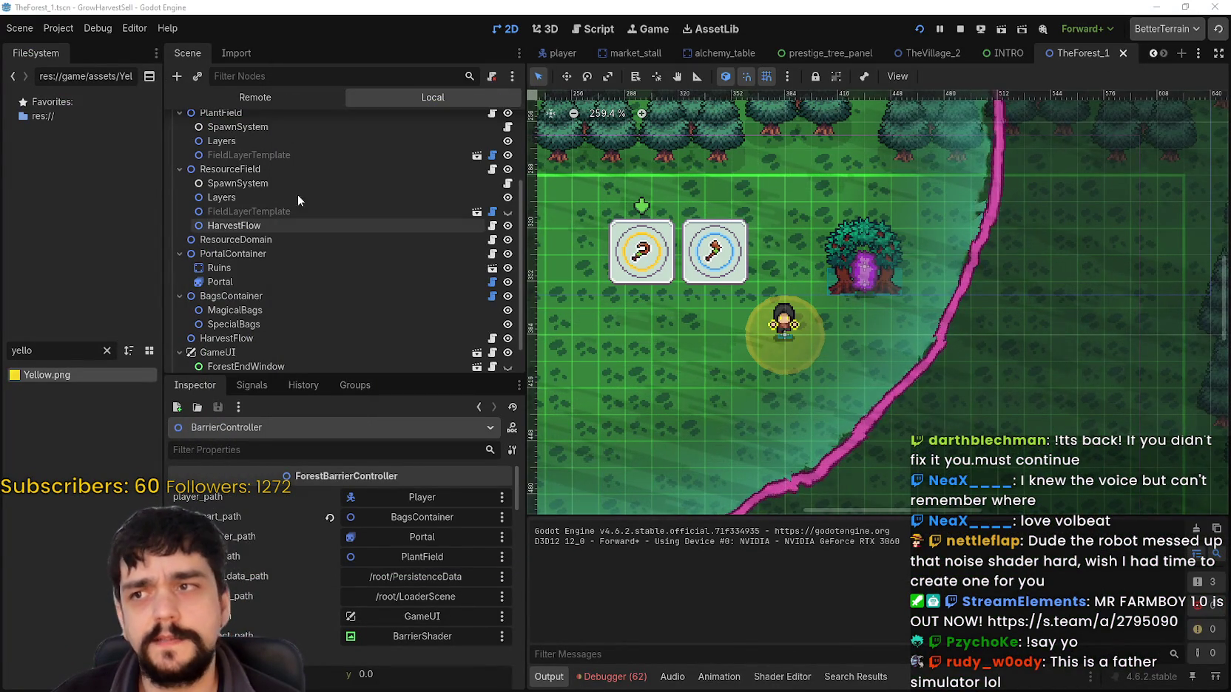
left_click(556, 52)
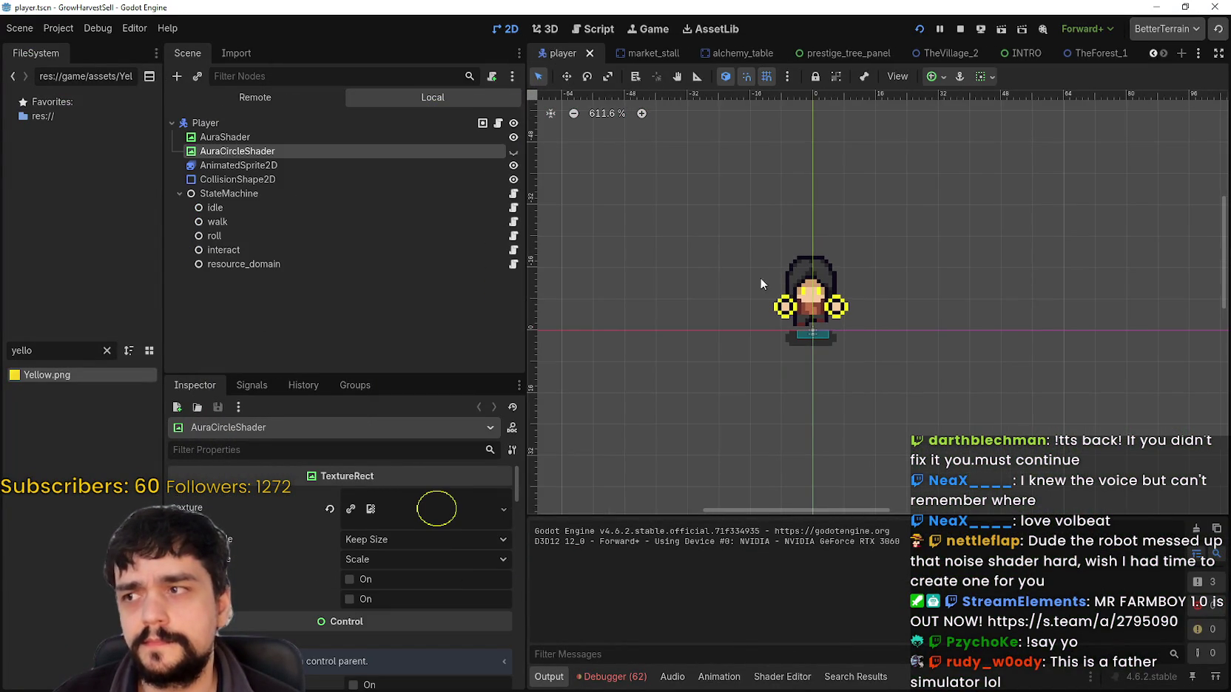
Unhide the AuraCircleShader node and review its shader parameters in the Inspector, then switch to Steam.
left_click(513, 151)
scroll(820, 325, "down", 2)
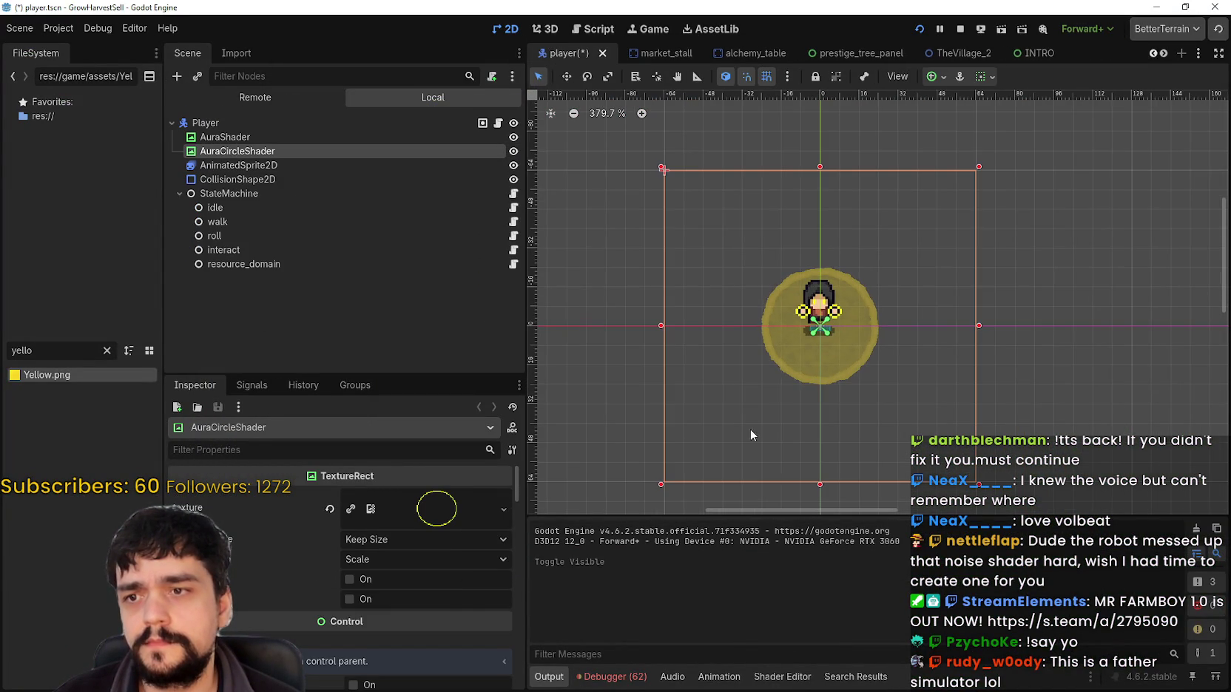
scroll(841, 244, "up", 2)
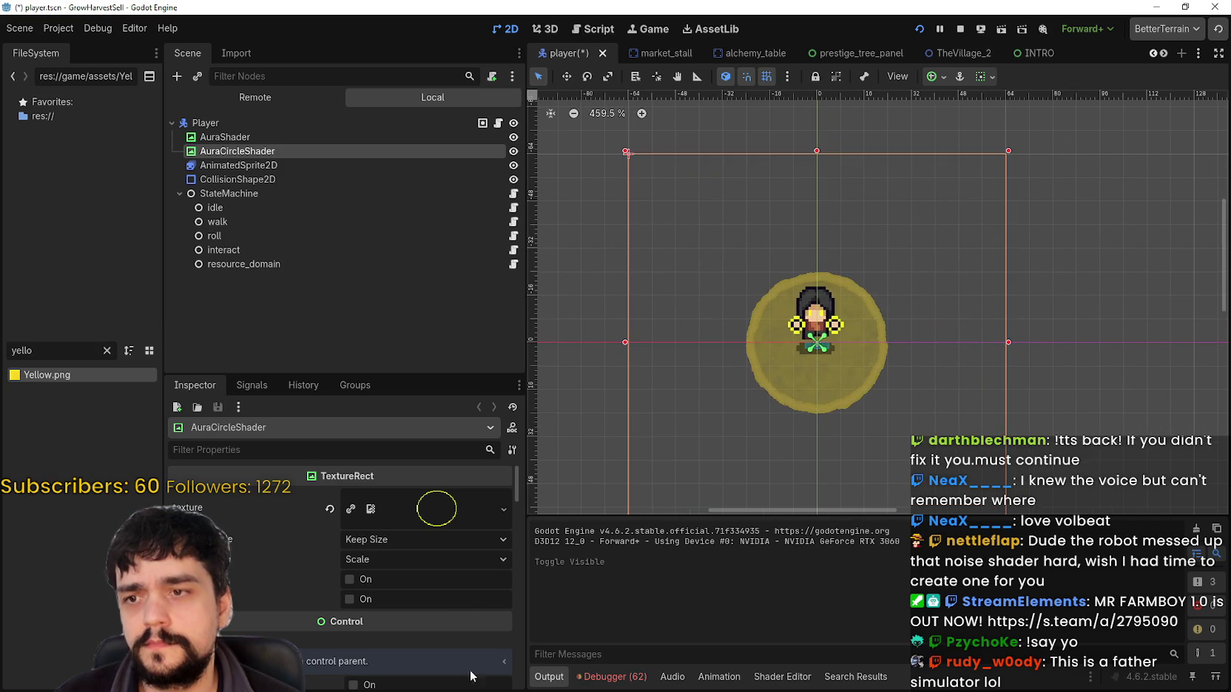
scroll(486, 649, "down", 3)
scroll(488, 628, "down", 5)
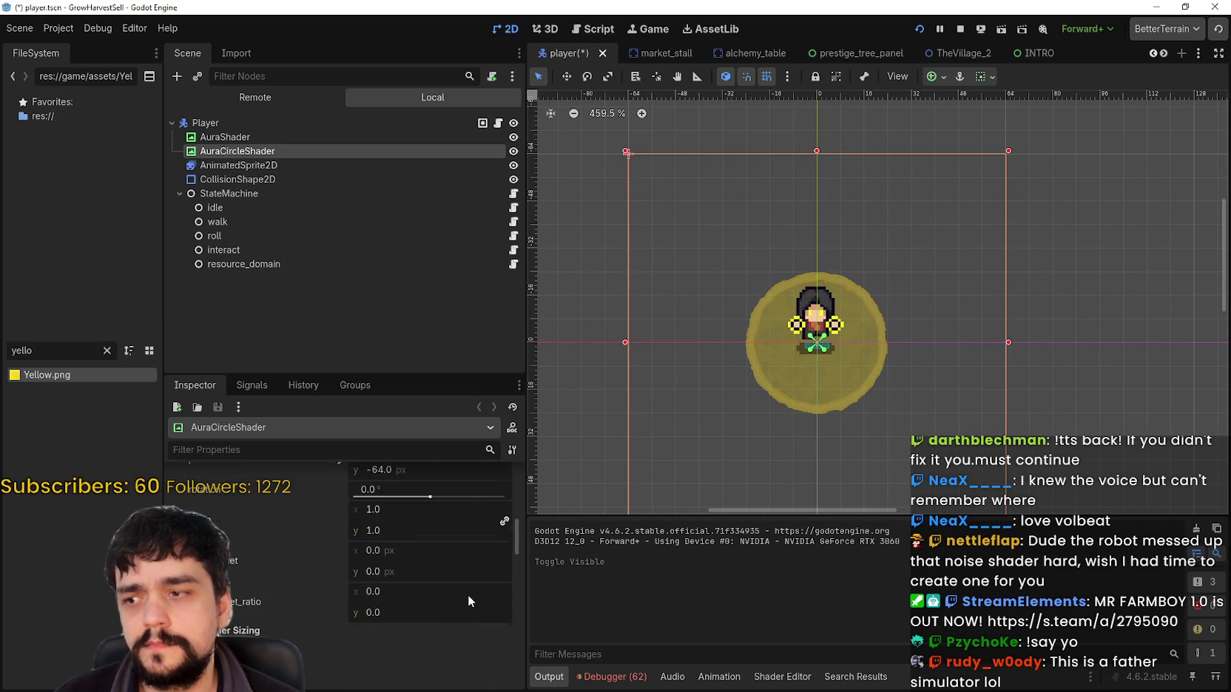
scroll(468, 593, "down", 6)
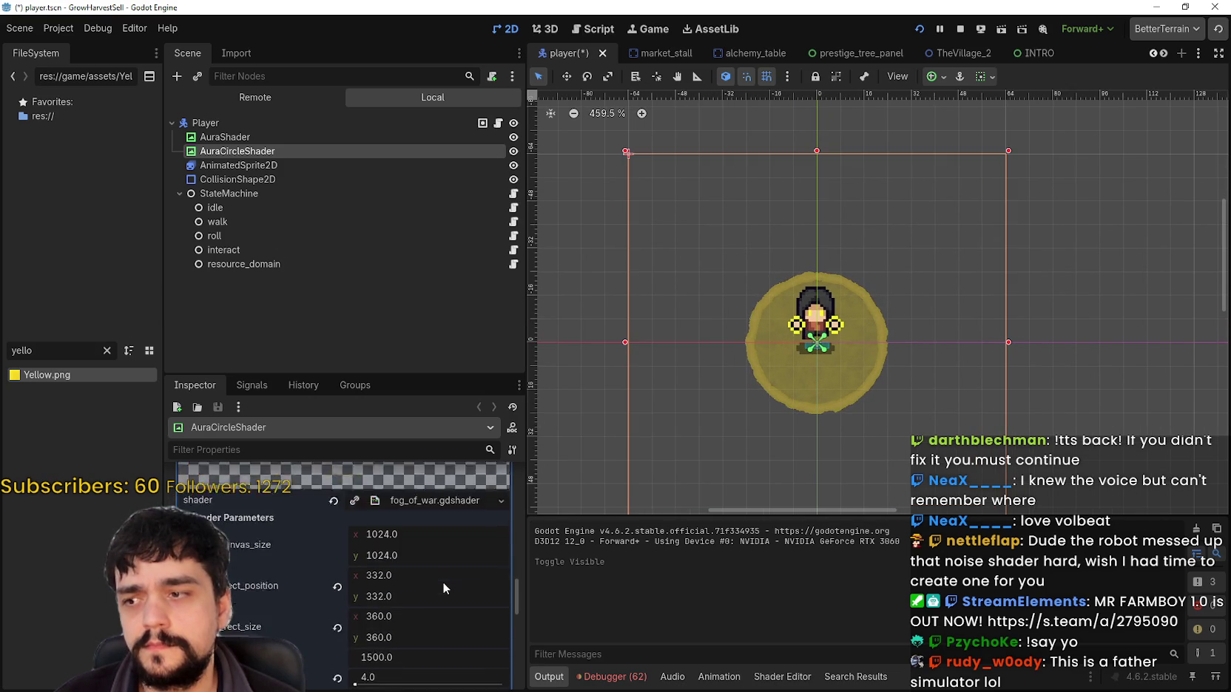
scroll(443, 581, "down", 5)
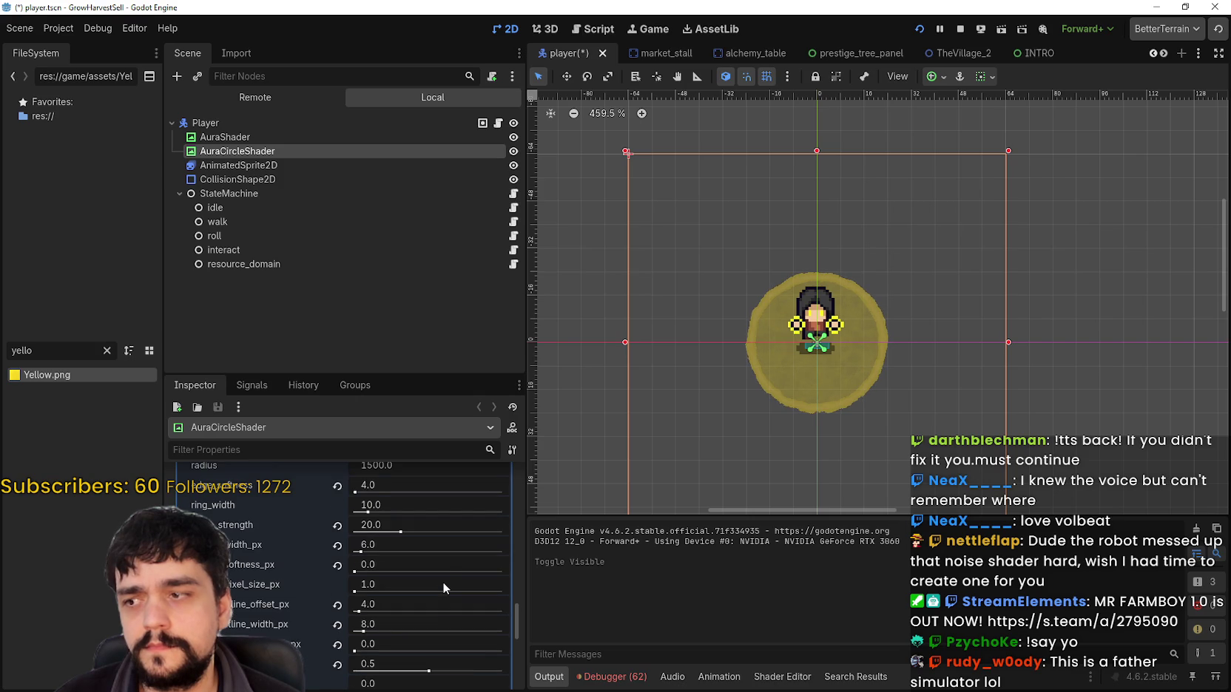
scroll(442, 587, "up", 1)
scroll(442, 582, "up", 5)
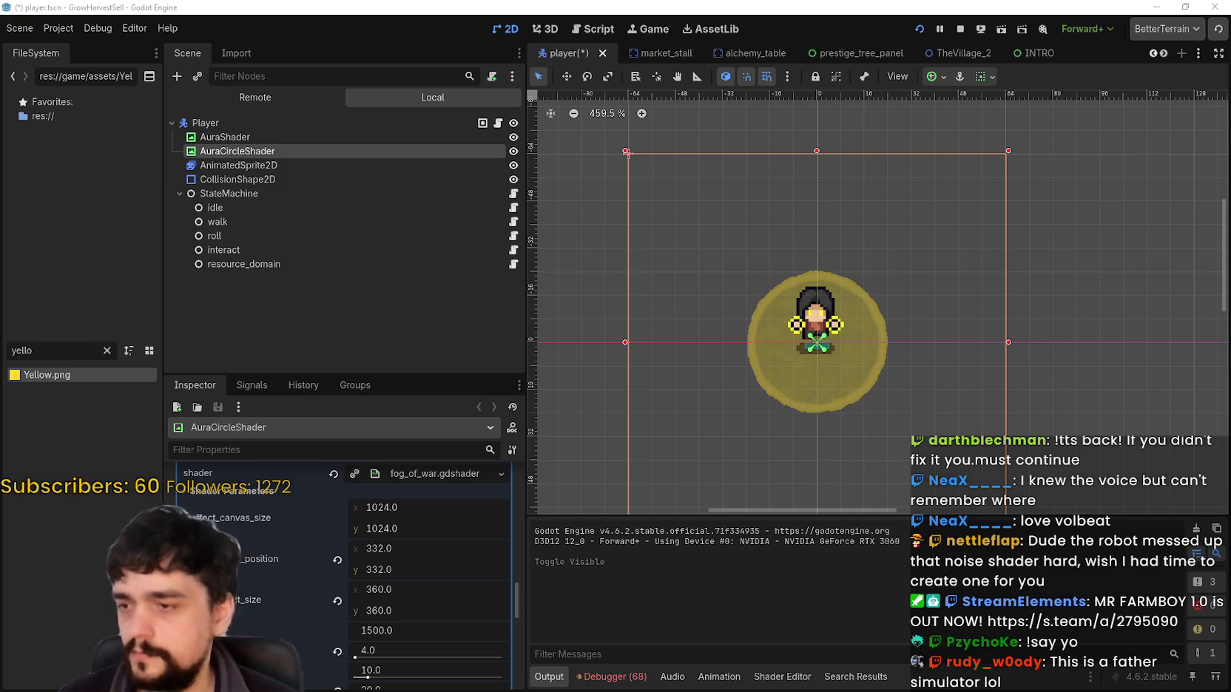
scroll(341, 576, "down", 5)
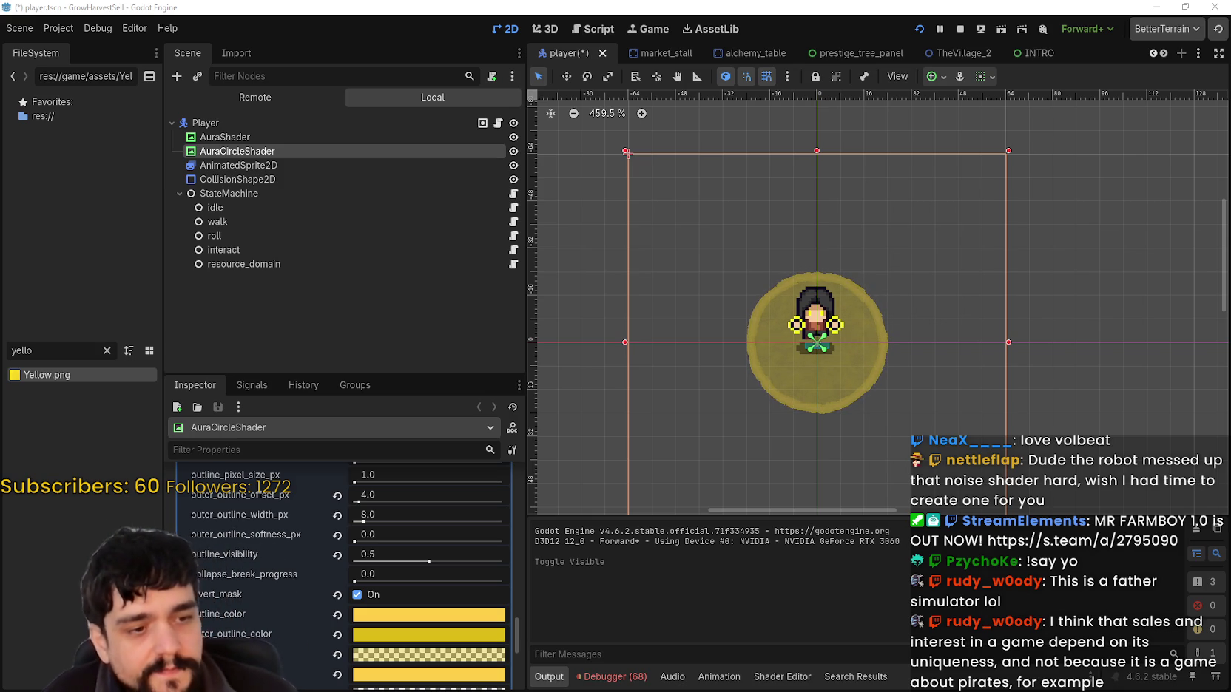
key("alt+Tab")
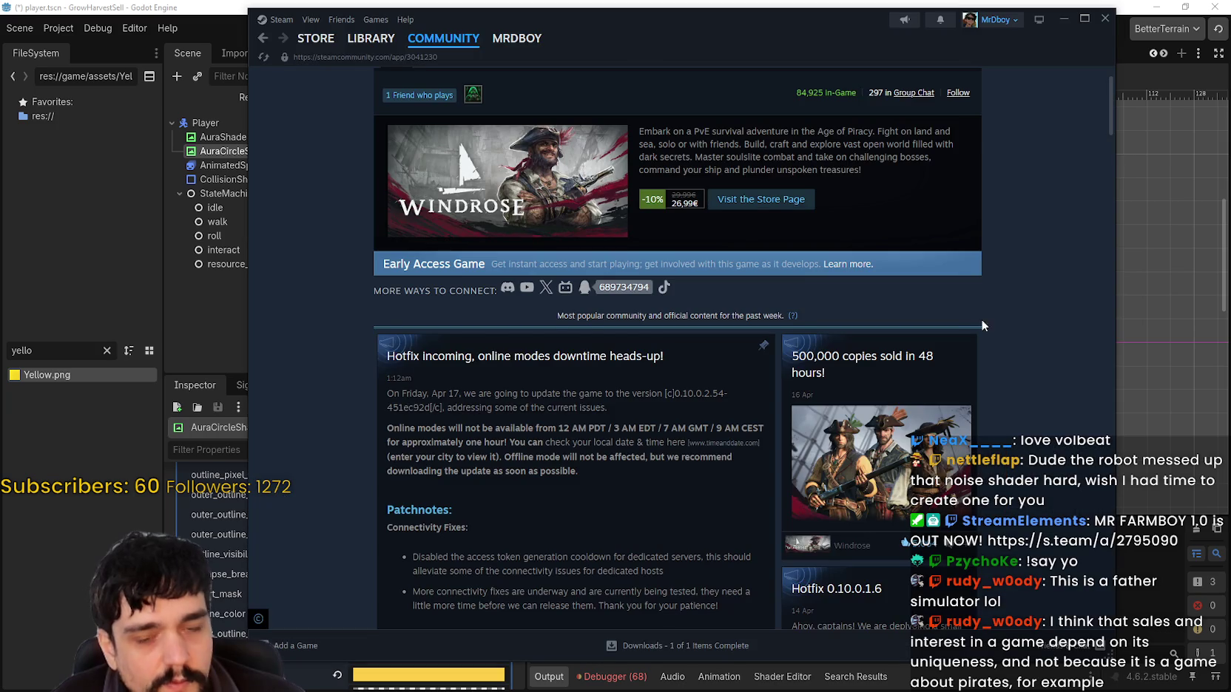
scroll(930, 372, "up", 2)
right_click(931, 372)
left_click(962, 89)
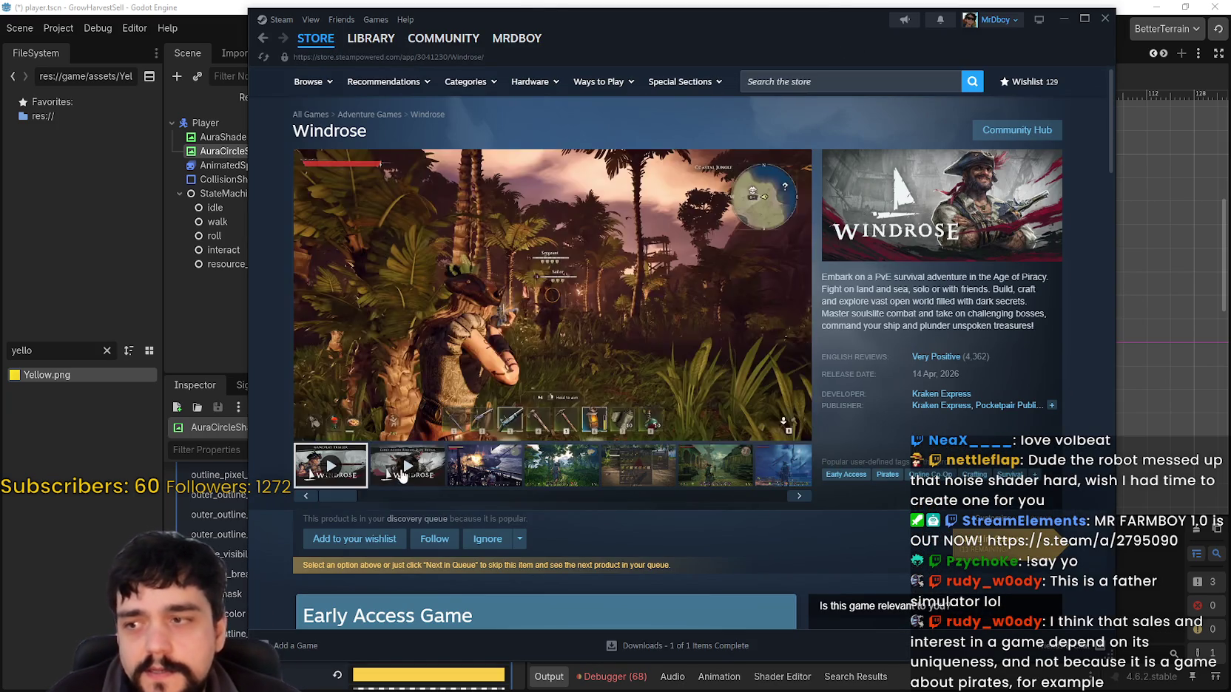
left_click(517, 473)
left_click(330, 466)
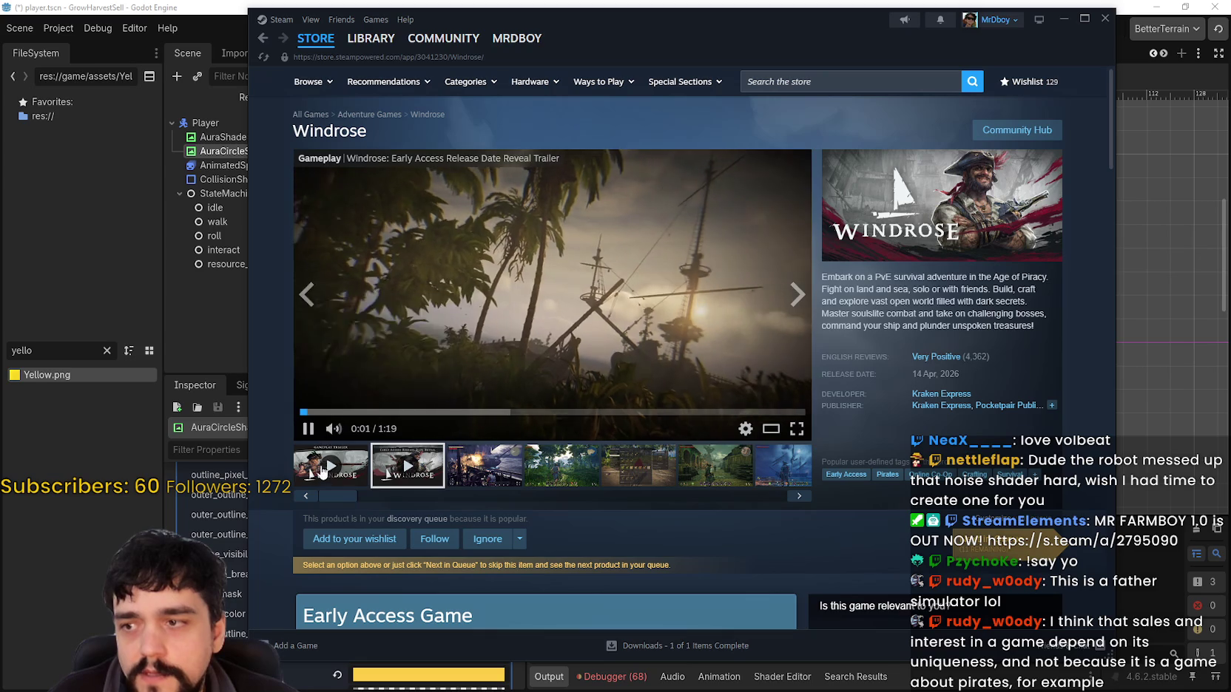
left_click(386, 412)
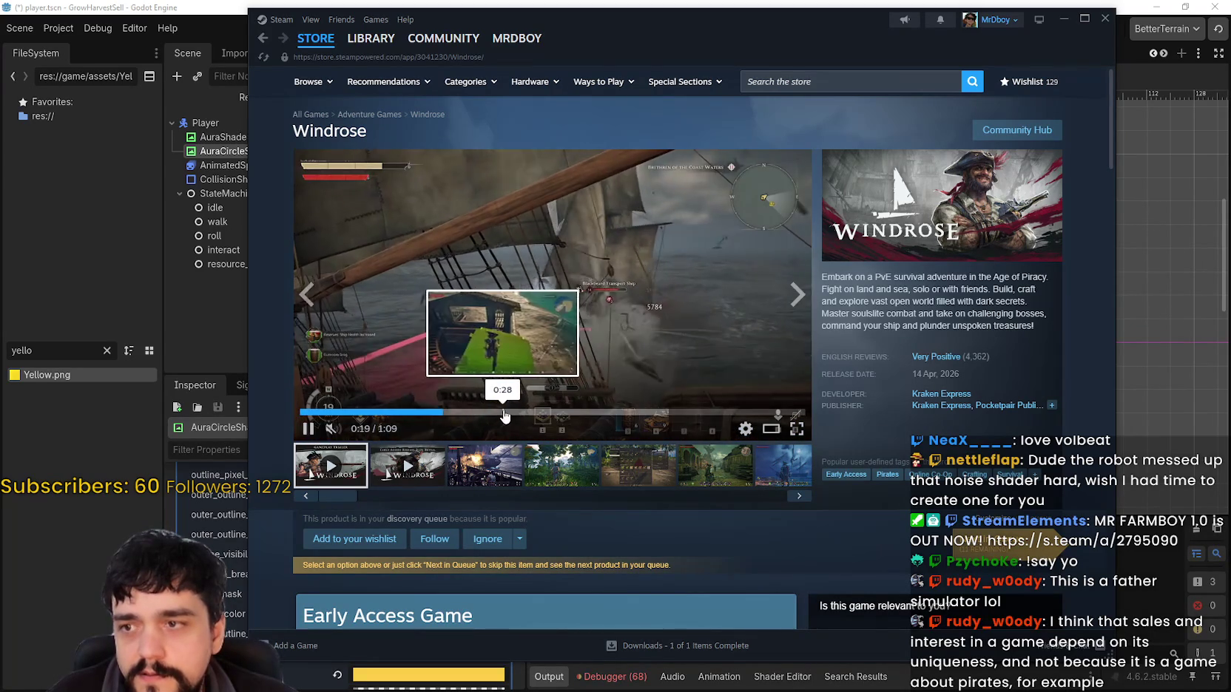
left_click(505, 412)
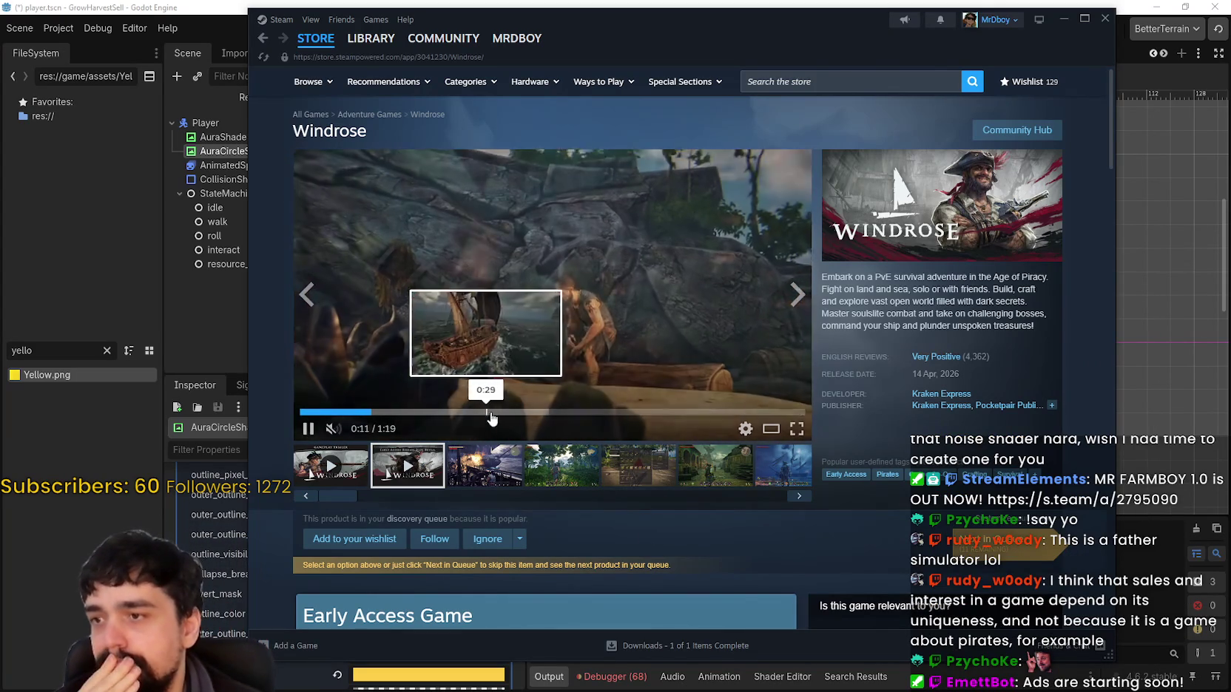
left_click(550, 412)
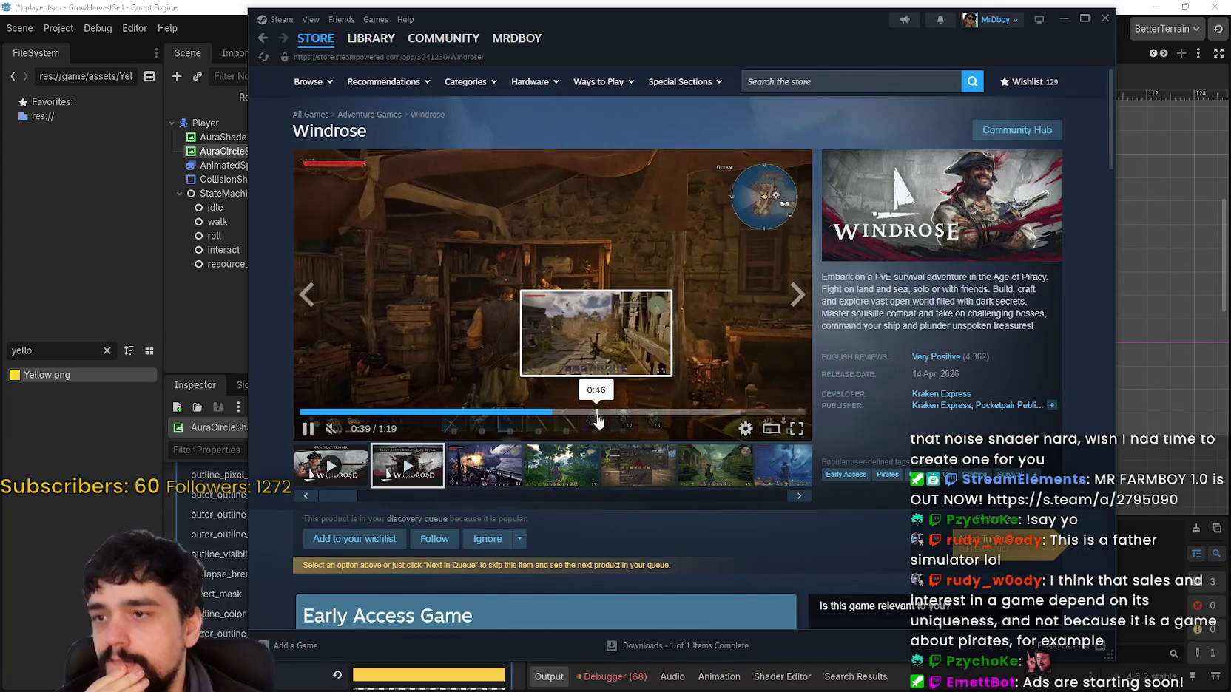
left_click(599, 411)
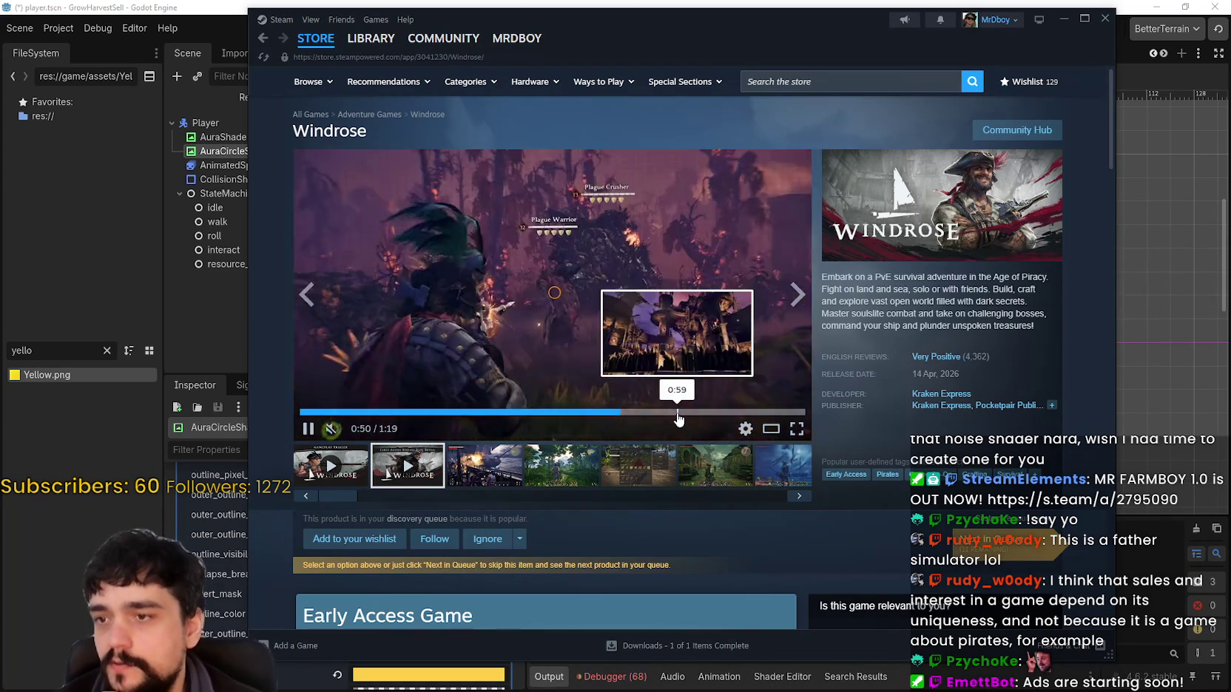
left_click(710, 412)
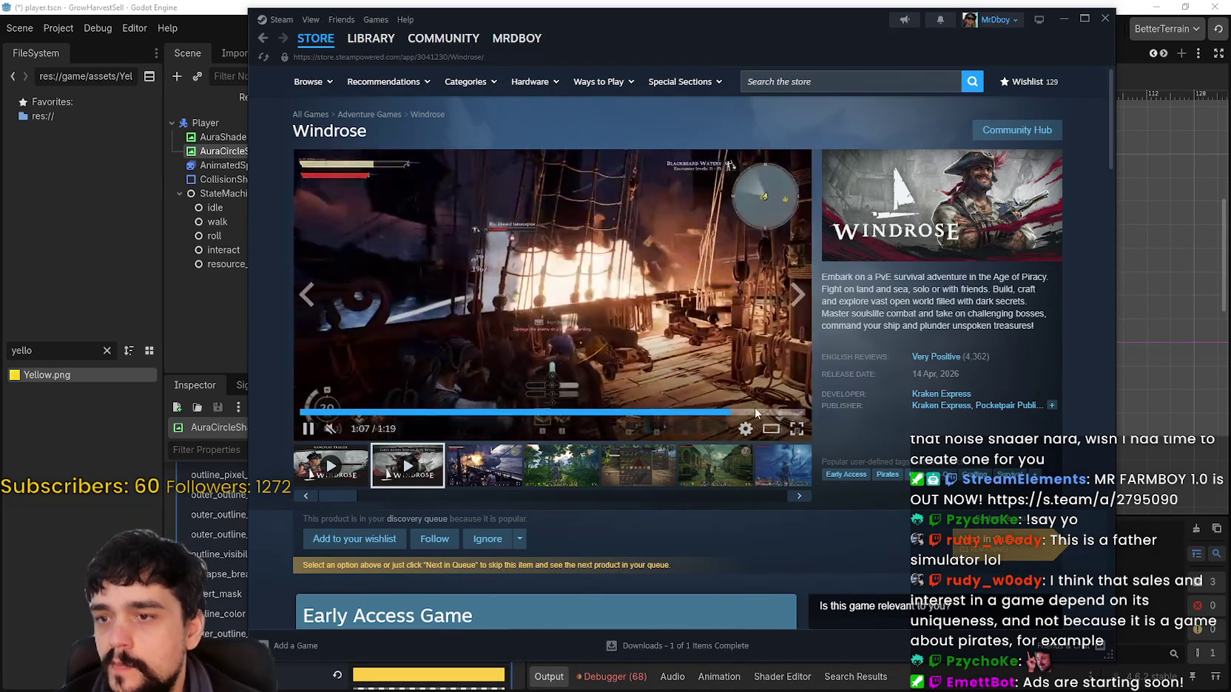
left_click(770, 412)
left_click(485, 466)
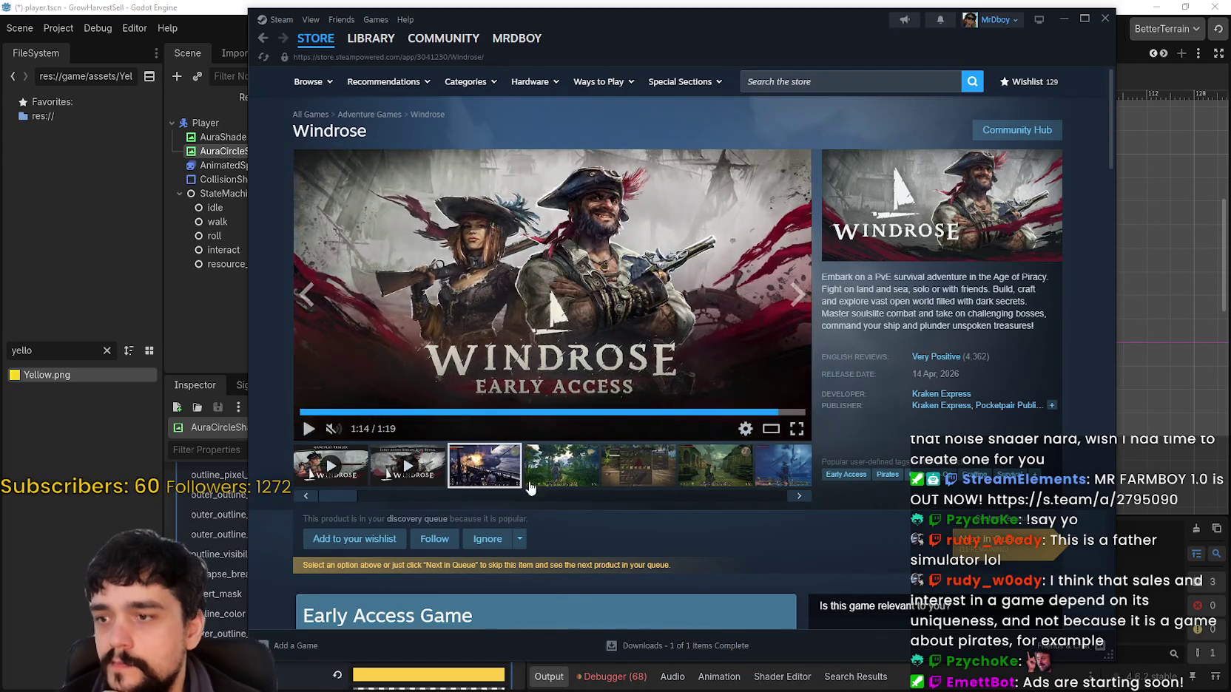
left_click(642, 479)
left_click(688, 474)
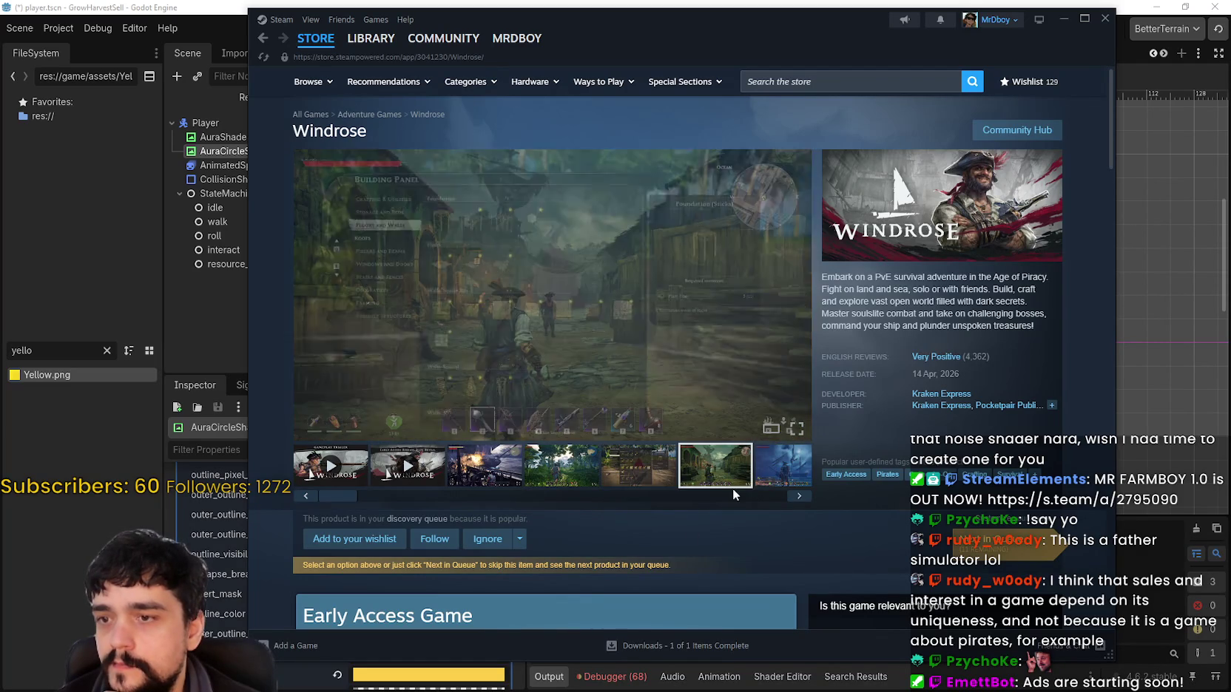
left_click(784, 479)
left_click(746, 466)
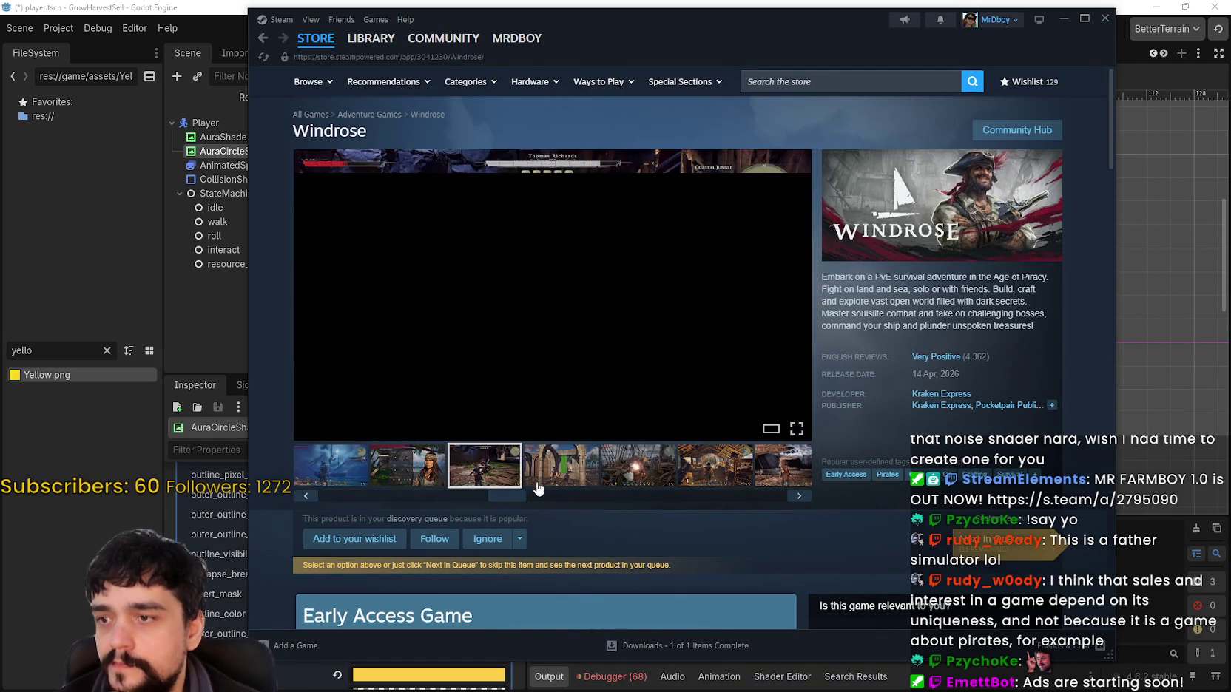
left_click(715, 466)
left_click(1039, 132)
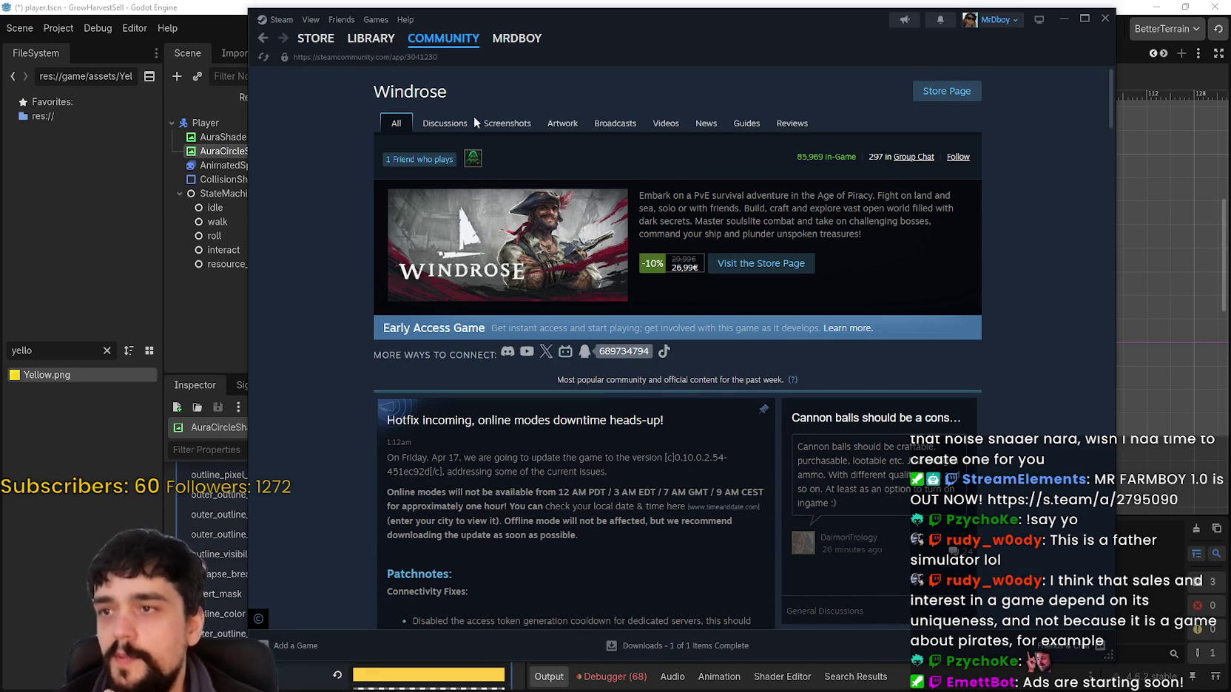
Open the Windrose community Screenshots page and scroll through it.
left_click(498, 128)
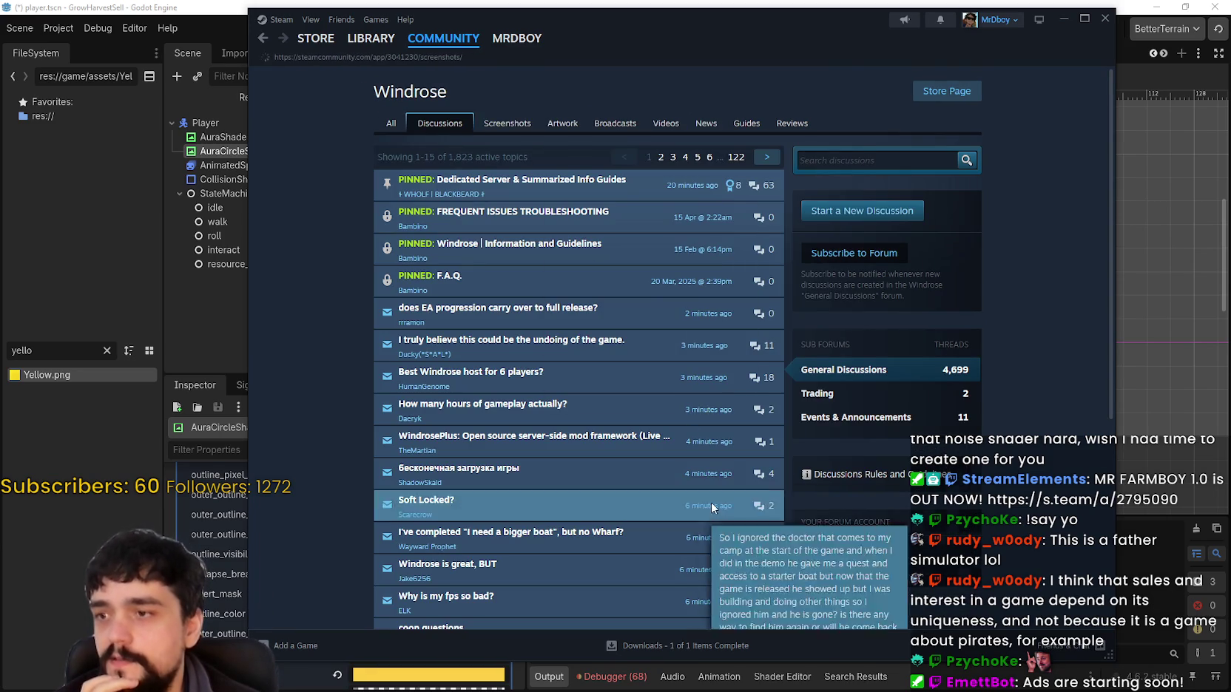
scroll(992, 427, "down", 4)
scroll(958, 193, "up", 2)
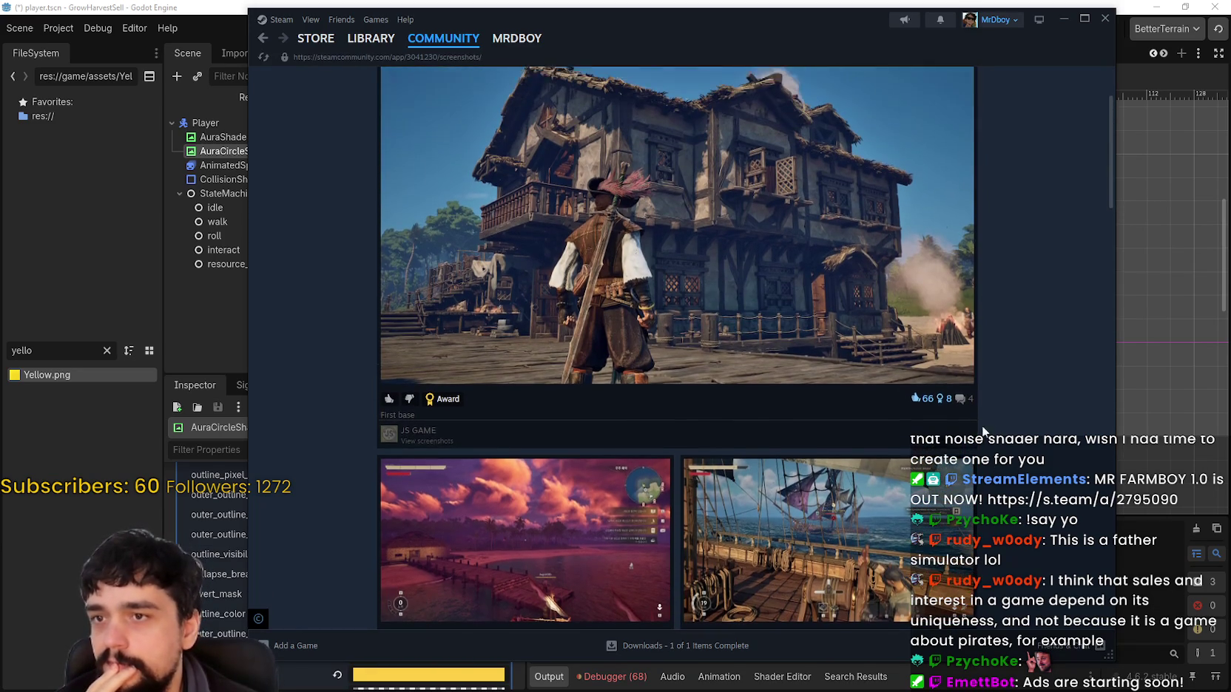
scroll(612, 310, "up", 1)
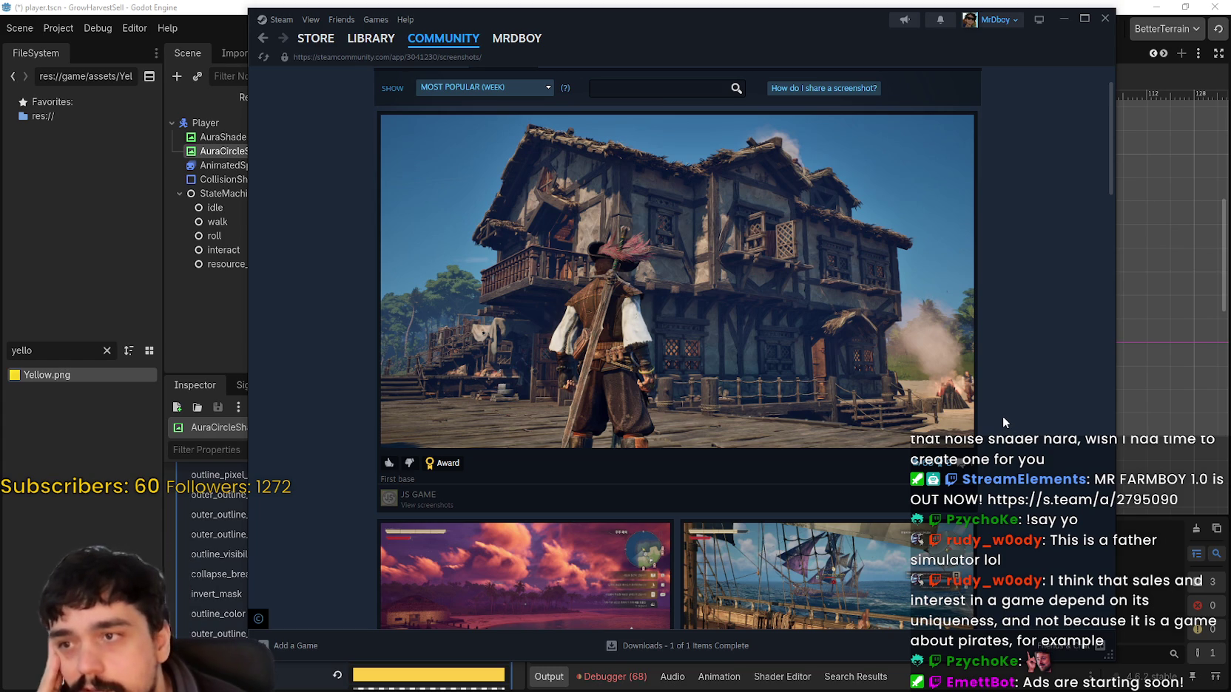
scroll(1000, 417, "down", 7)
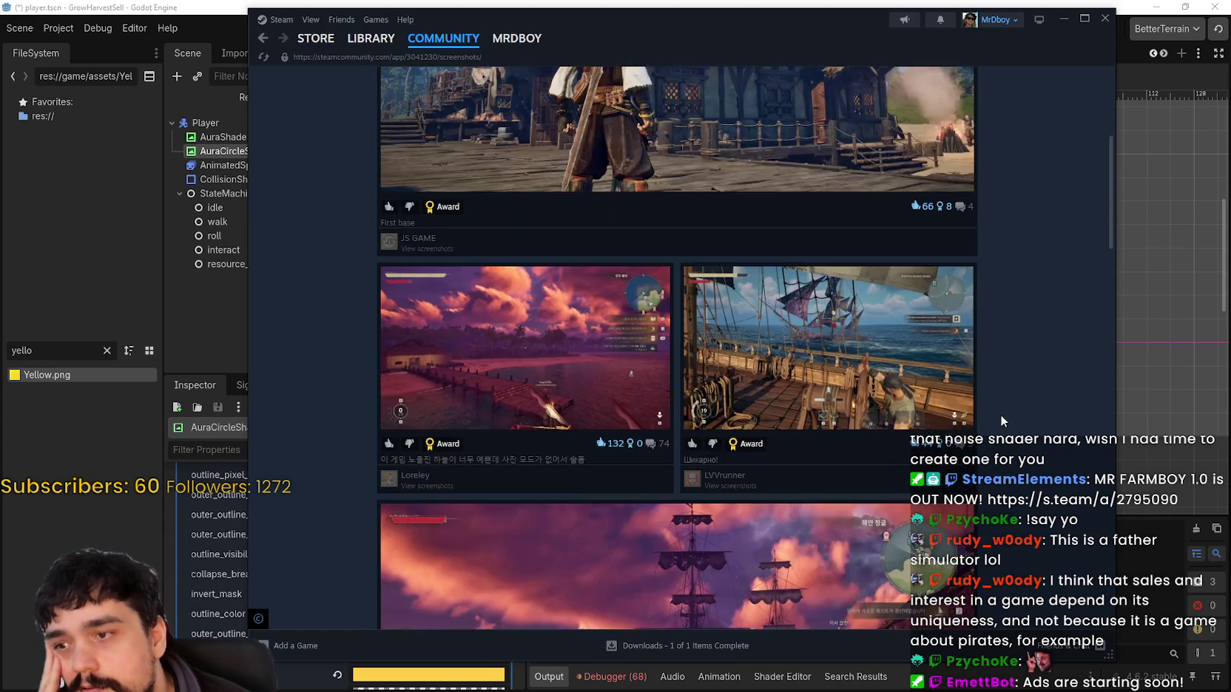
scroll(1001, 416, "down", 8)
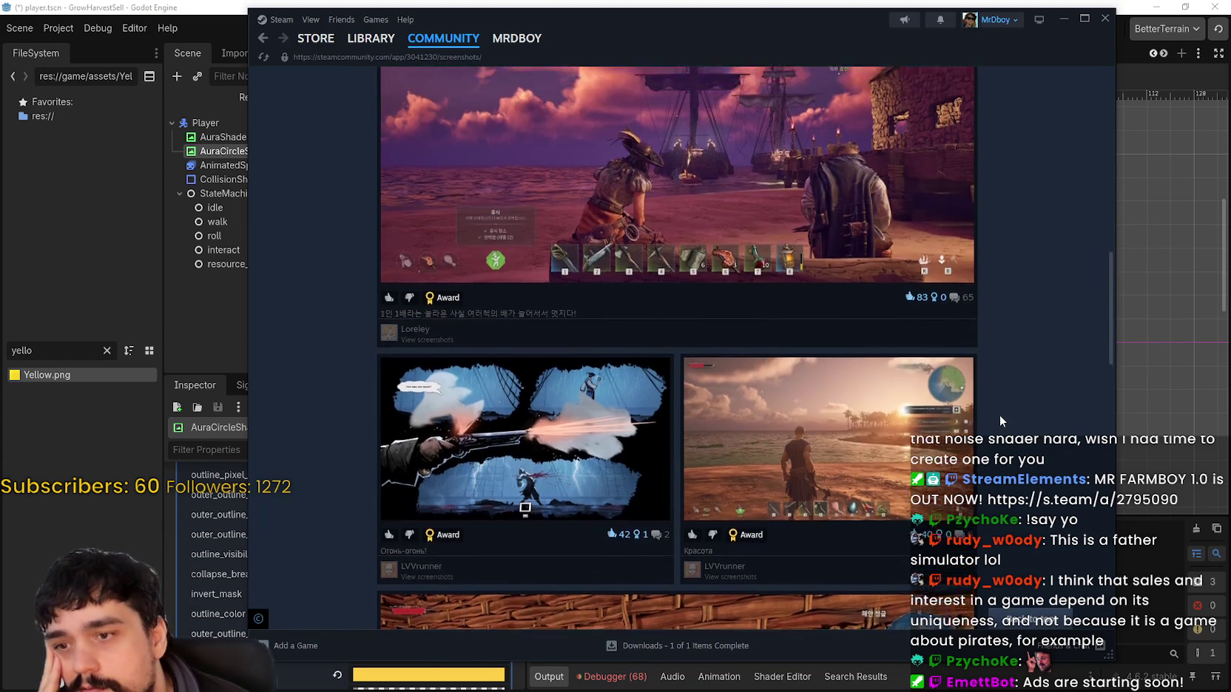
scroll(998, 415, "down", 15)
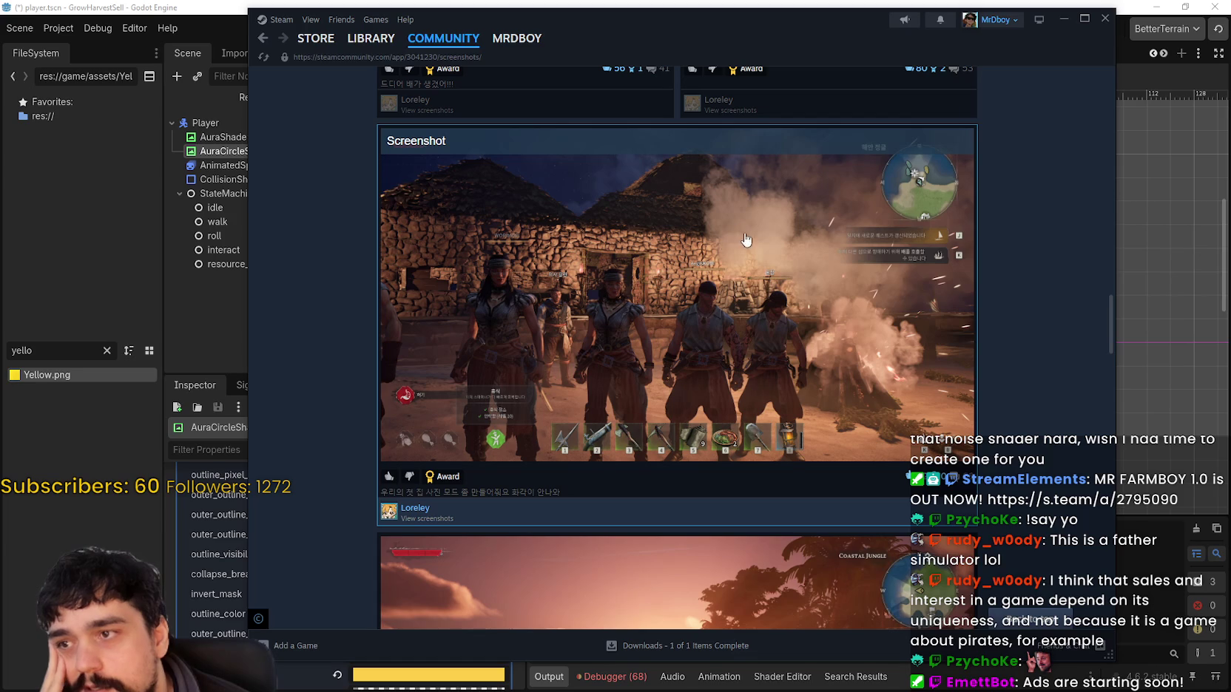
View the smoky village screenshot enlarged, close it, and browse further down.
left_click(640, 275)
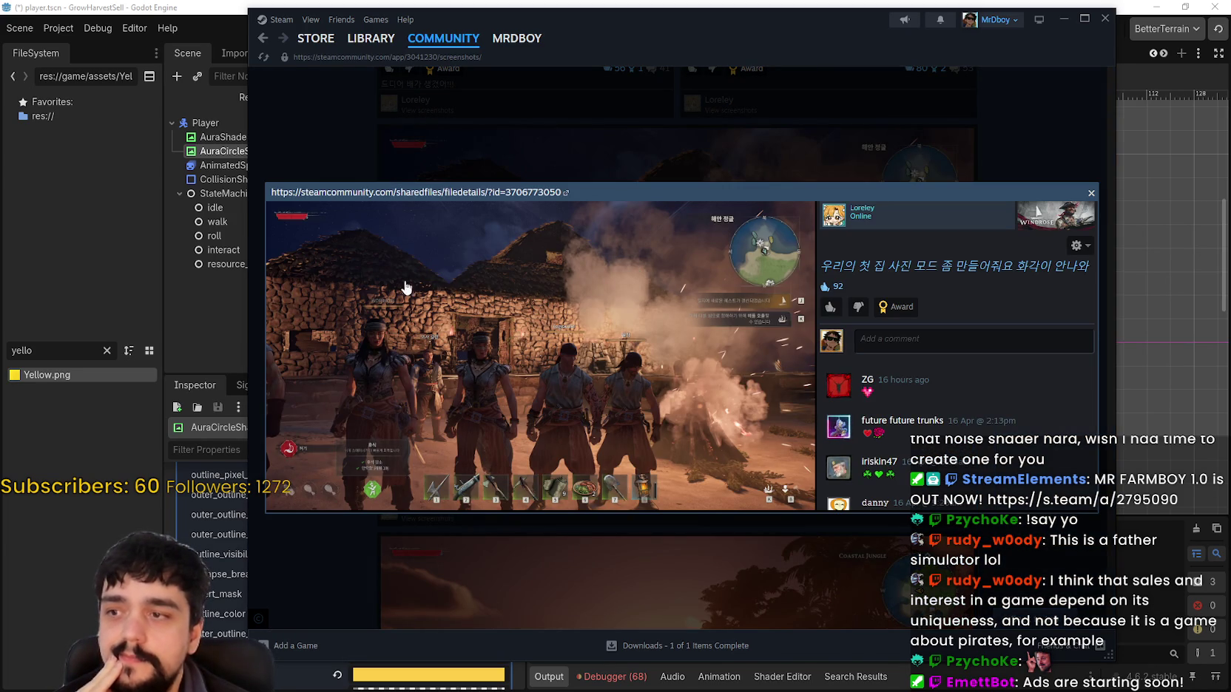
left_click(1023, 572)
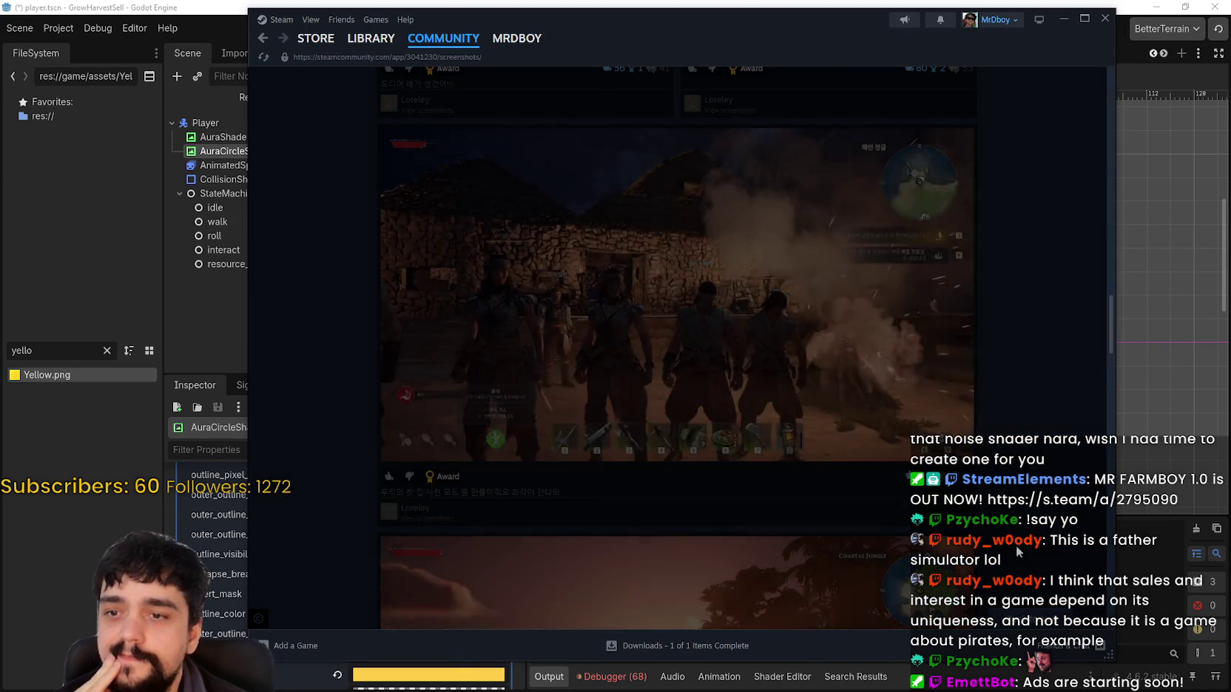
scroll(954, 525, "down", 5)
scroll(994, 423, "down", 10)
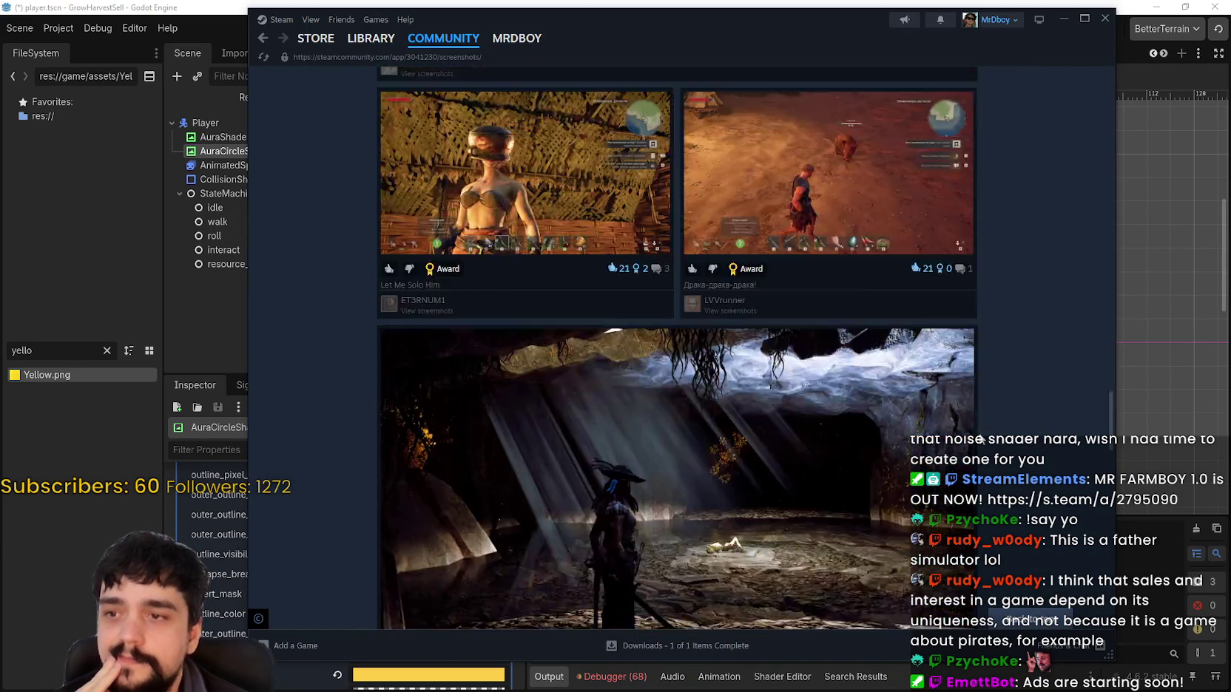
scroll(990, 423, "down", 10)
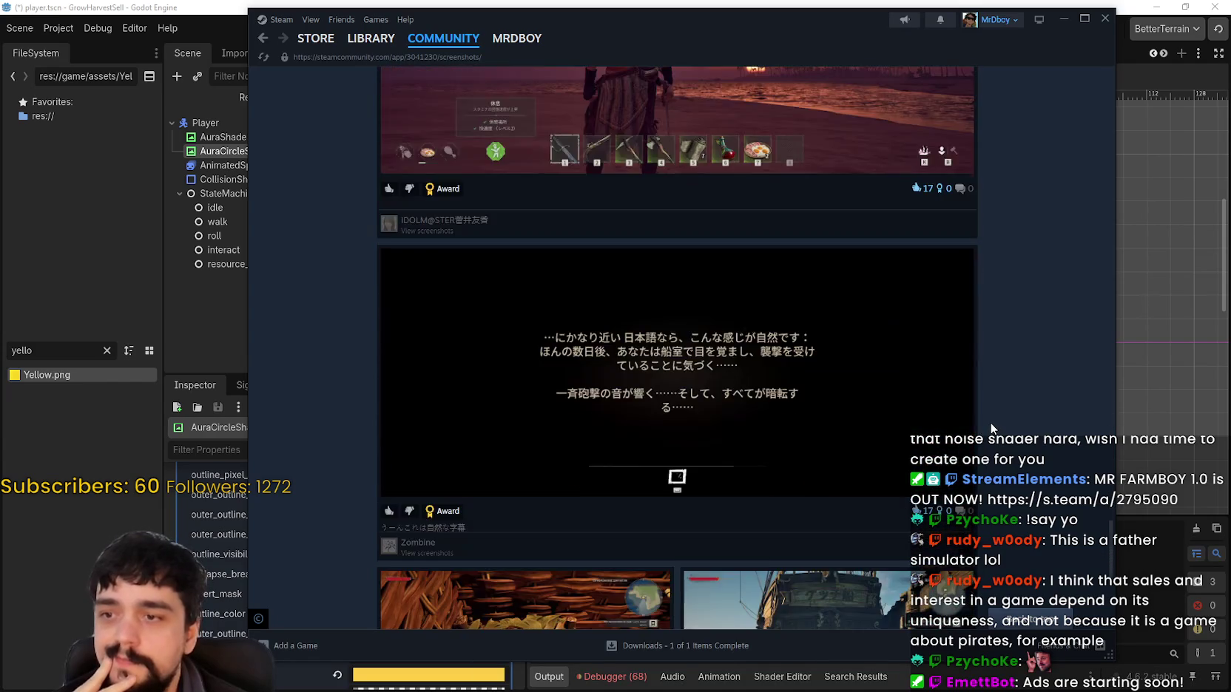
scroll(1027, 444, "down", 4)
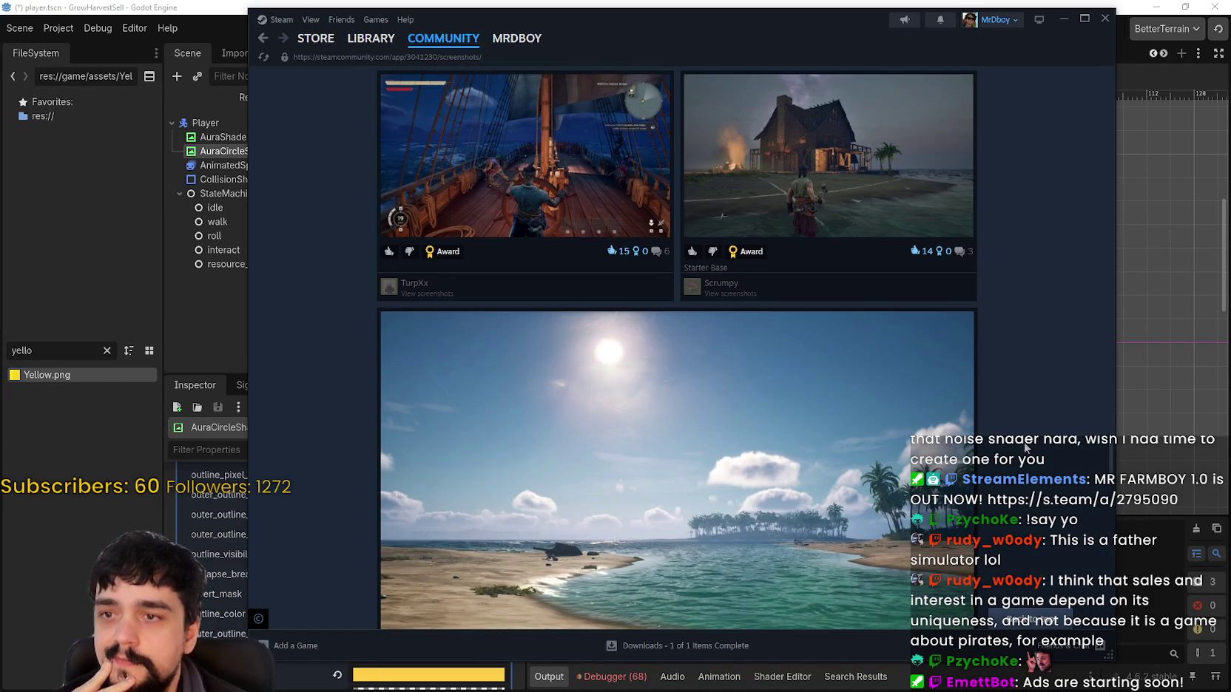
scroll(1018, 444, "down", 7)
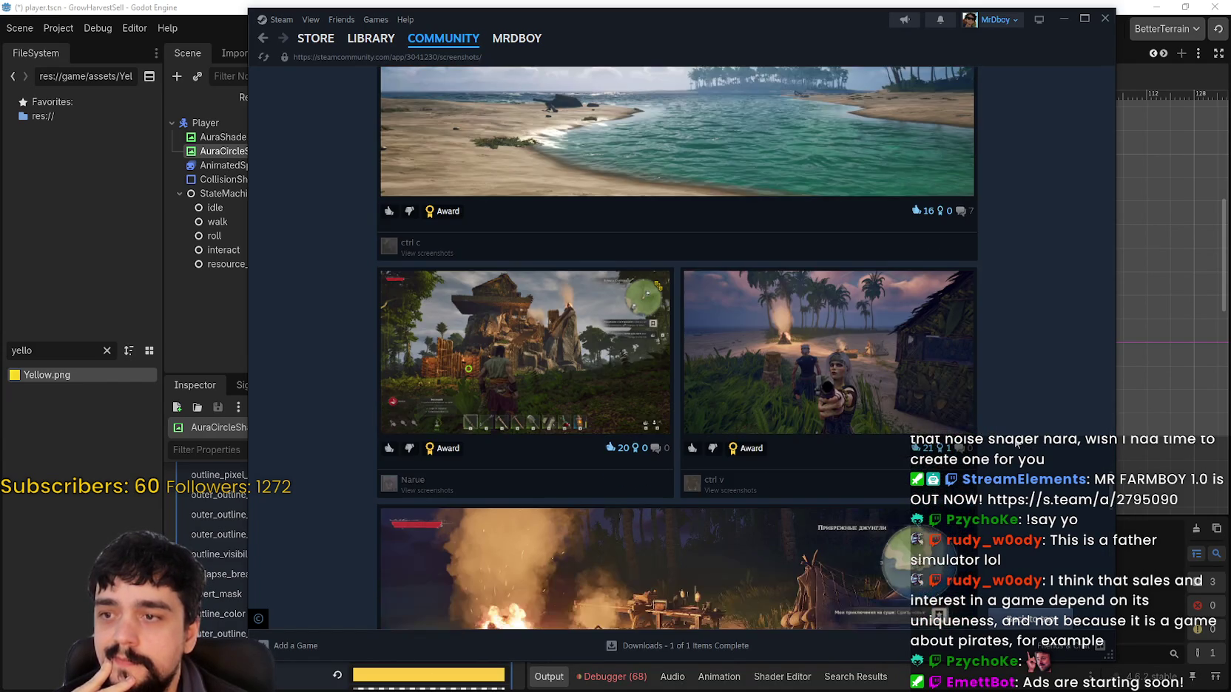
scroll(1012, 444, "down", 2)
scroll(1007, 444, "down", 10)
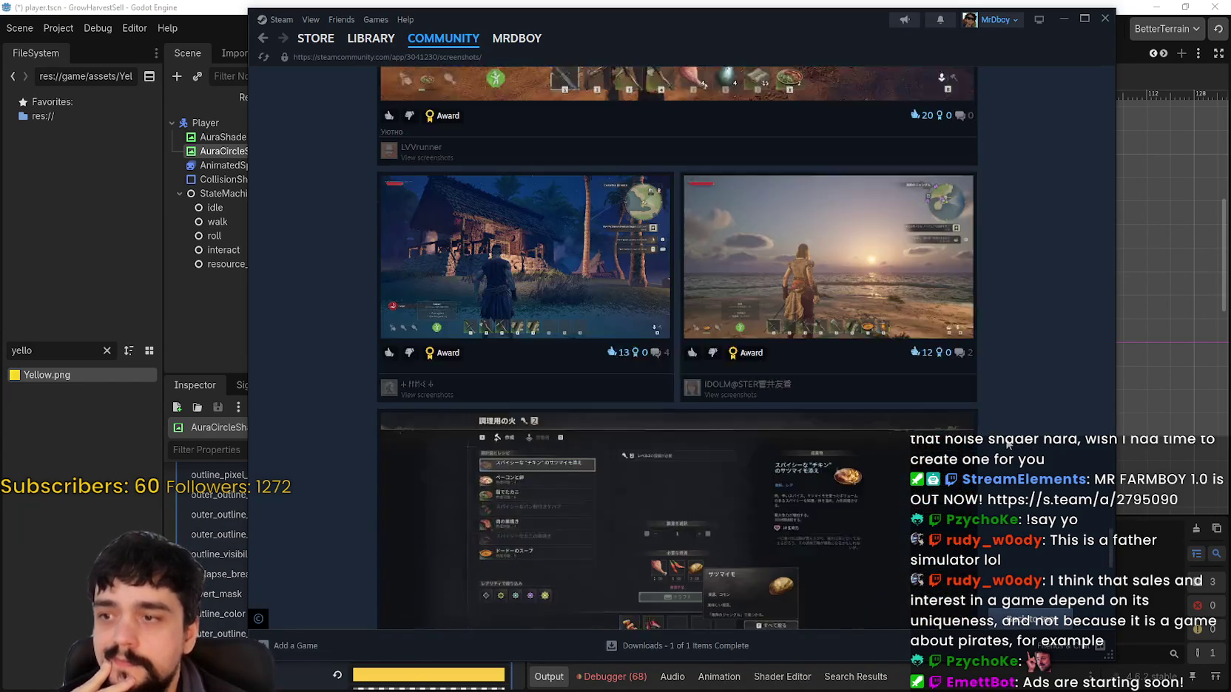
scroll(1008, 443, "down", 2)
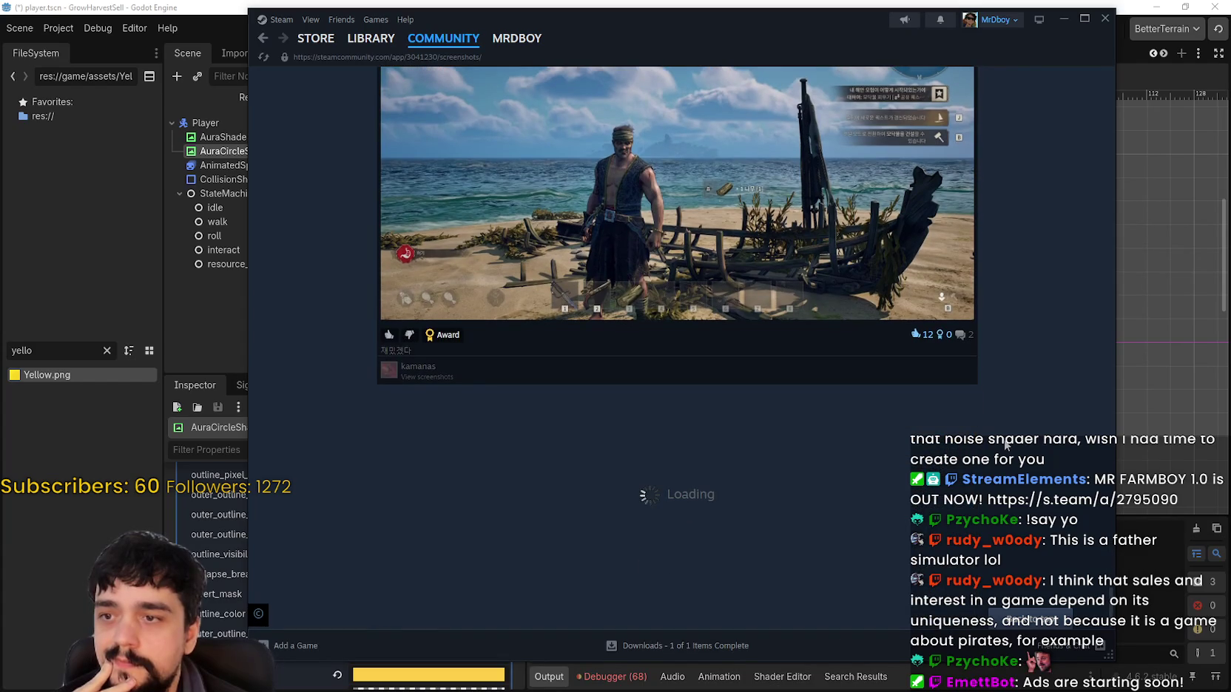
scroll(1035, 458, "down", 4)
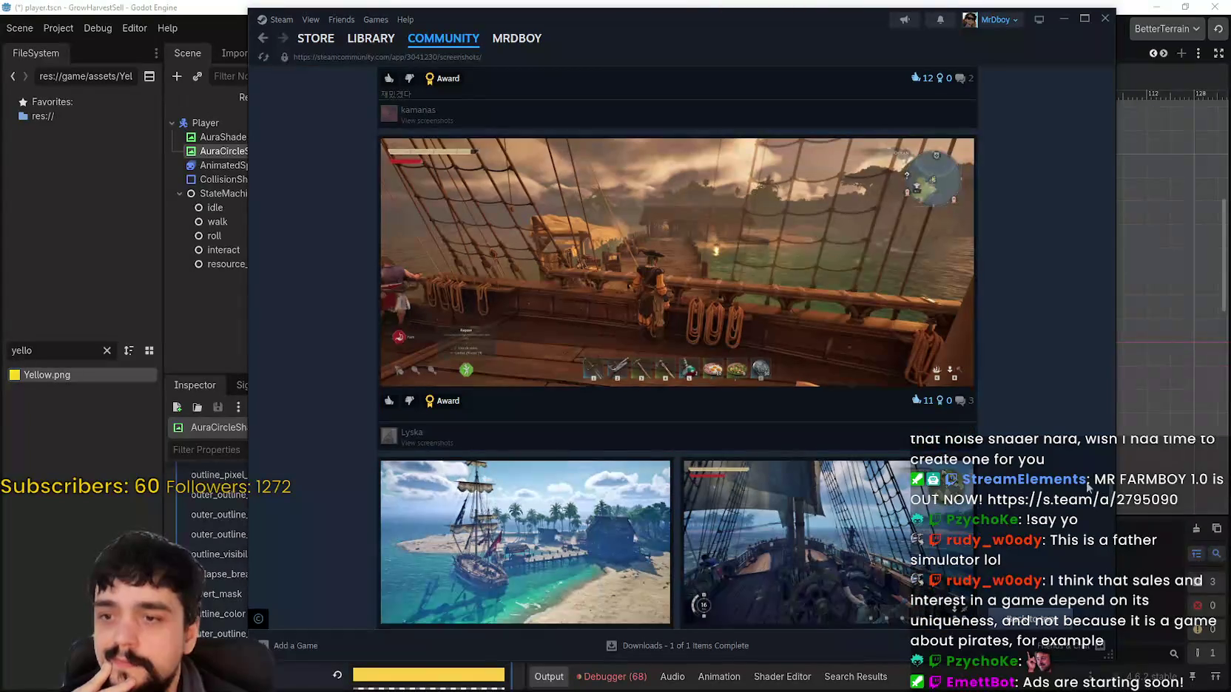
scroll(1109, 494, "down", 8)
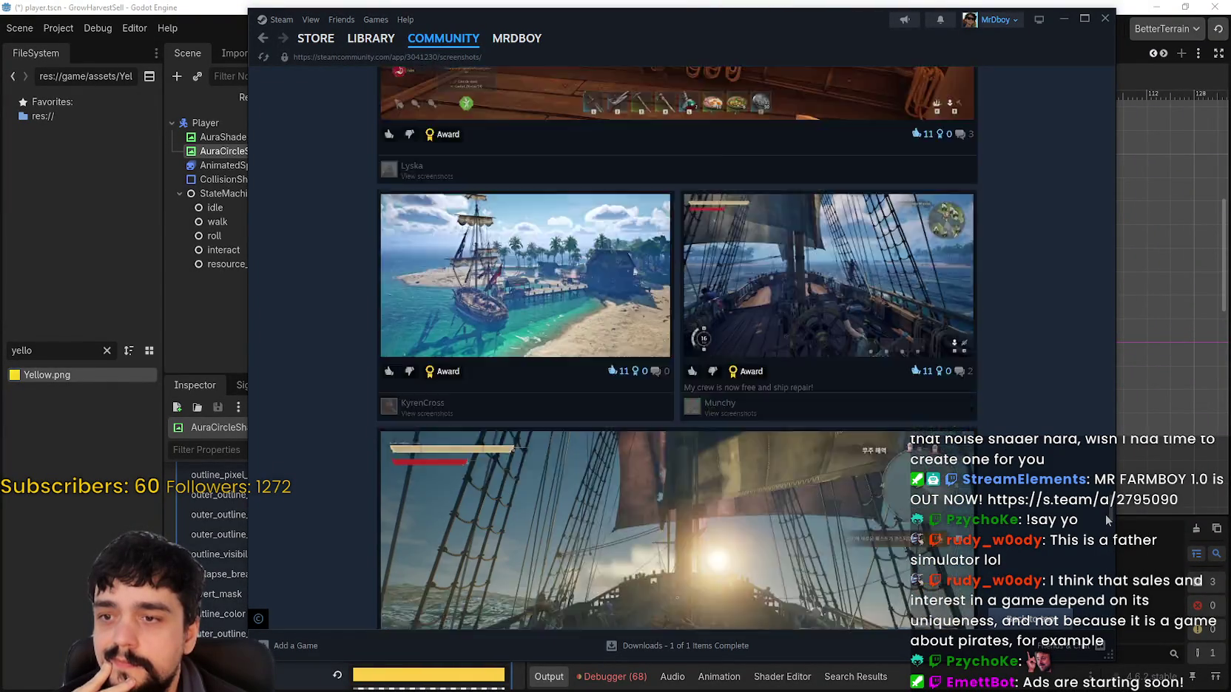
scroll(1113, 547, "down", 15)
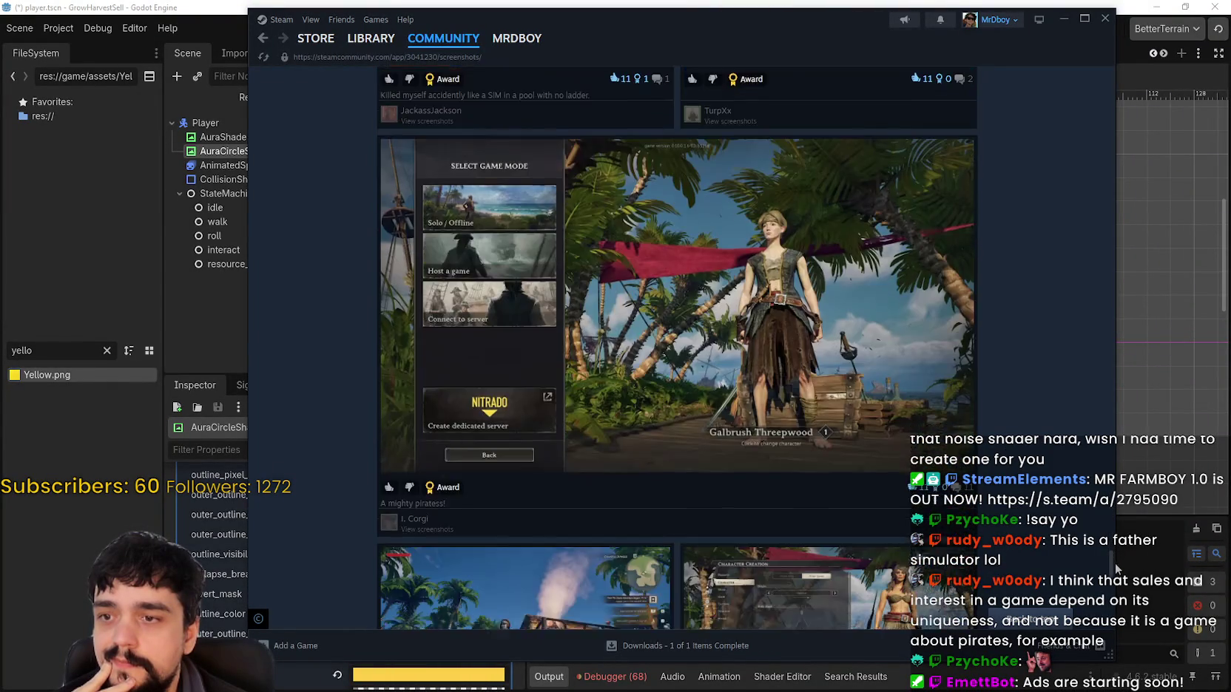
scroll(1067, 509, "down", 4)
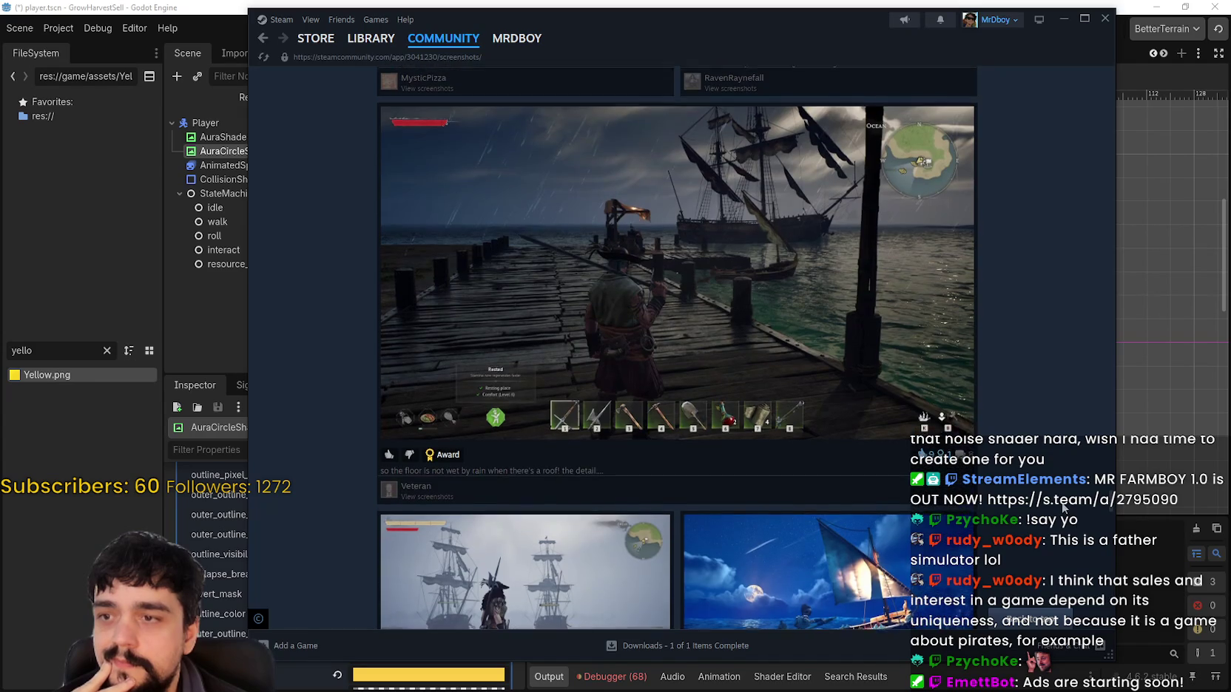
scroll(1065, 509, "down", 4)
scroll(647, 255, "up", 3)
View the rainy dock screenshot enlarged, keep browsing, then switch back to Godot.
left_click(647, 255)
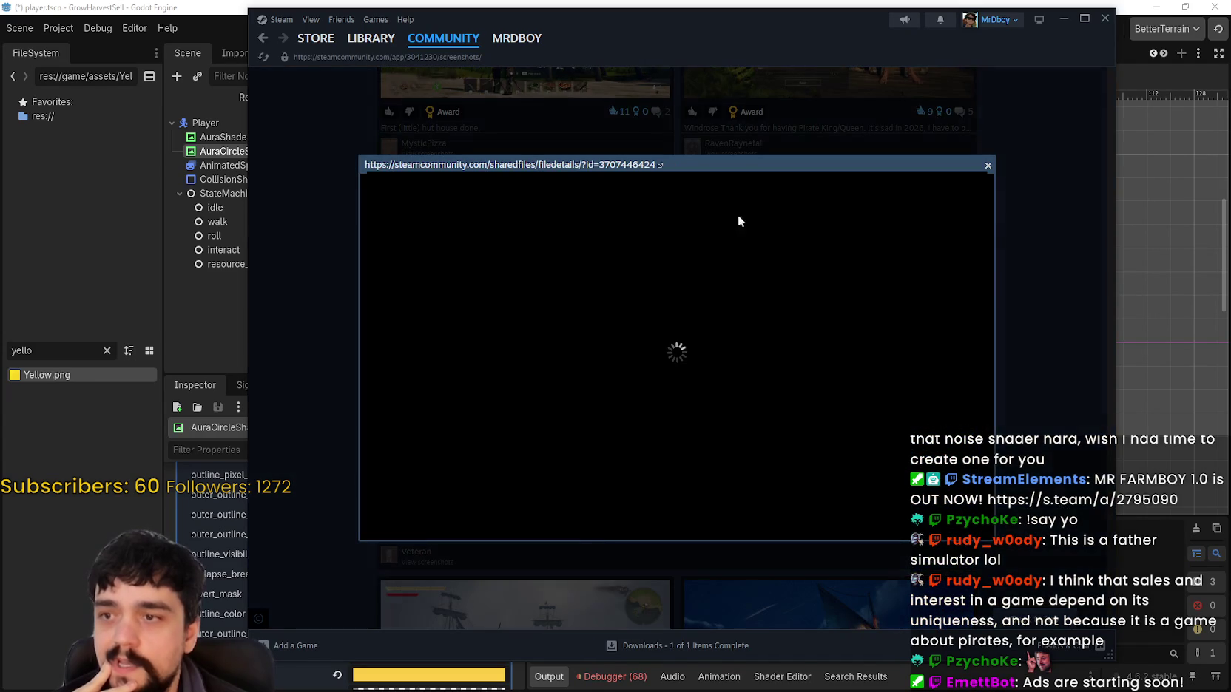
key("Escape")
scroll(1052, 388, "up", 1)
scroll(998, 379, "down", 2)
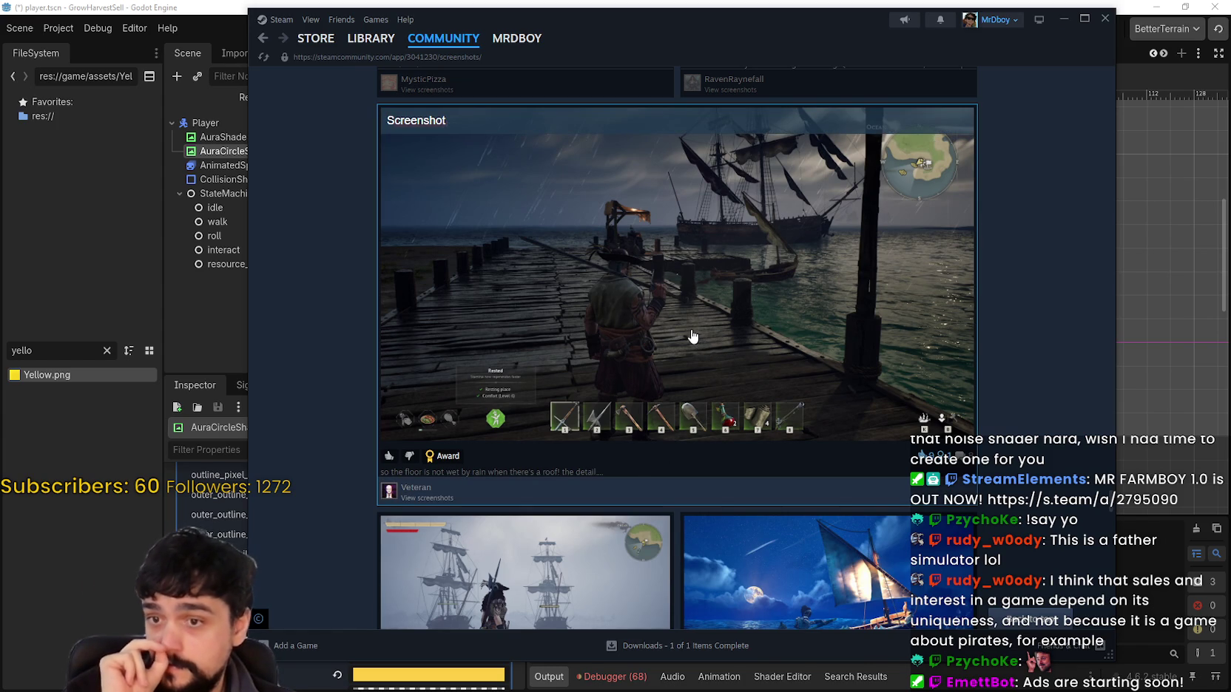
scroll(692, 337, "down", 10)
scroll(1007, 466, "down", 10)
scroll(1008, 465, "down", 4)
scroll(996, 456, "up", 2)
scroll(996, 456, "down", 8)
scroll(996, 456, "down", 8)
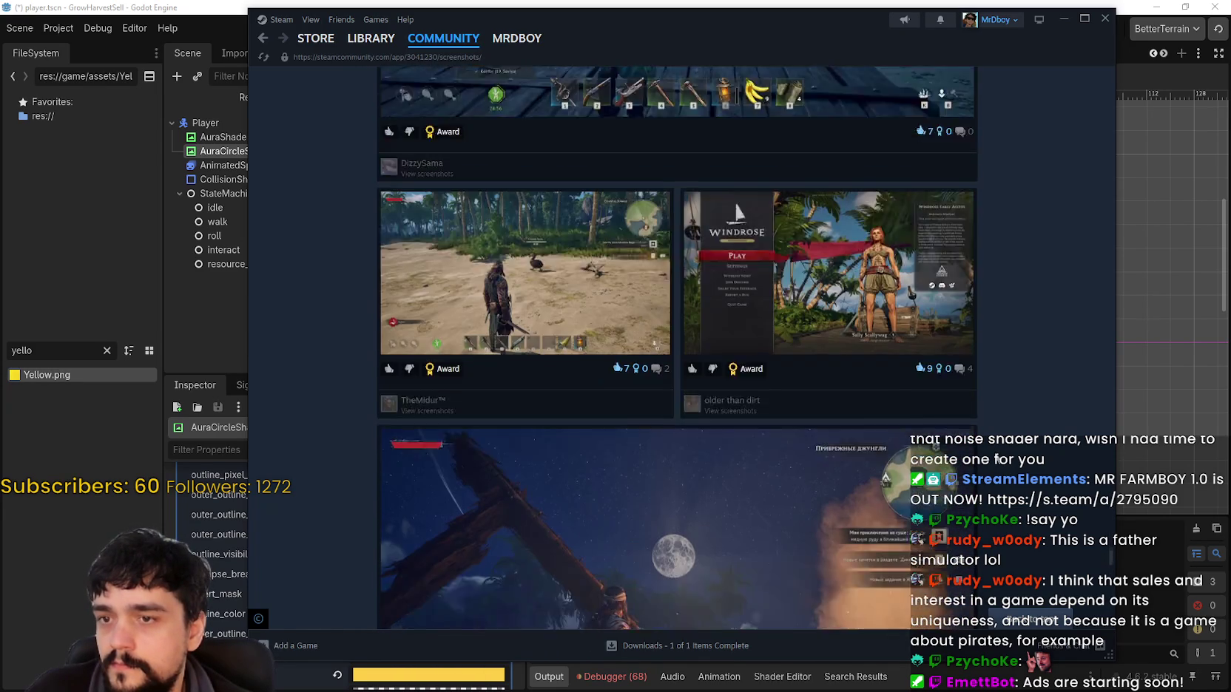
scroll(996, 458, "down", 15)
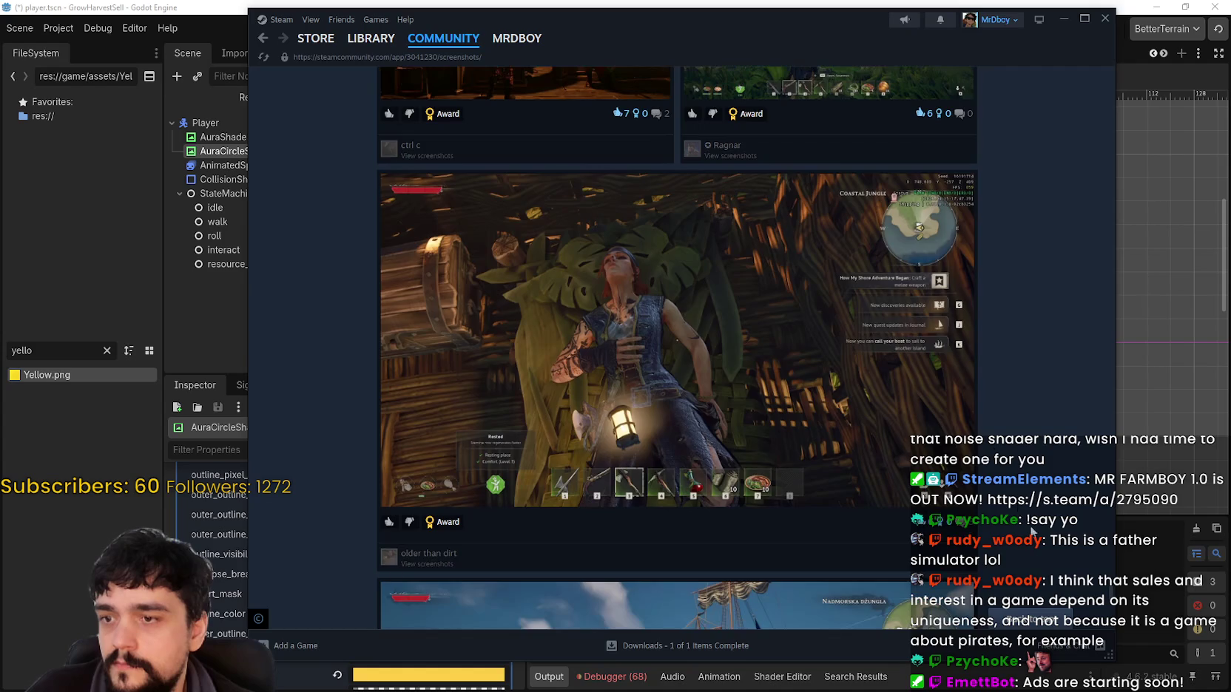
scroll(1019, 506, "down", 15)
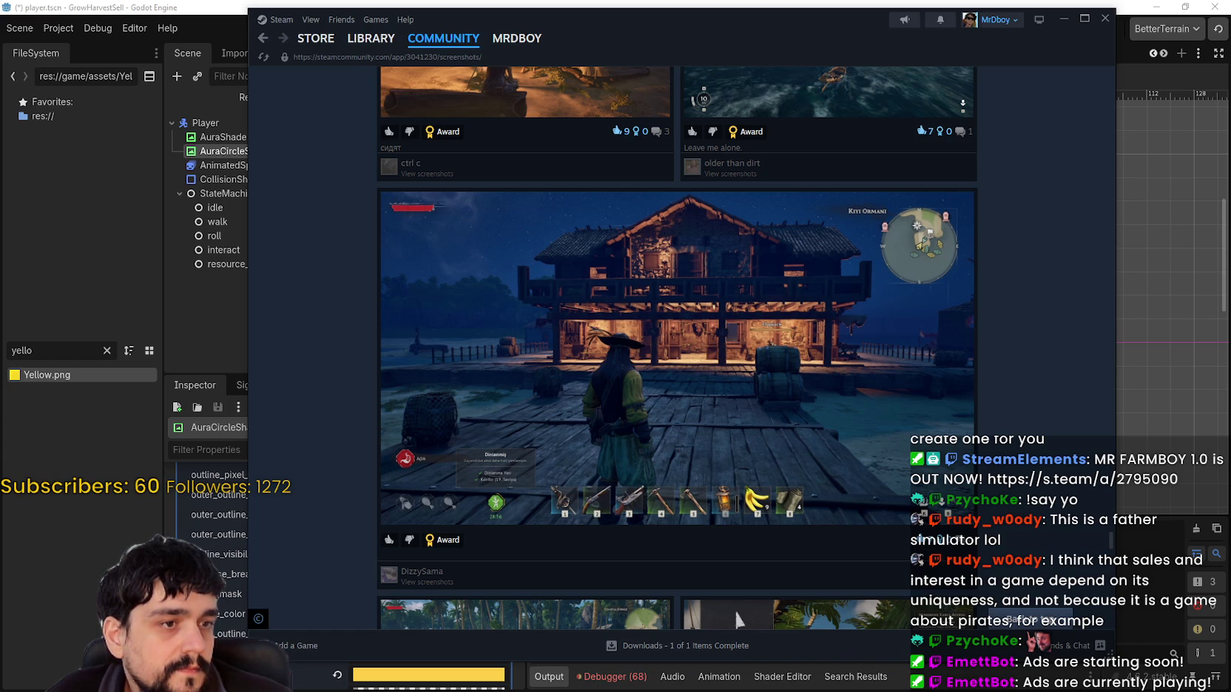
key("alt+Tab")
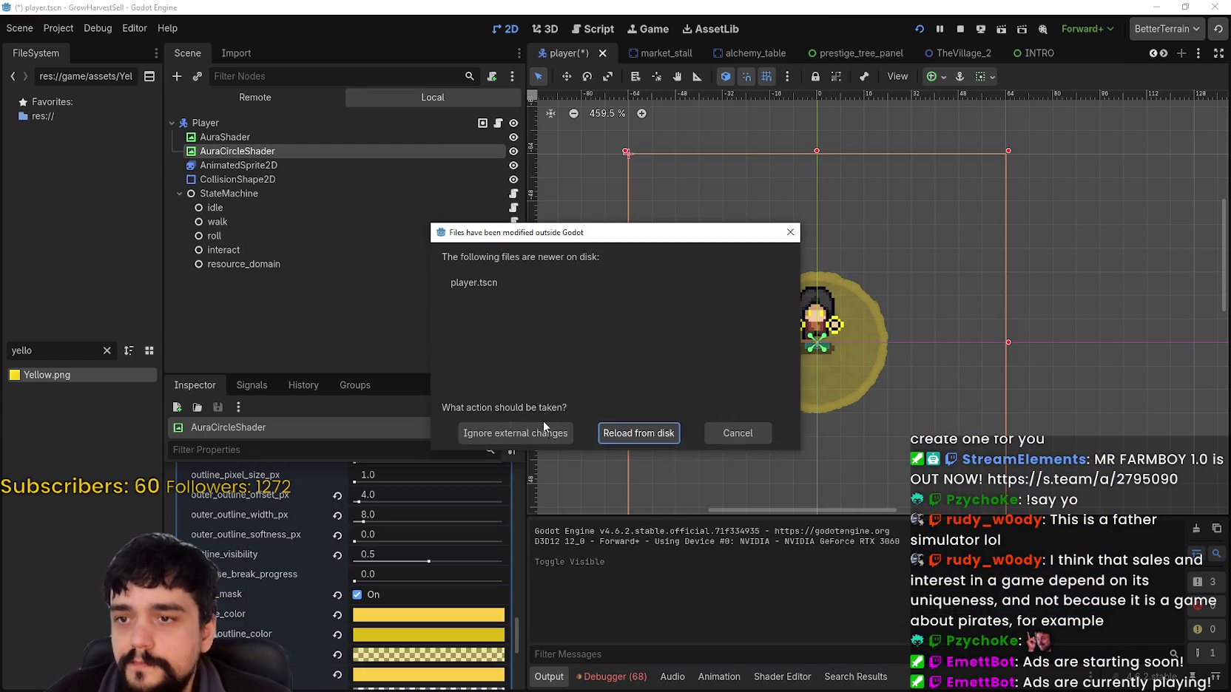
Reload player.tscn from disk, stop the running game, and run the project again.
left_click(613, 435)
scroll(870, 357, "down", 3)
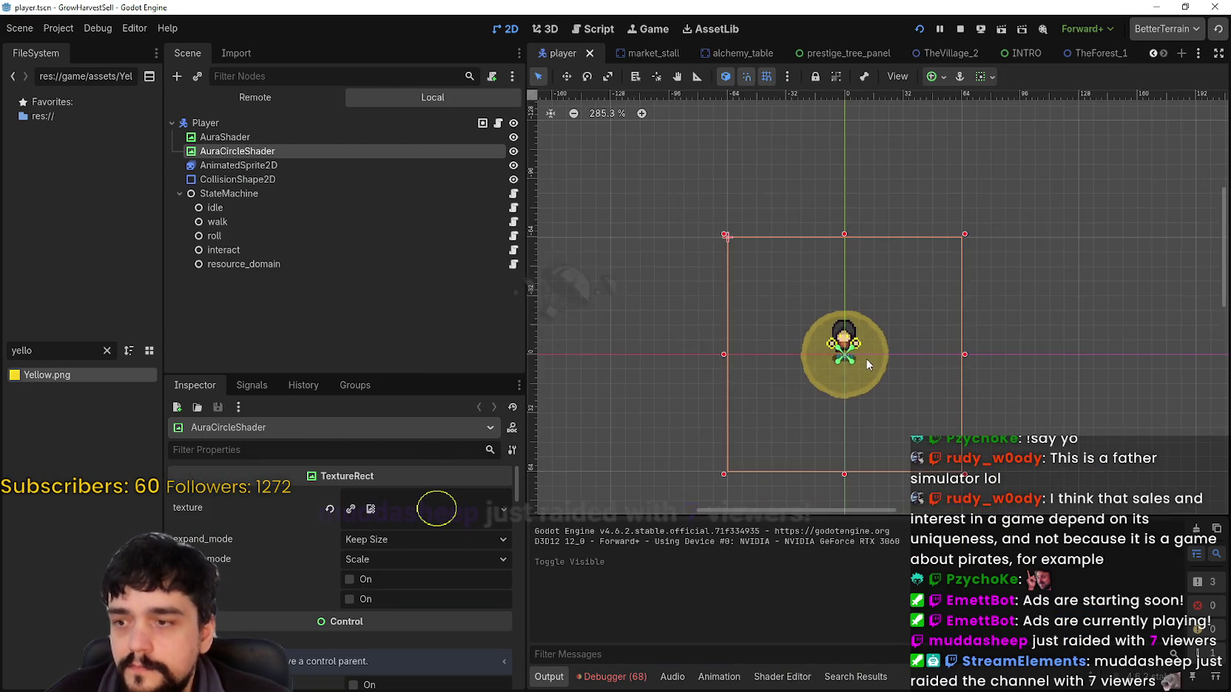
left_click(919, 30)
left_click(918, 29)
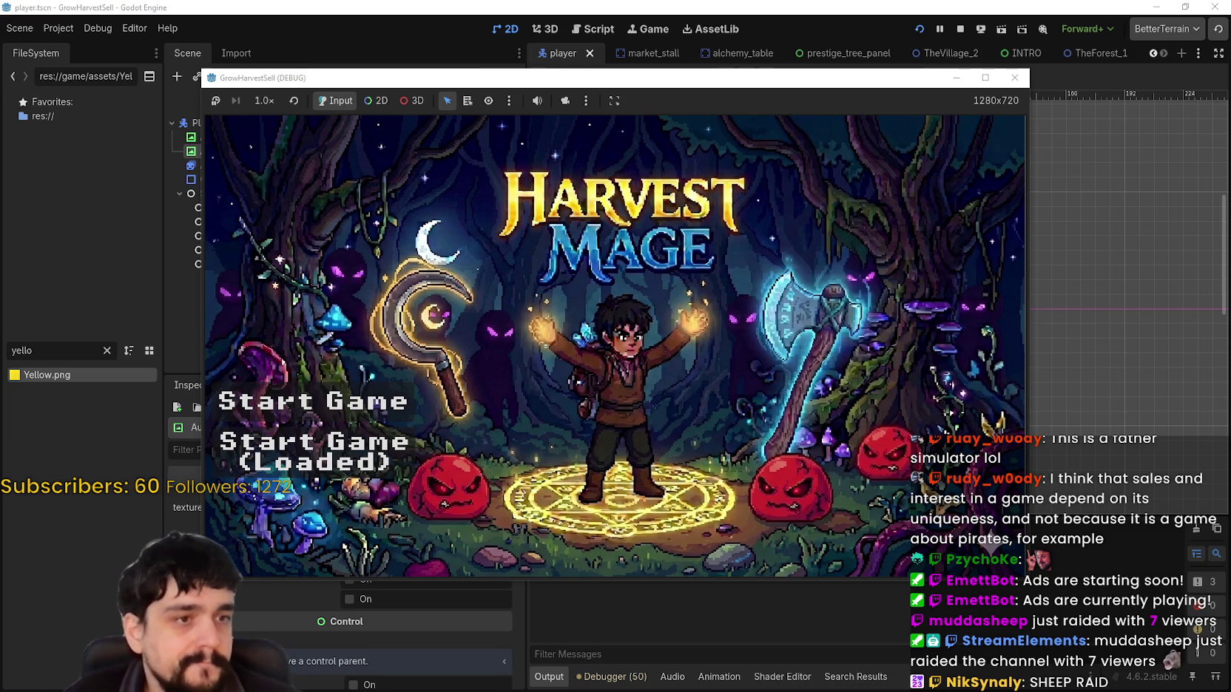
Start the game from saved progress, maximize the window, and travel to the Forest stage.
left_click(429, 455)
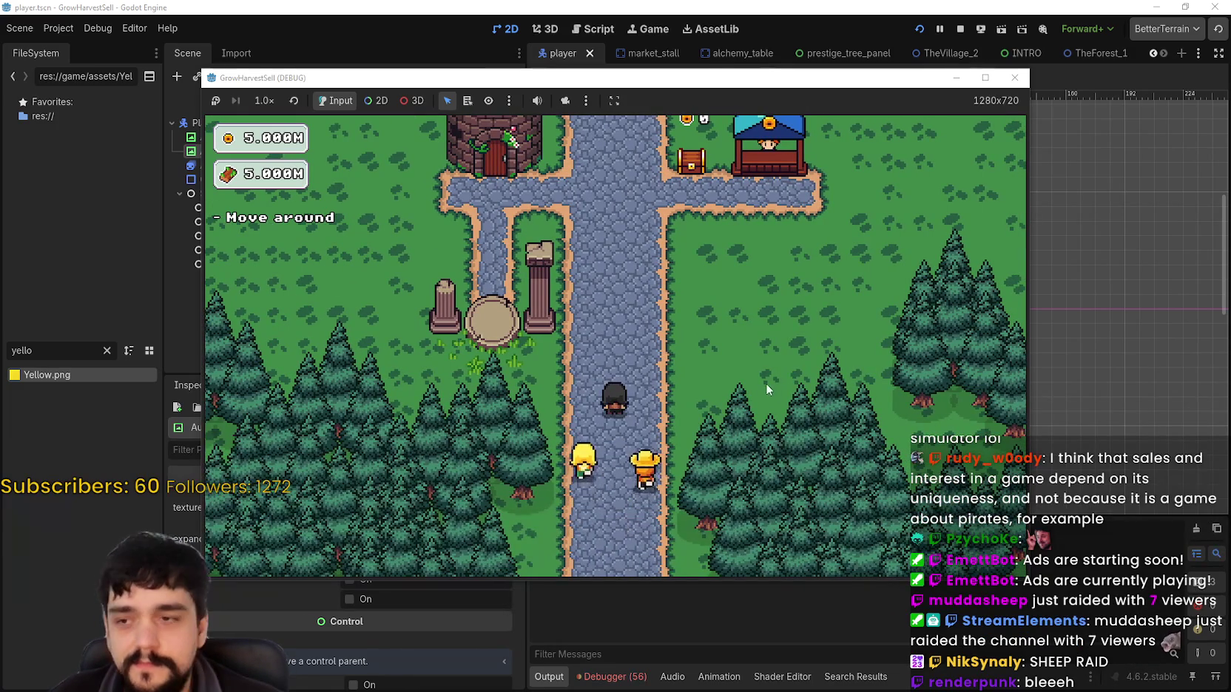
left_click(985, 77)
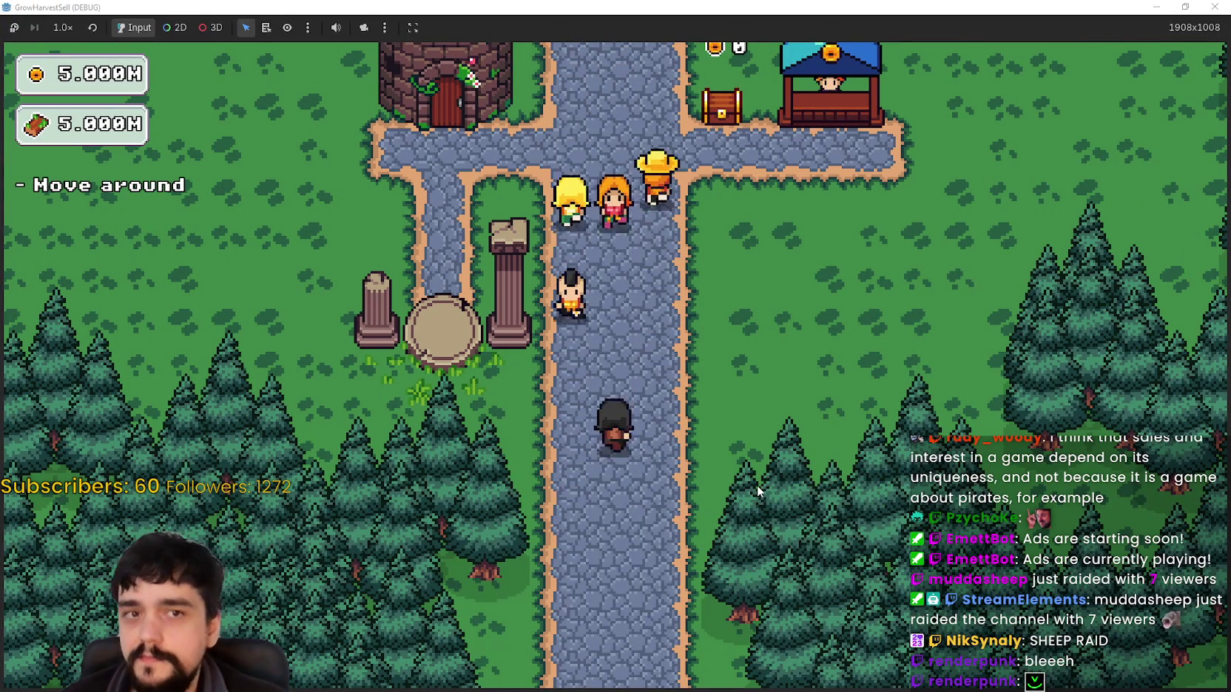
key("w")
key("e")
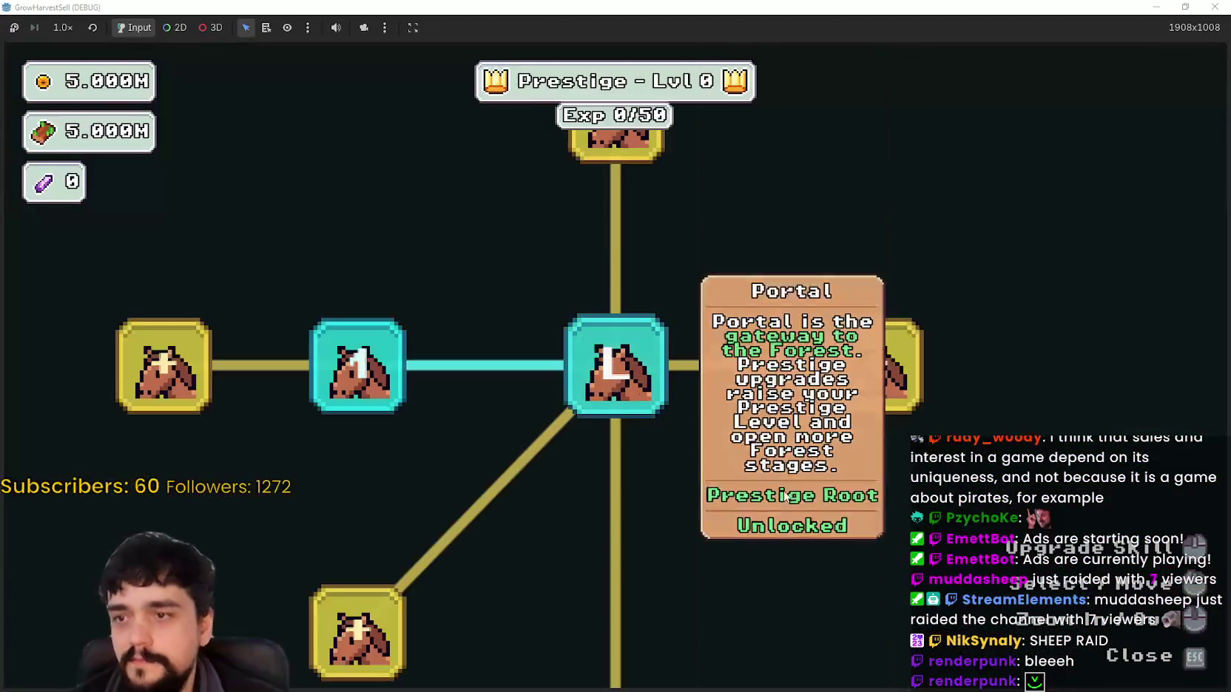
key("Escape")
key("s")
key("e")
left_click(295, 595)
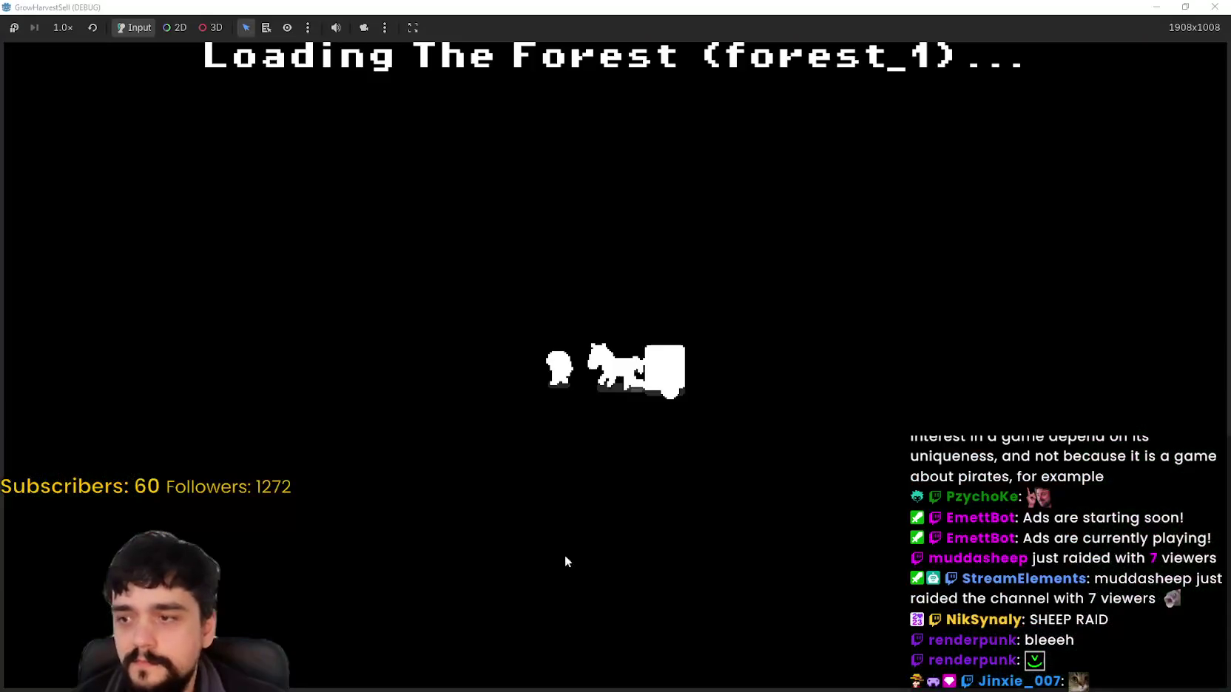
Harvest the vine plant in the forest and return through the portal to the village.
key("s")
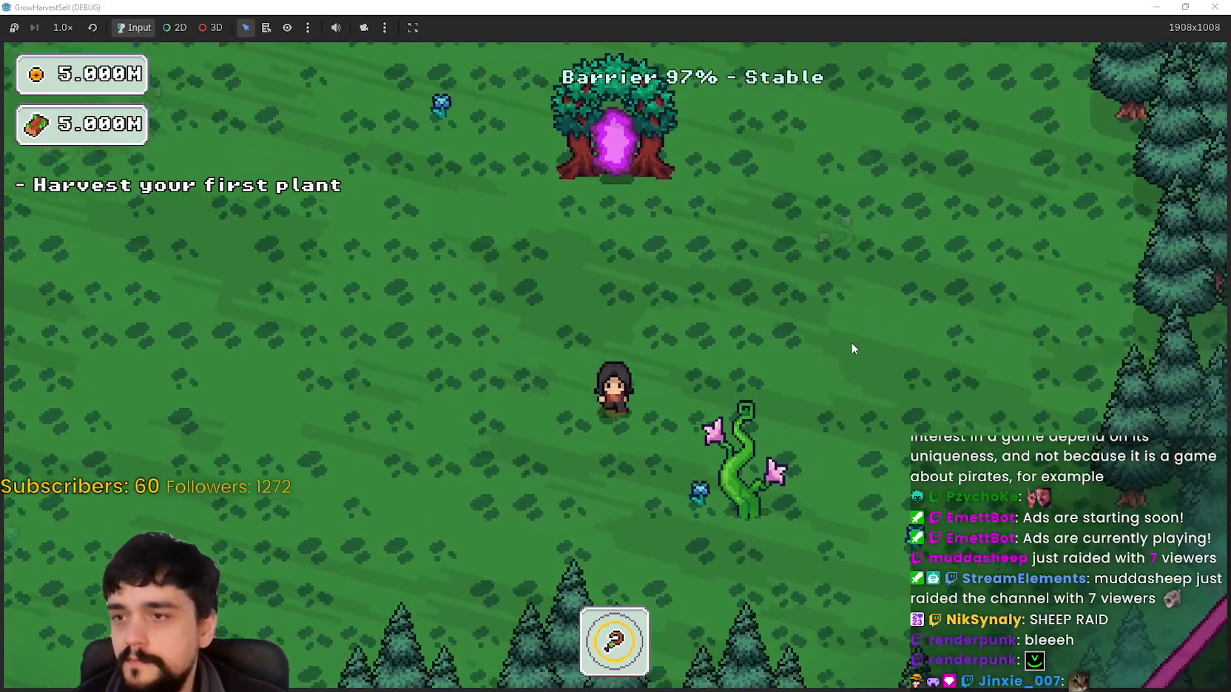
key("s")
key("d")
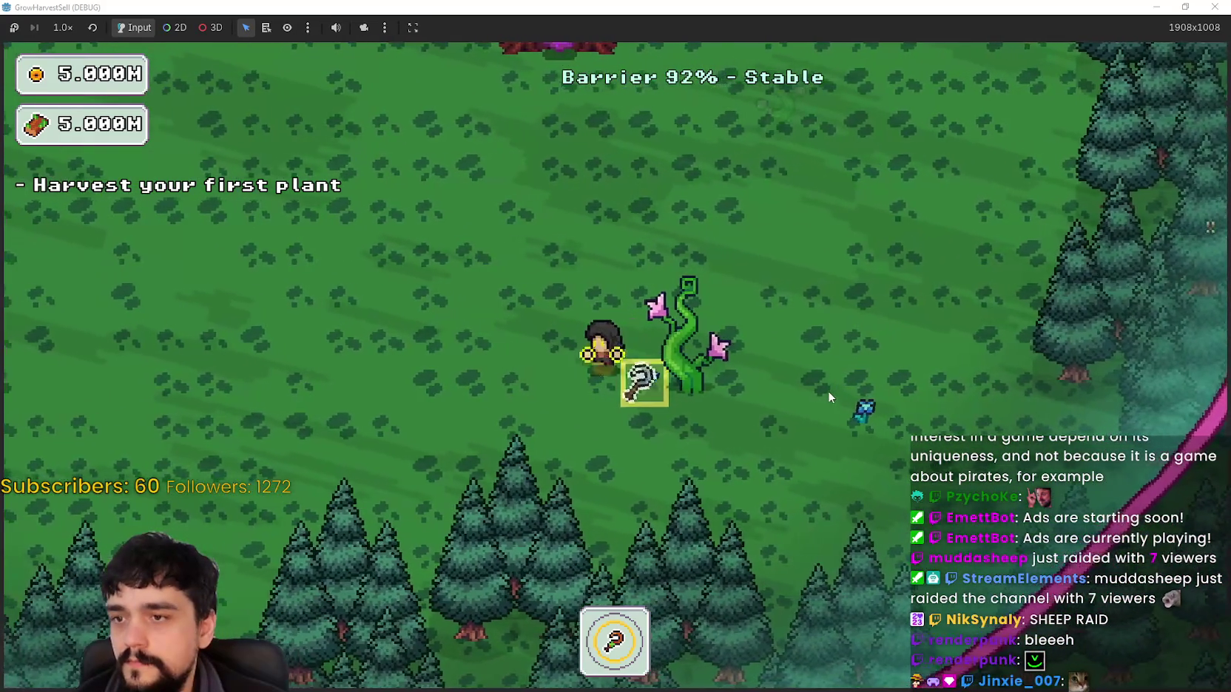
key("a")
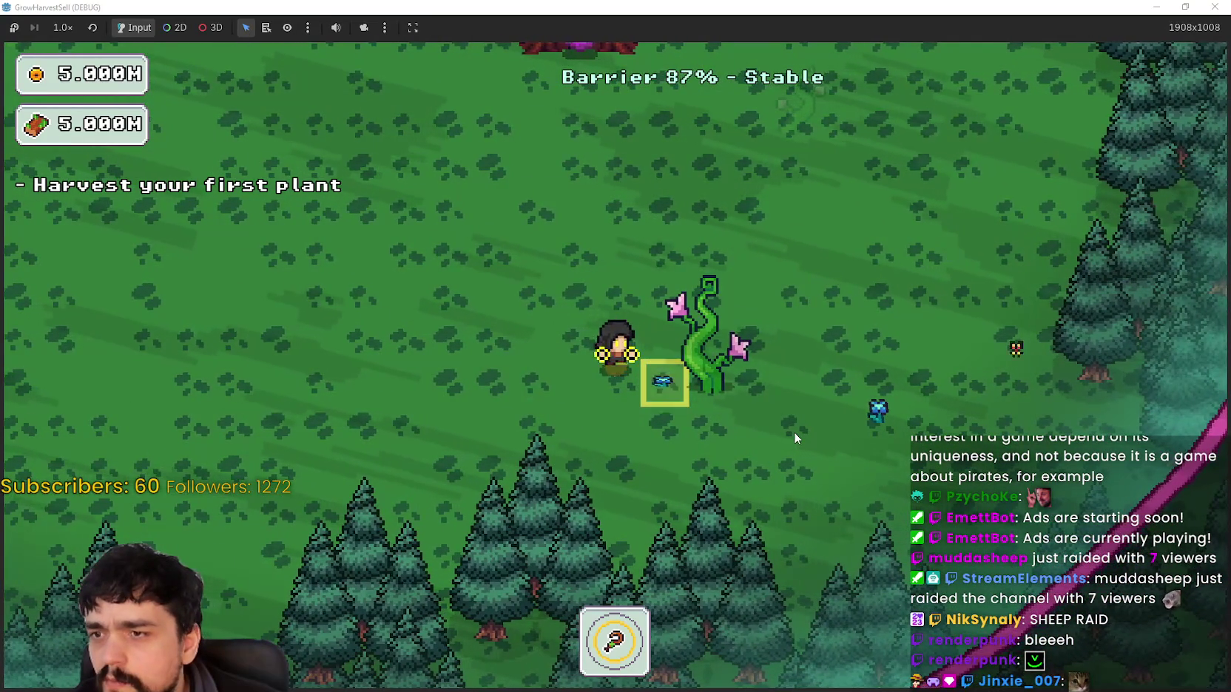
key("e")
key("w")
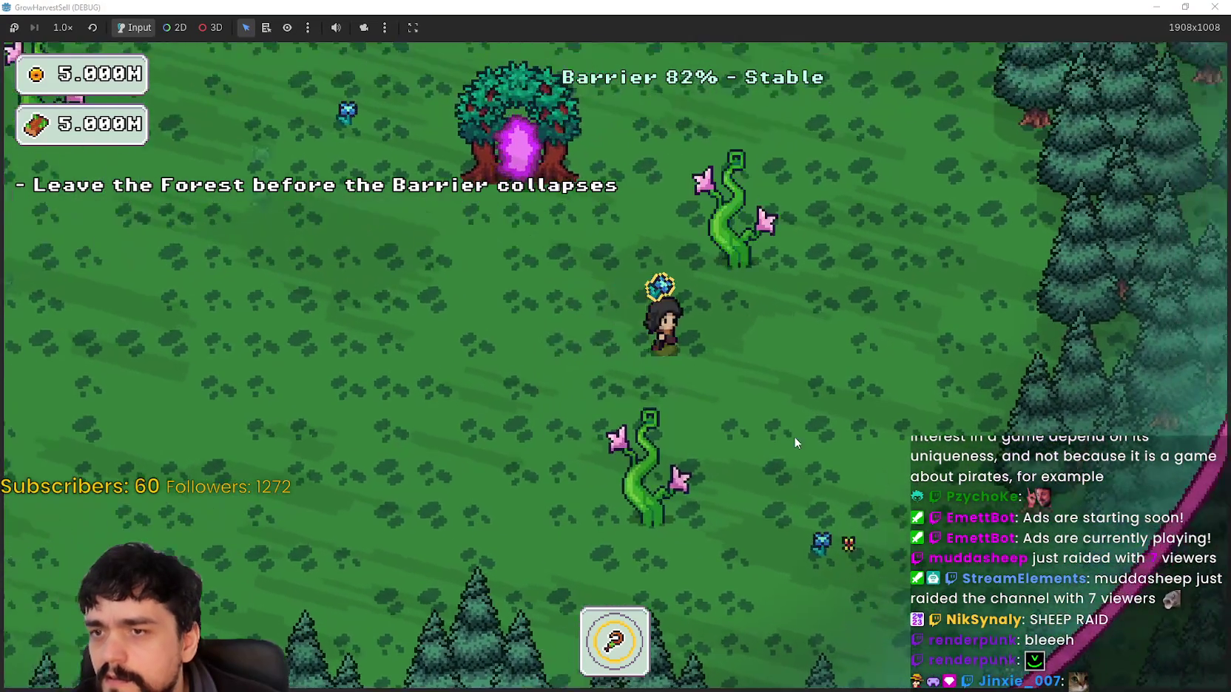
key("s")
key("w")
key("a")
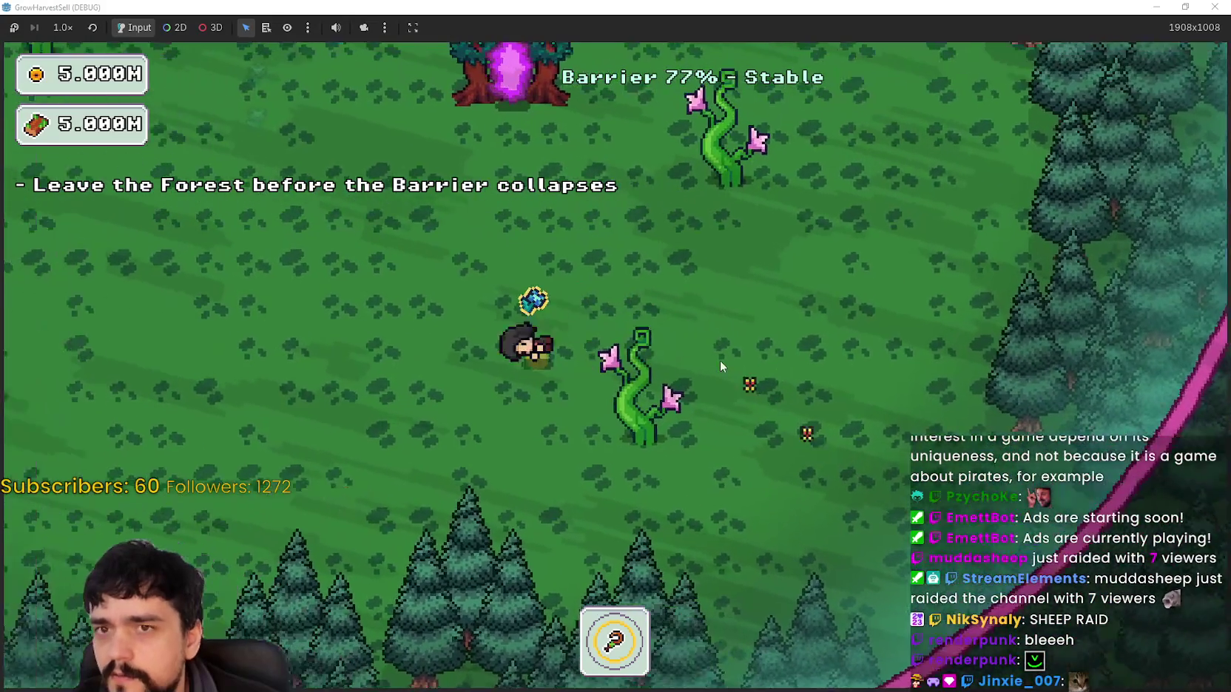
key("w")
key("e")
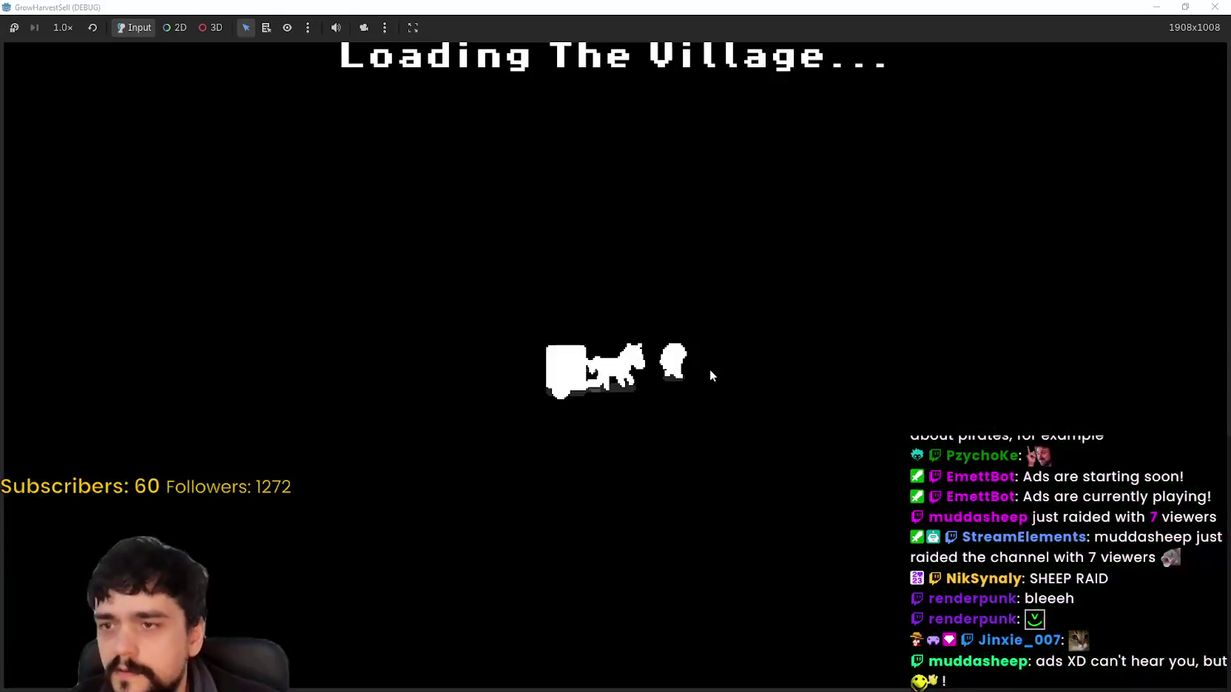
At the Mage Tower, unlock four Prestige skill nodes including Dopple Sickle.
key("s")
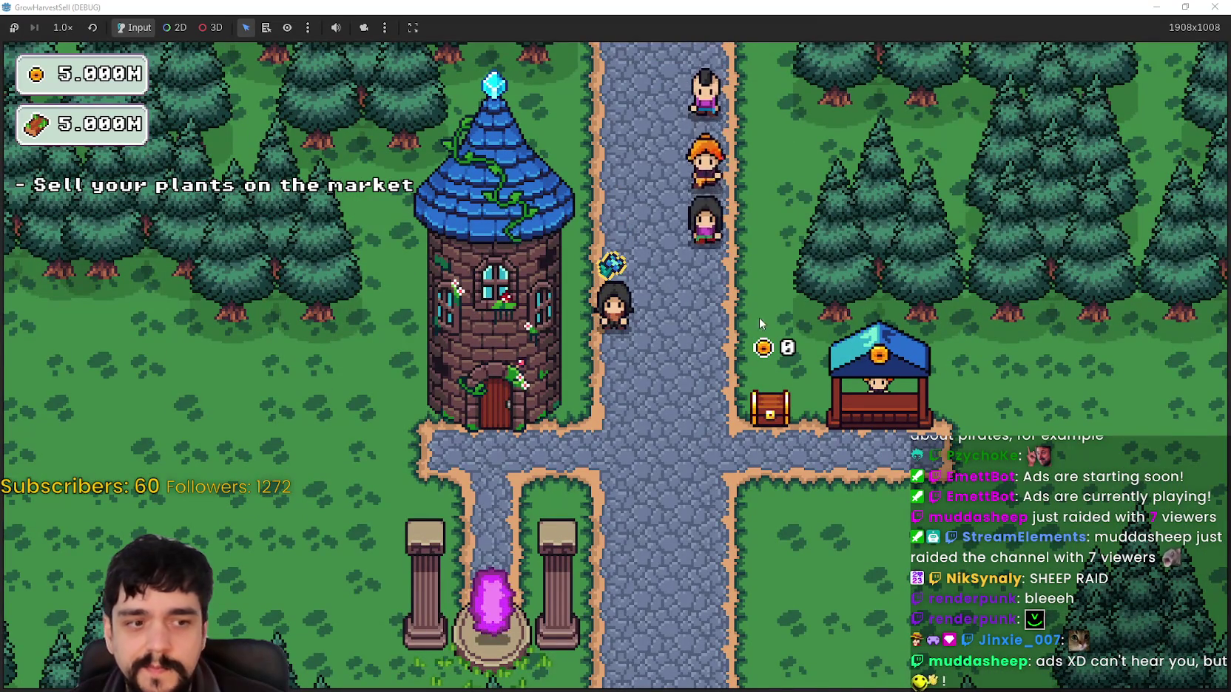
key("s")
key("e")
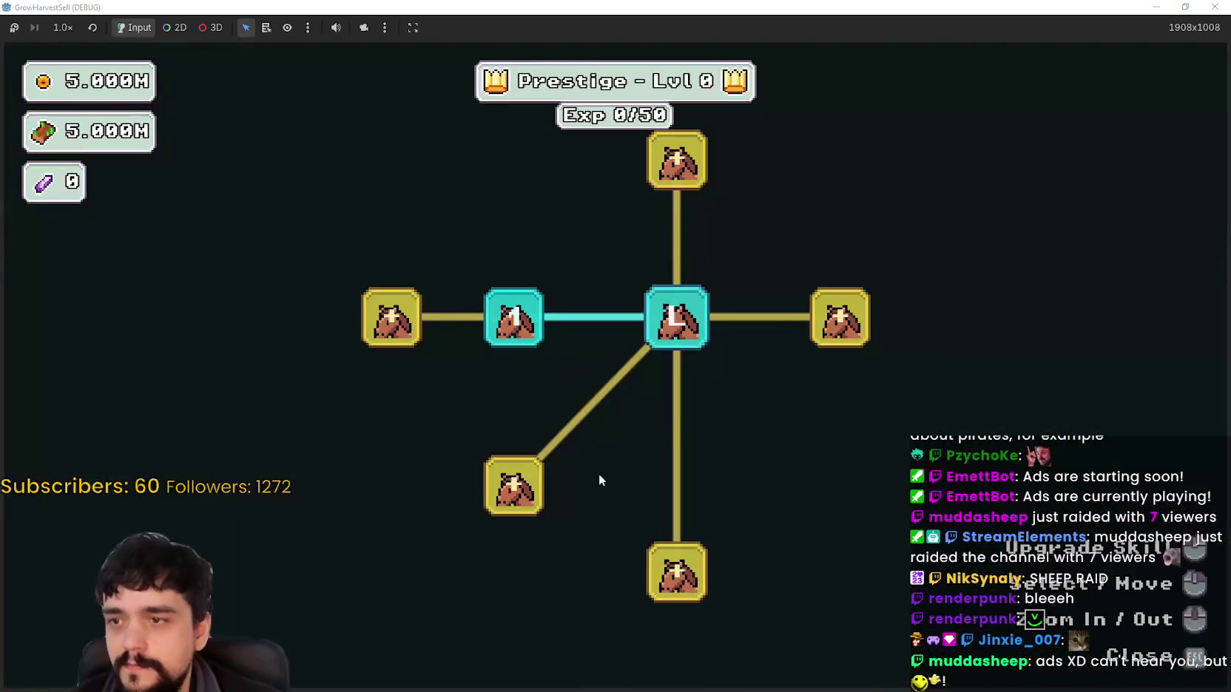
left_click(513, 486)
left_click(393, 319)
left_click(391, 240)
left_click(268, 319)
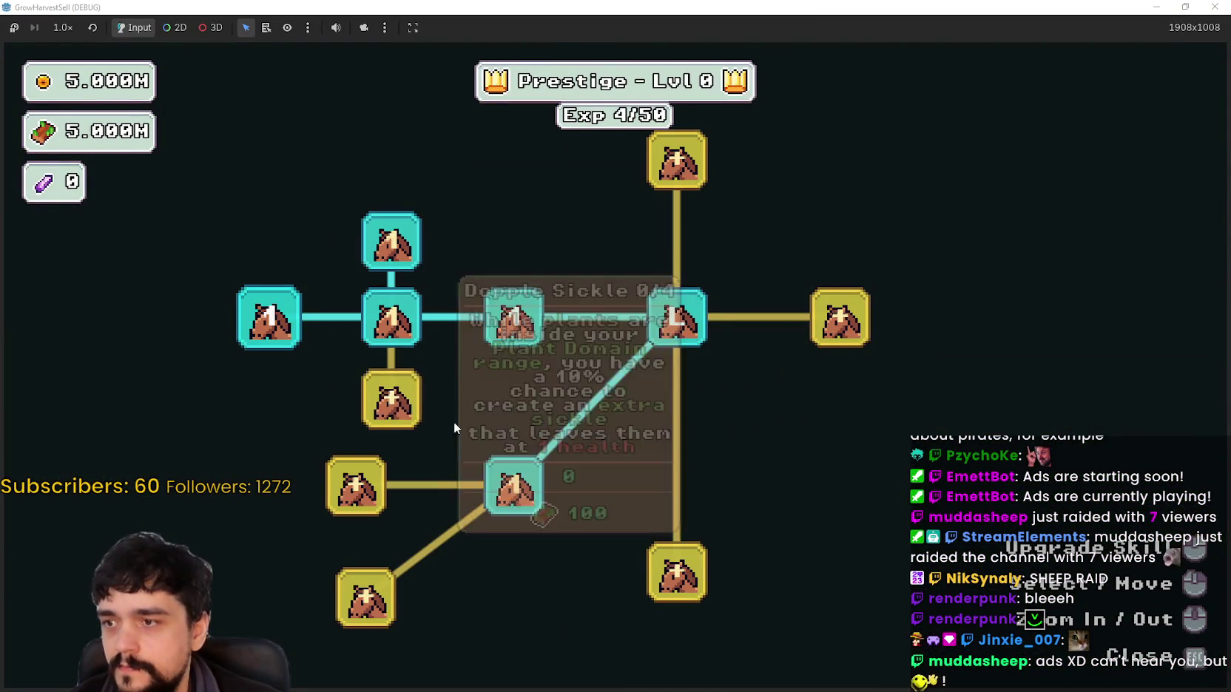
key("Escape")
Travel to the forest stage via the portal and un-maximize the game window.
key("e")
key("Return")
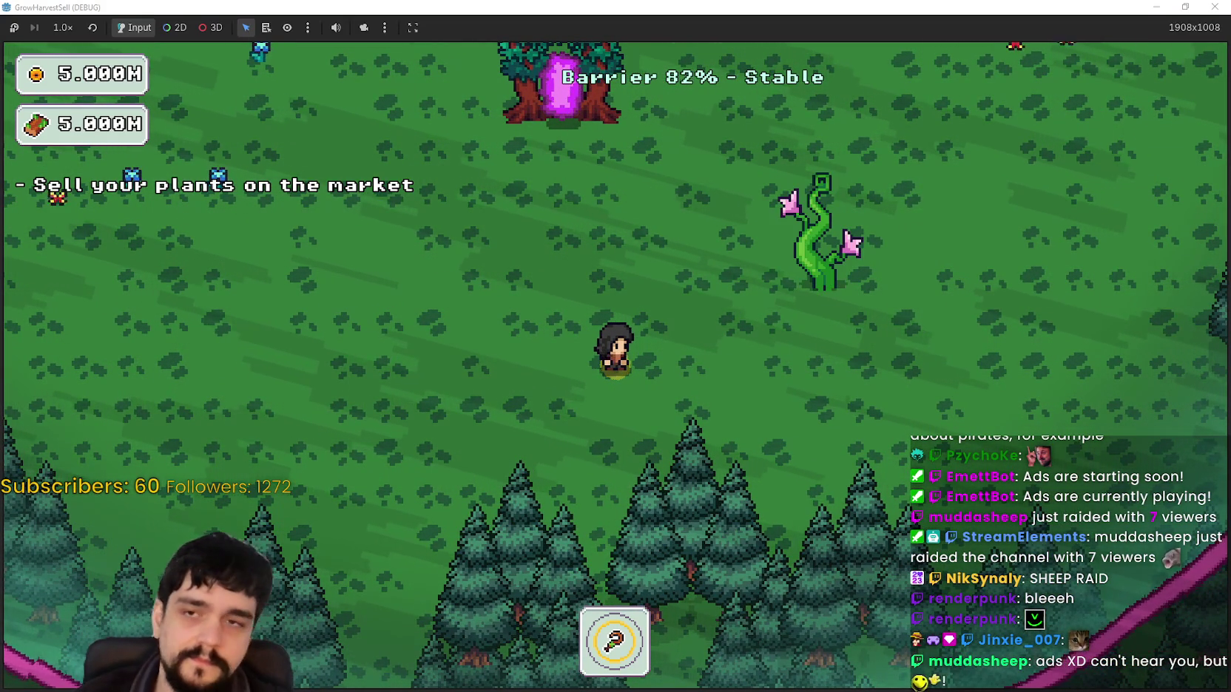
left_click(1184, 7)
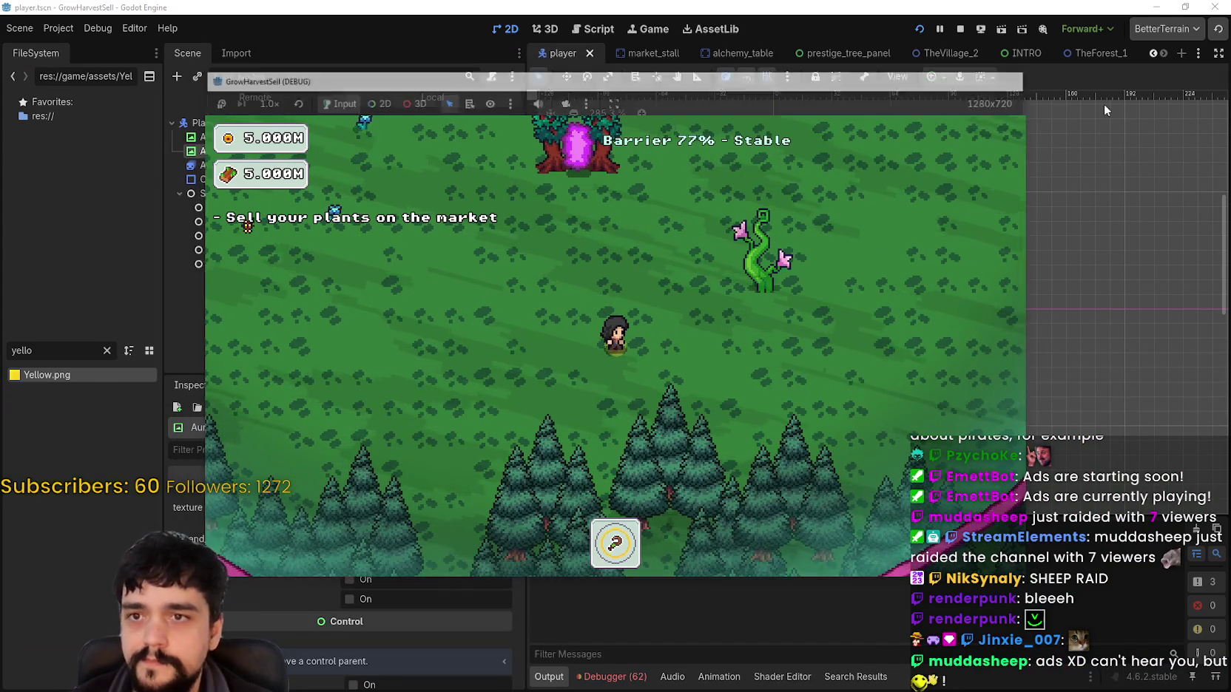
Stop the running game and close the player scene tab.
key("F8")
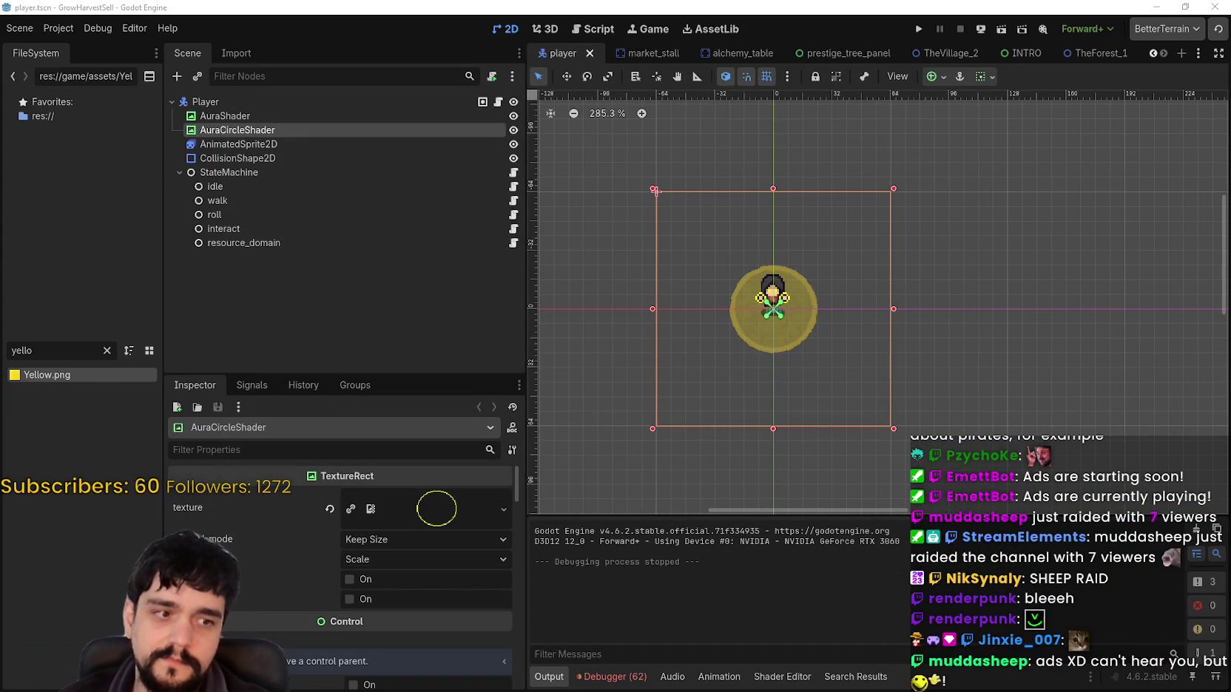
scroll(773, 292, "up", 3)
scroll(407, 548, "down", 3)
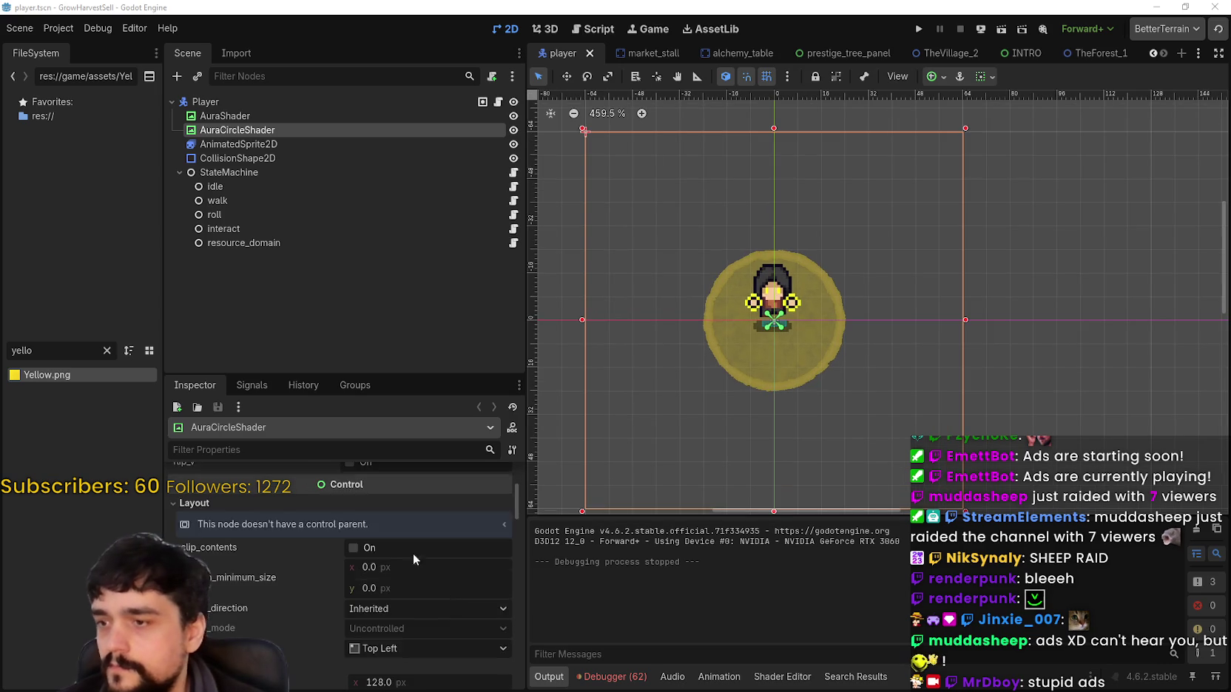
scroll(451, 584, "down", 3)
left_click(591, 53)
Filter FileSystem for 'player', open player.tscn, and expand its Material's shader parameters.
double_click(32, 350)
type("player")
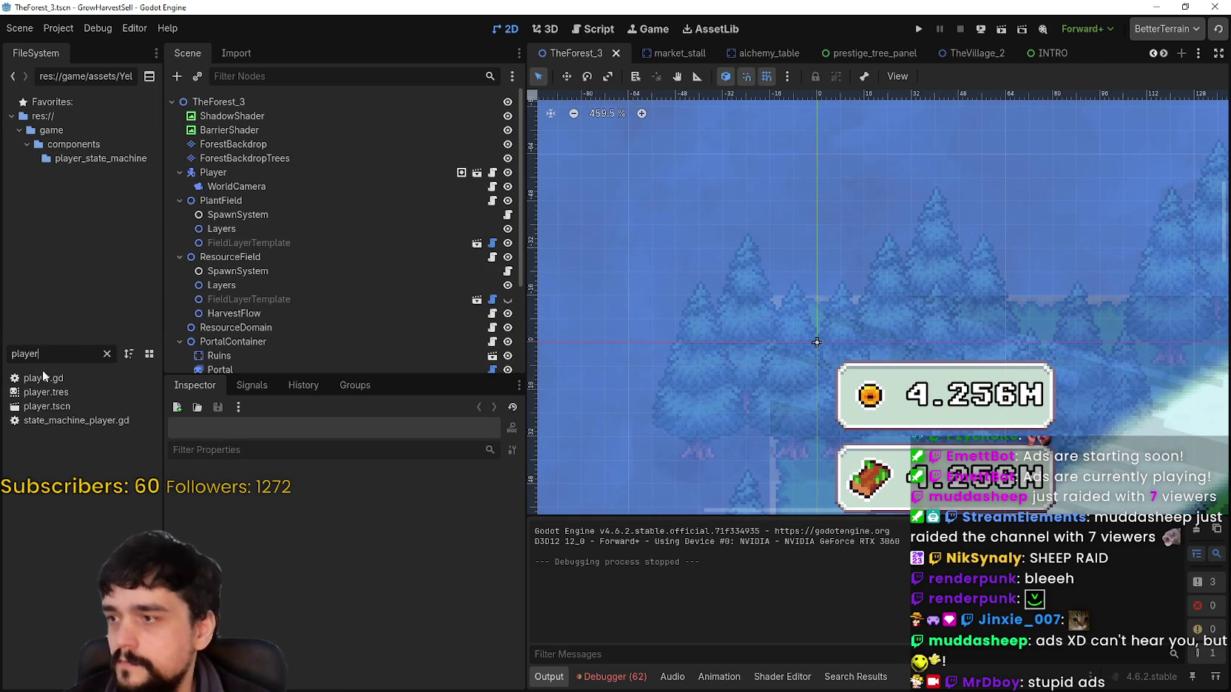
double_click(53, 408)
scroll(925, 312, "down", 5)
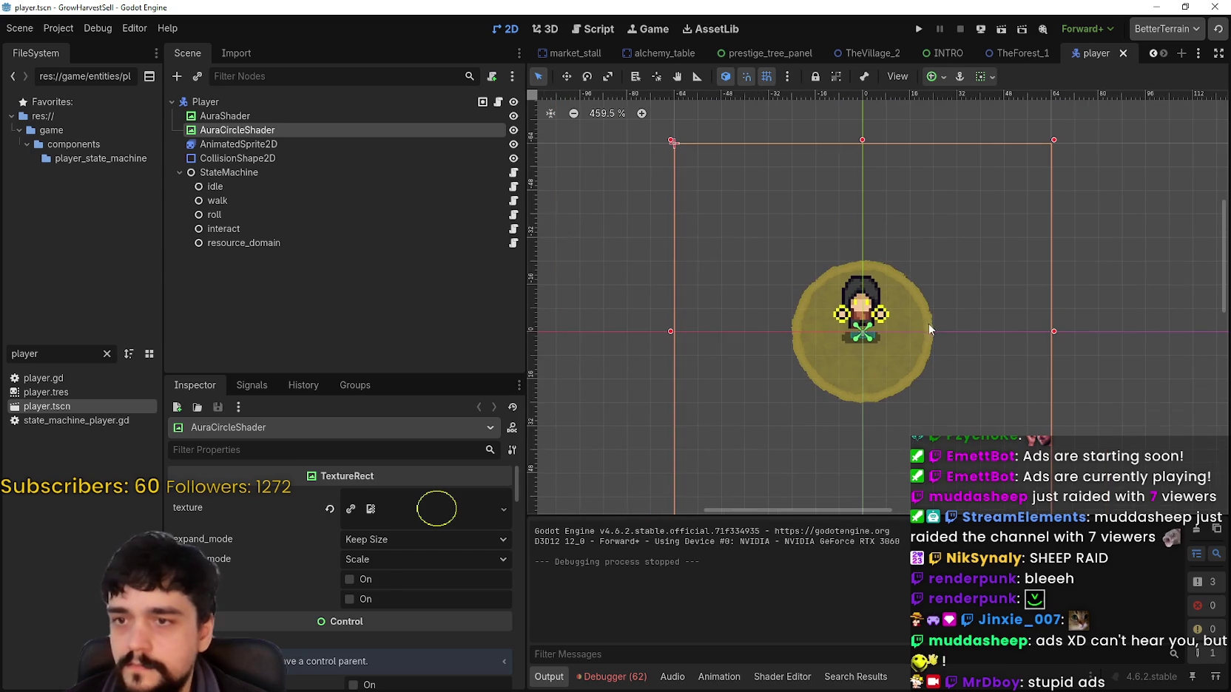
scroll(282, 592, "down", 5)
scroll(282, 591, "down", 5)
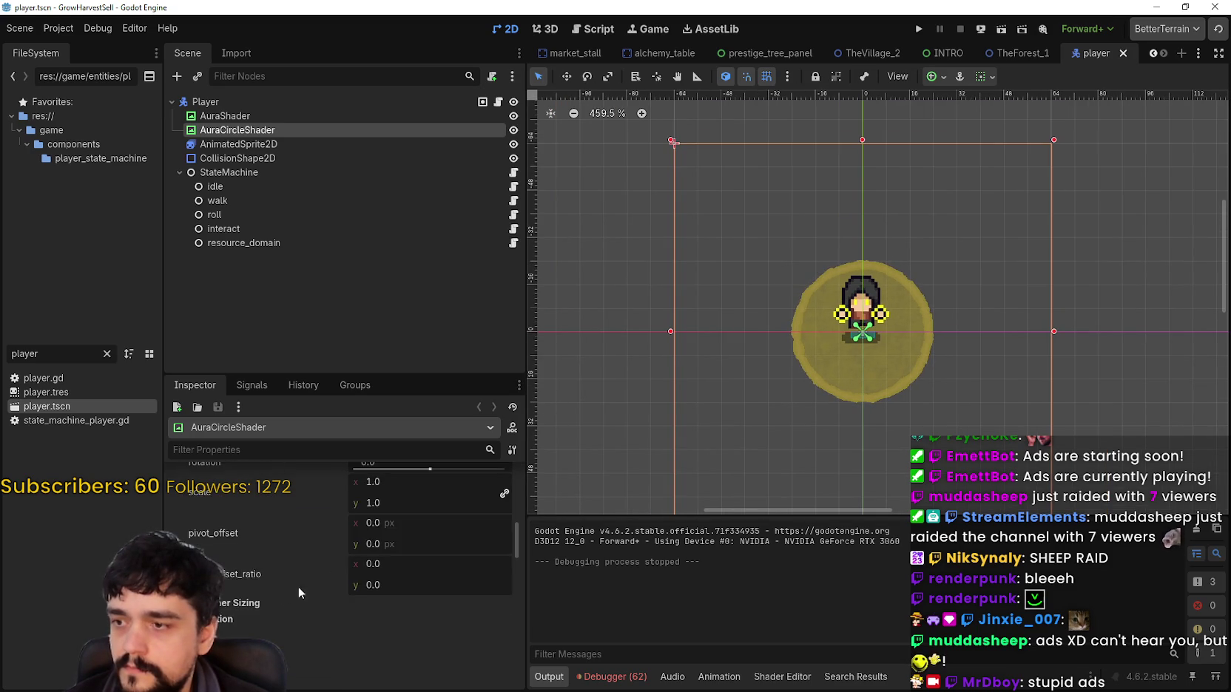
scroll(333, 632, "down", 3)
left_click(337, 627)
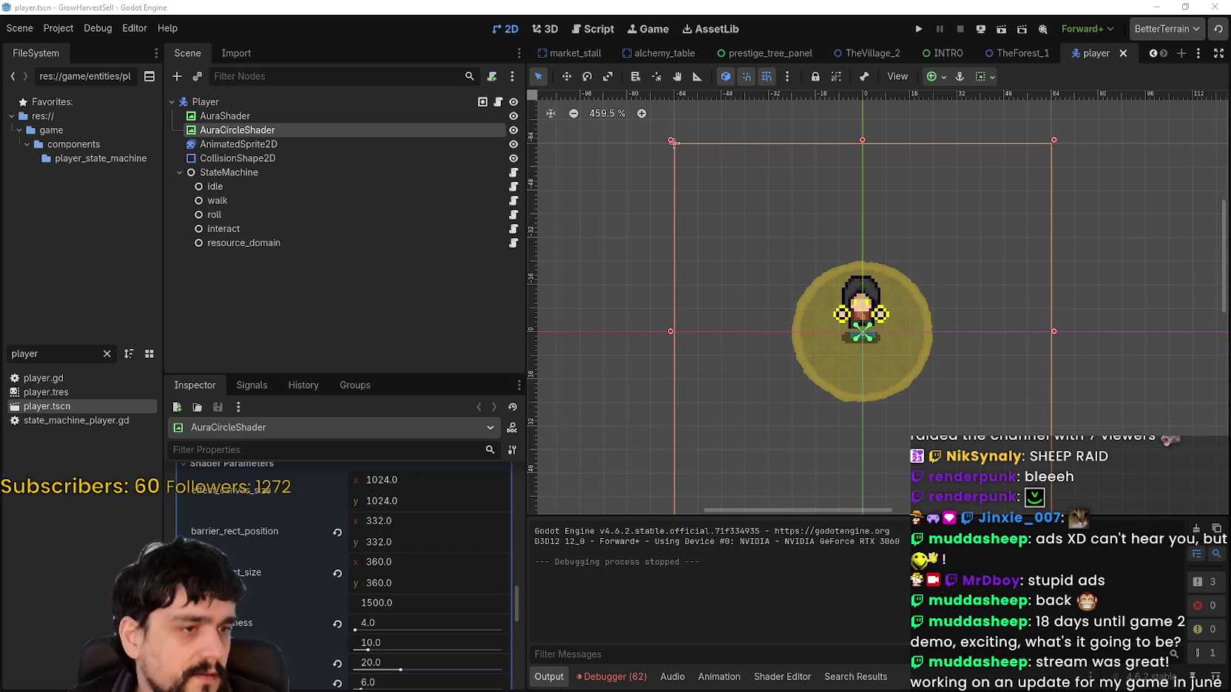
Run the project to test the aura.
scroll(950, 371, "up", 1)
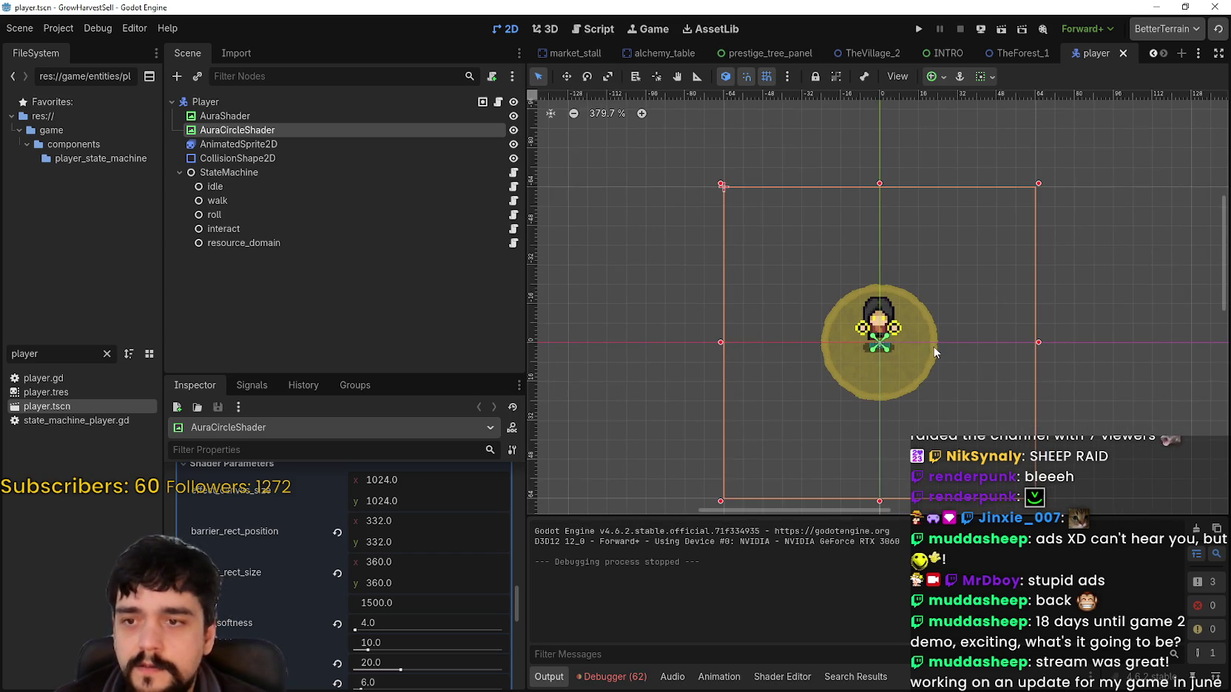
scroll(947, 340, "right", 2)
left_click(917, 30)
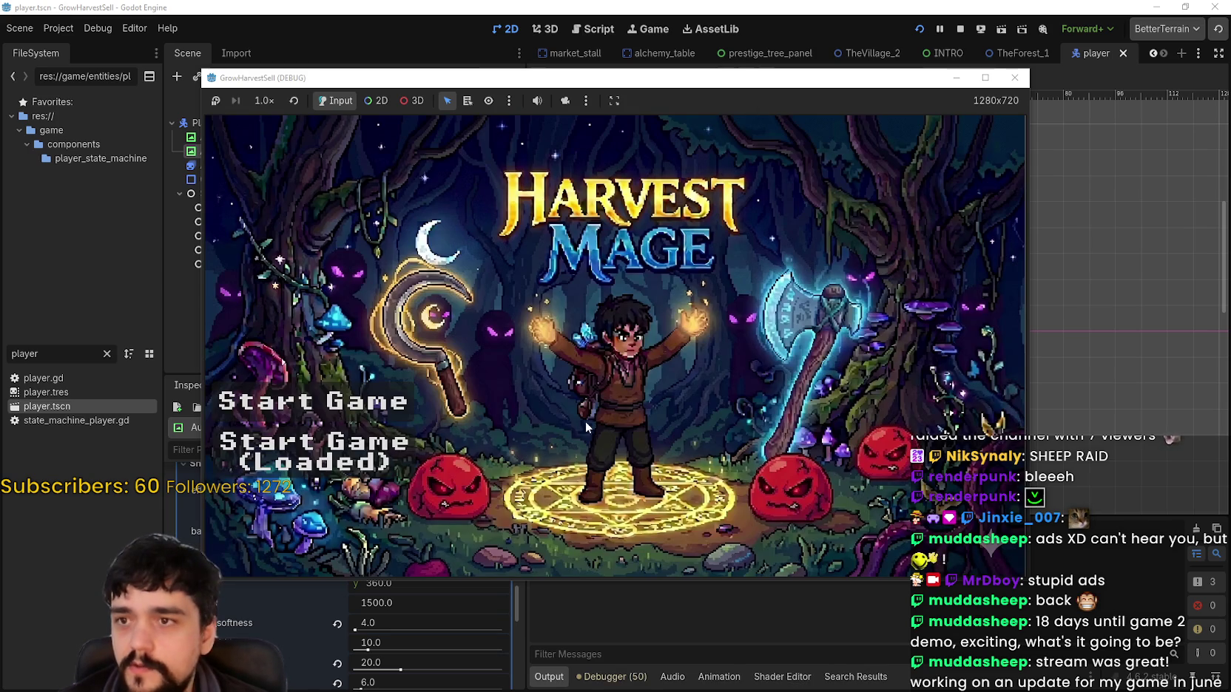
Start the loaded game and travel through the village portal to the forest stage.
left_click(349, 477)
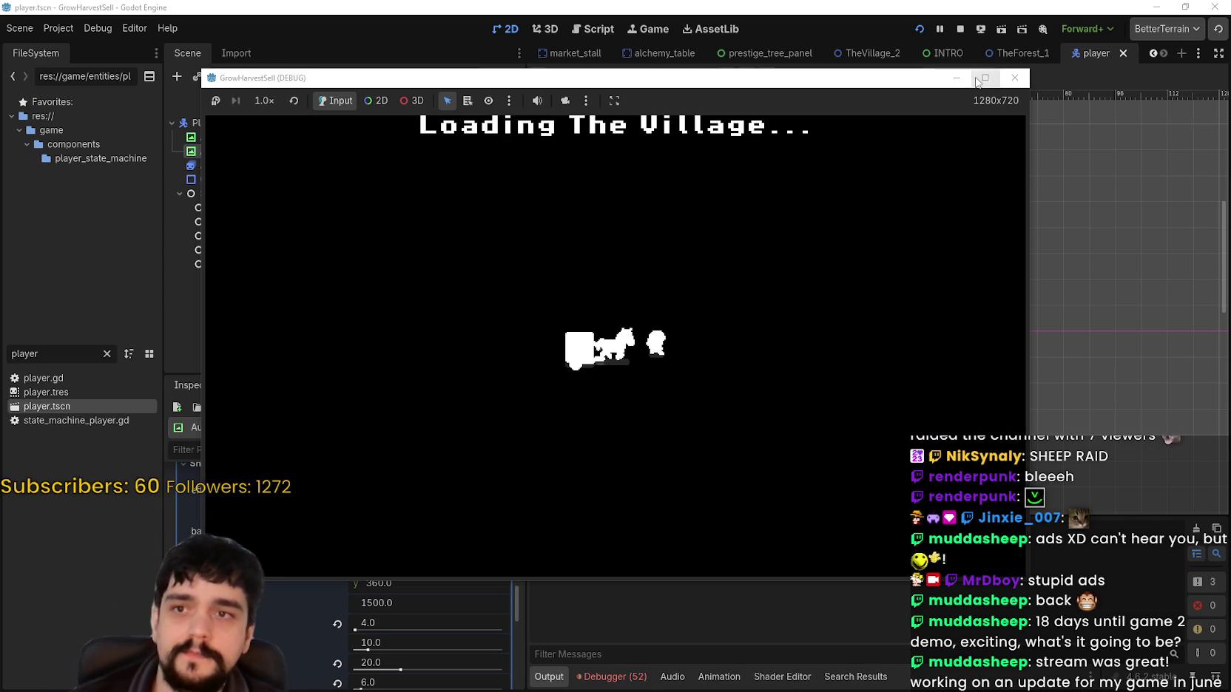
key("w")
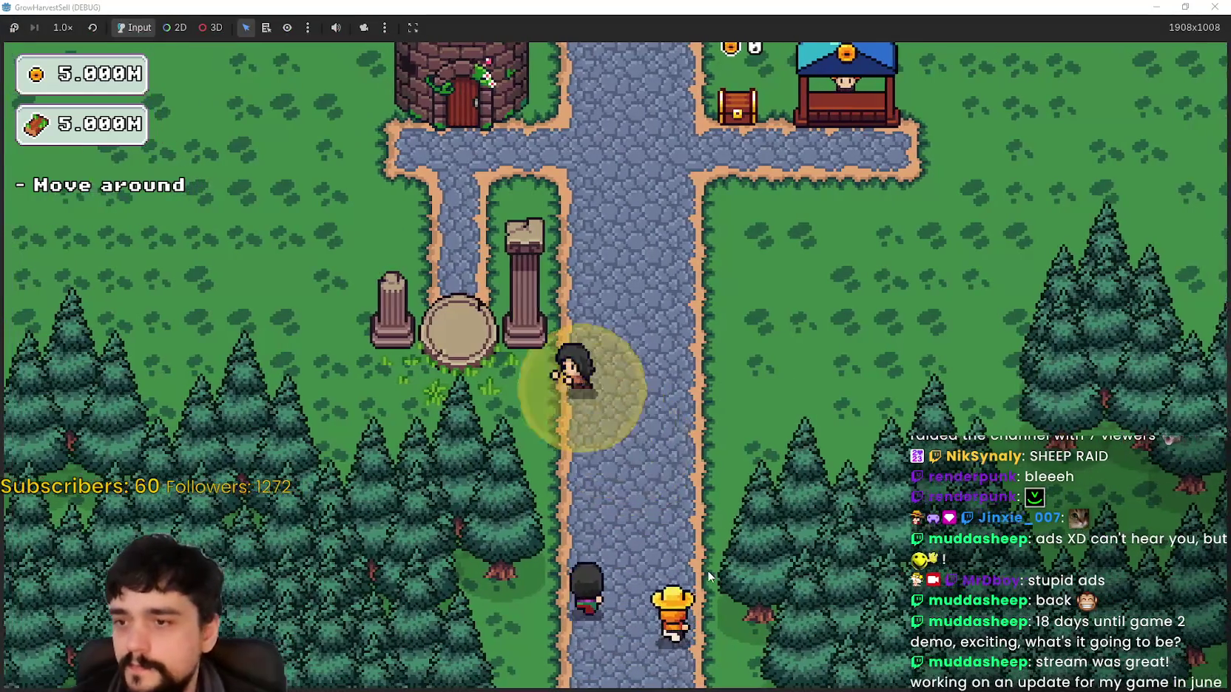
key("w")
key("e")
key("s")
key("e")
key("Return")
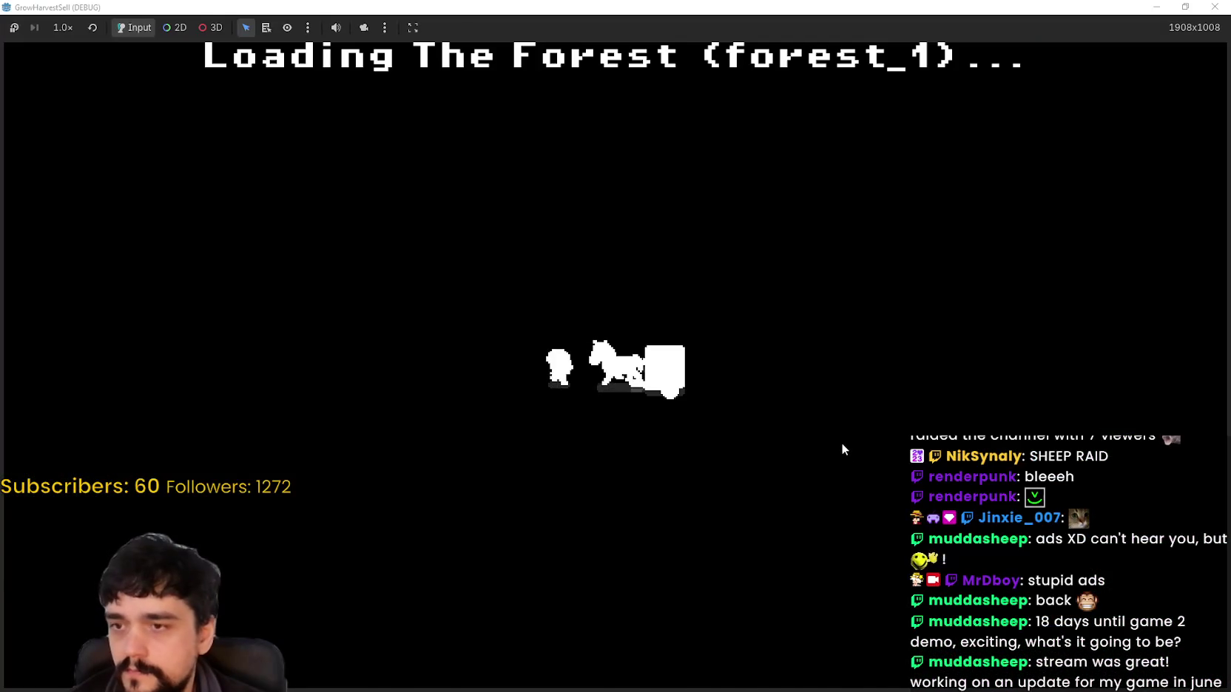
Walk left past the portal to the blue flower and harvest it.
key("w")
key("d")
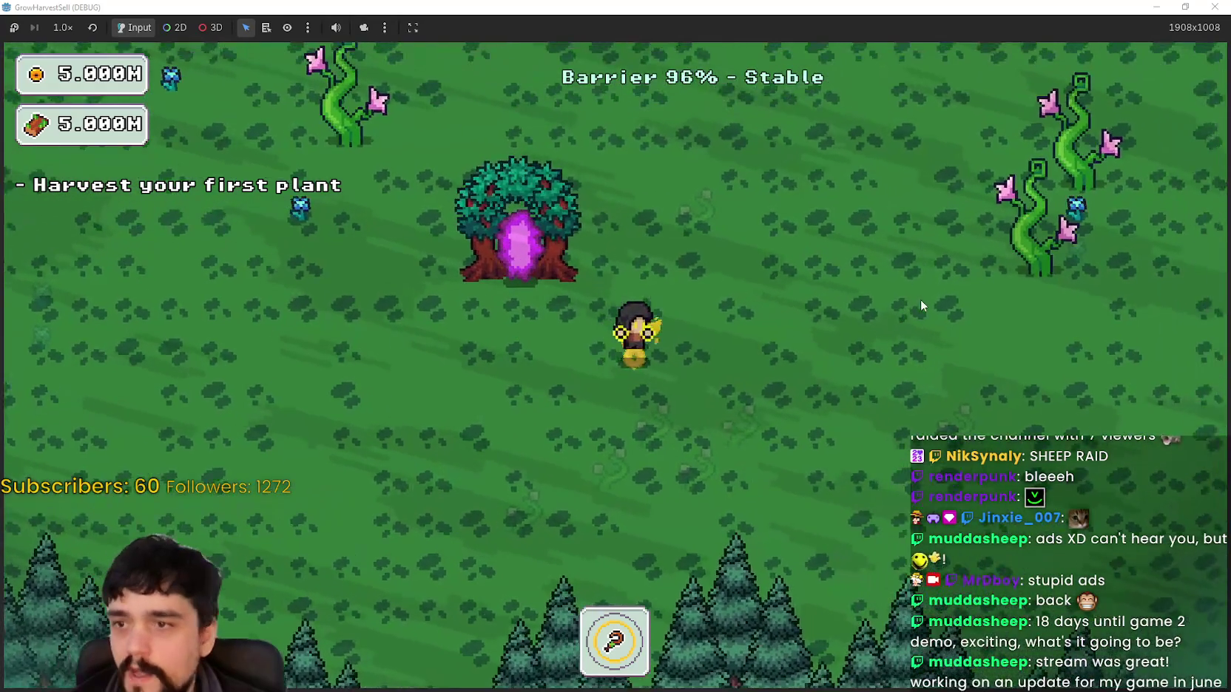
key("w")
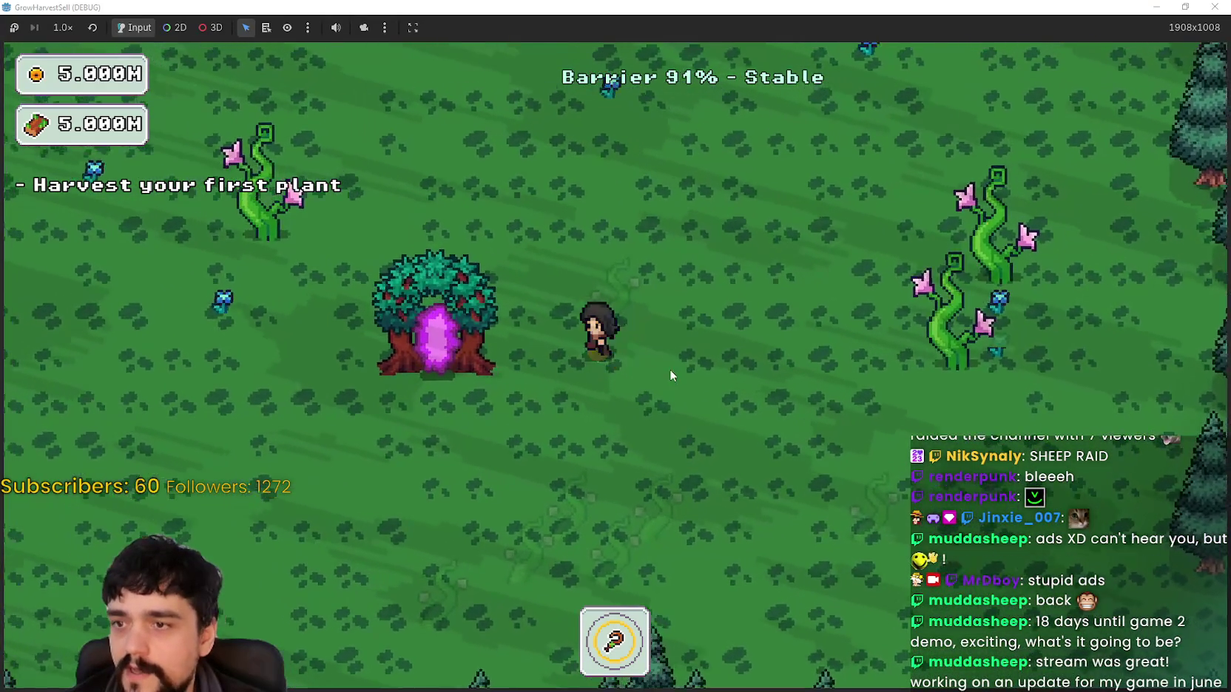
key("a")
key("a")
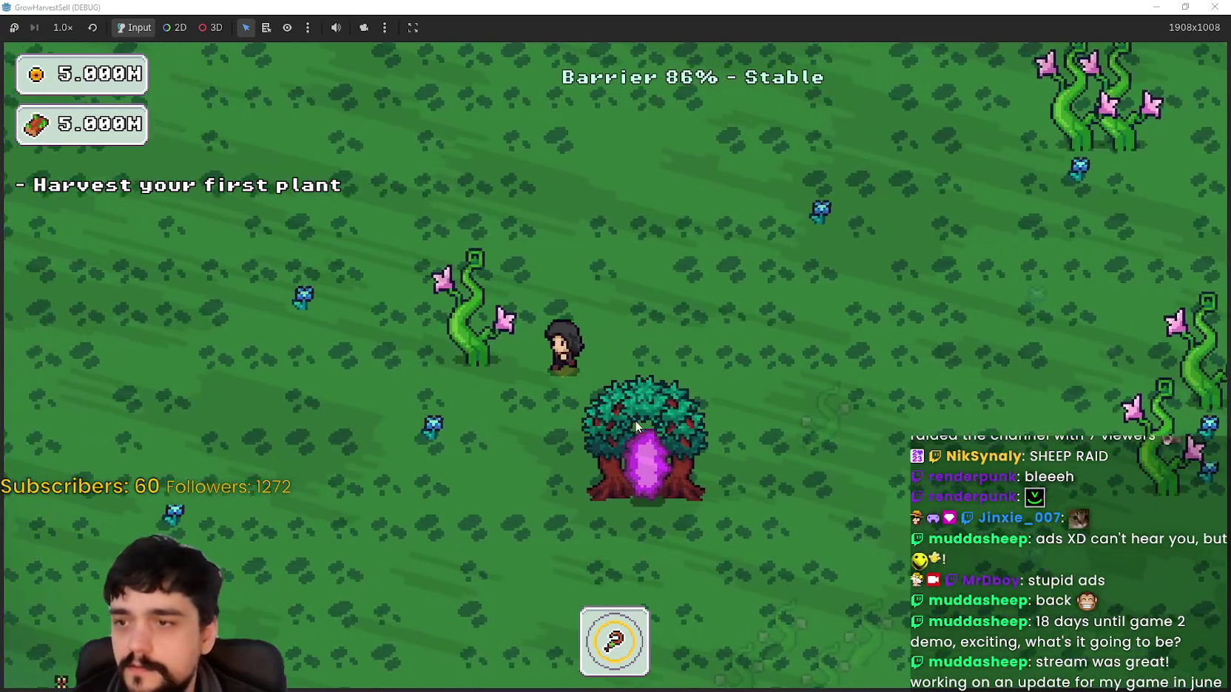
key("s")
key("a")
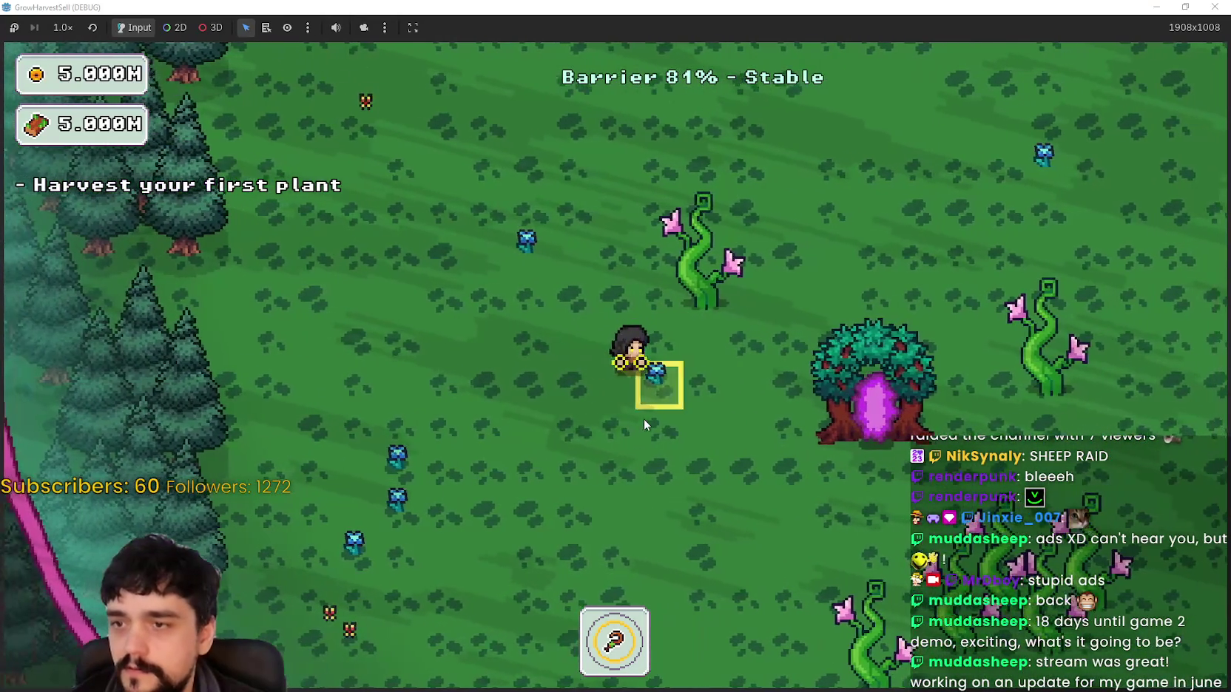
left_click(643, 419)
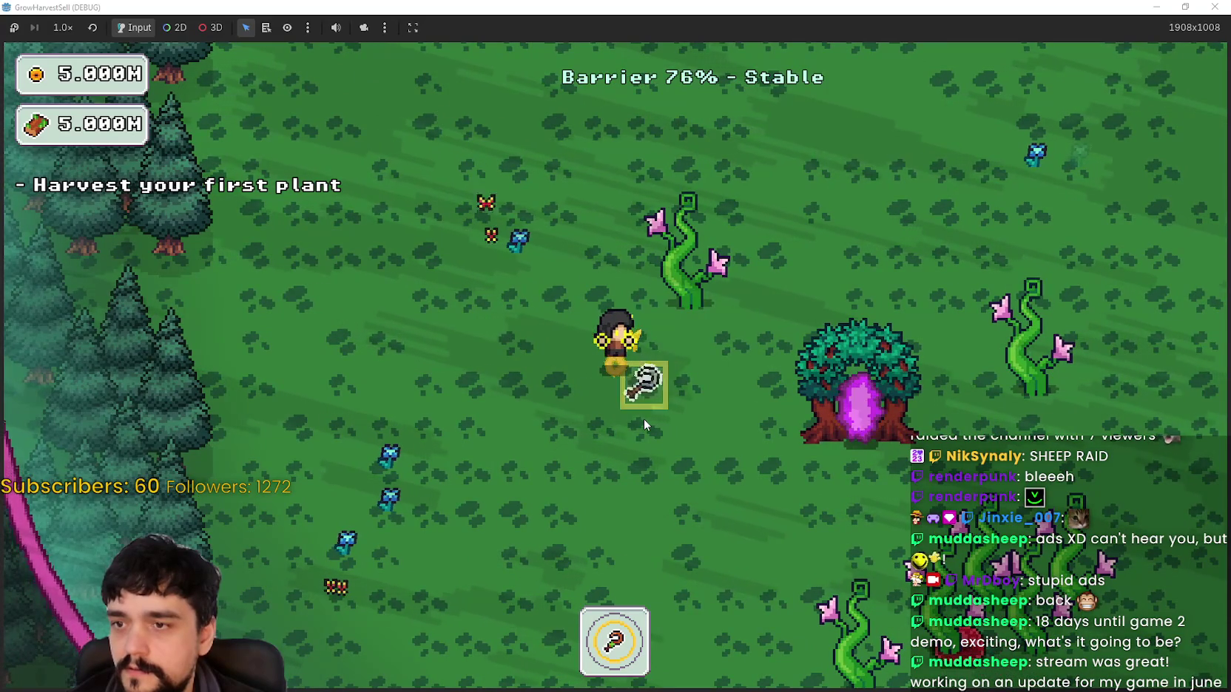
Collect the drops, walk back to the portal tree, stop the game, and close the player scene.
key("s")
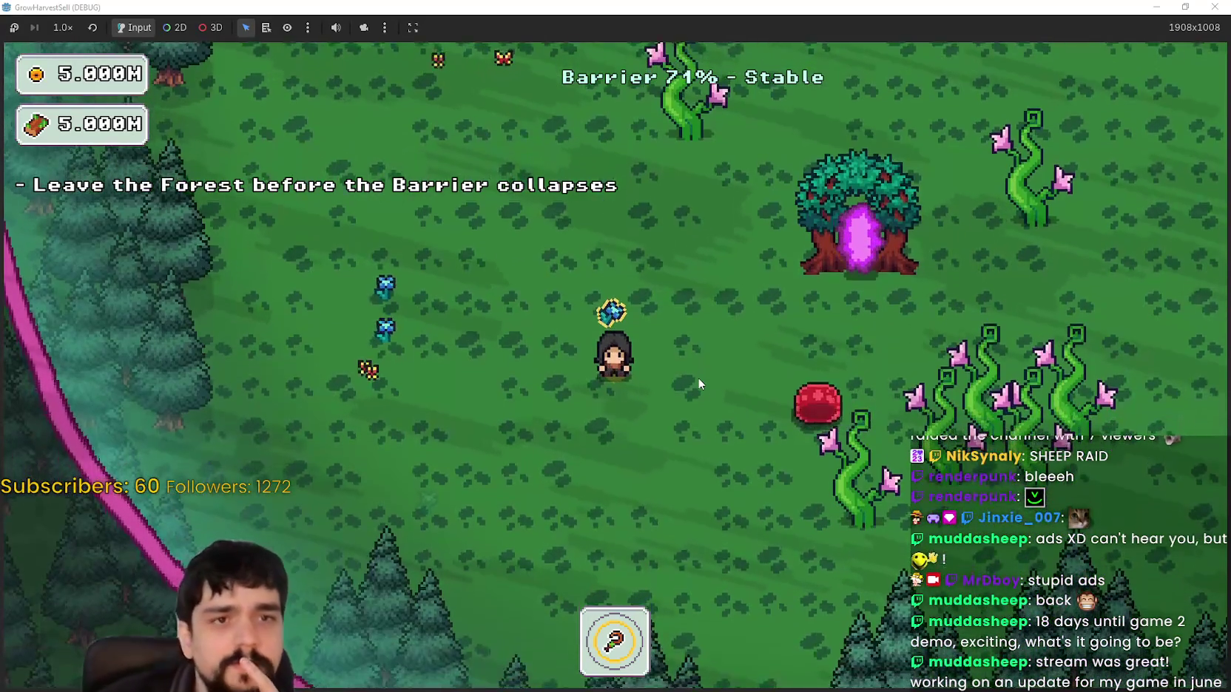
key("w")
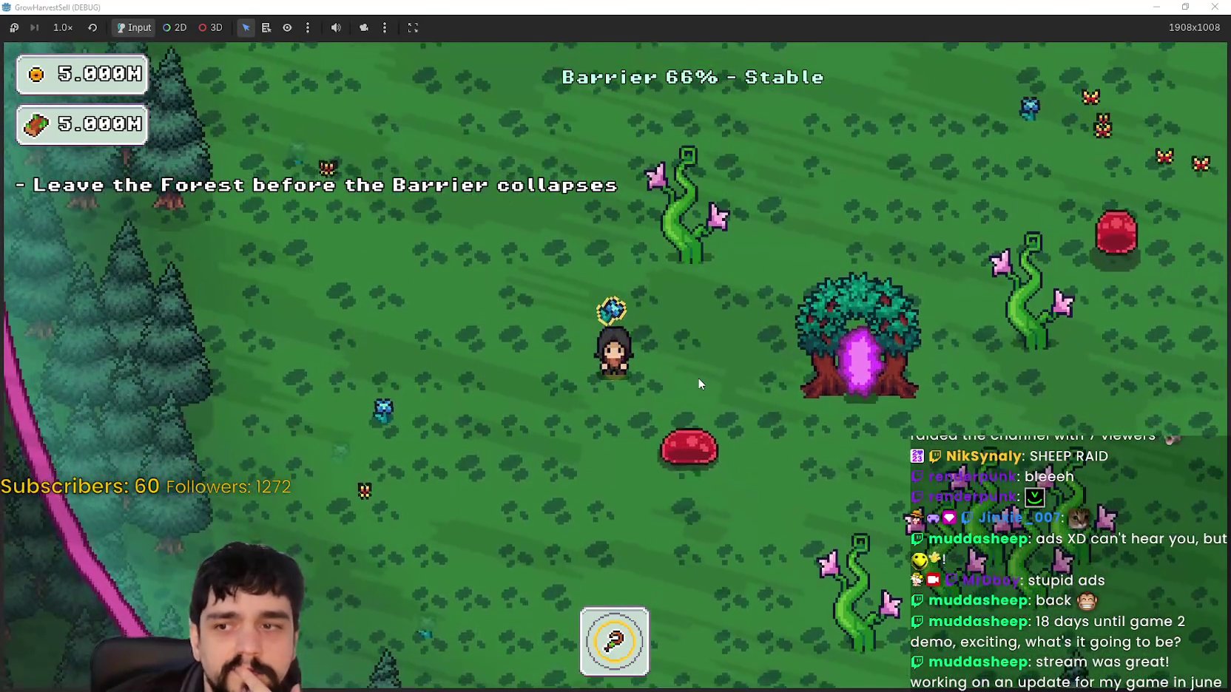
key("d")
key("s")
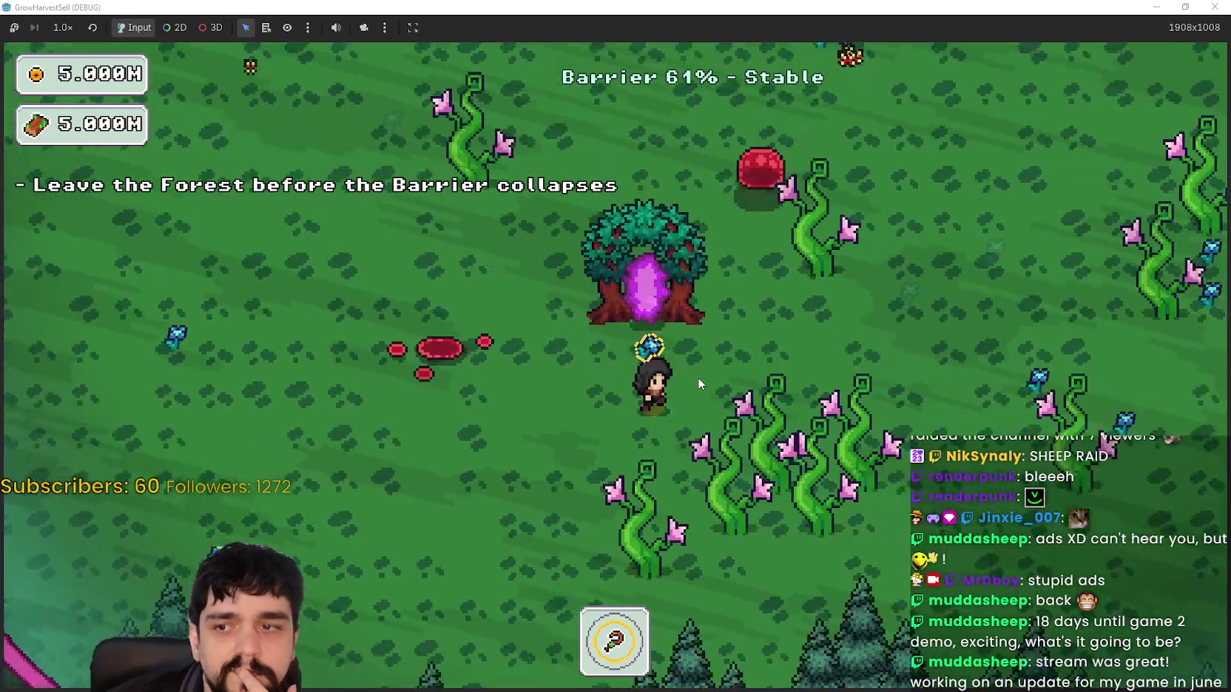
key("d")
key("w")
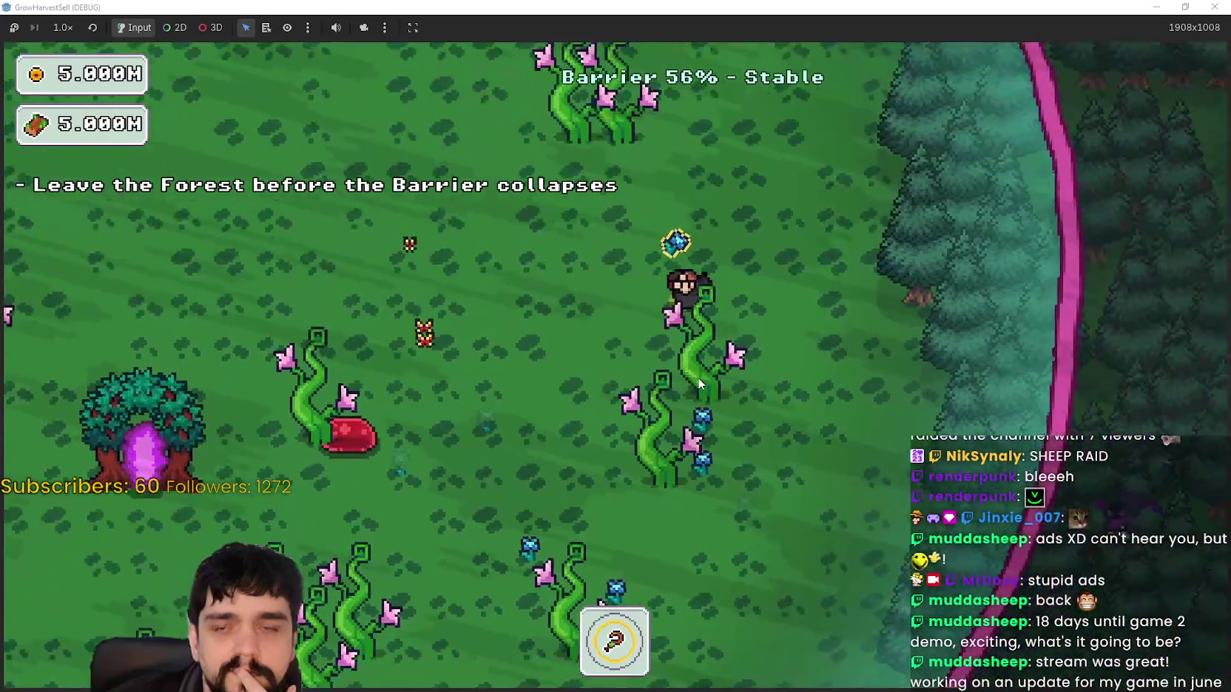
key("w")
key("a")
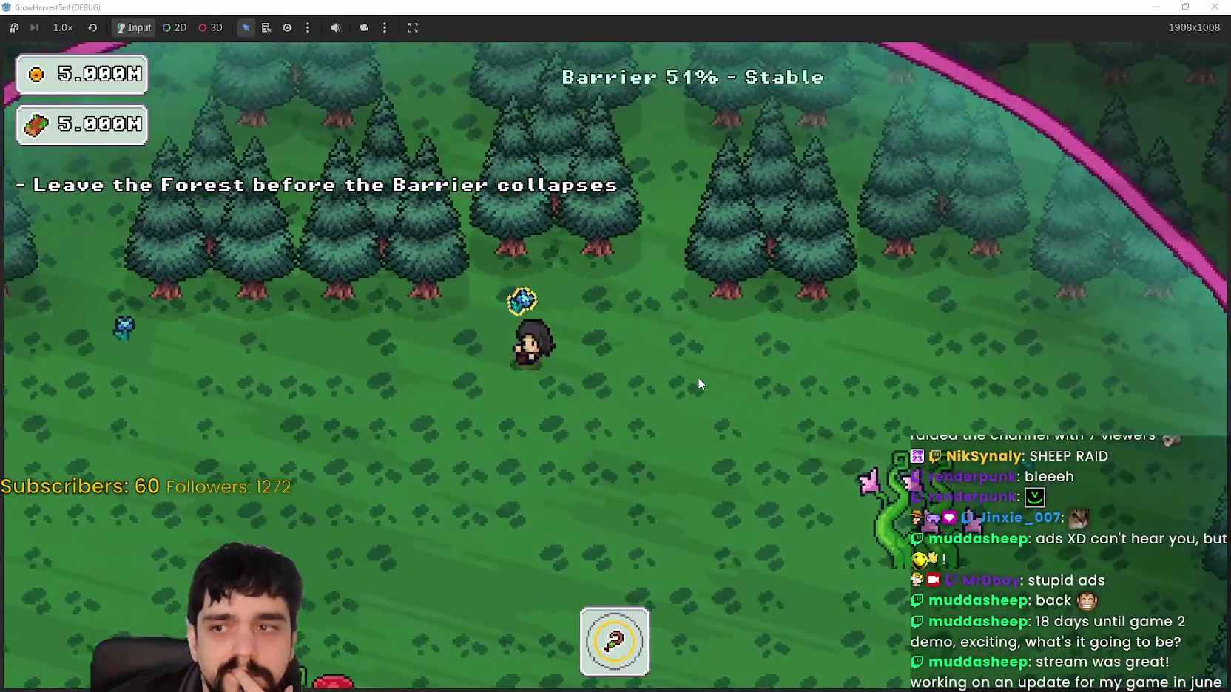
key("s")
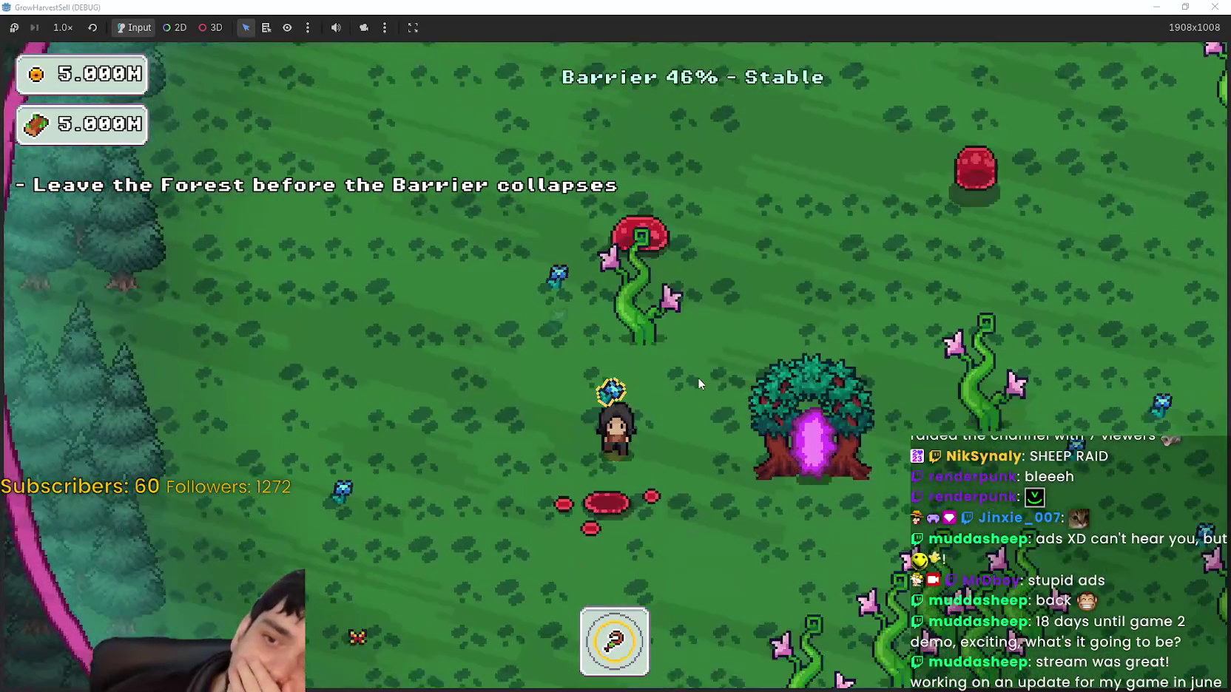
key("d")
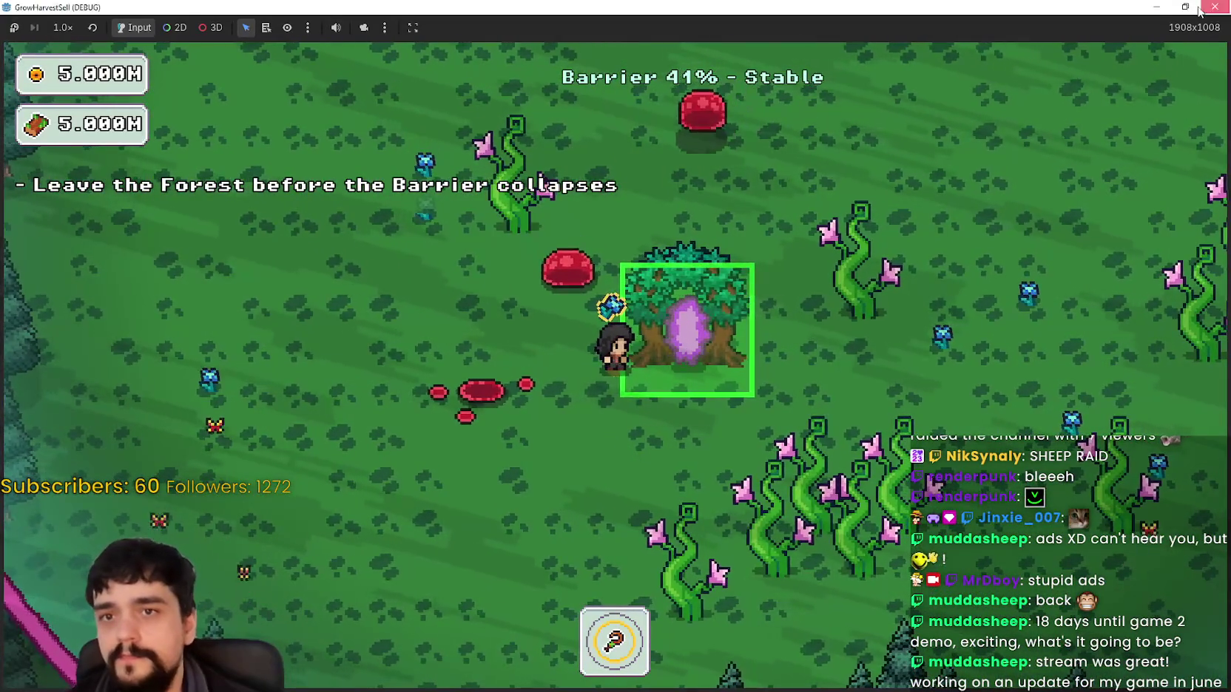
key("F8")
key("ctrl+shift+w")
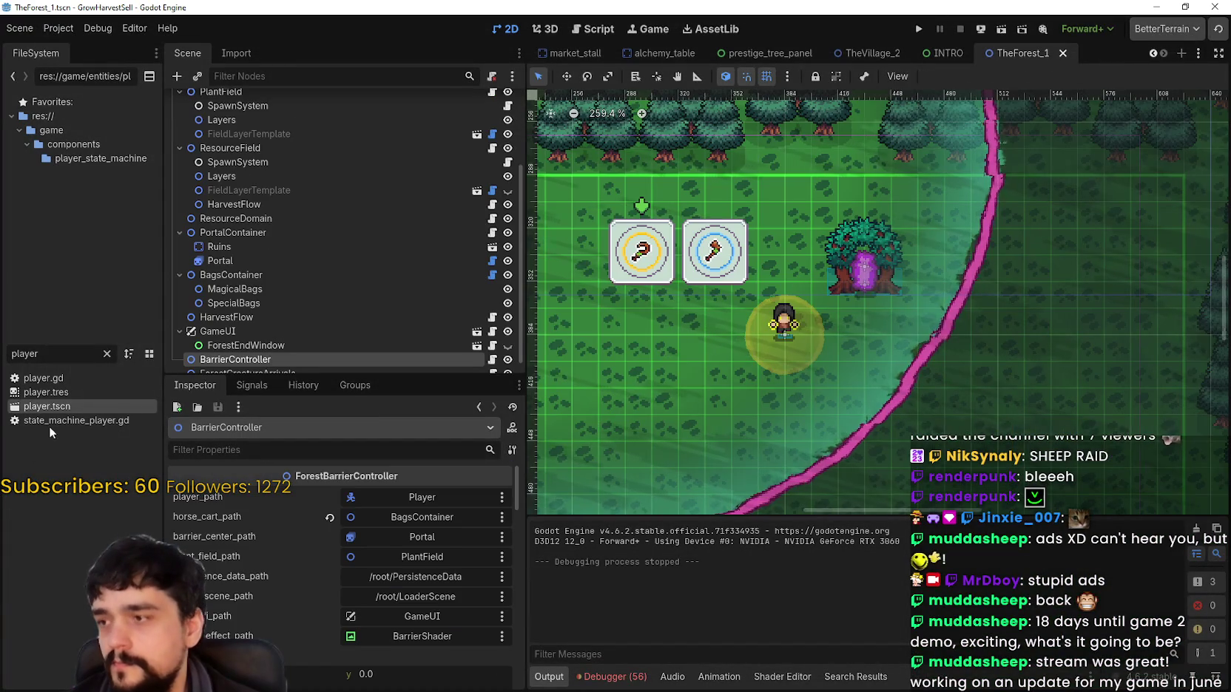
Reopen player.tscn and scroll the Inspector to review AuraCircleShader's shader parameters.
double_click(48, 408)
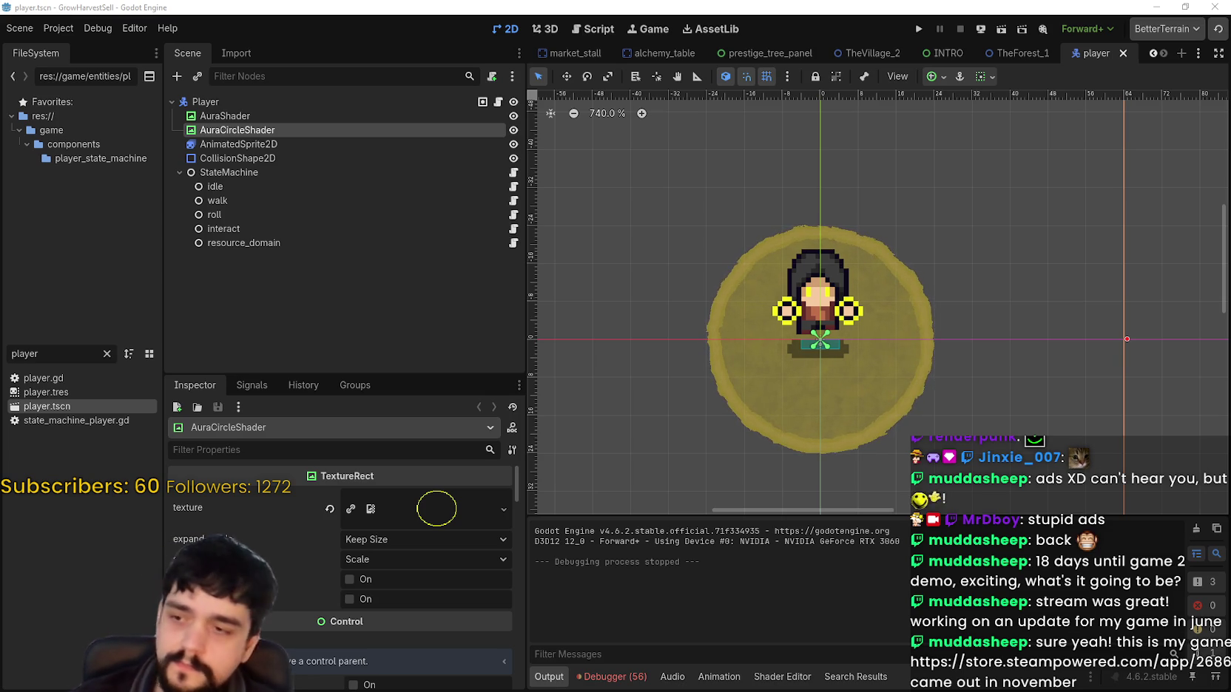
scroll(411, 613, "down", 5)
scroll(410, 611, "up", 2)
mouse_move(515, 525)
left_mouse_down()
mouse_move(517, 503)
mouse_move(507, 598)
left_mouse_up()
scroll(399, 658, "down", 2)
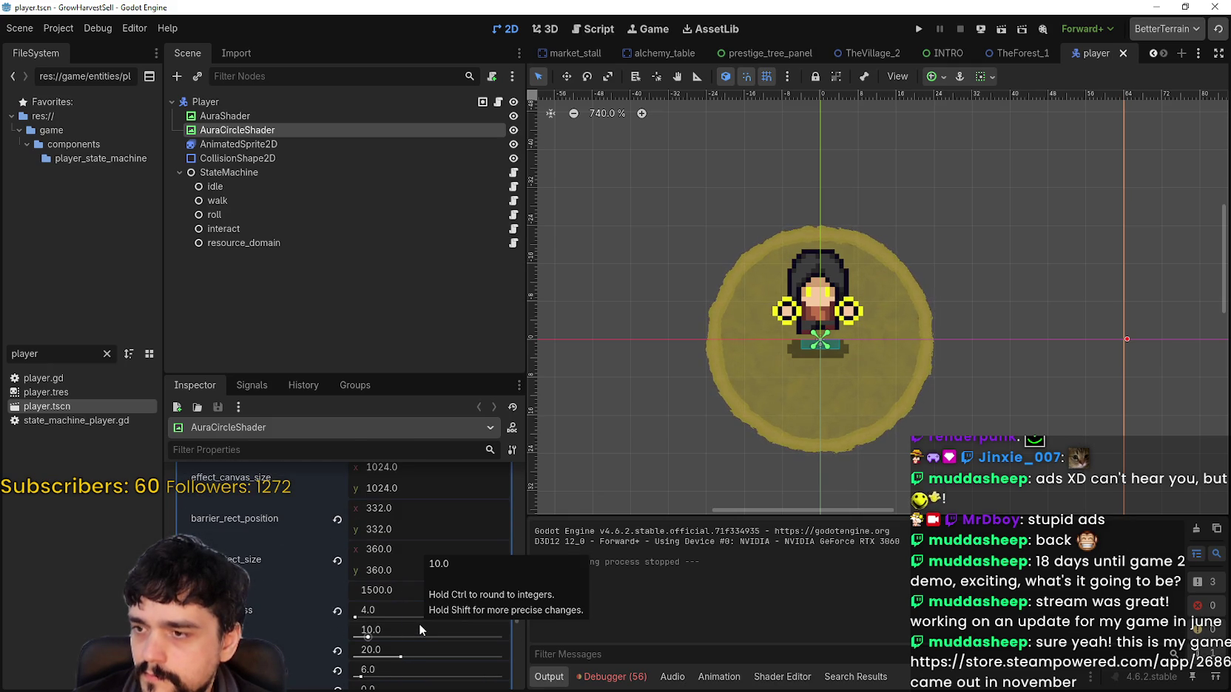
scroll(426, 617, "up", 1)
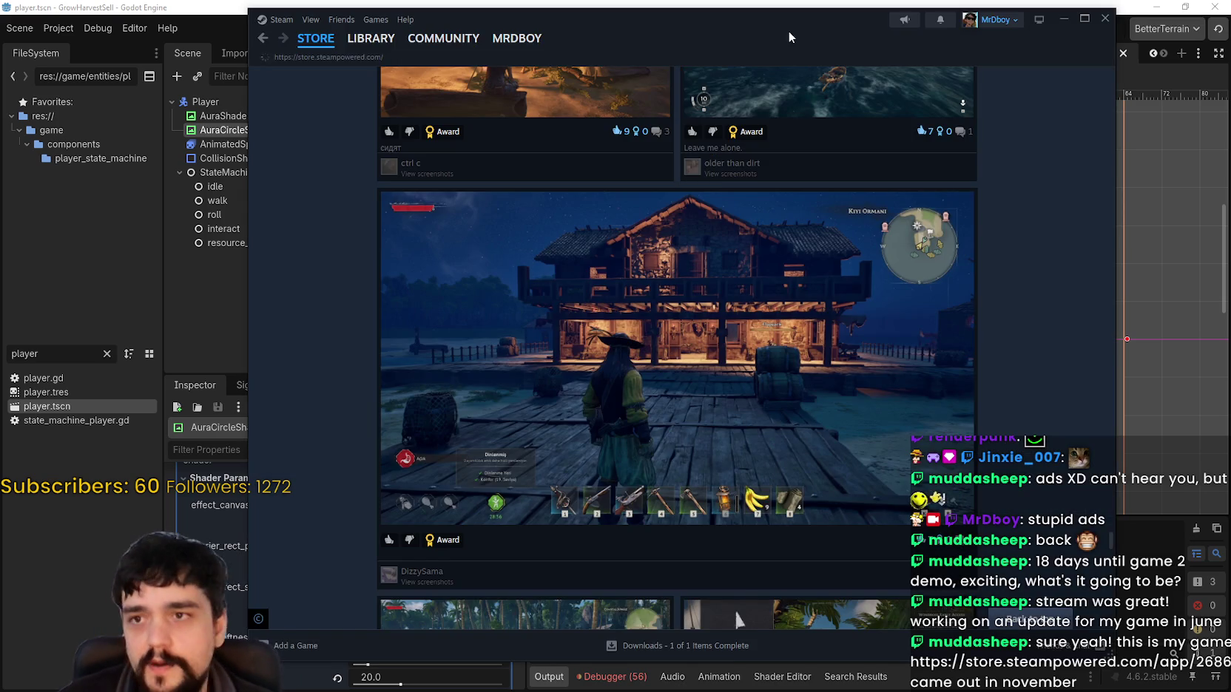
Search the Steam store for 'Faith in Despair' and open its store page.
double_click(788, 31)
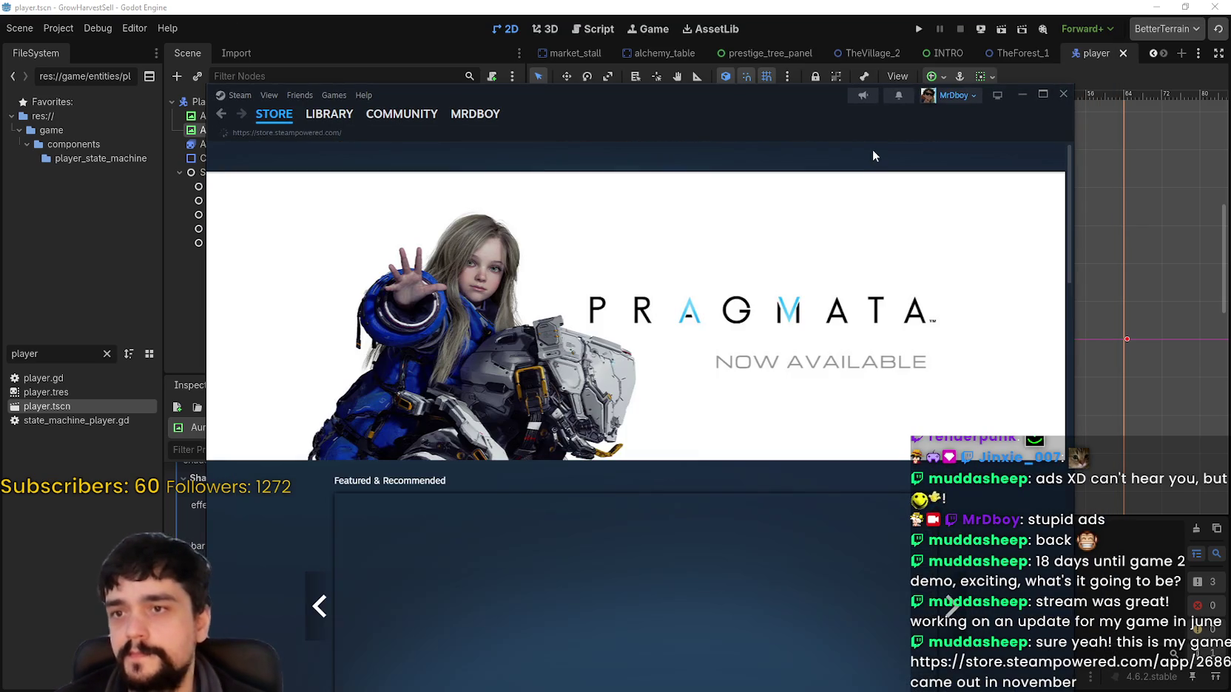
left_click(867, 159)
type("faith o")
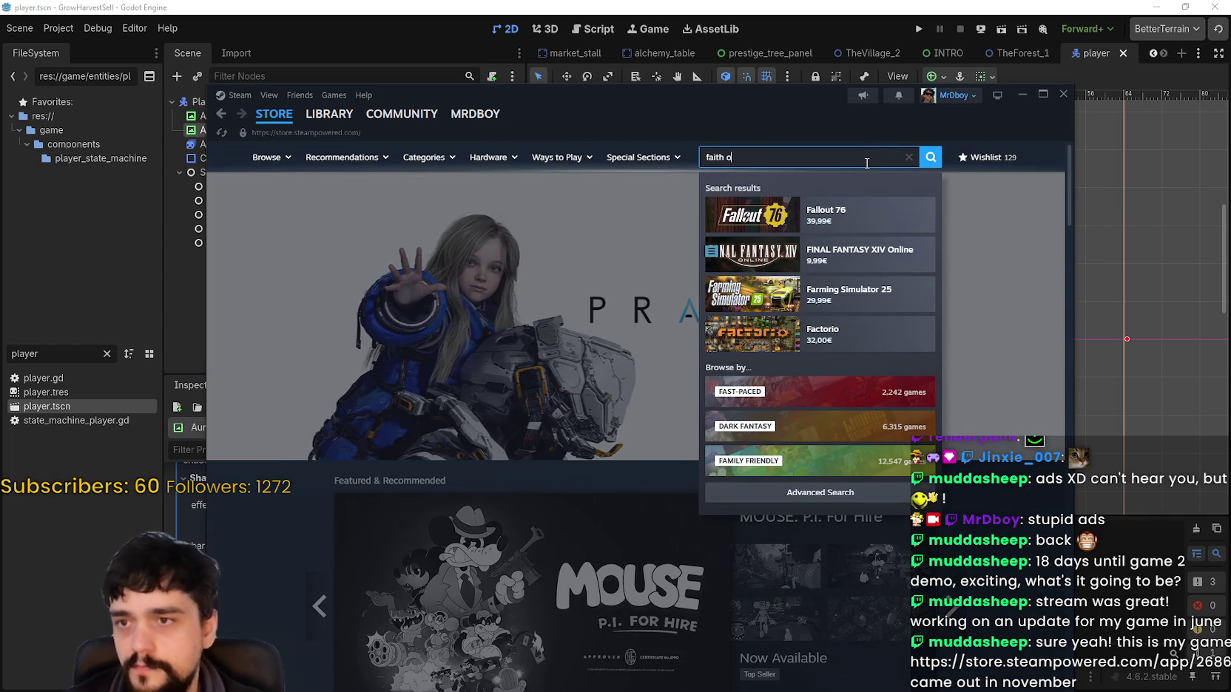
key("BackSpace")
type("in disp")
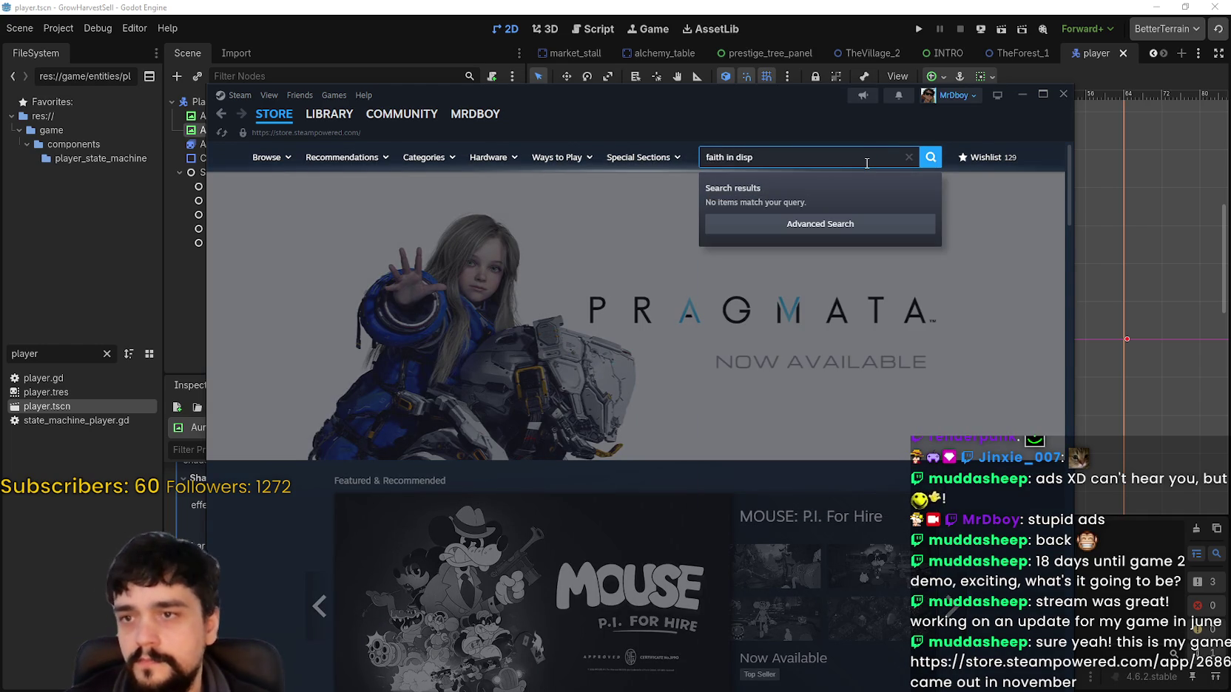
key("BackSpace")
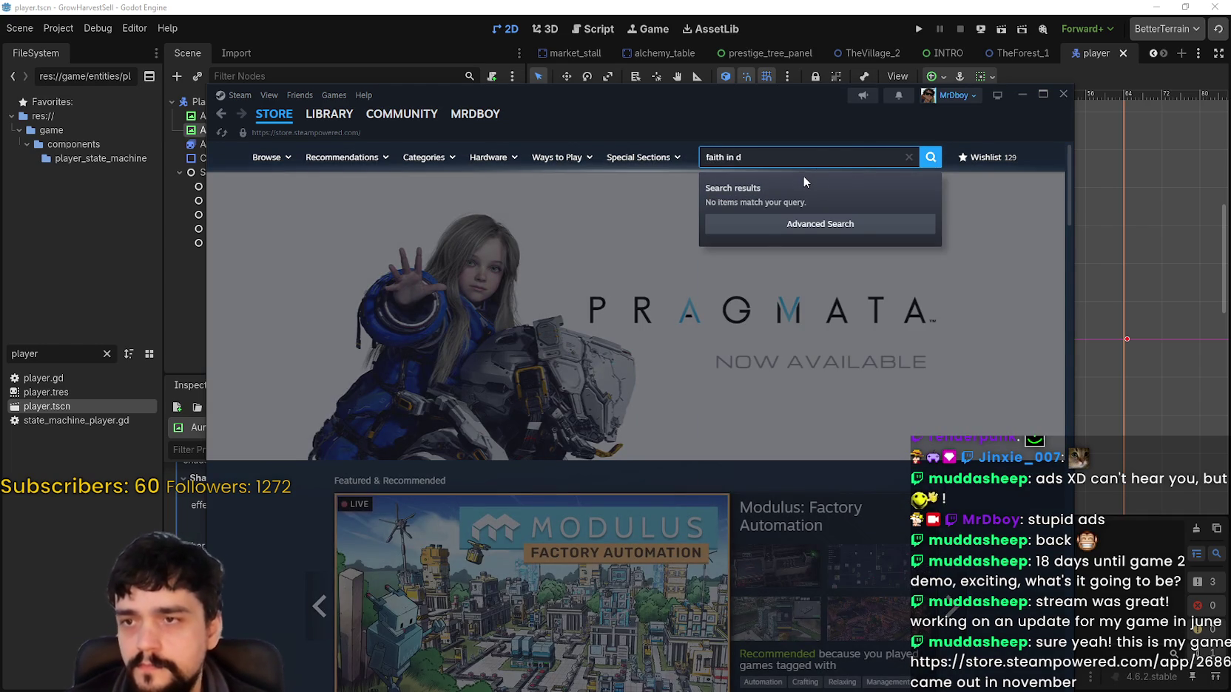
left_click(851, 215)
Browse the game's second through fourth screenshots and the card battle screenshot.
mouse_move(762, 116)
left_mouse_down()
mouse_move(776, 87)
mouse_move(838, 42)
left_mouse_up()
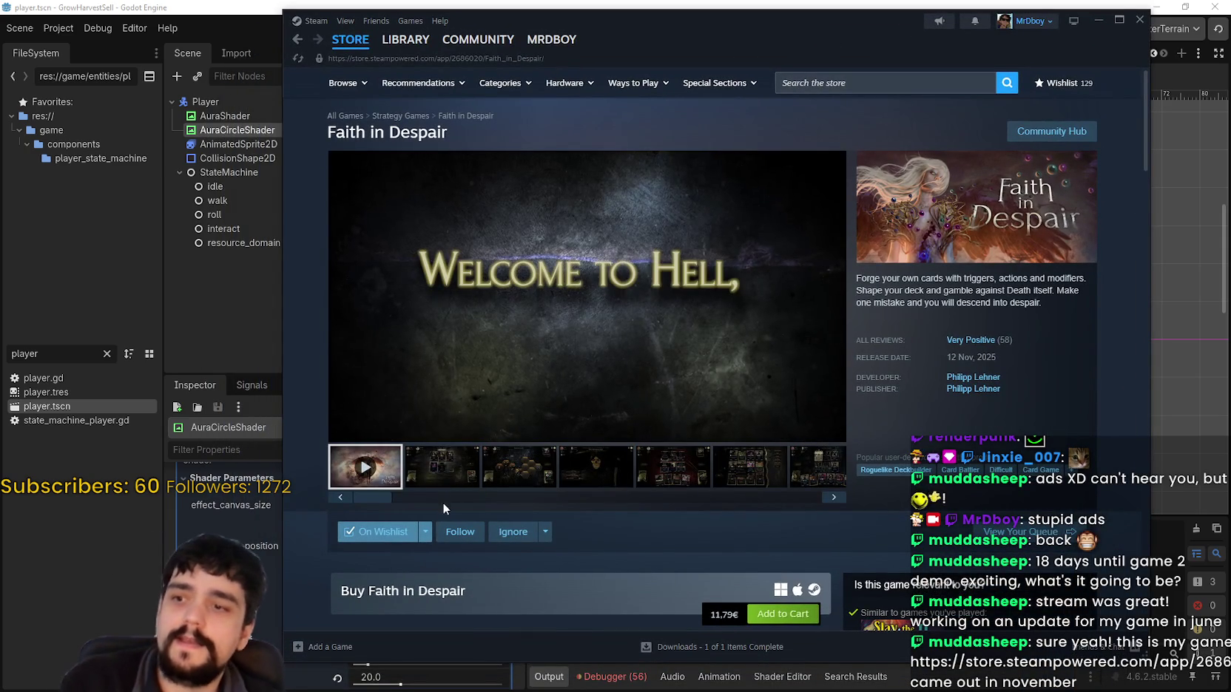
left_click(446, 477)
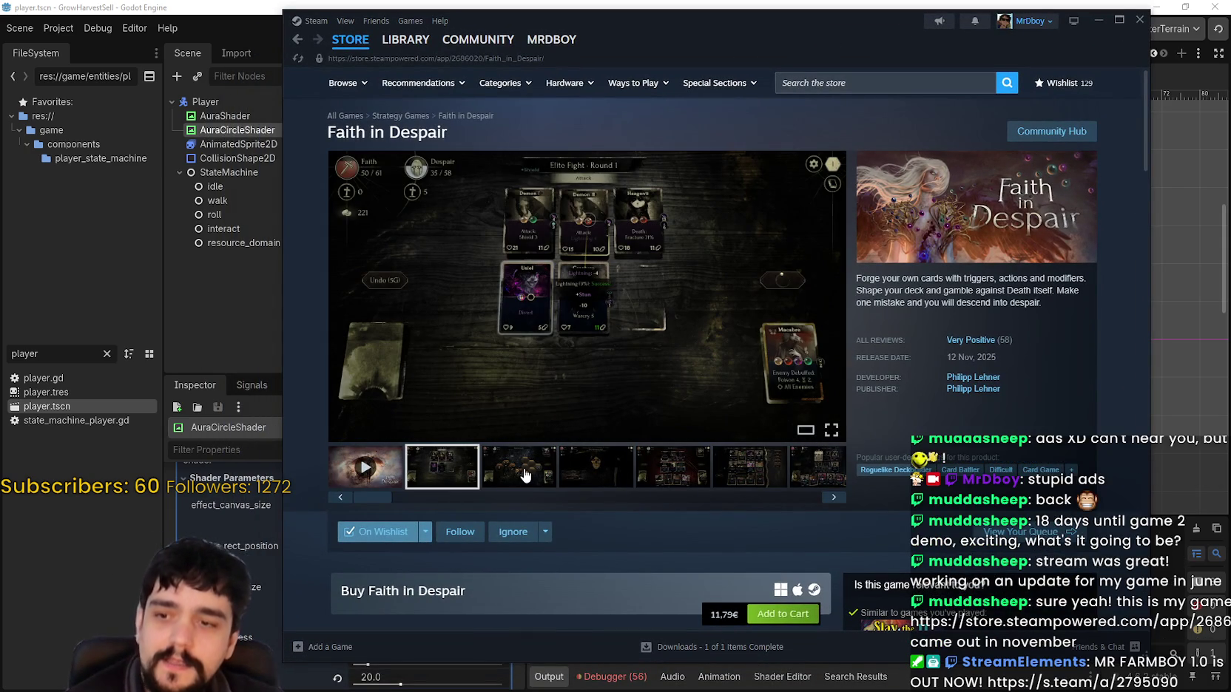
left_click(525, 476)
left_click(623, 468)
left_click(815, 466)
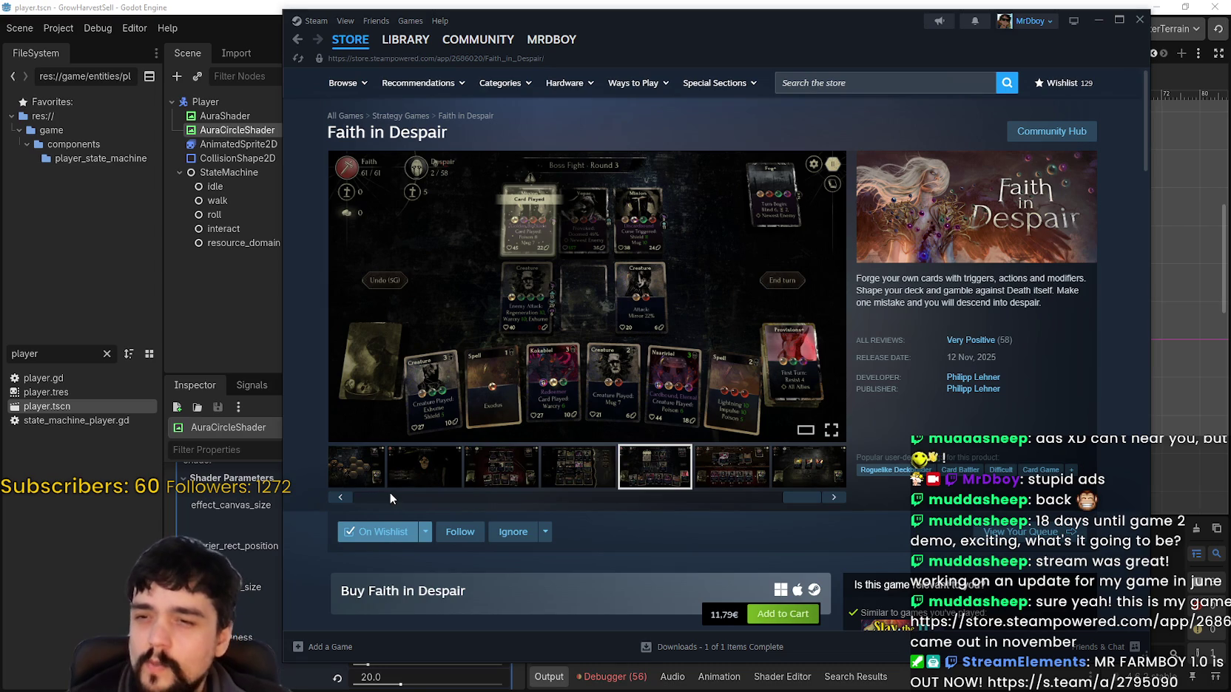
Replay the Faith in Despair trailer from the beginning.
left_click(380, 495)
left_click(365, 466)
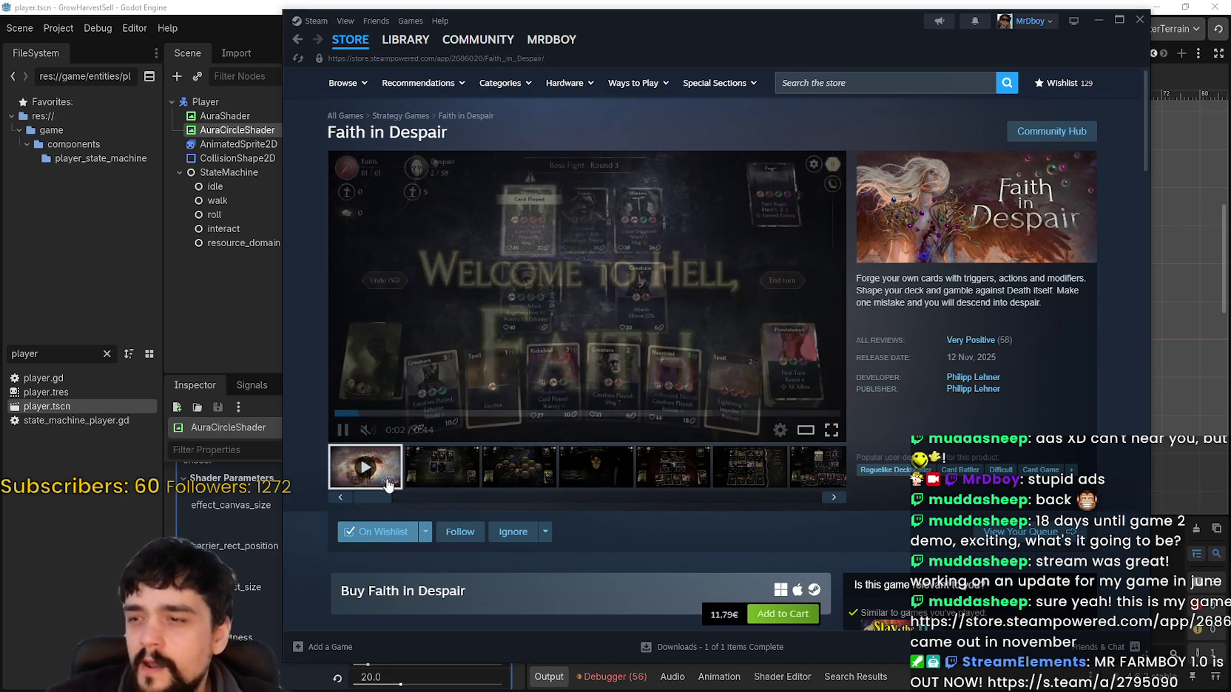
scroll(517, 417, "down", 5)
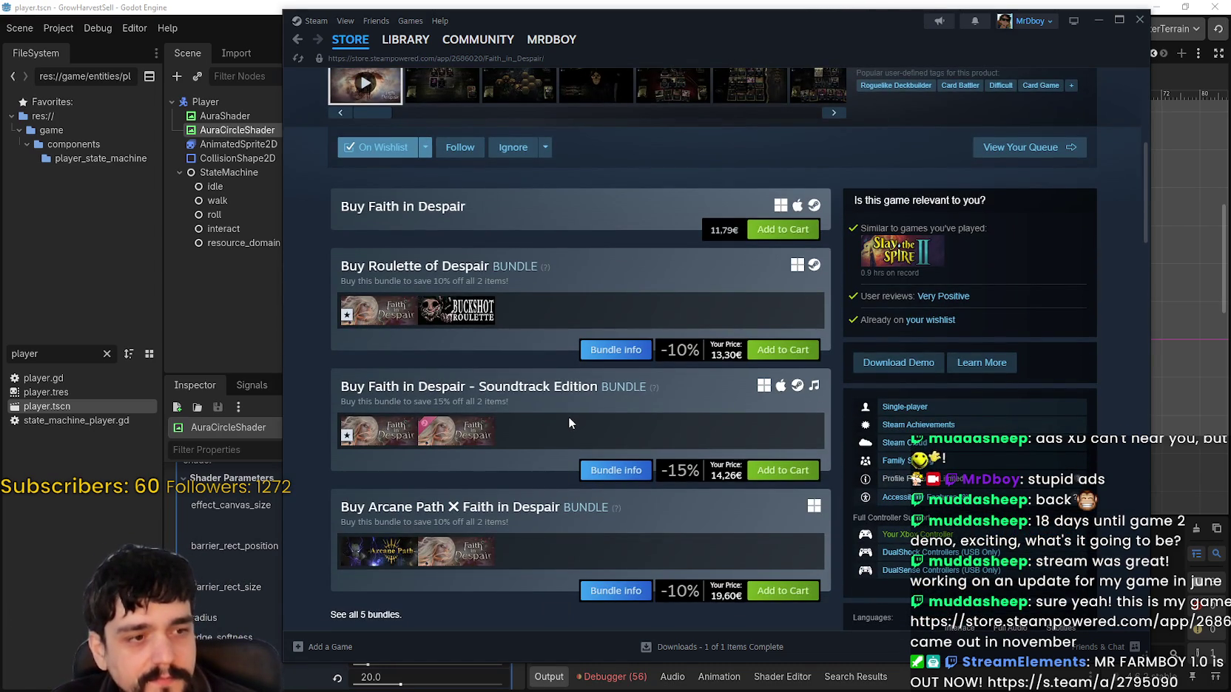
scroll(562, 421, "up", 1)
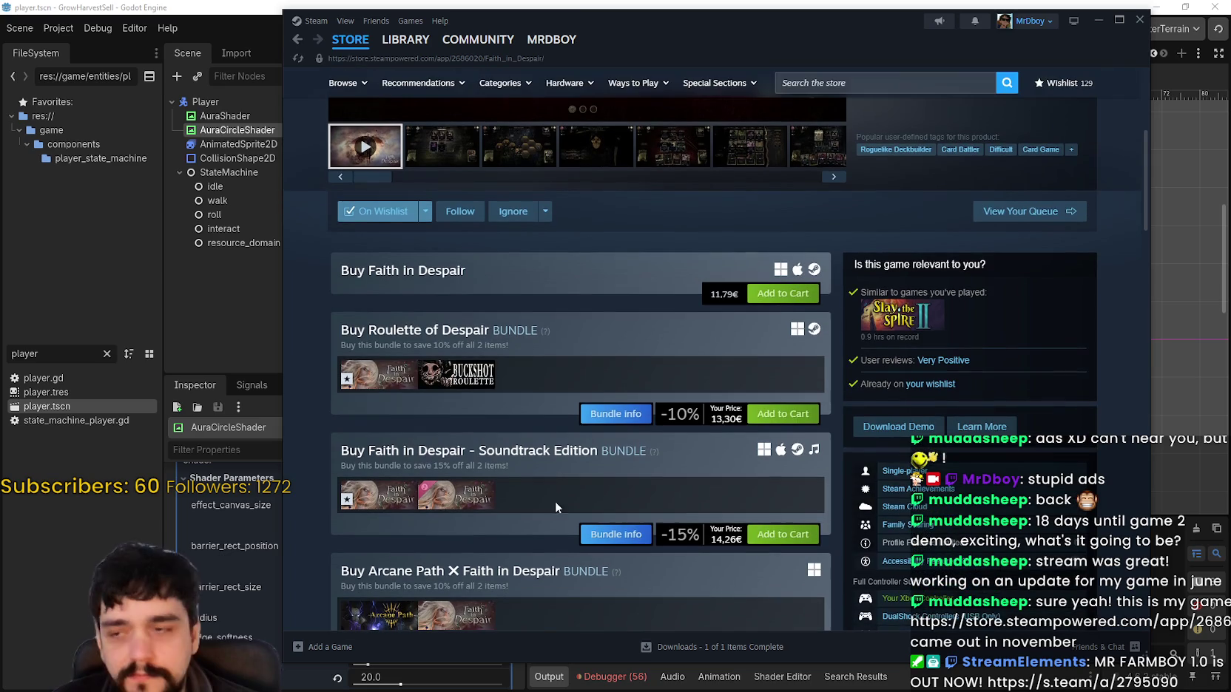
scroll(525, 451, "up", 2)
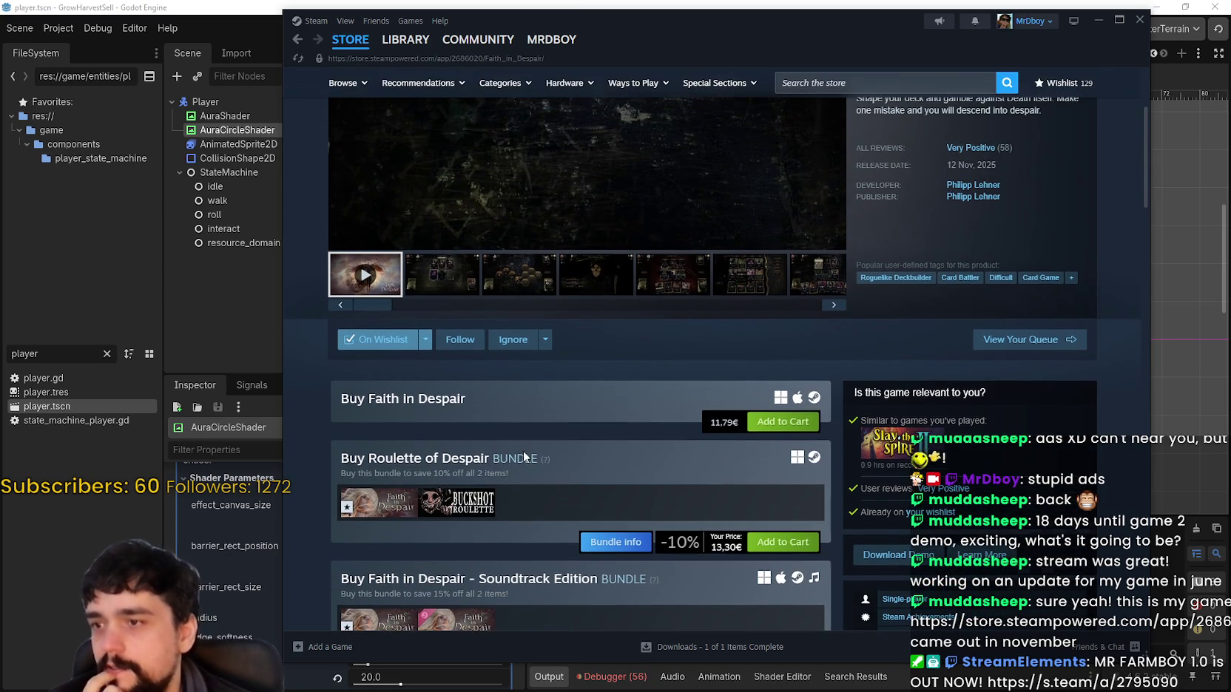
Scroll up and down through the store page's details and bundles.
mouse_move(470, 505)
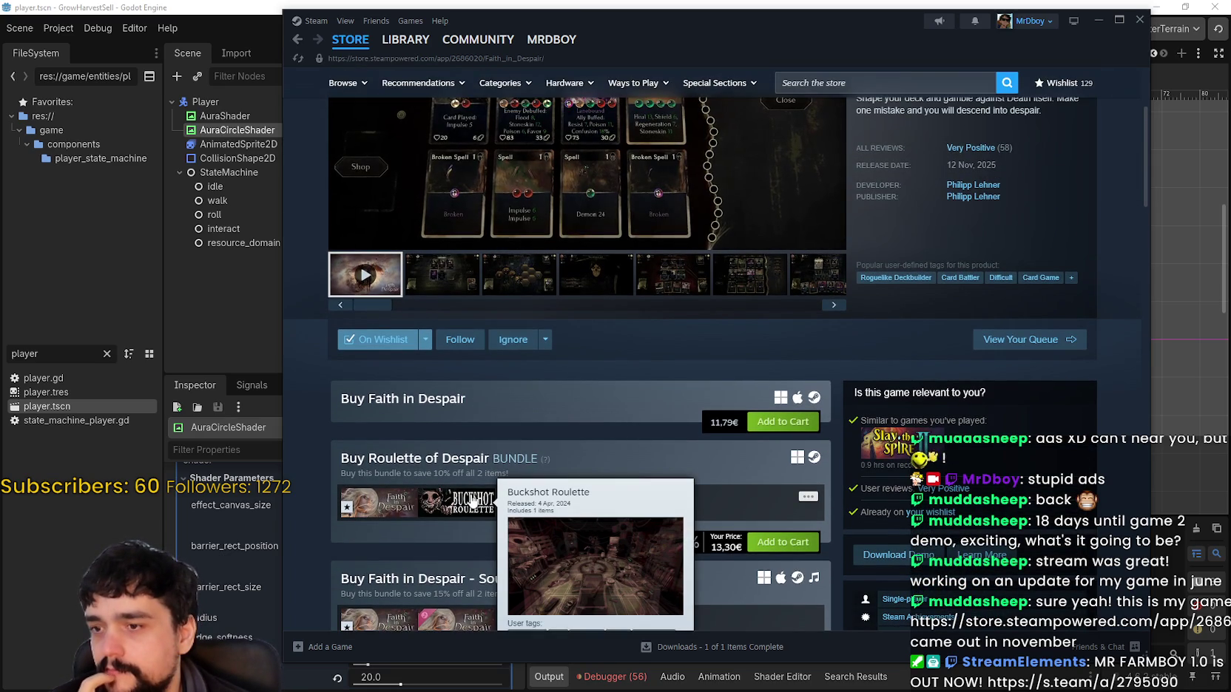
scroll(469, 500, "down", 1)
scroll(469, 494, "down", 3)
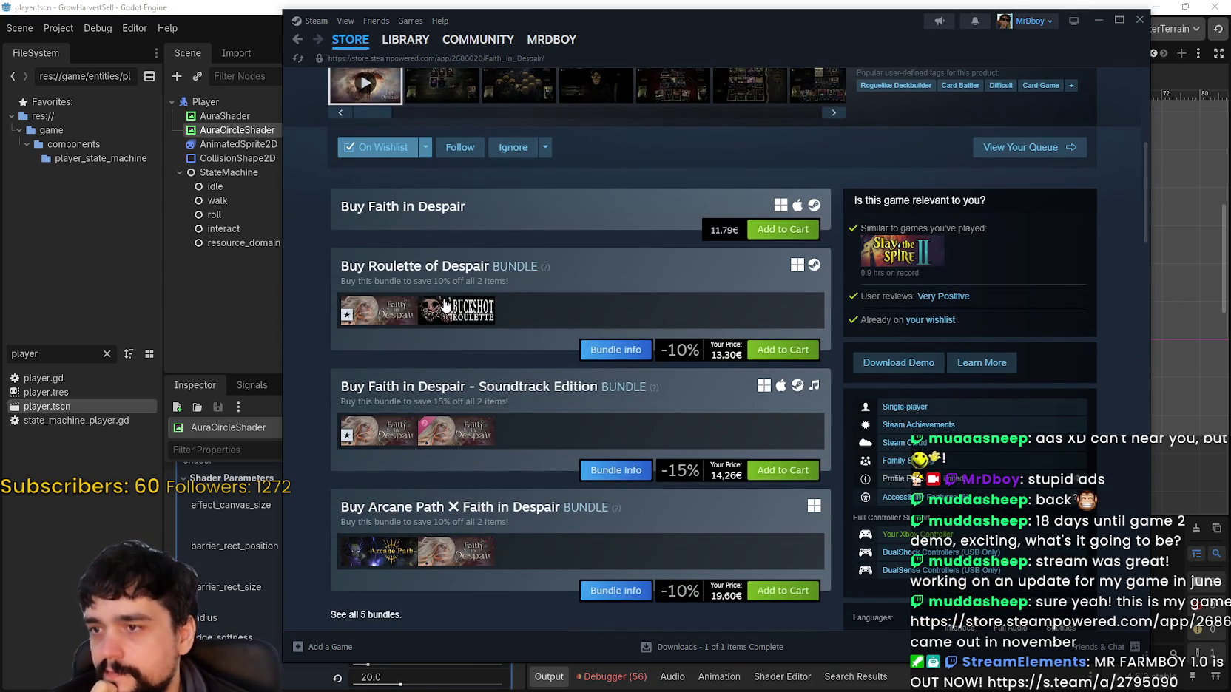
mouse_move(445, 301)
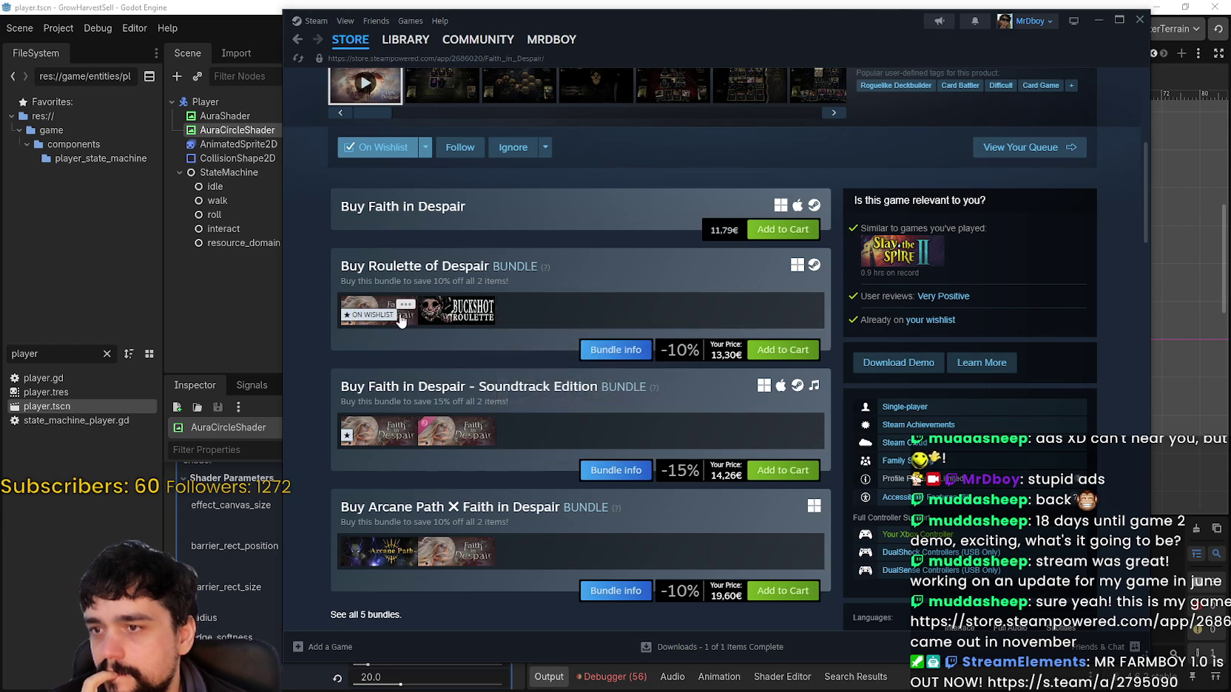
scroll(428, 418, "down", 6)
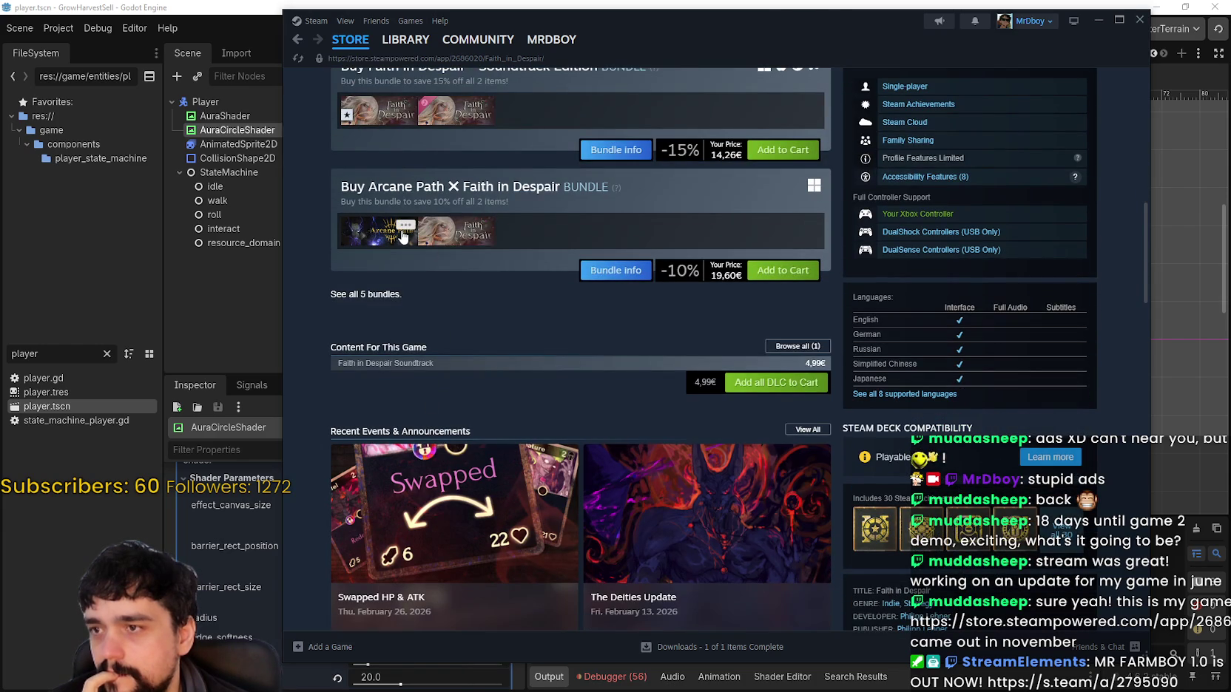
mouse_move(344, 244)
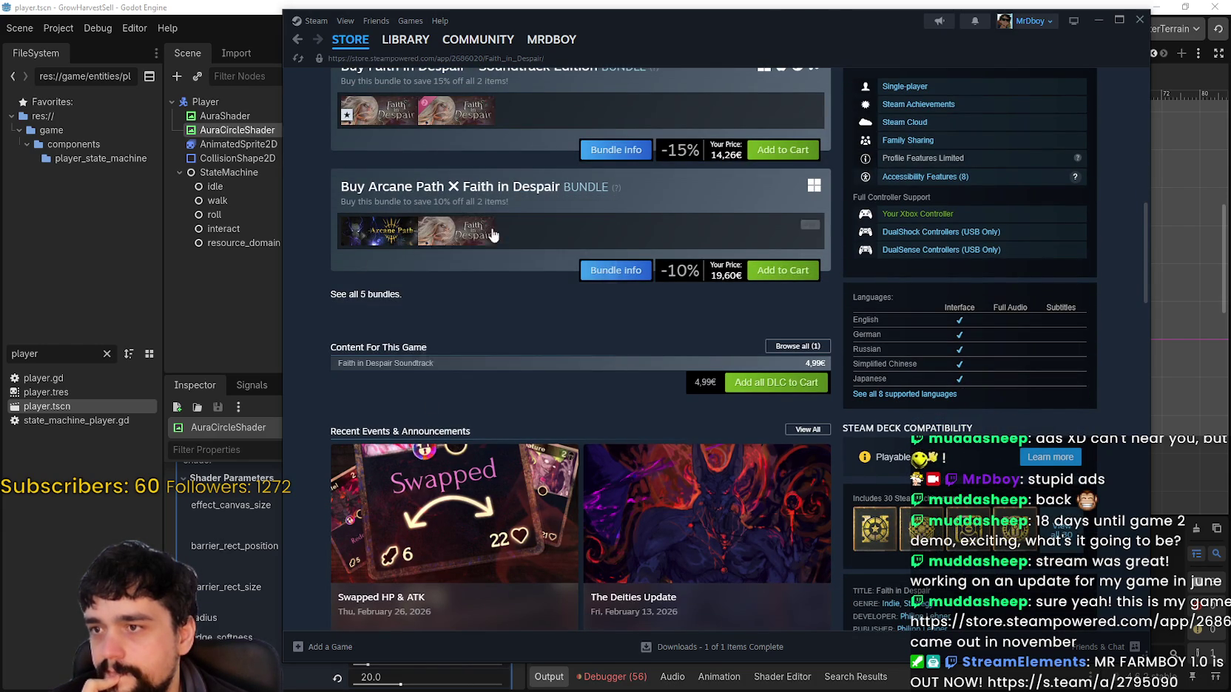
scroll(557, 368, "down", 3)
scroll(721, 542, "down", 2)
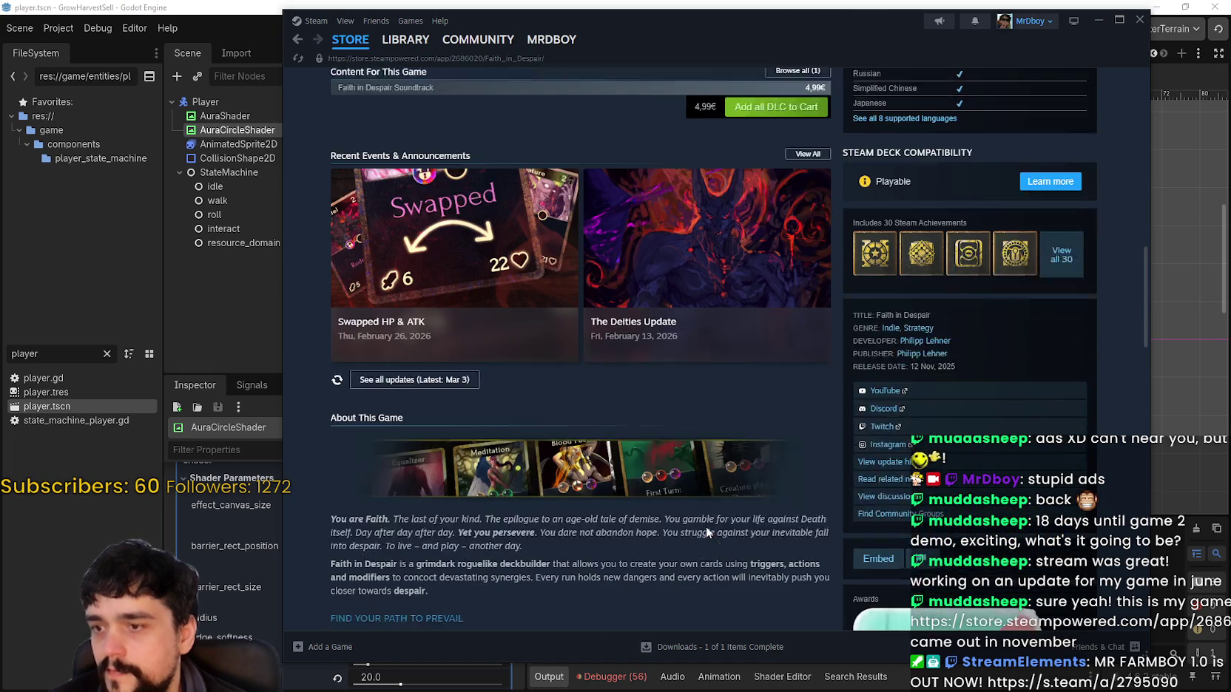
scroll(706, 527, "down", 7)
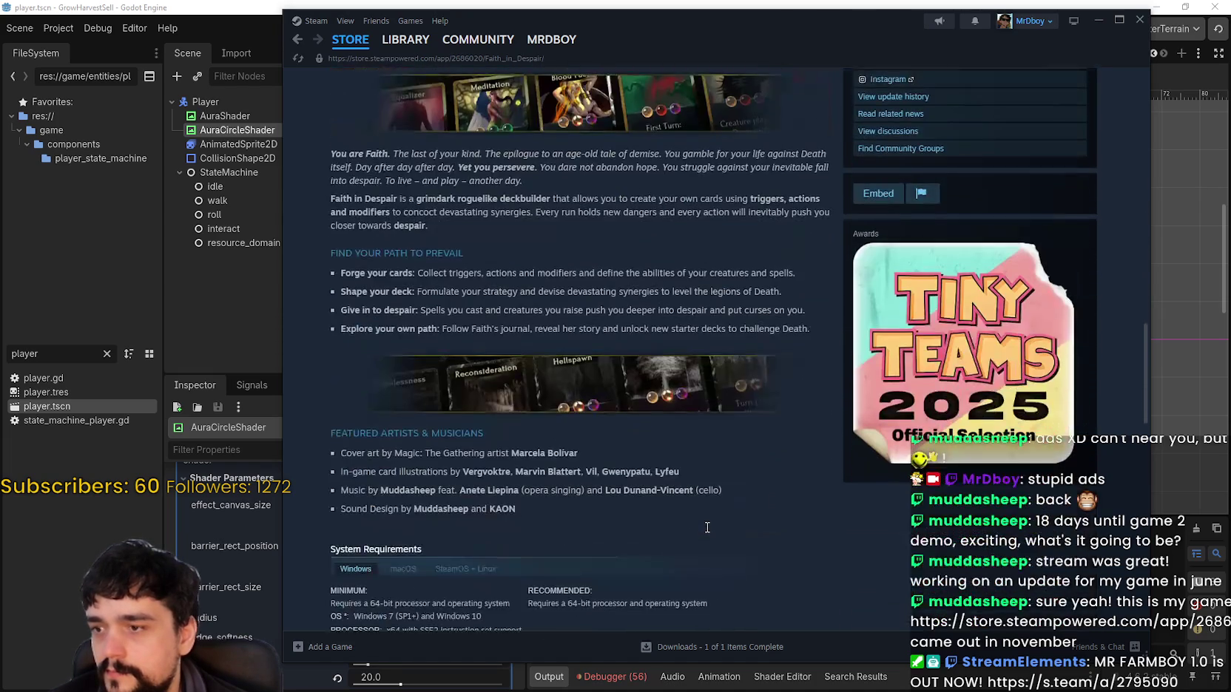
scroll(643, 518, "up", 20)
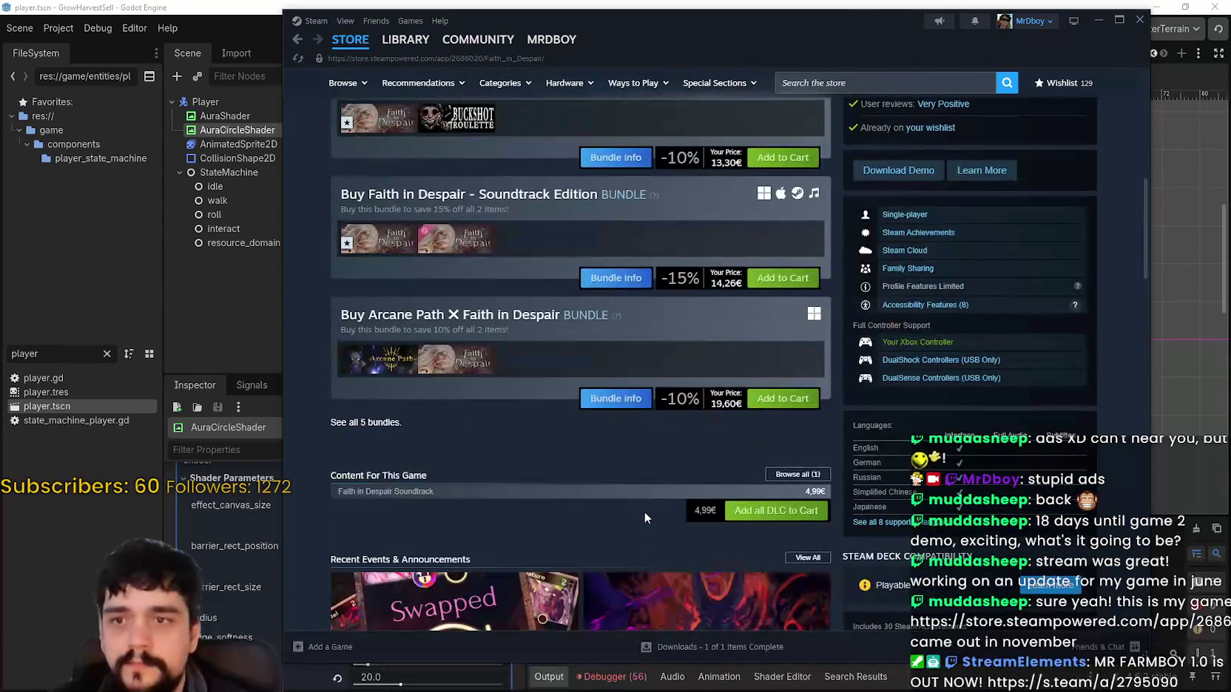
scroll(645, 511, "up", 3)
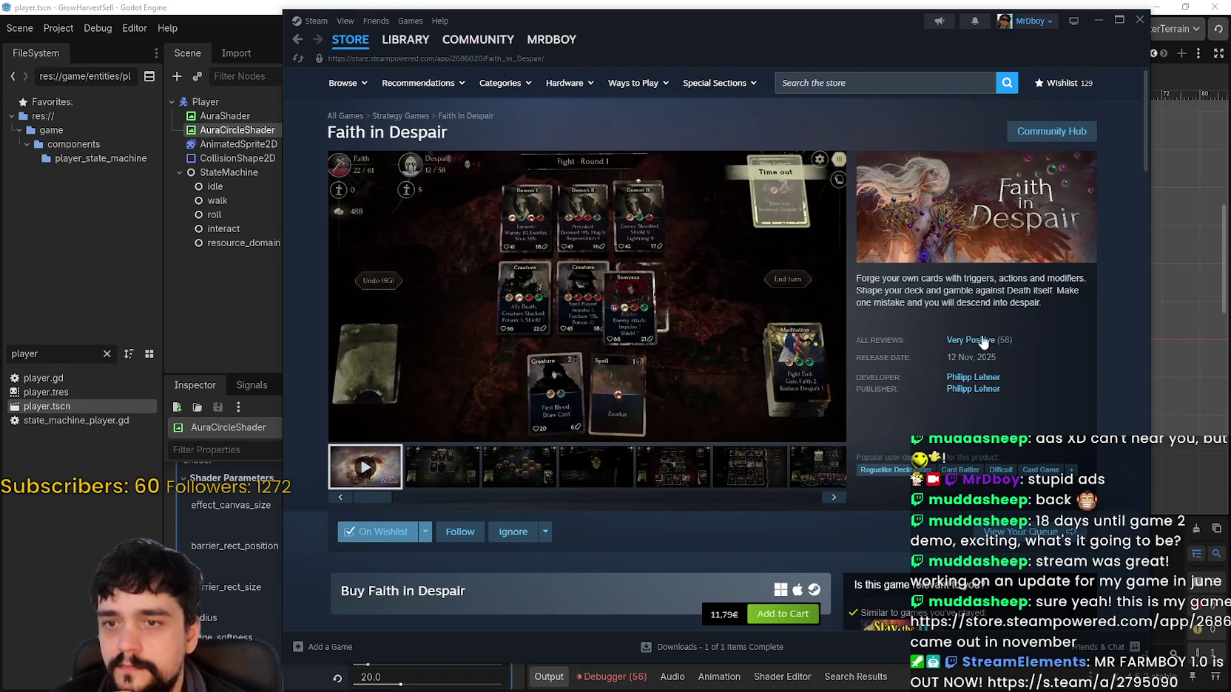
Highlight the game's short description, then go to its community hub.
mouse_move(976, 331)
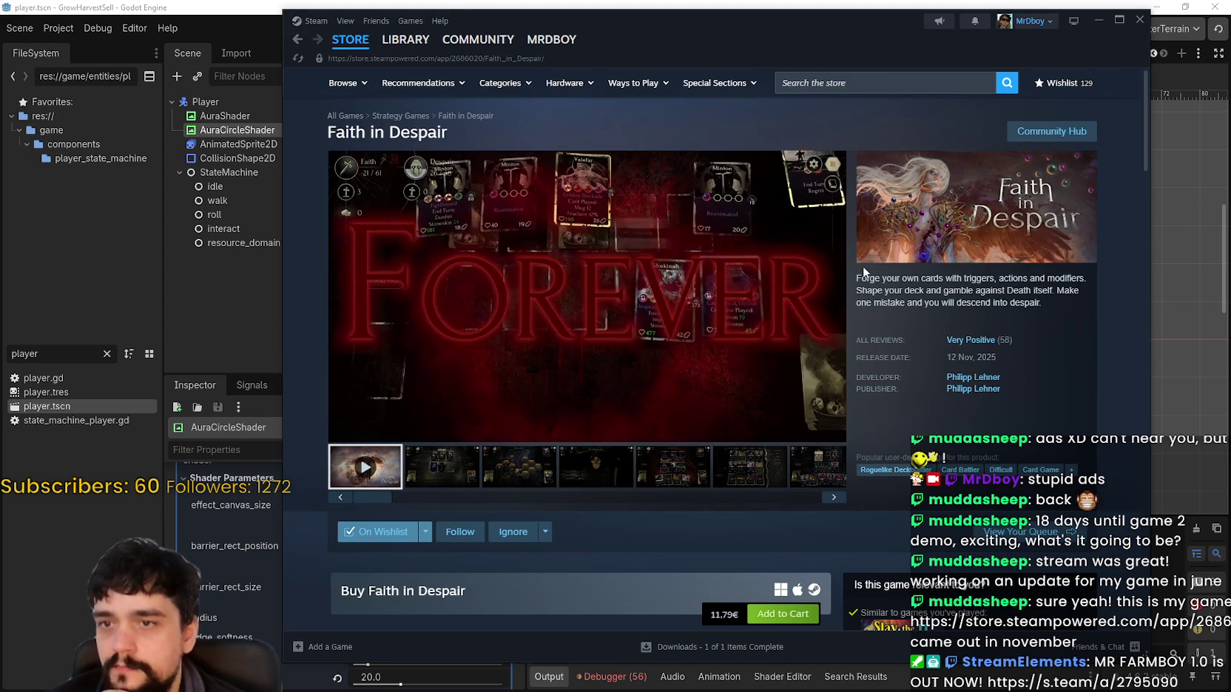
mouse_move(1055, 315)
left_mouse_down()
mouse_move(887, 292)
mouse_move(961, 384)
mouse_move(862, 278)
left_mouse_up()
left_click(1043, 133)
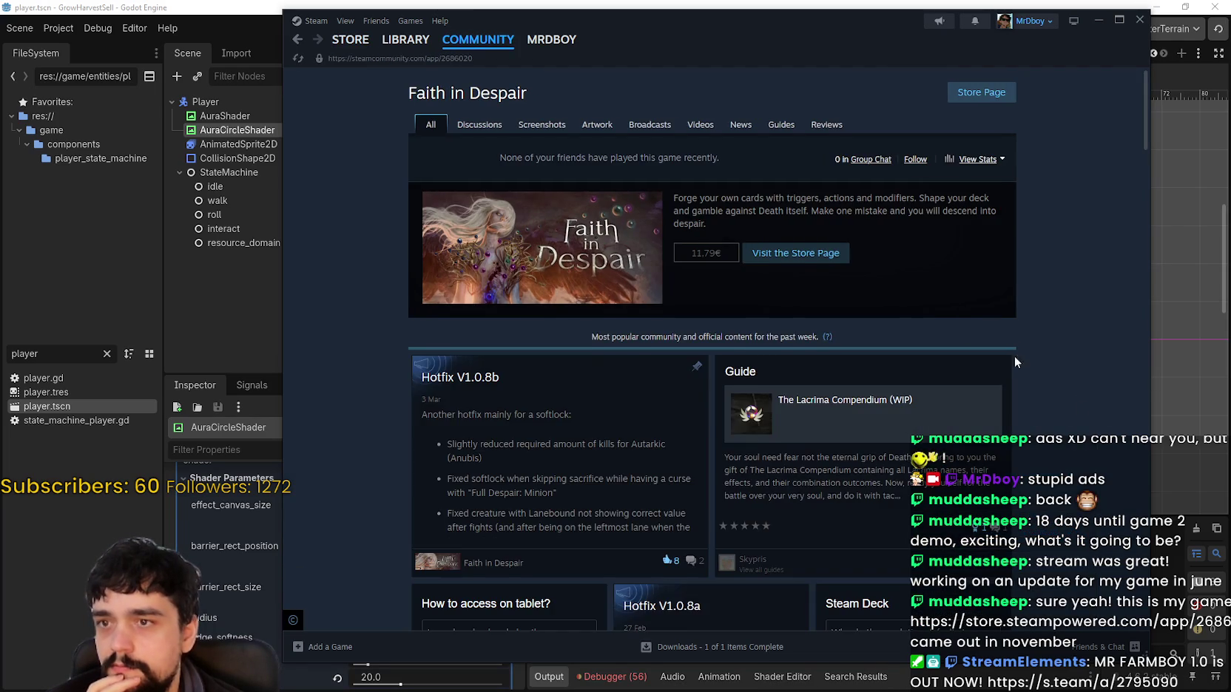
Scroll down through the Faith in Despair community hub posts.
scroll(1076, 388, "down", 3)
scroll(1076, 388, "down", 3)
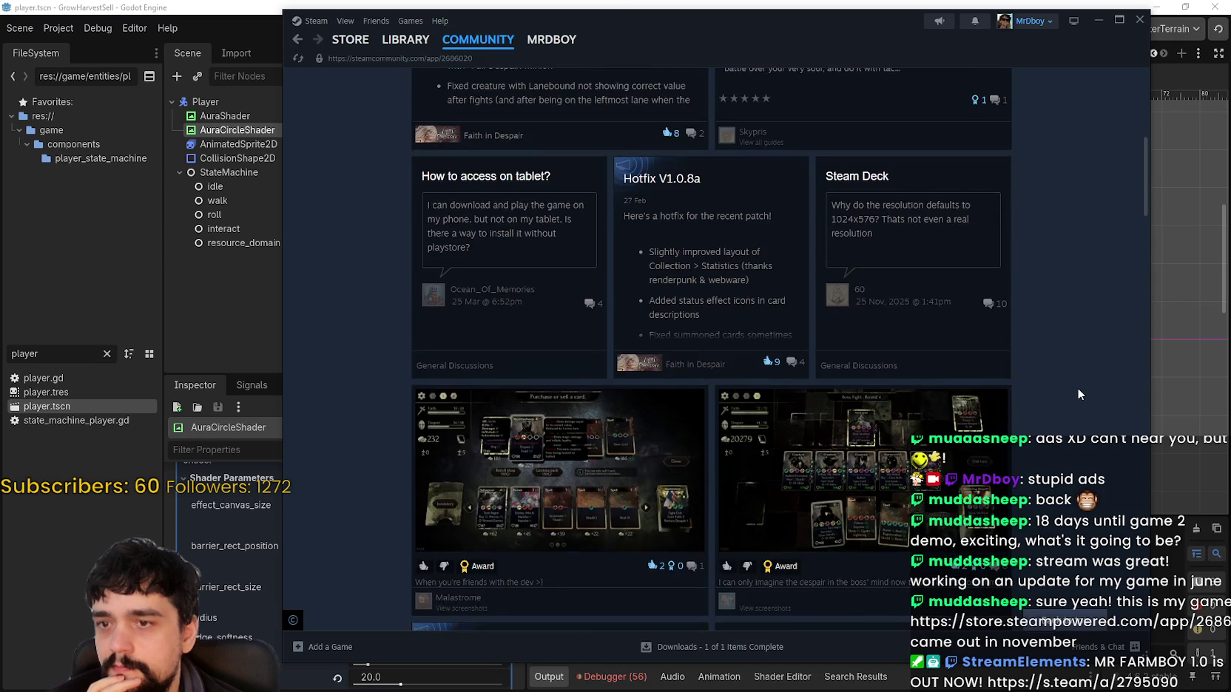
scroll(1077, 386, "down", 6)
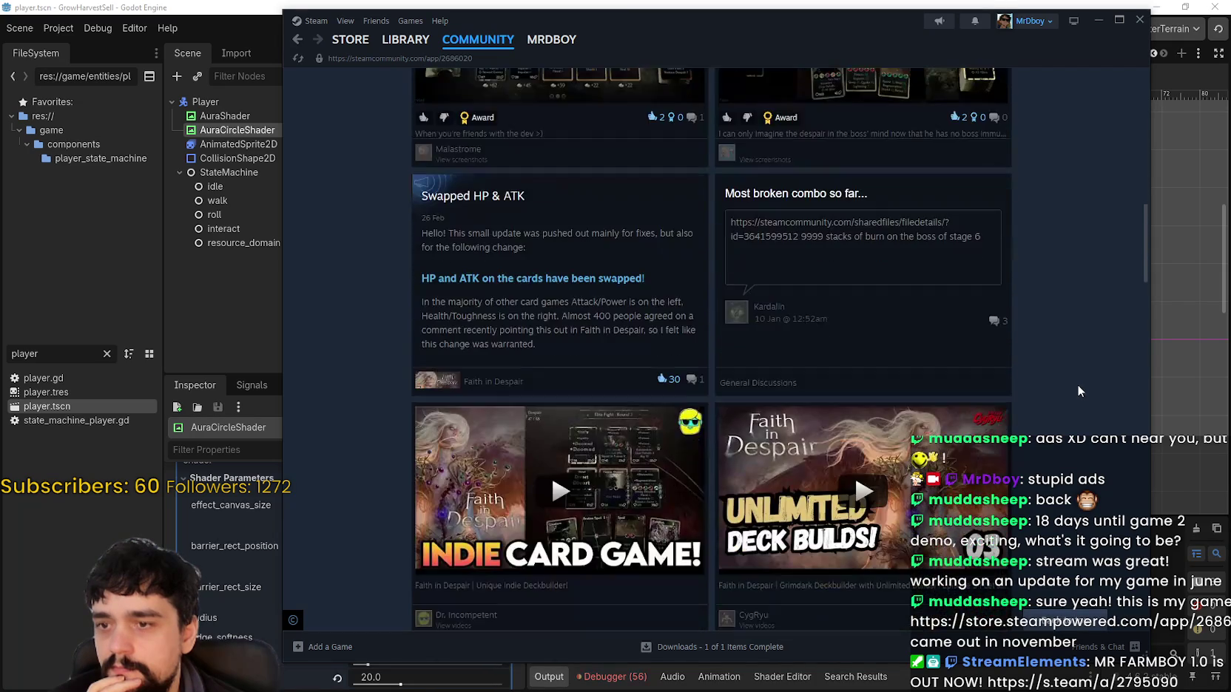
scroll(1077, 382, "down", 9)
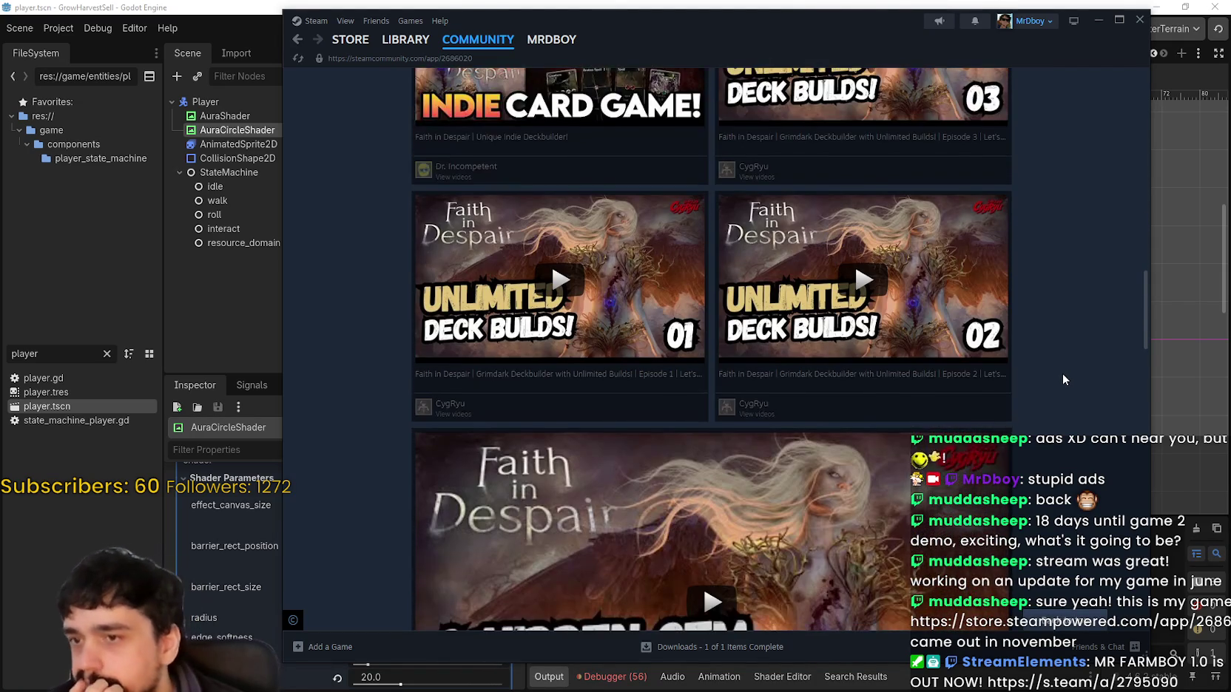
scroll(1058, 382, "down", 6)
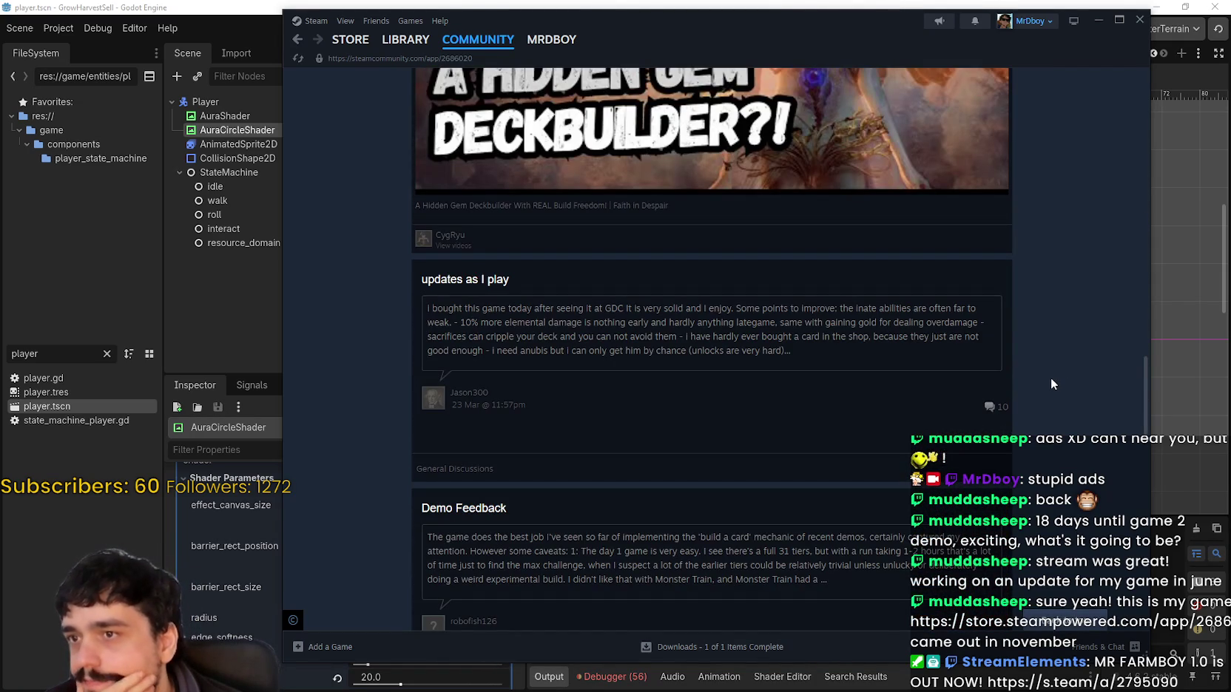
scroll(1049, 379, "down", 1)
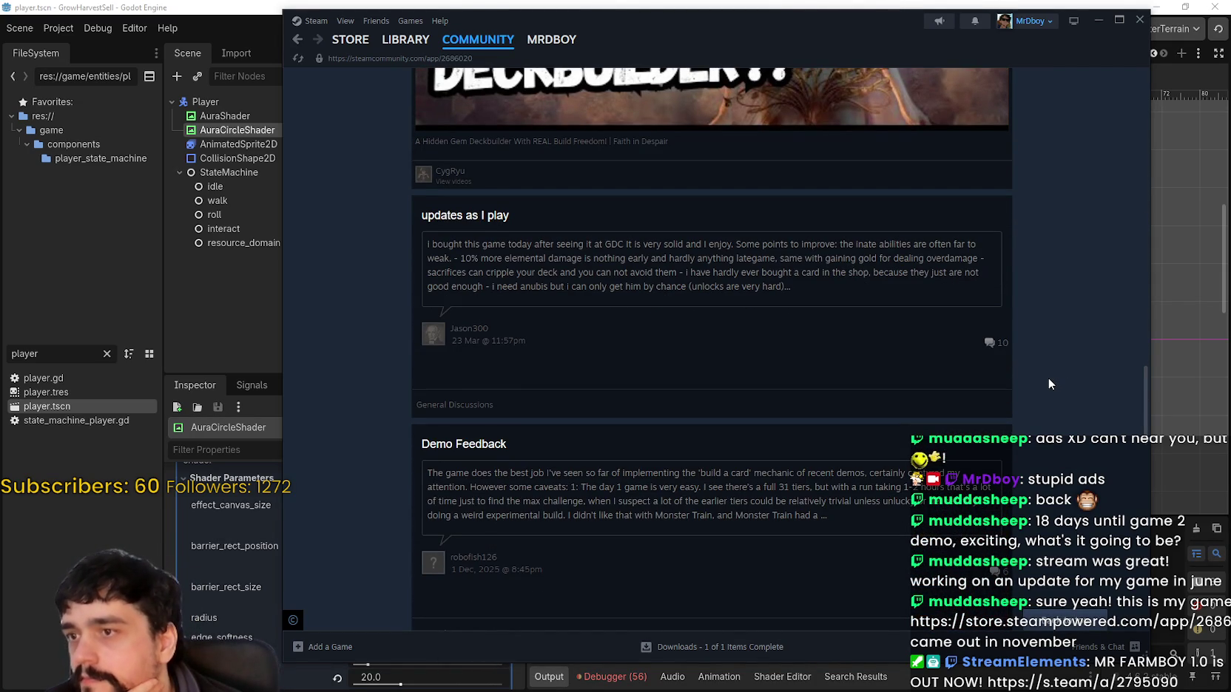
scroll(728, 289, "down", 15)
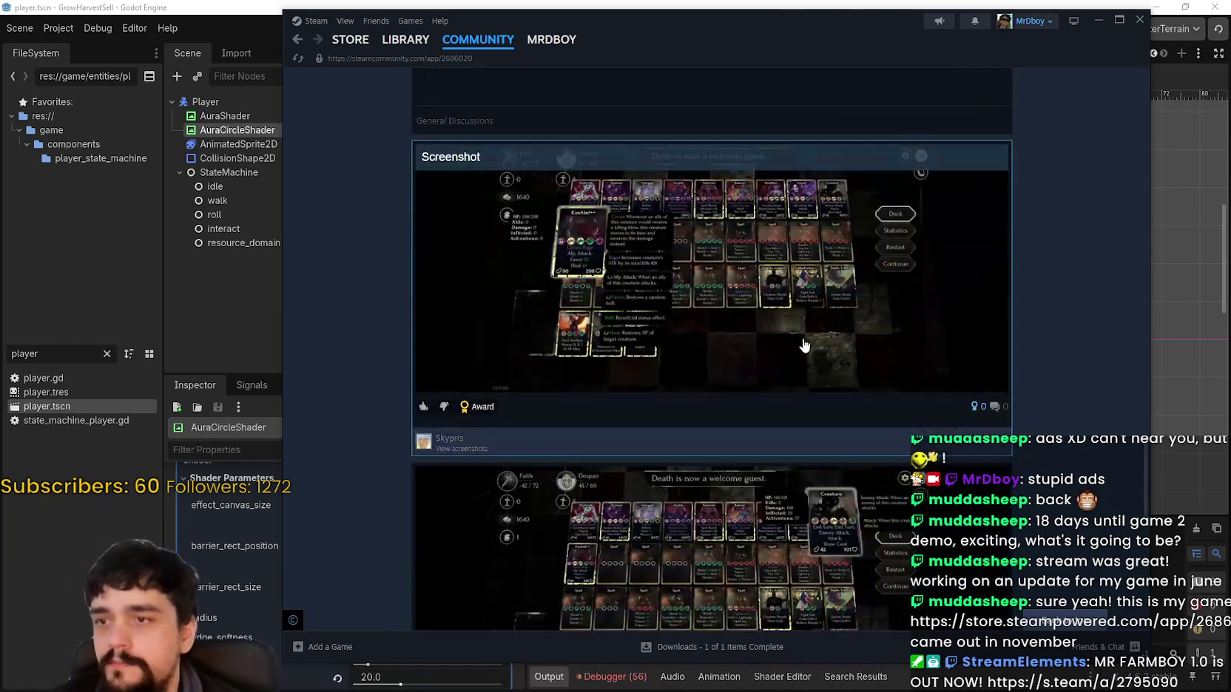
scroll(817, 362, "down", 7)
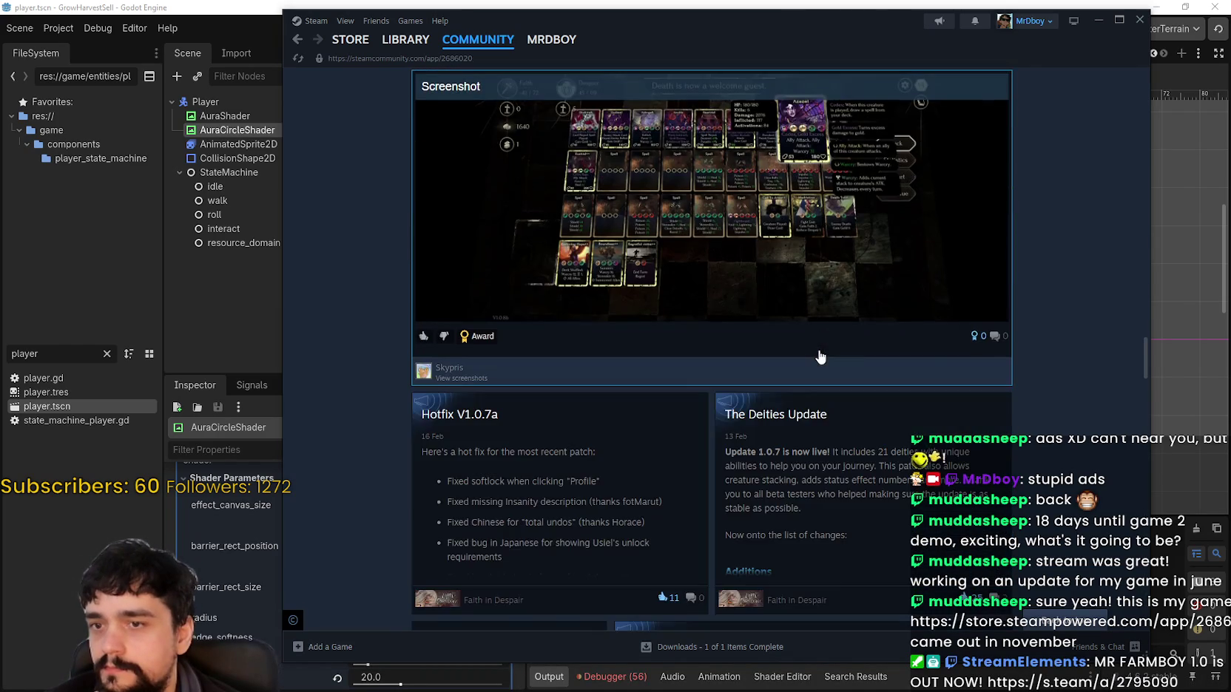
scroll(819, 357, "down", 6)
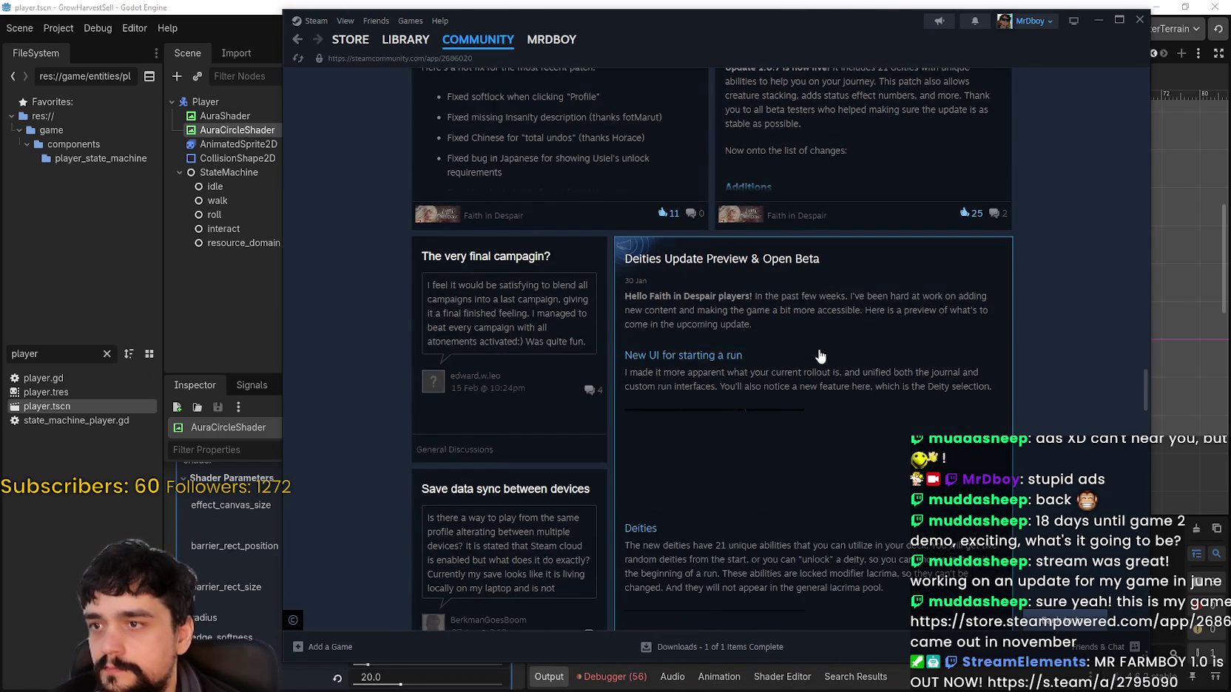
scroll(819, 357, "down", 4)
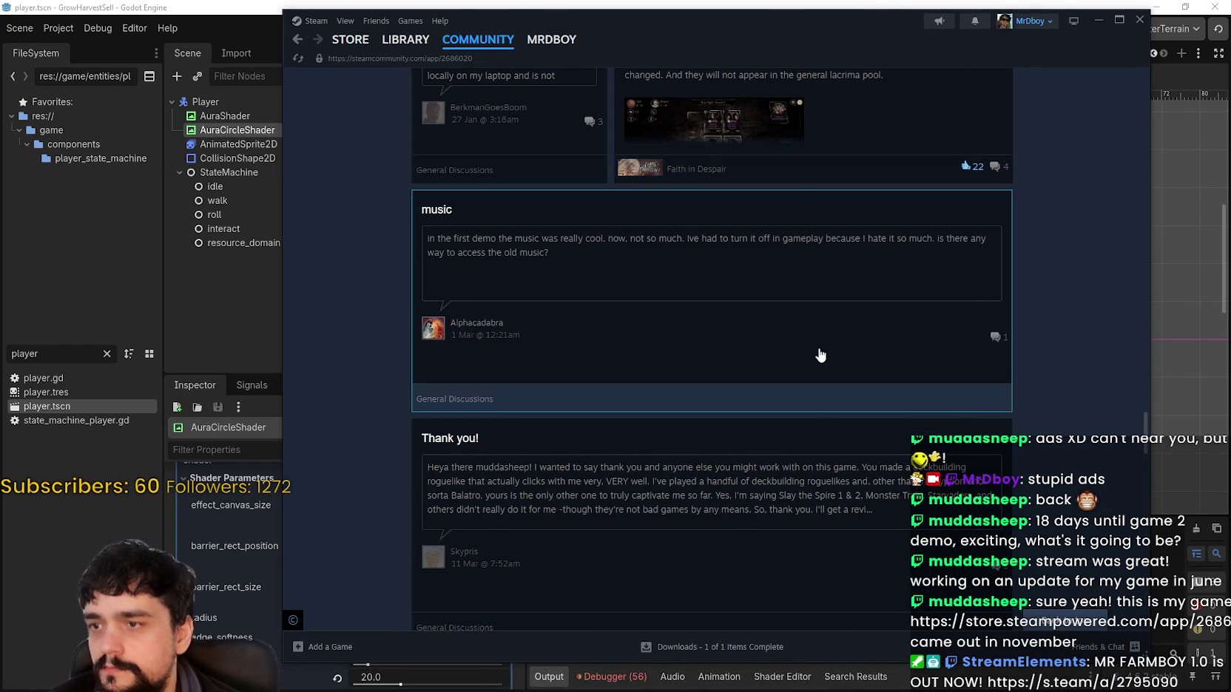
scroll(817, 353, "down", 2)
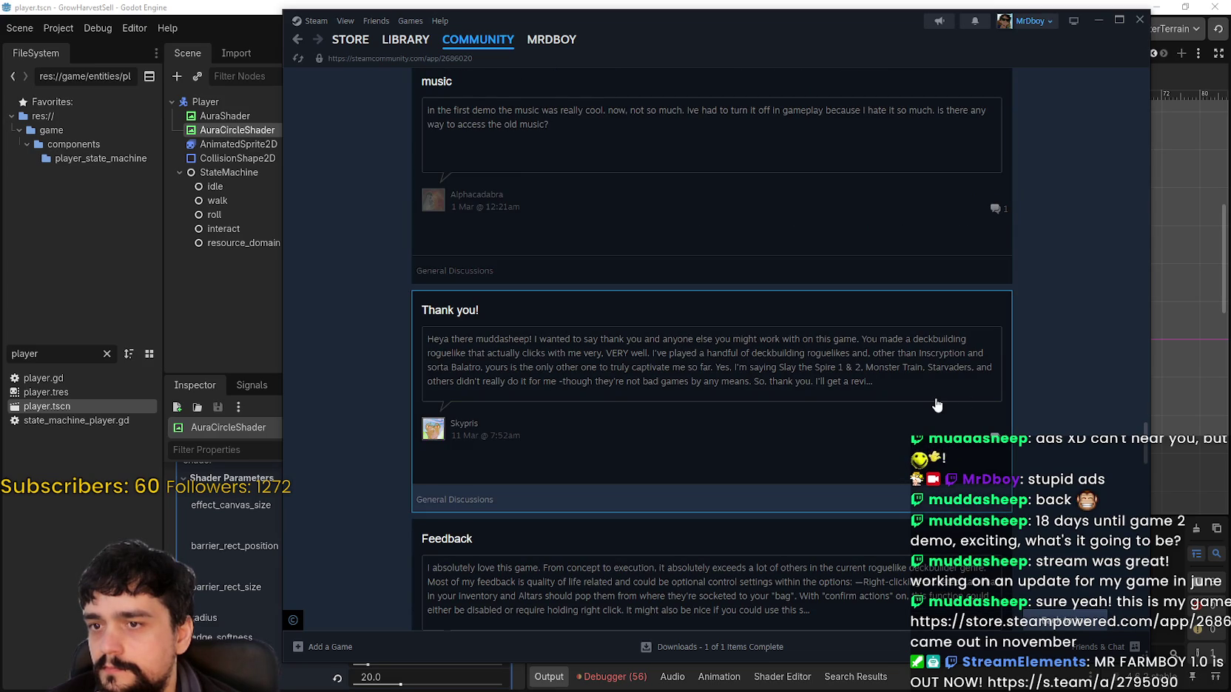
scroll(936, 405, "down", 2)
scroll(936, 401, "down", 3)
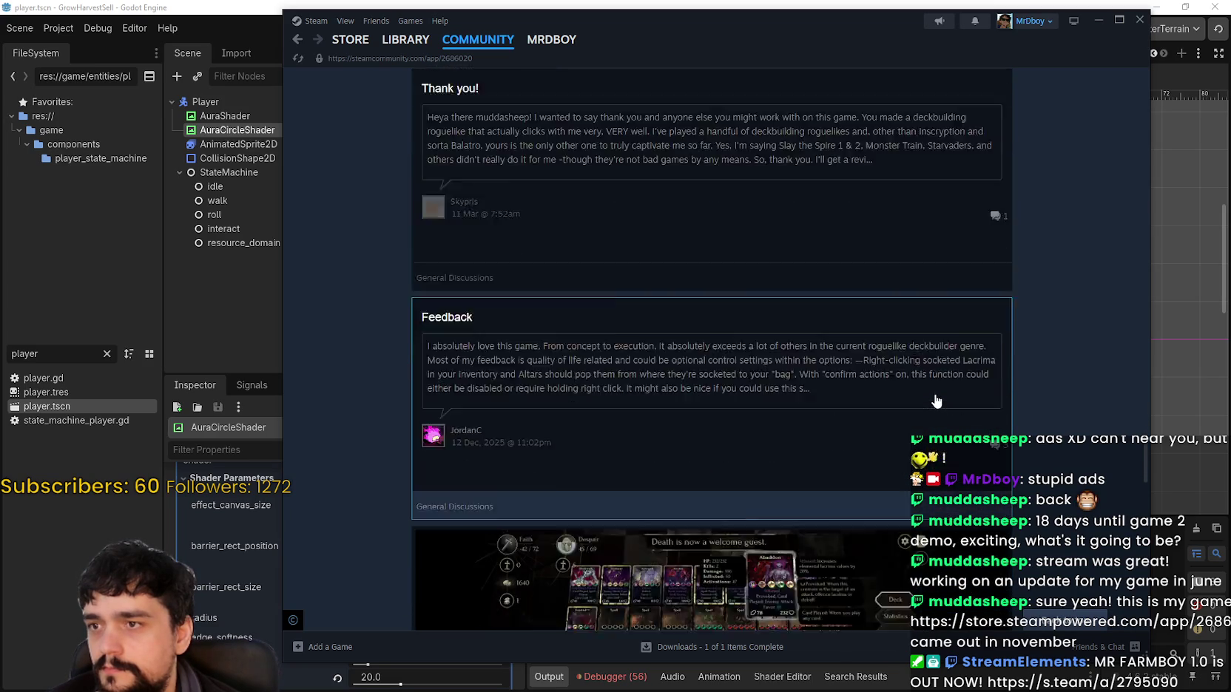
scroll(931, 399, "down", 8)
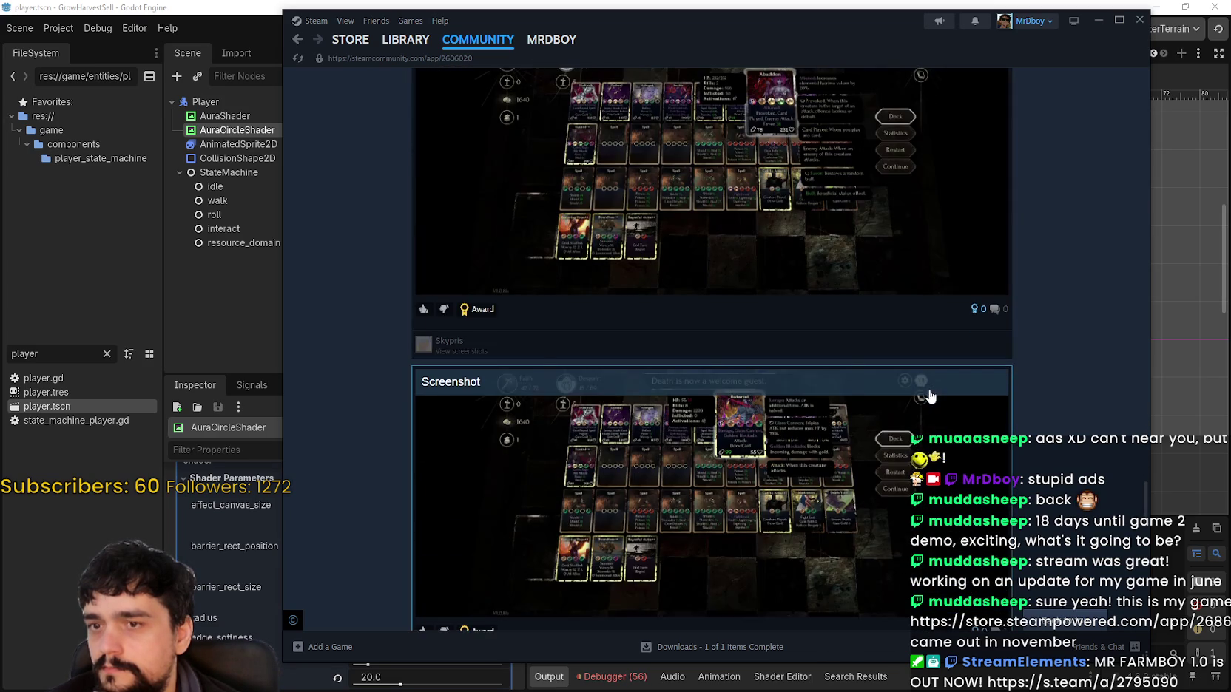
mouse_move(1143, 522)
left_mouse_down()
mouse_move(1132, 147)
mouse_move(1047, 117)
left_mouse_up()
scroll(1047, 117, "up", 3)
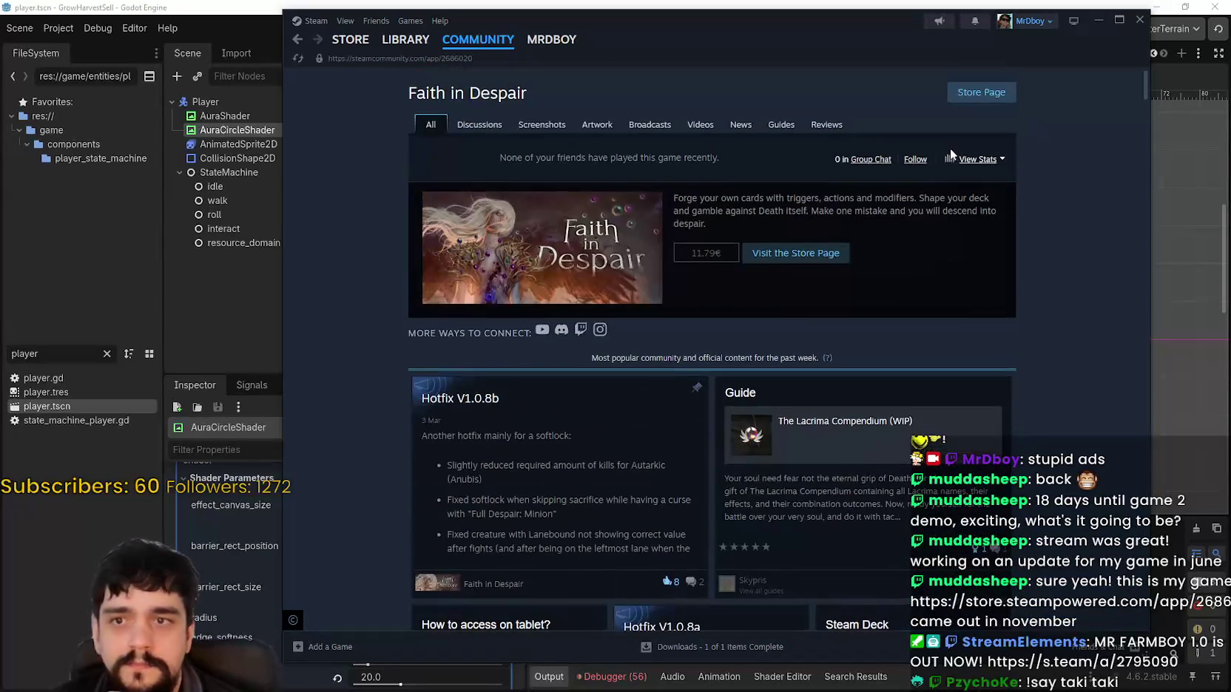
Return to the Faith in Despair store page and view its second screenshot.
left_click(959, 100)
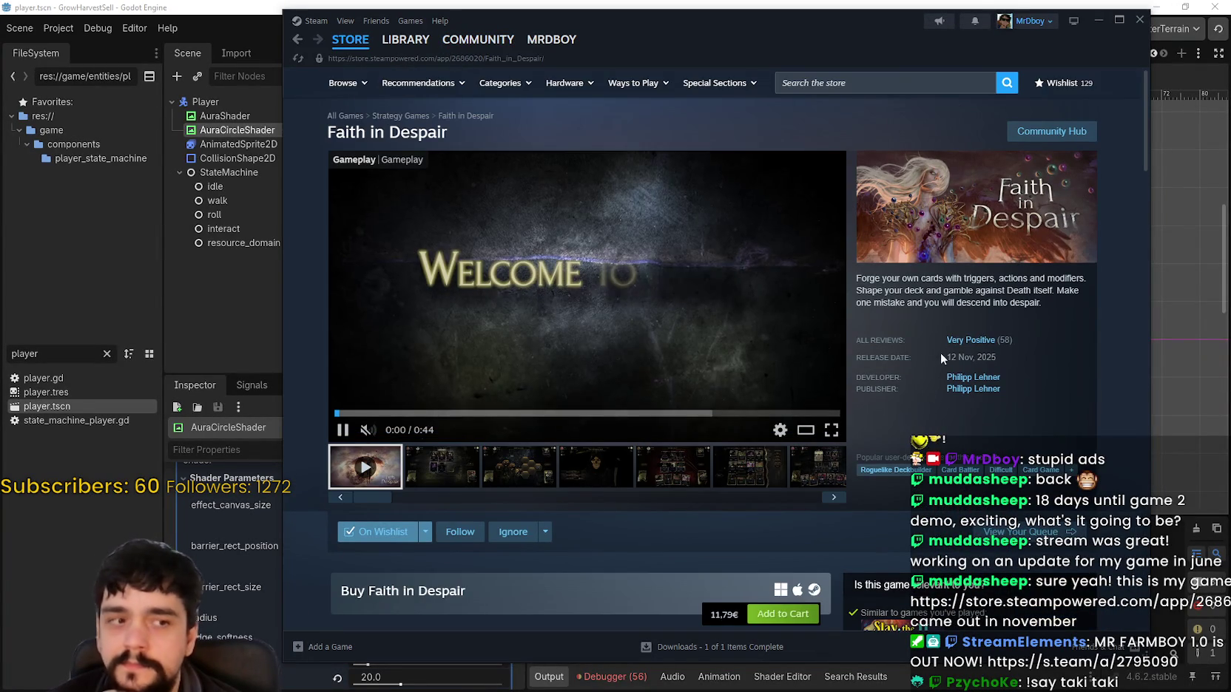
left_click(467, 473)
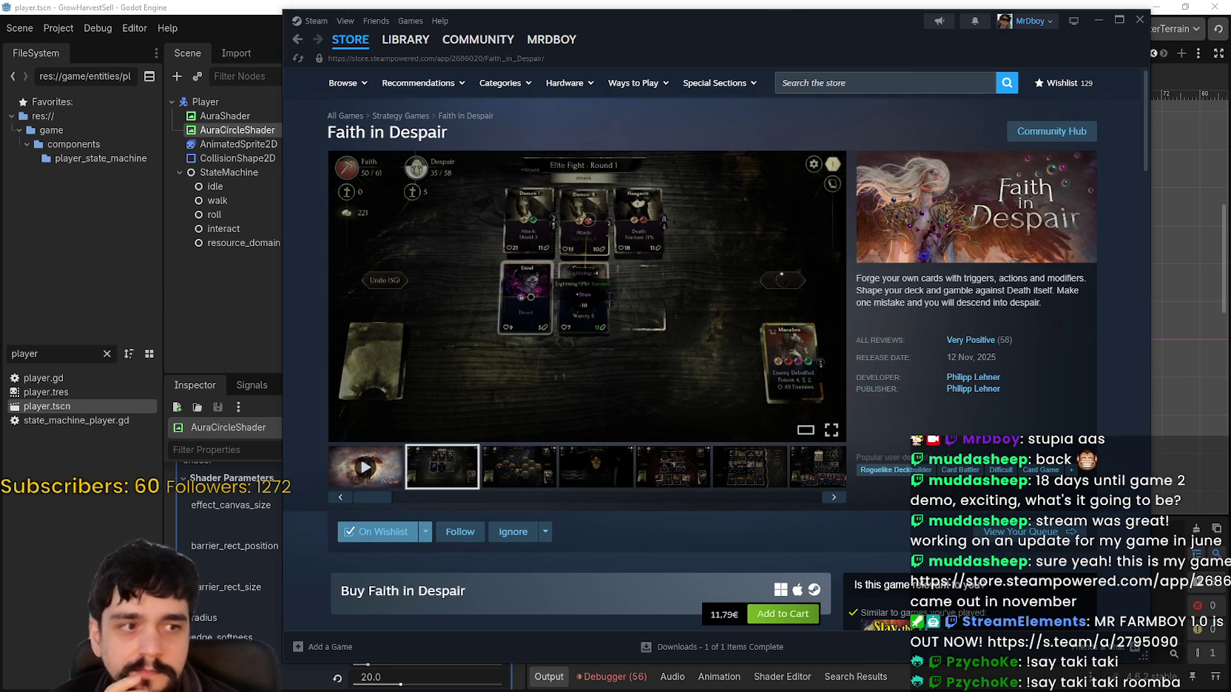
scroll(593, 429, "down", 3)
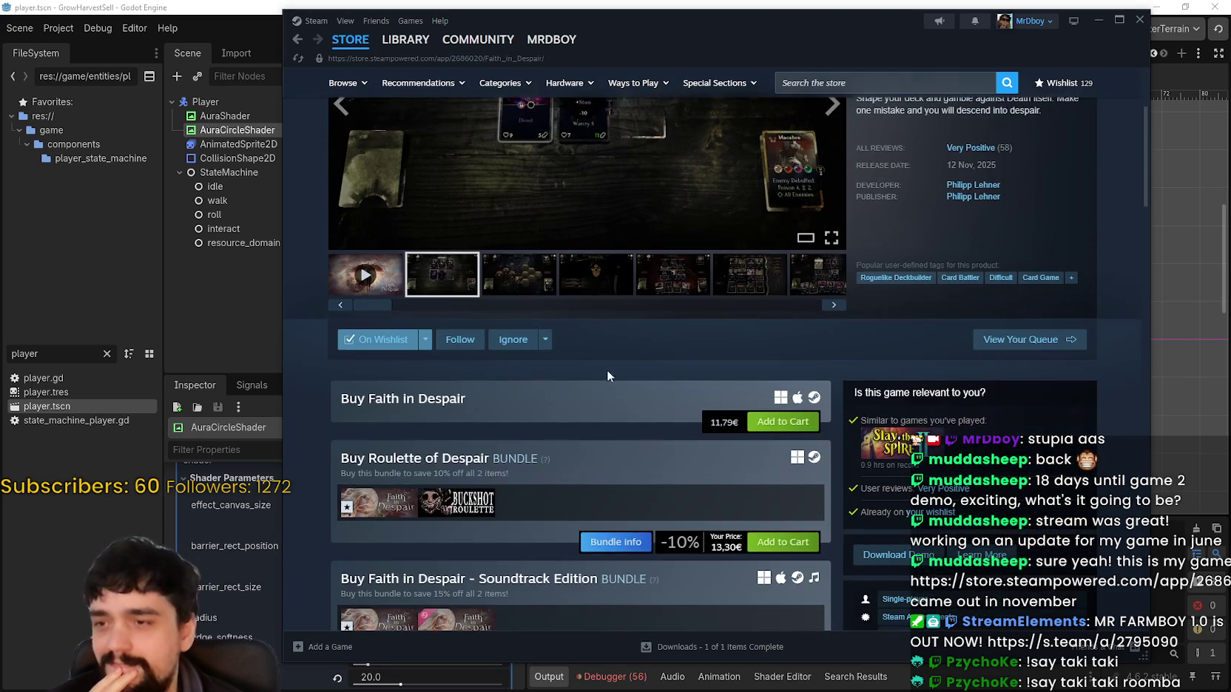
scroll(648, 484, "down", 5)
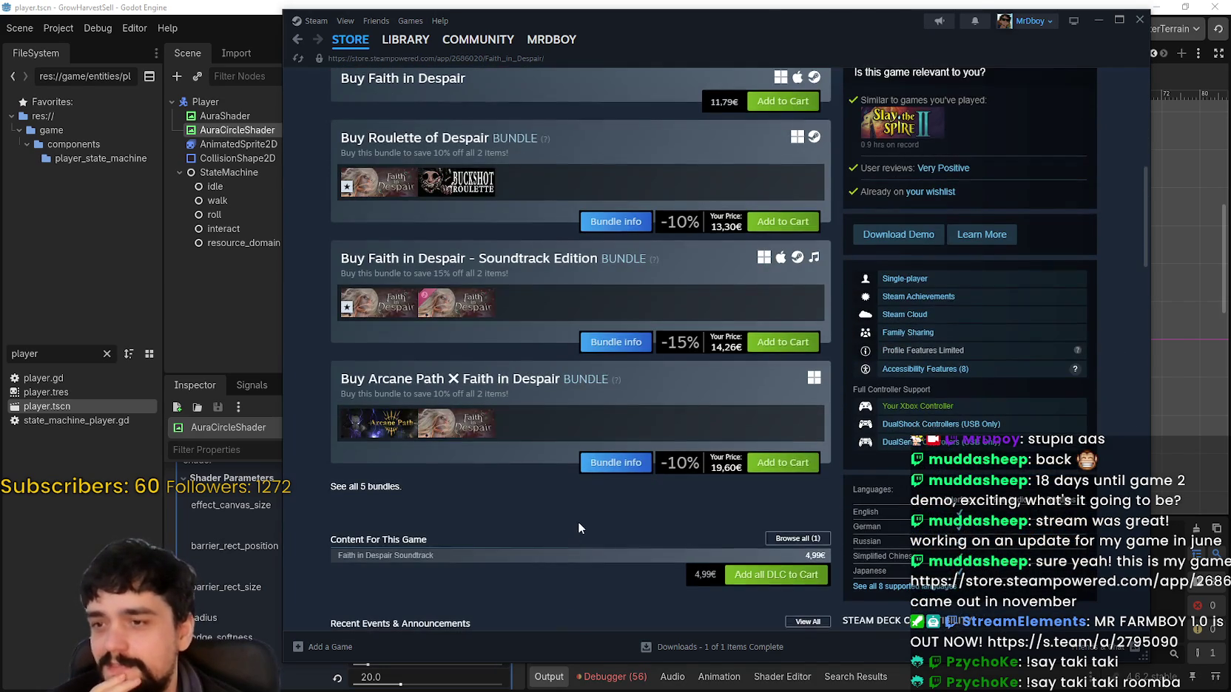
scroll(581, 519, "up", 8)
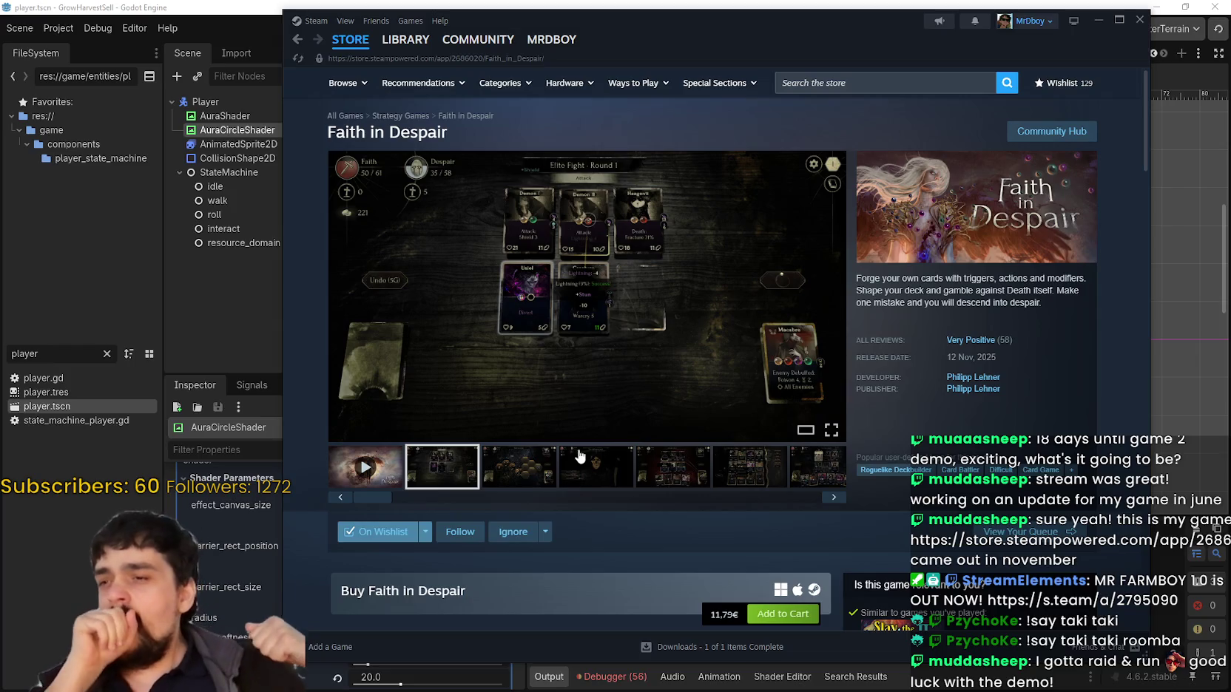
scroll(562, 482, "down", 5)
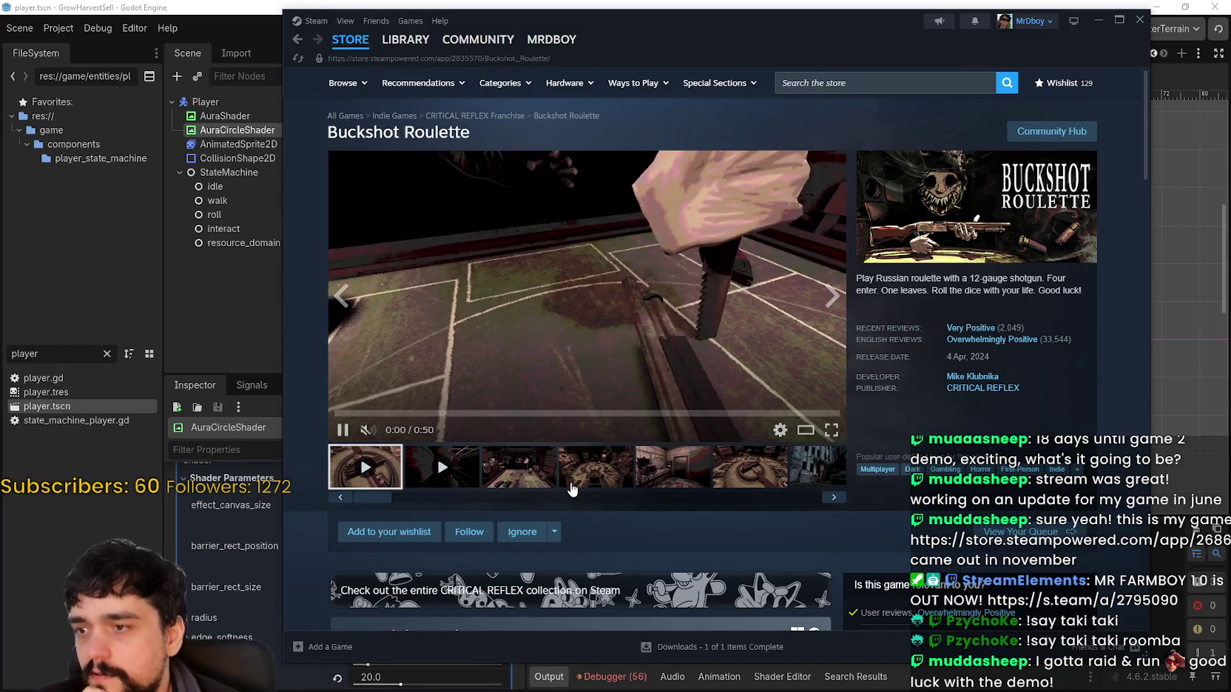
View the fourth, fifth and sixth Buckshot Roulette screenshots.
left_click(578, 479)
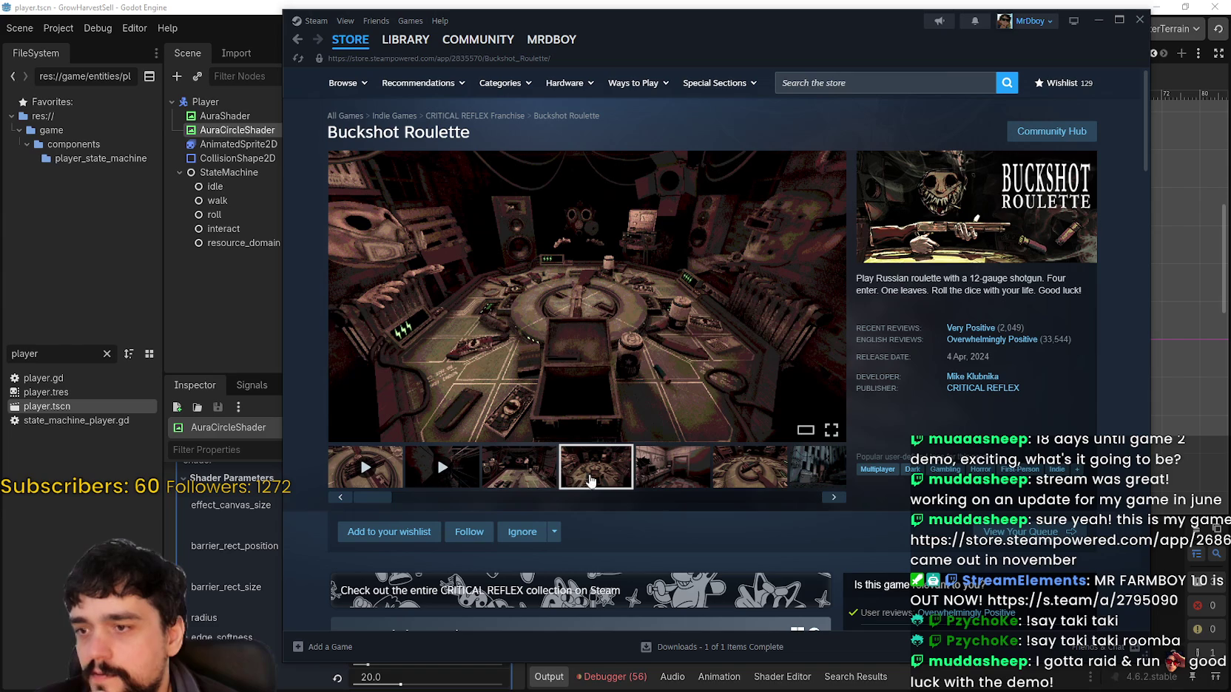
left_click(688, 478)
left_click(750, 475)
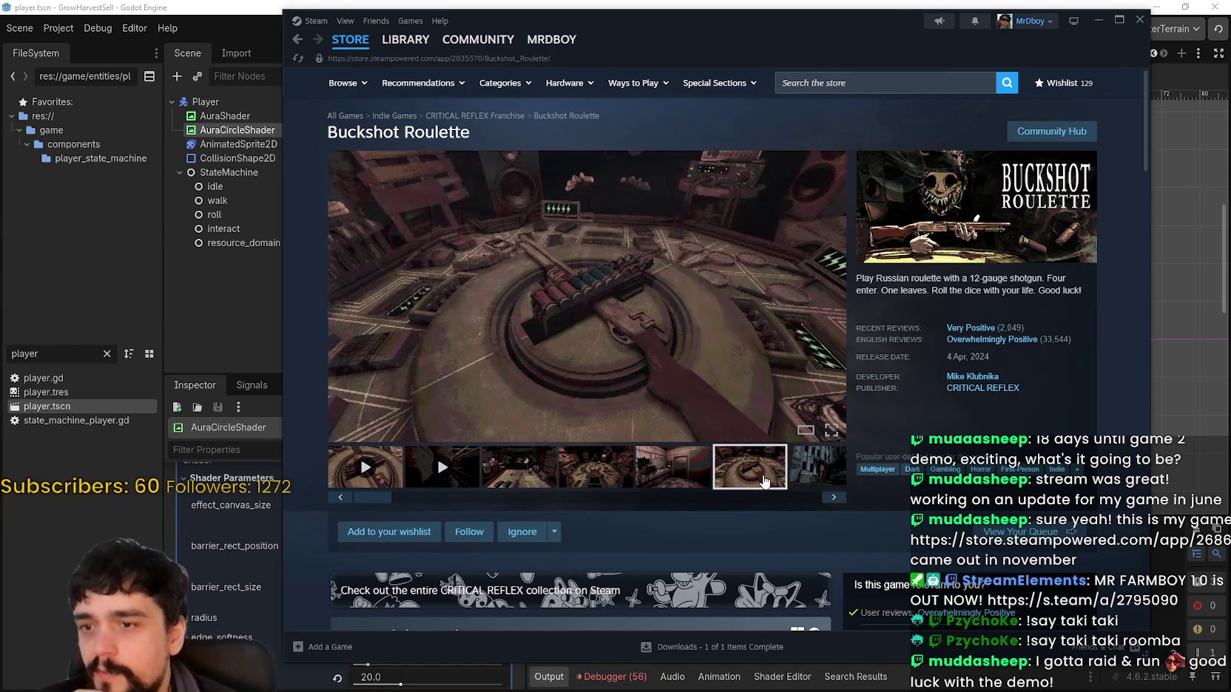
scroll(750, 475, "down", 3)
scroll(739, 465, "down", 2)
scroll(728, 455, "up", 5)
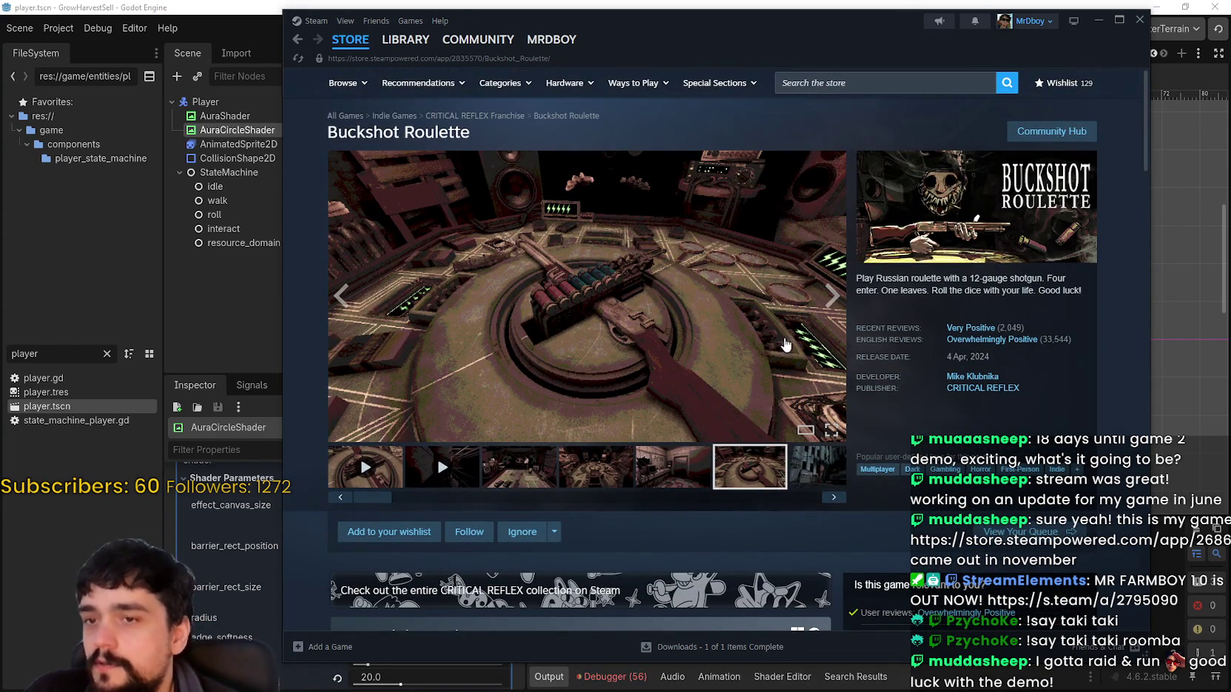
scroll(589, 518, "down", 7)
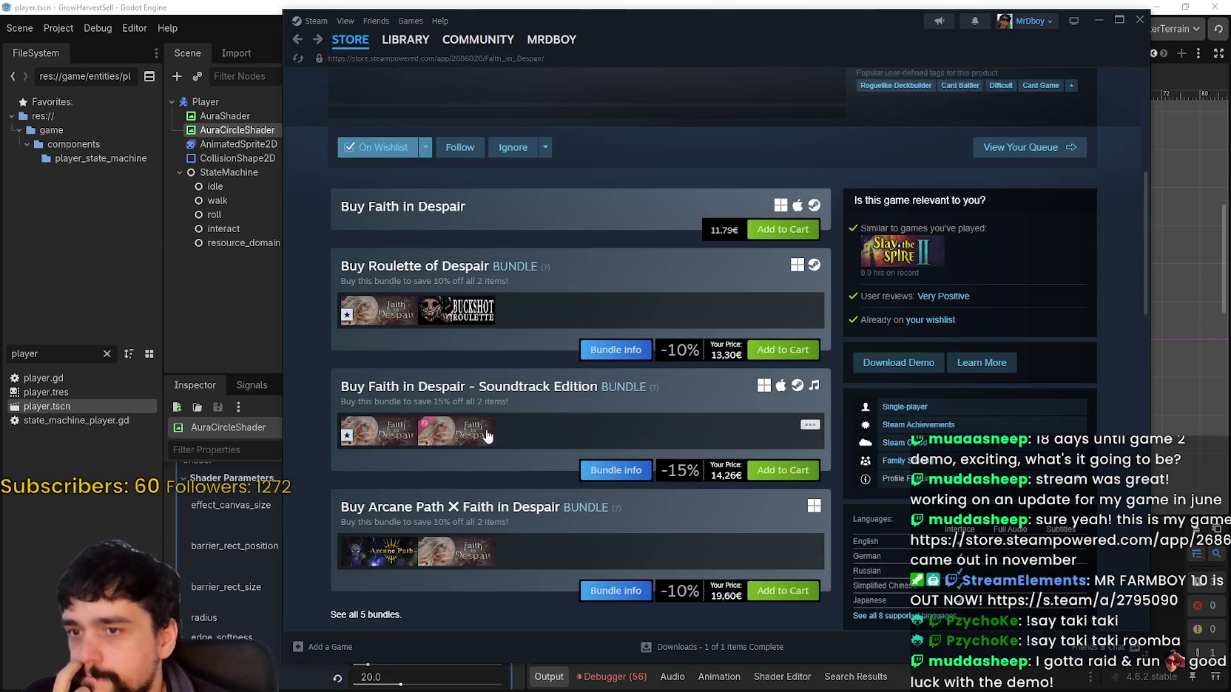
Open the Arcane Path store page, view a screenshot, go back, then return to Godot.
left_click(392, 564)
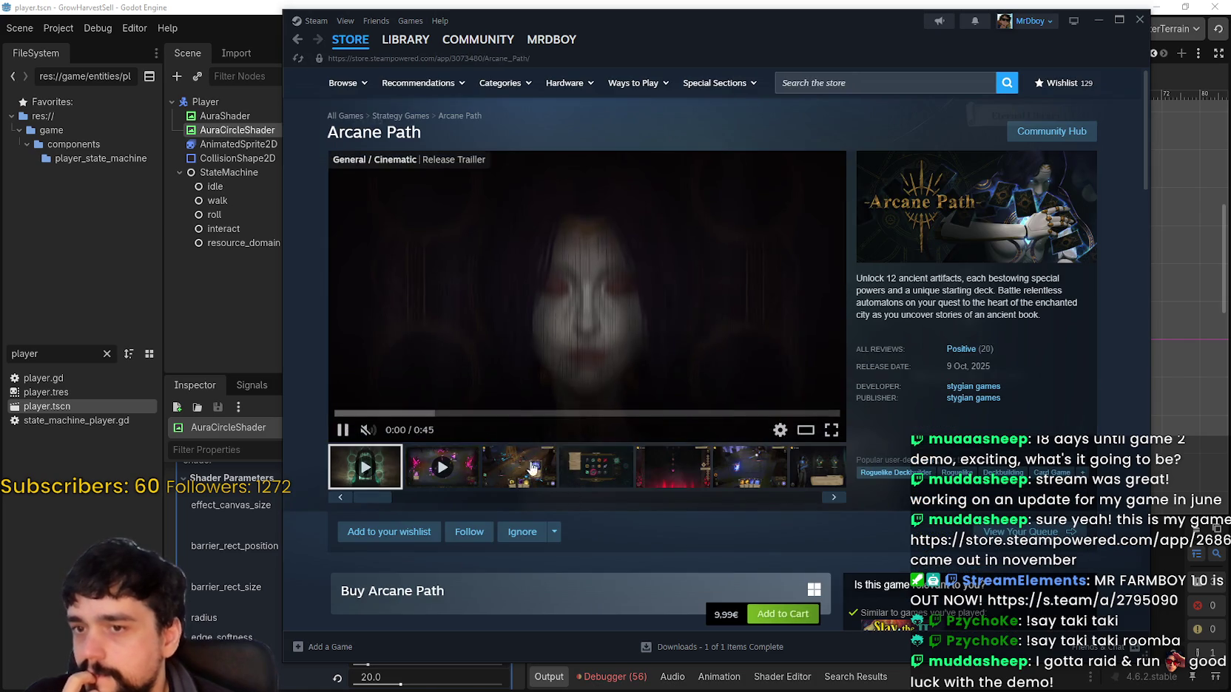
left_click(606, 477)
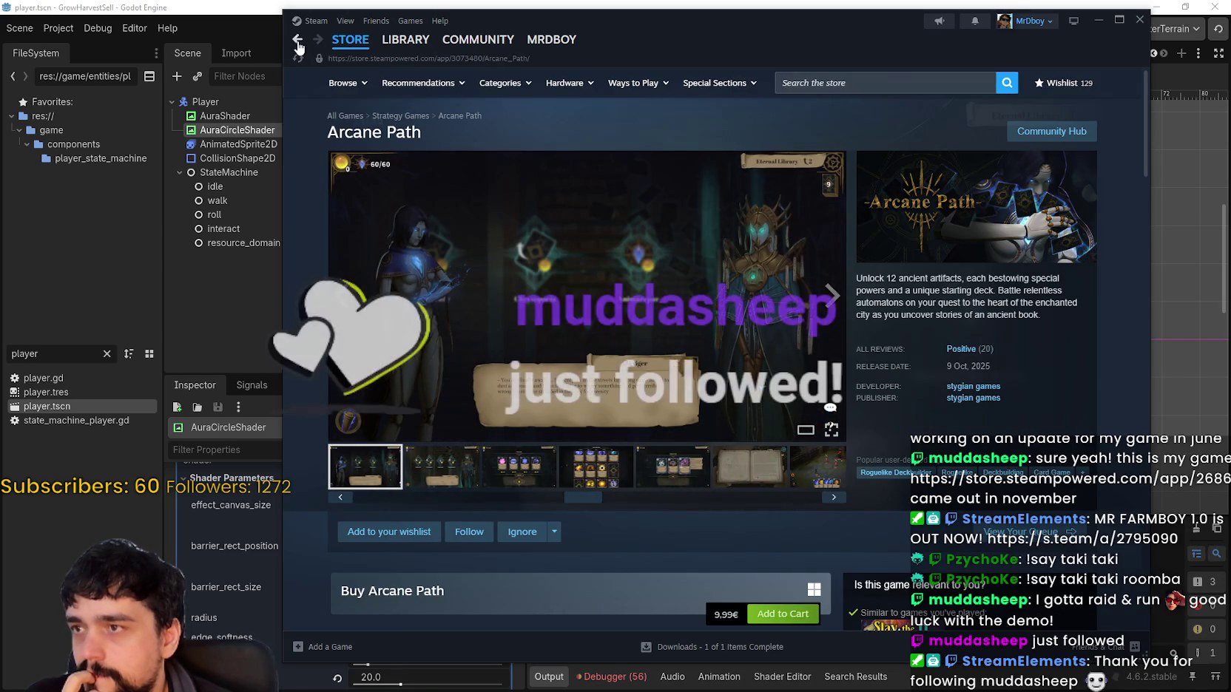
key("alt+Left")
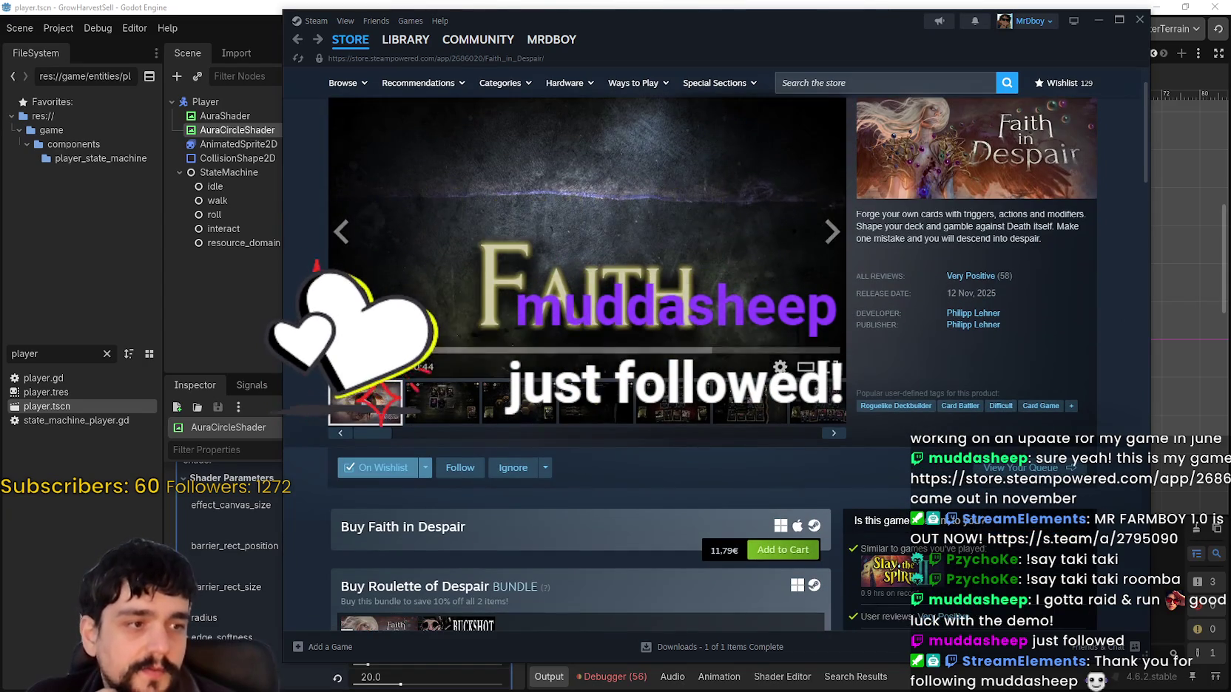
left_click(865, 5)
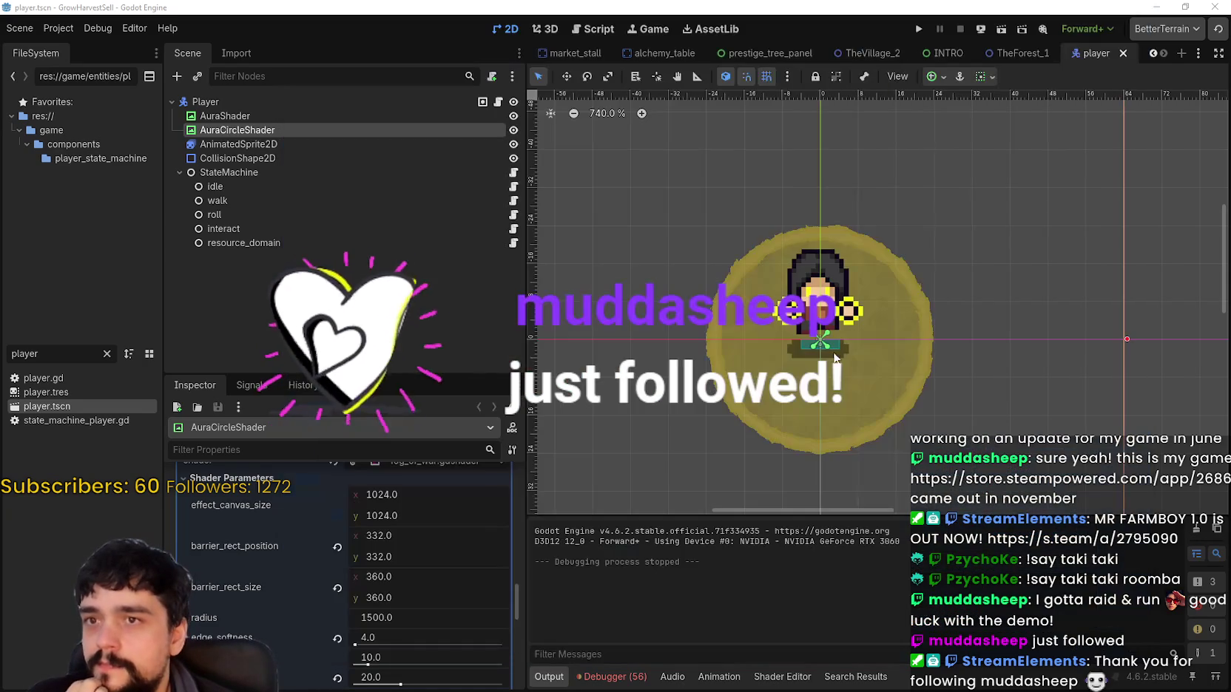
Launch the game from Godot and start it from the title menu.
scroll(880, 366, "down", 2)
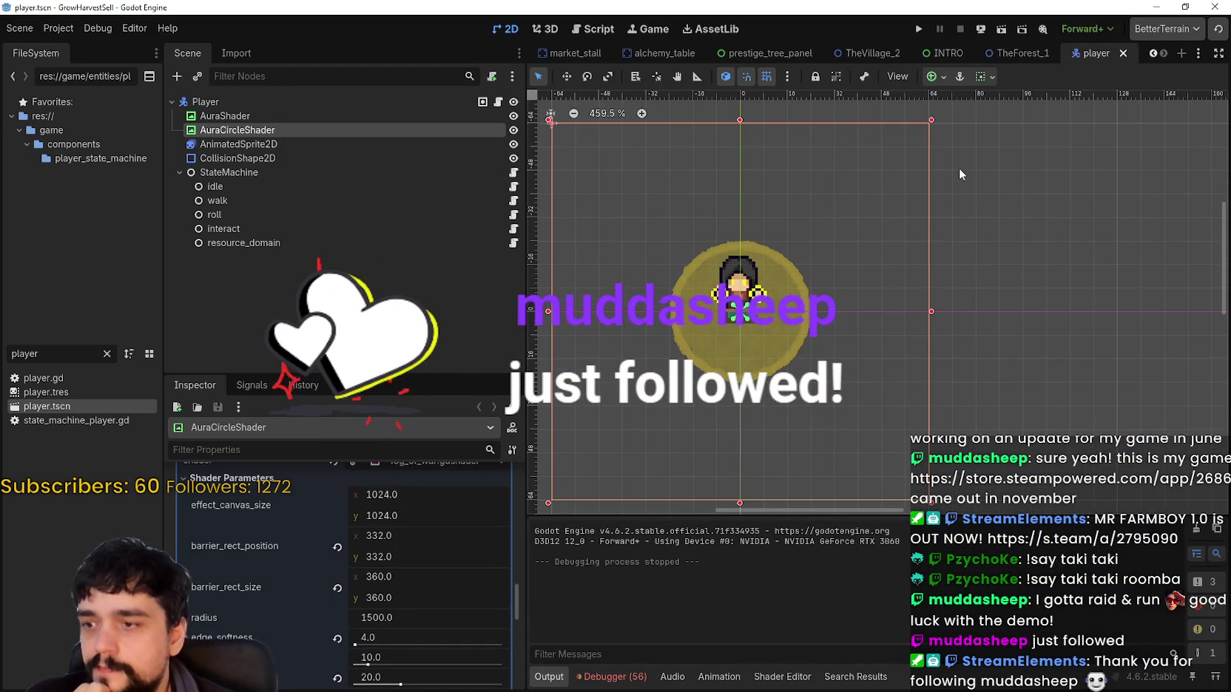
left_click(919, 28)
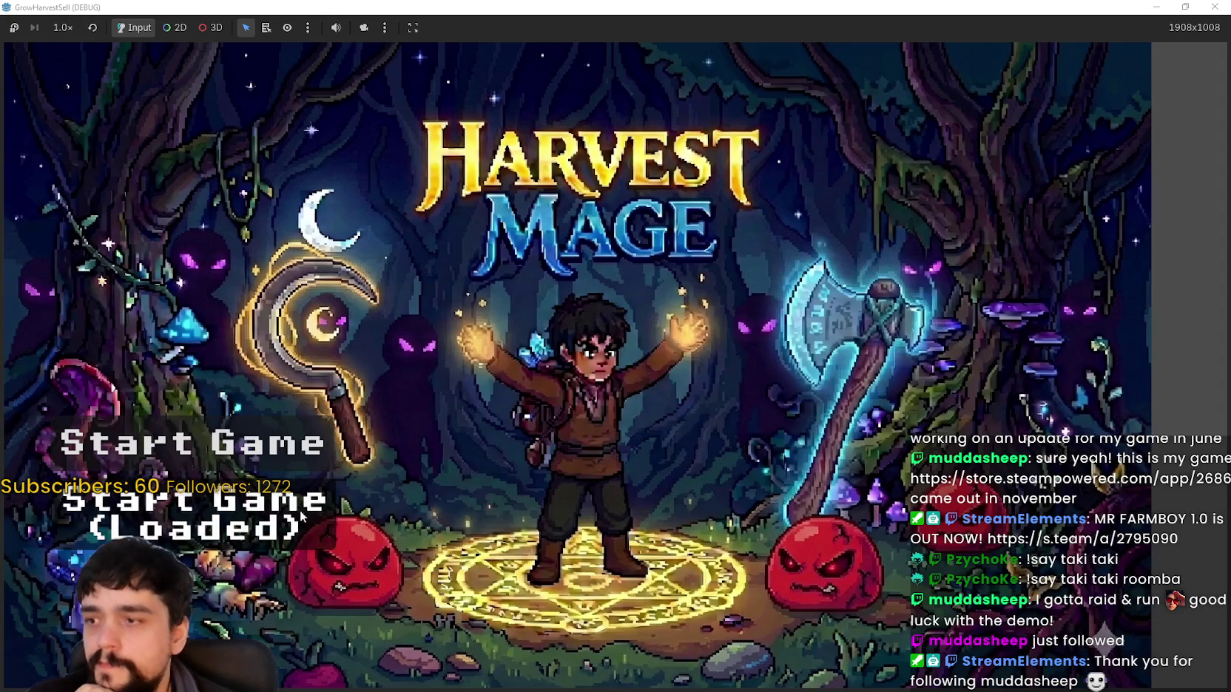
left_click(301, 515)
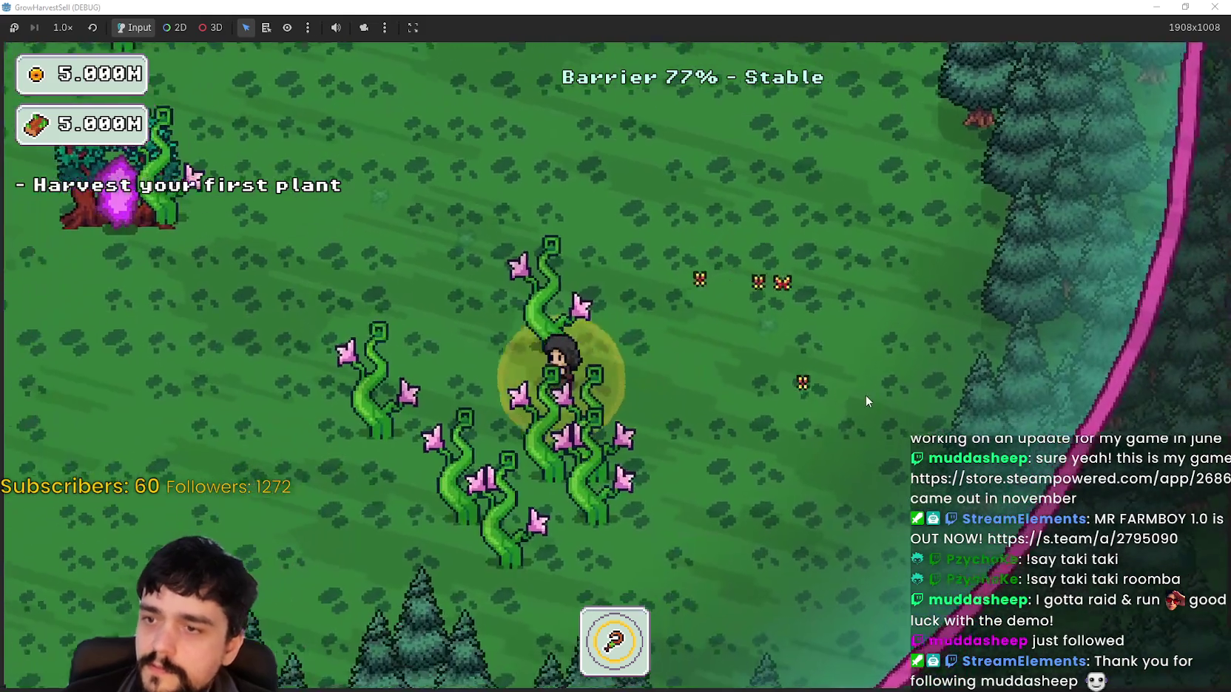
Walk the mage around the forest with WASD and into the portal tree.
key("a")
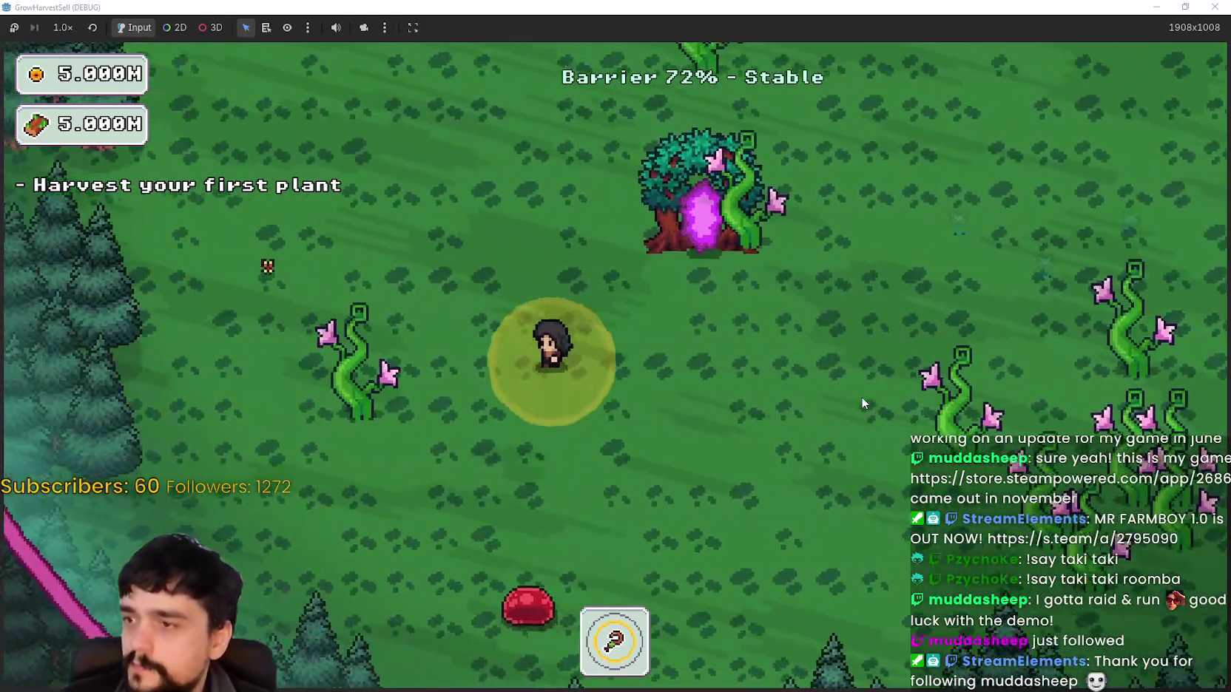
key("w")
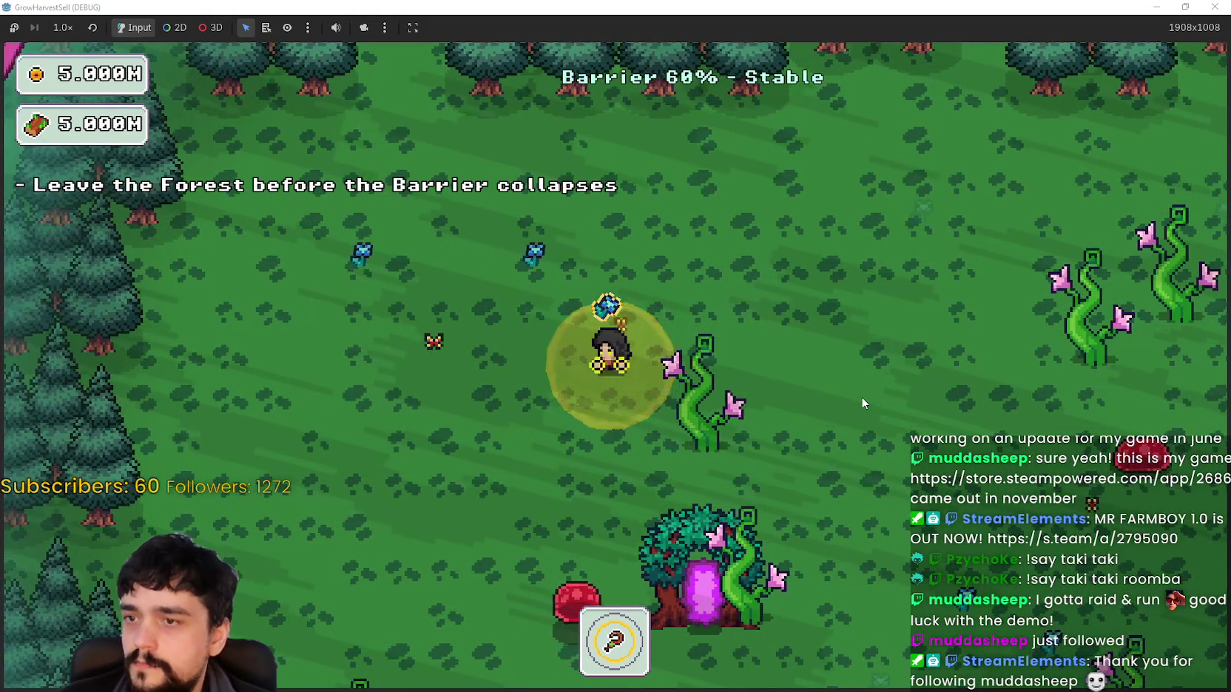
key("a")
key("w")
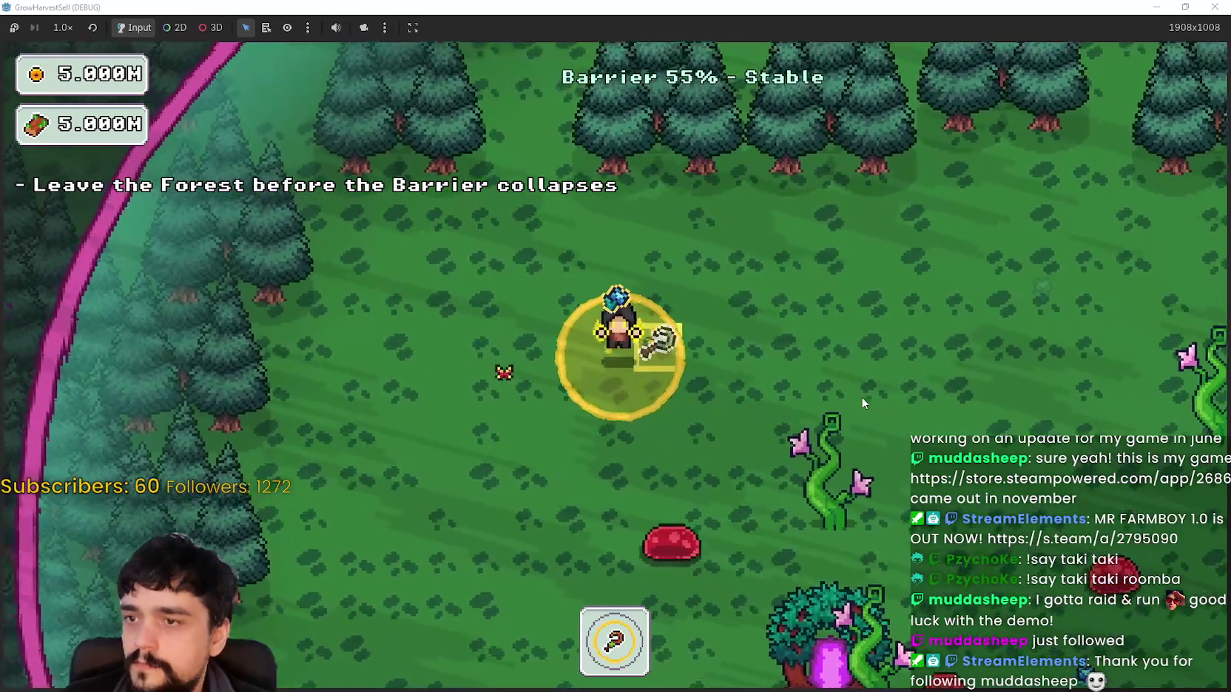
key("s")
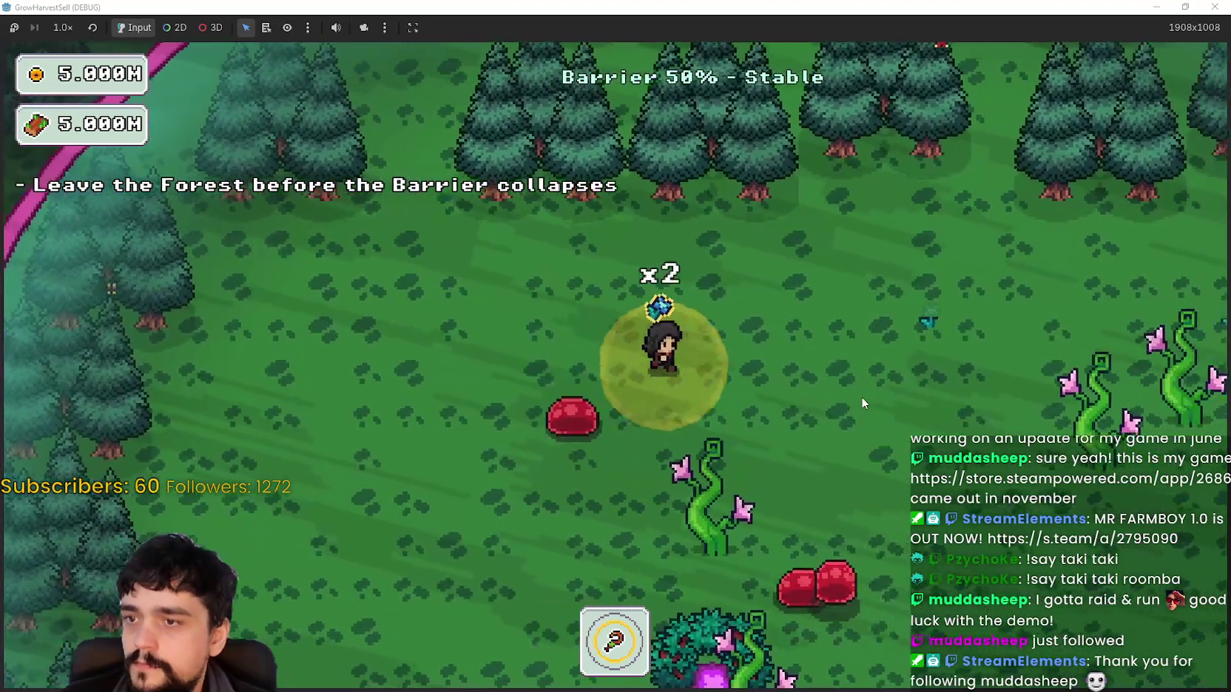
key("d")
key("s")
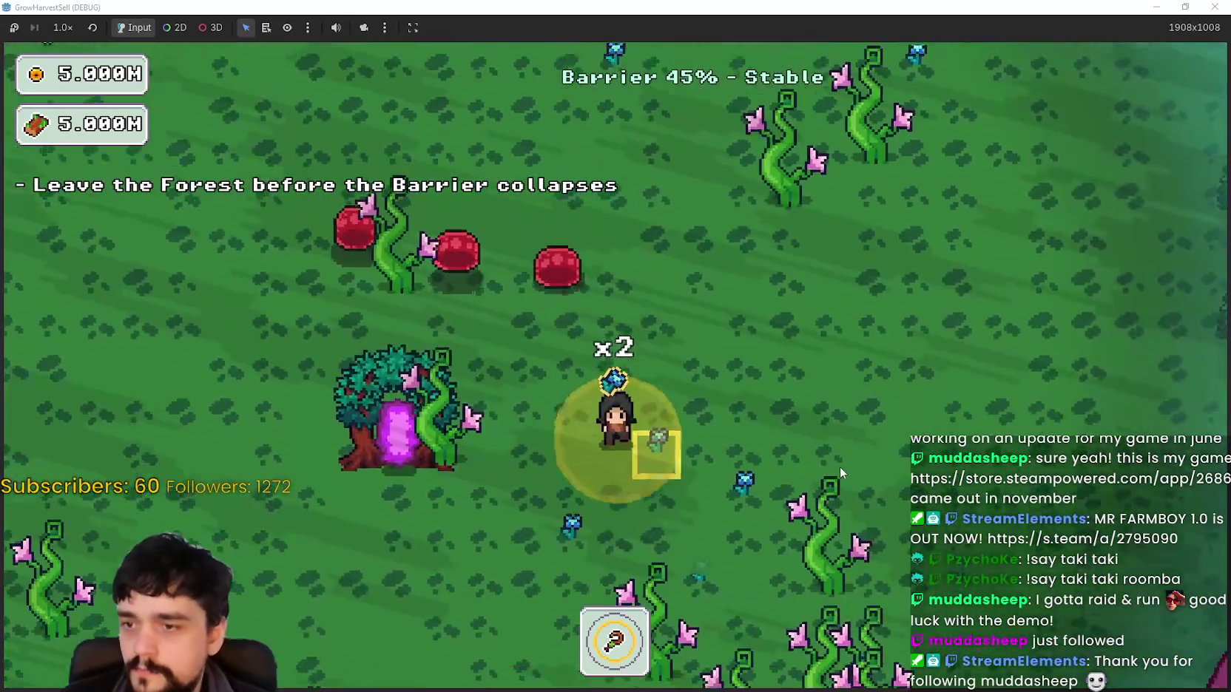
key("d")
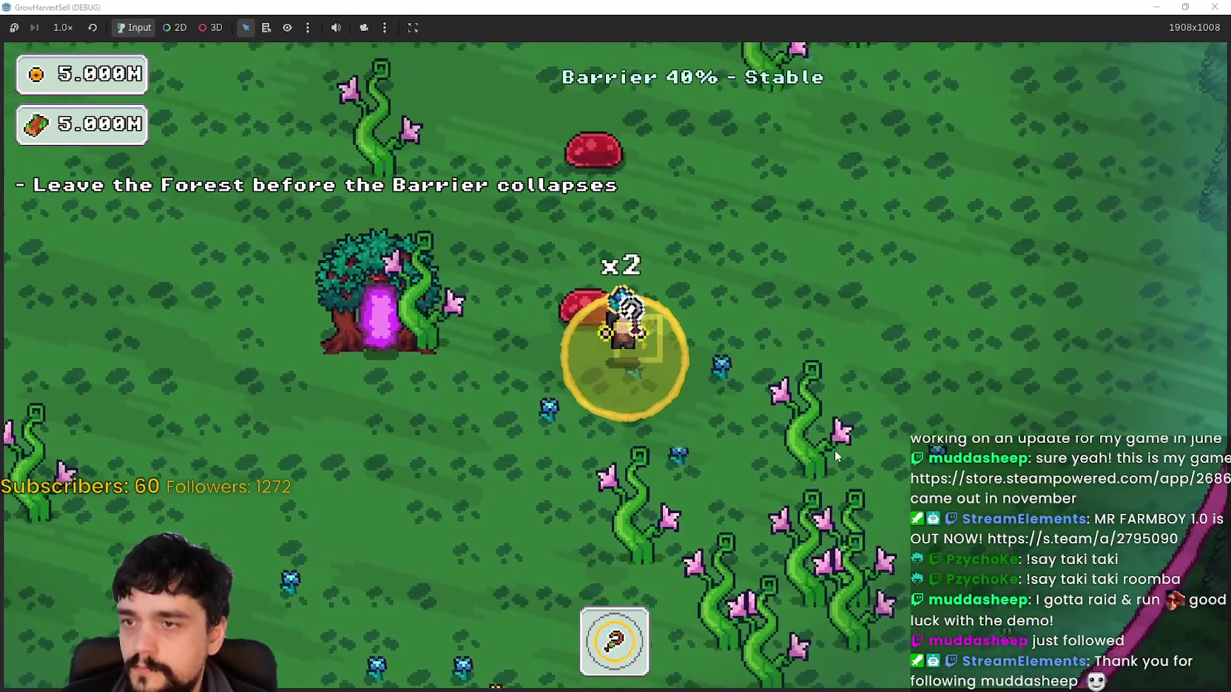
key("d")
key("s")
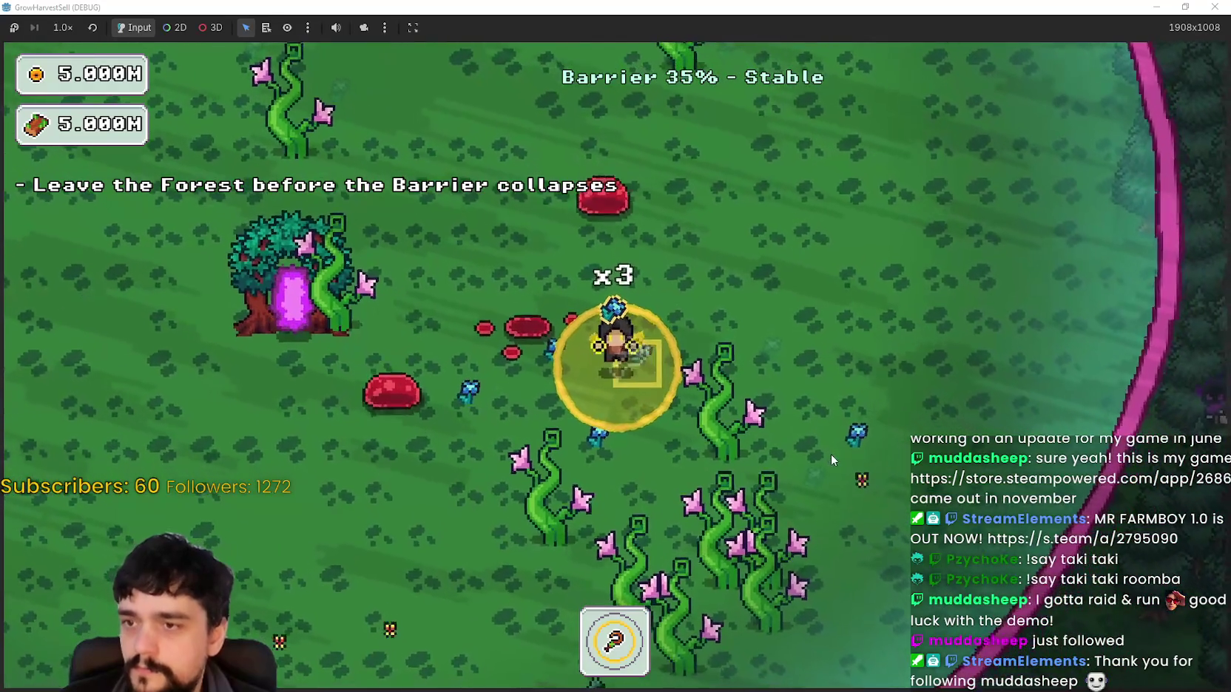
key("a")
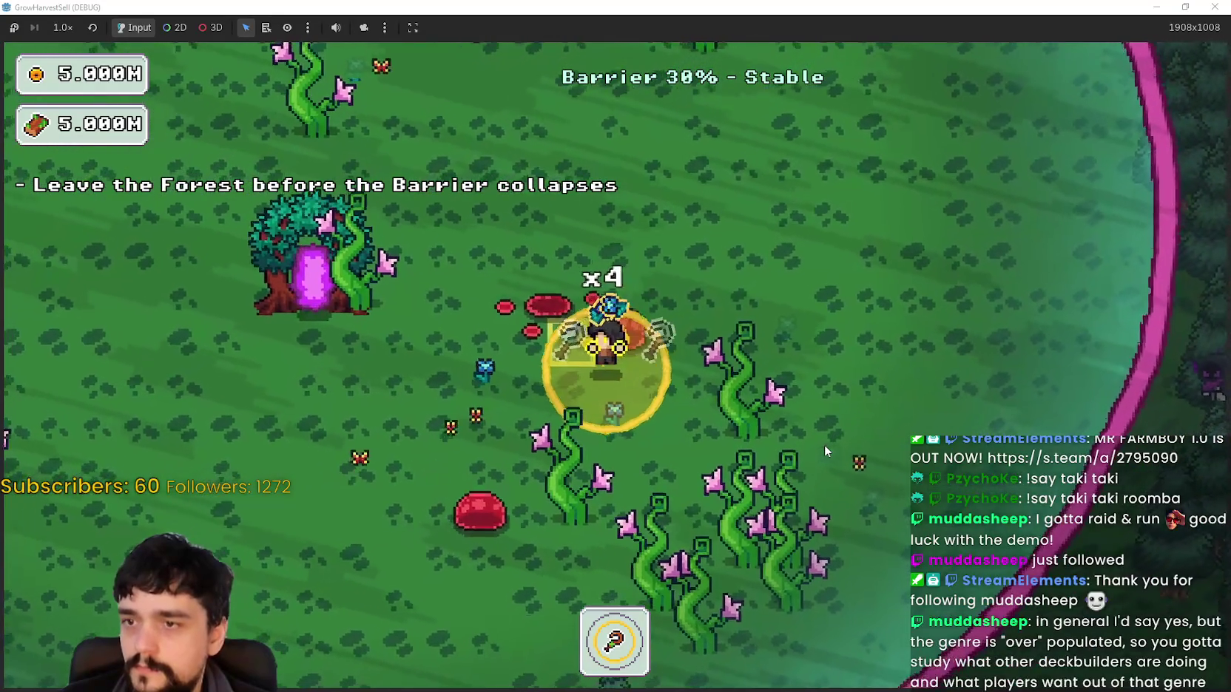
key("a")
key("w")
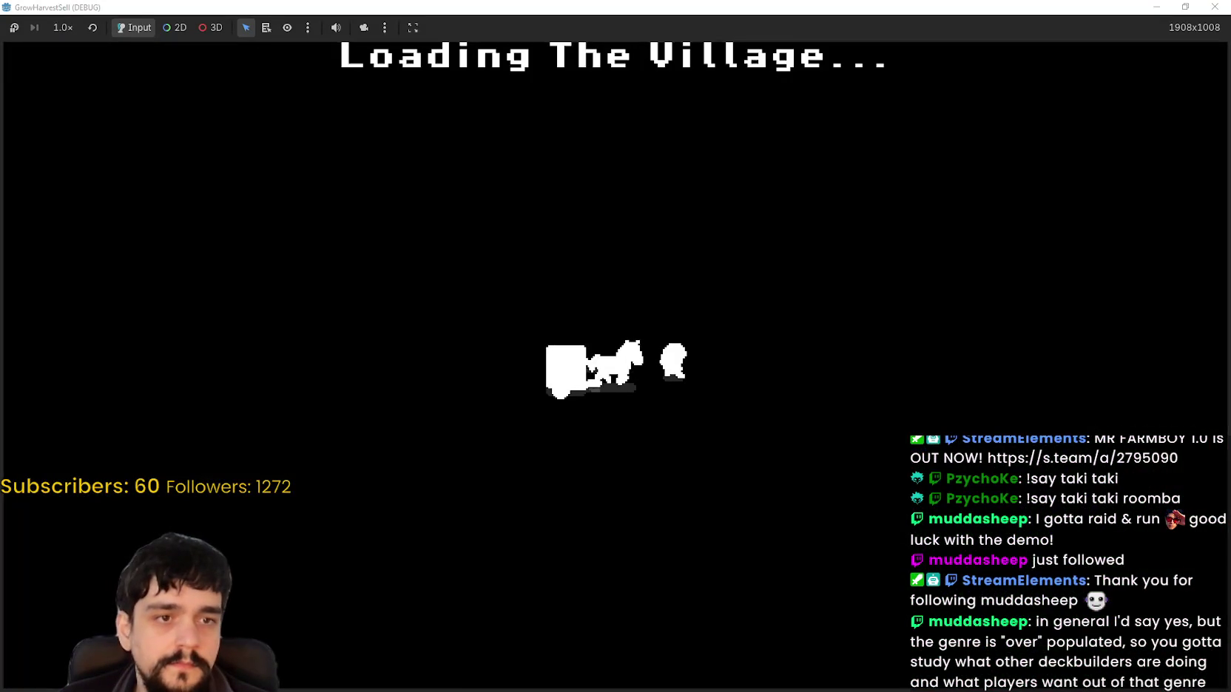
Walk past the market stall to the tower and open, then close, the prestige skill tree.
key("w")
key("d")
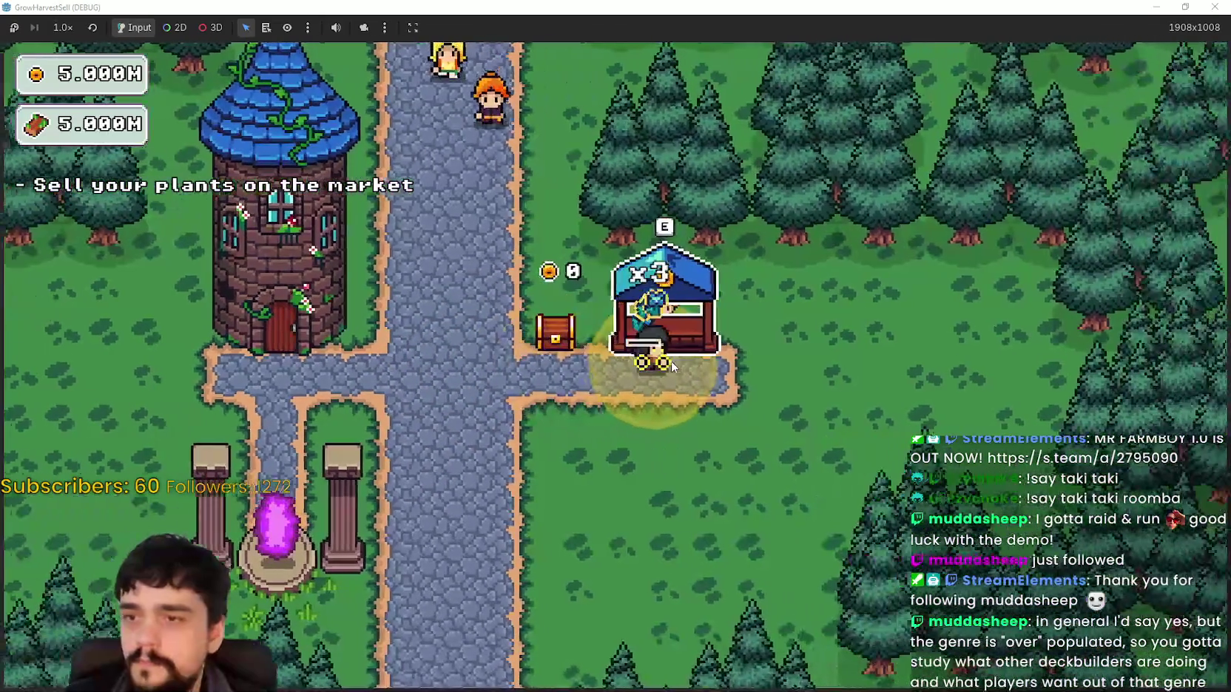
key("a")
key("e")
key("Escape")
Take the village portal to the forest stage, swap hotbar tools 2 and 1, then stop with F8.
key("s")
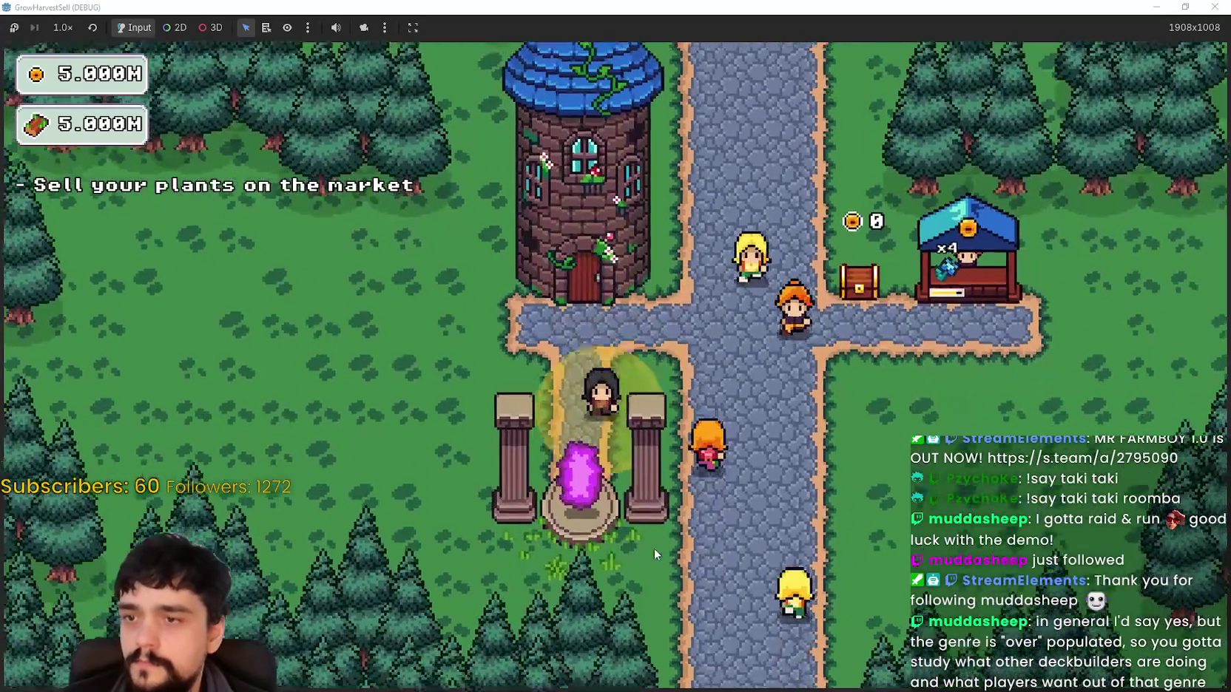
key("e")
key("Return")
key("d")
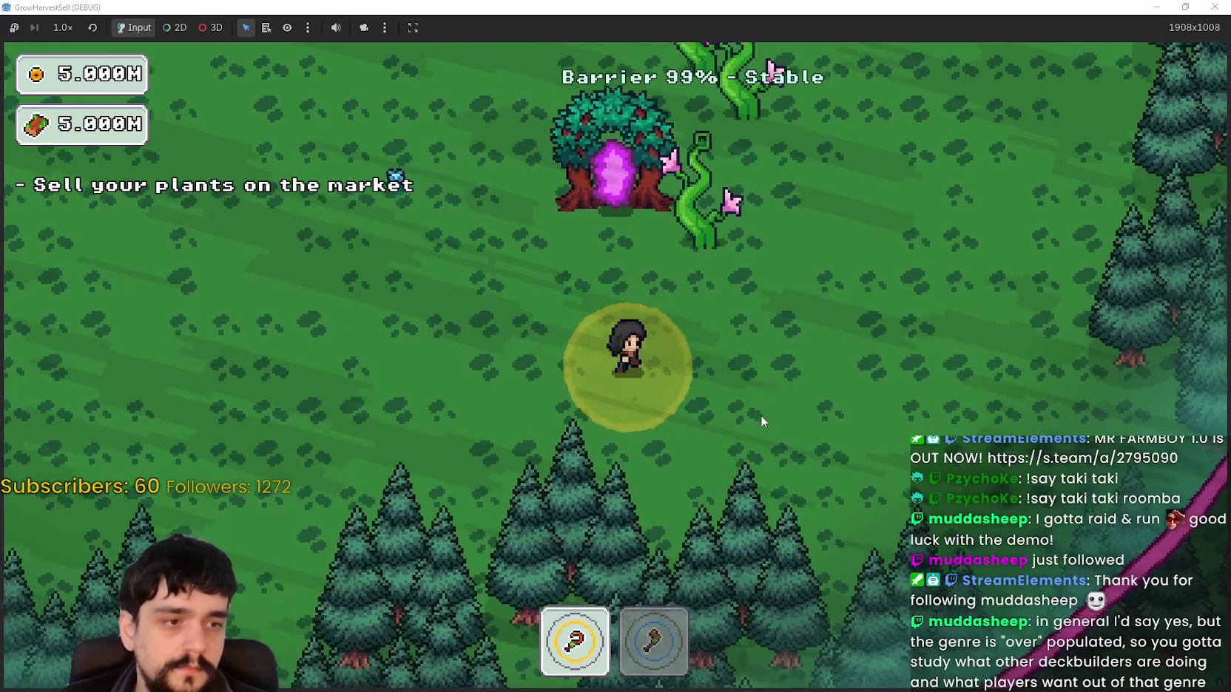
key("2")
key("w")
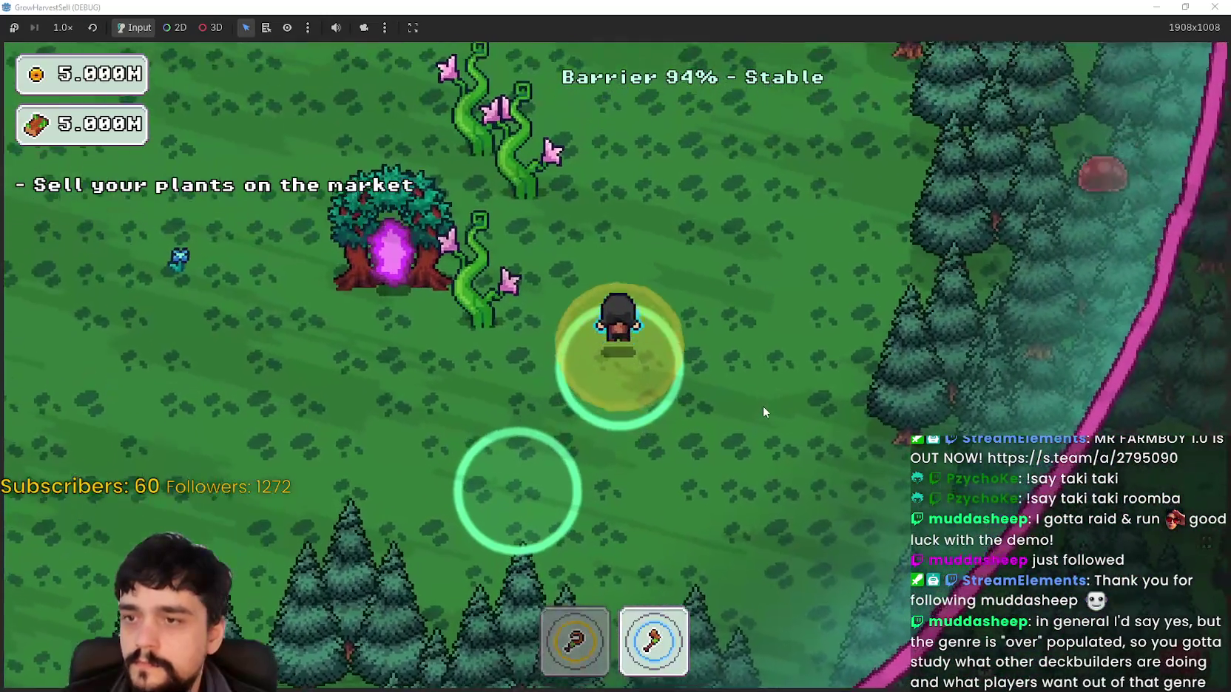
key("a")
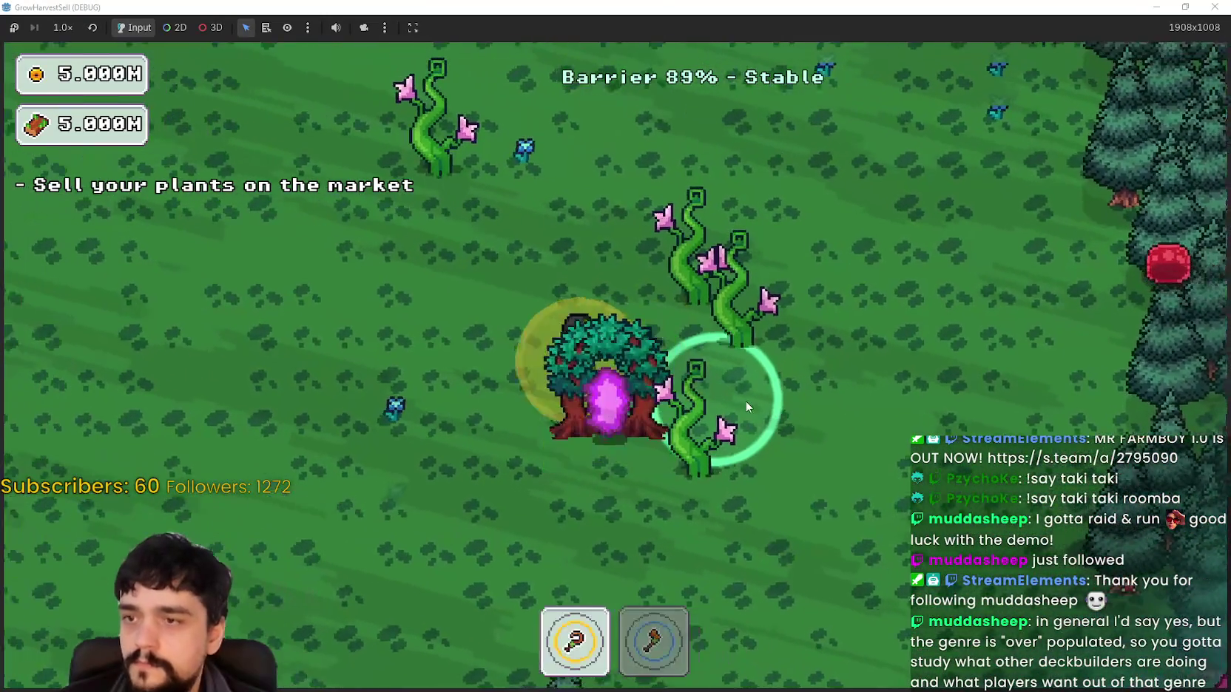
key("s")
key("1")
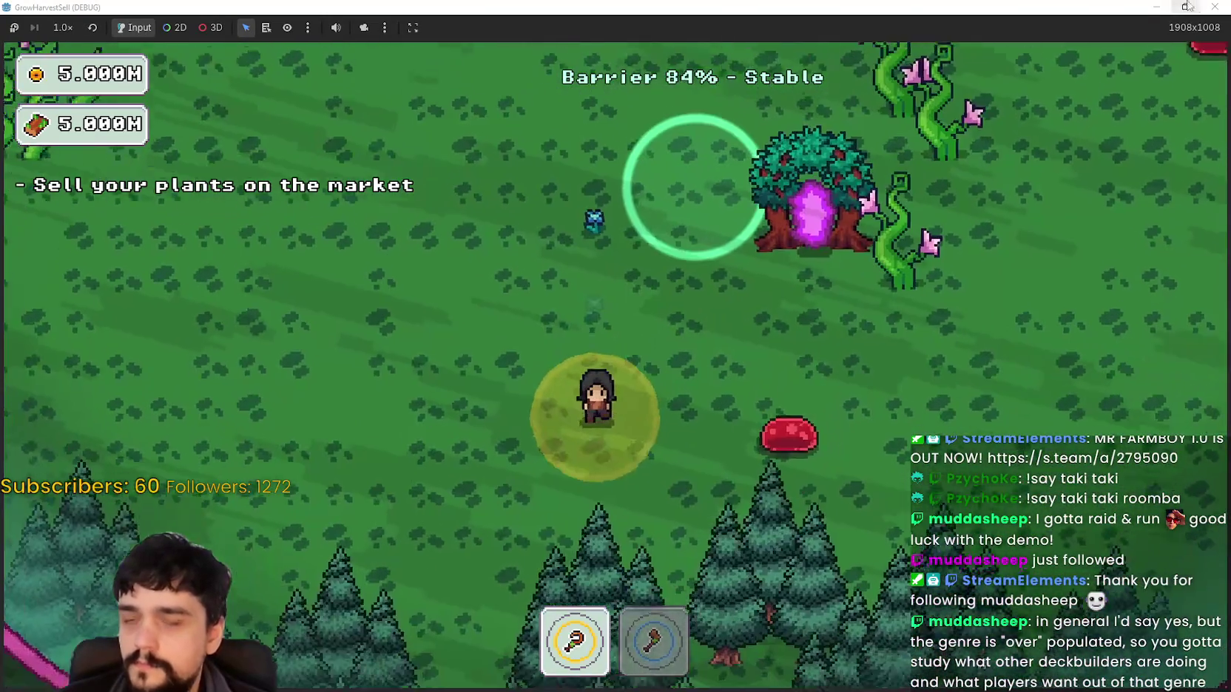
key("F8")
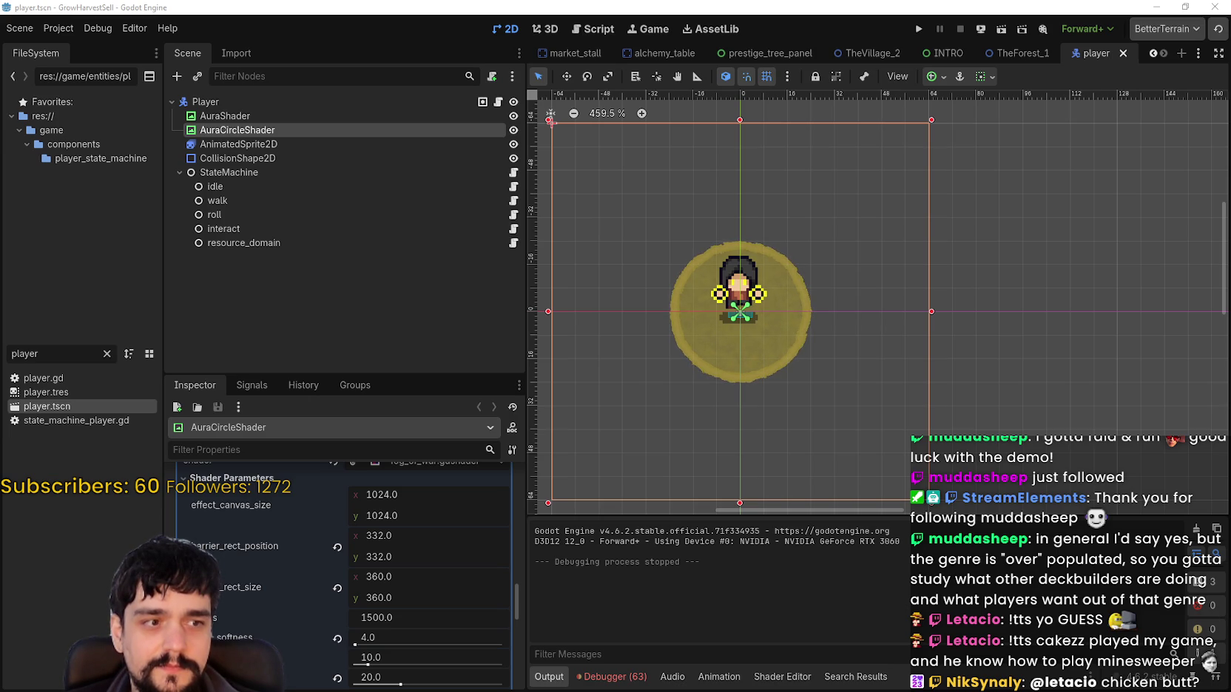
key("alt+Tab")
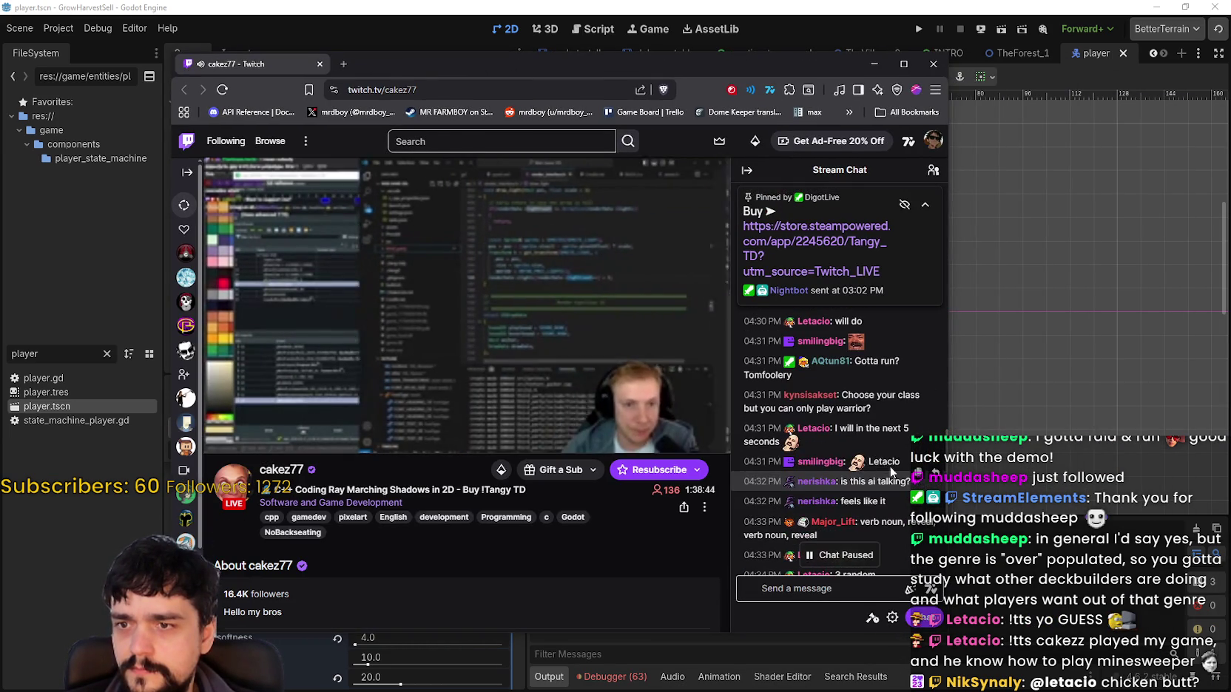
Scroll the Twitch chat and type 'There's no way, you know how to play minesweeper'.
scroll(873, 466, "down", 2)
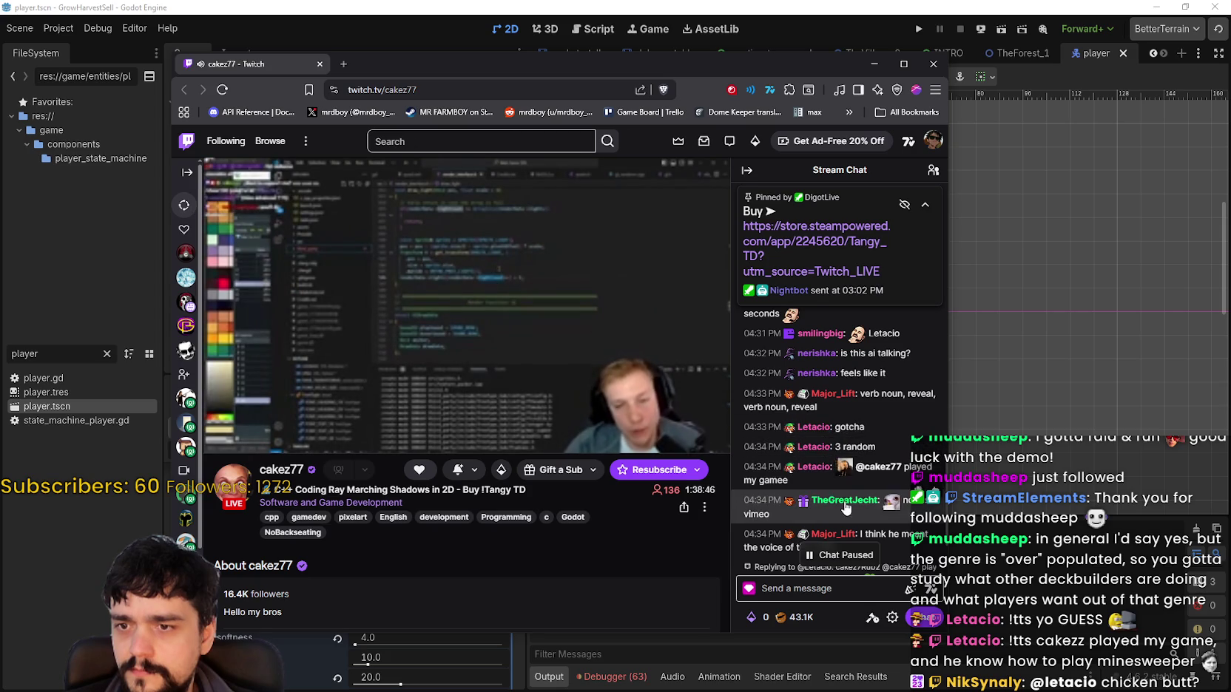
scroll(846, 496, "up", 5)
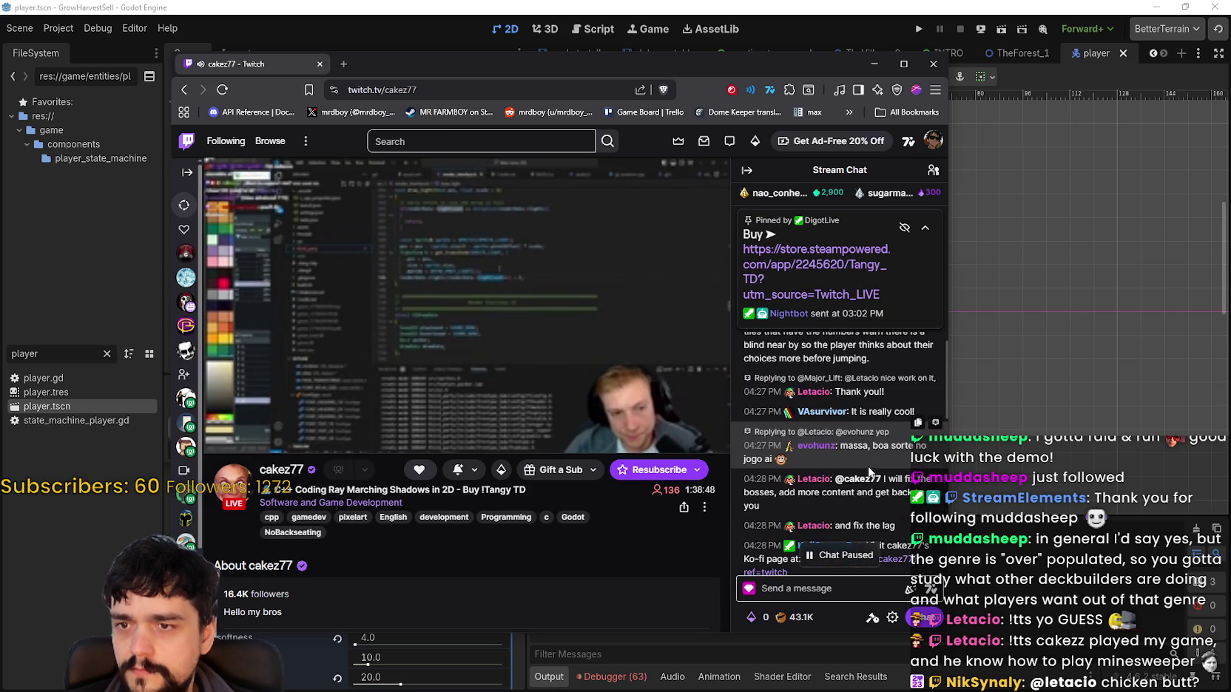
scroll(869, 472, "up", 1)
scroll(888, 494, "up", 1)
scroll(889, 491, "up", 5)
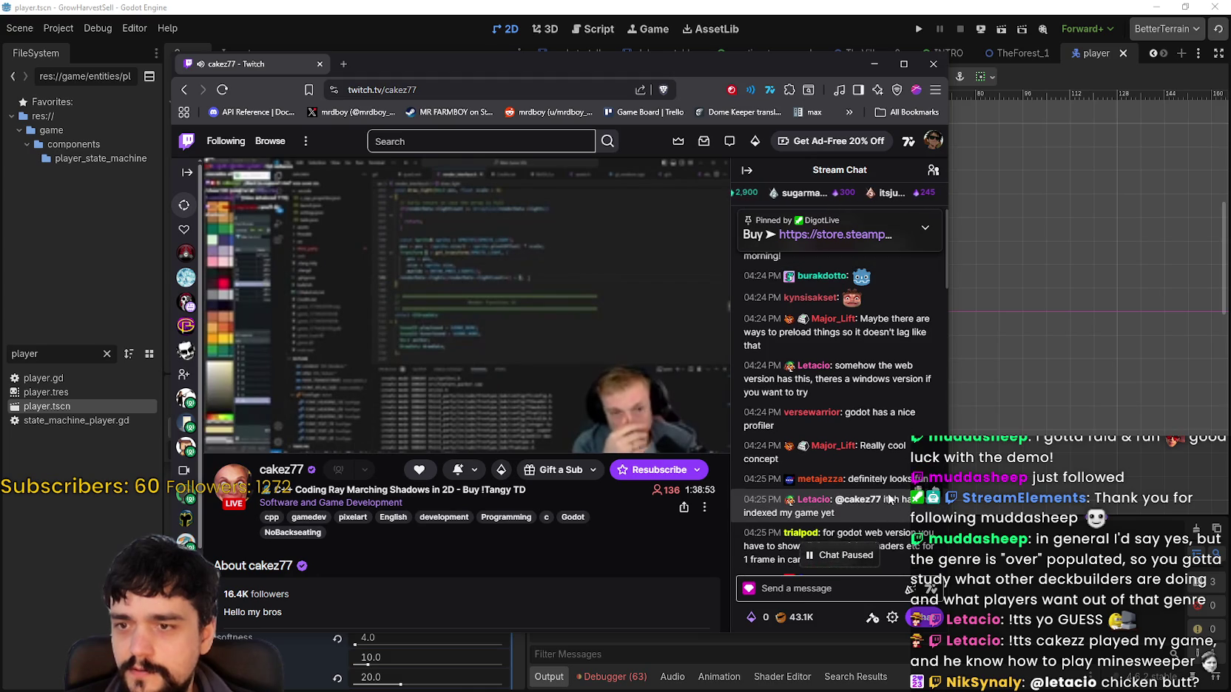
scroll(891, 502, "down", 10)
left_click(848, 584)
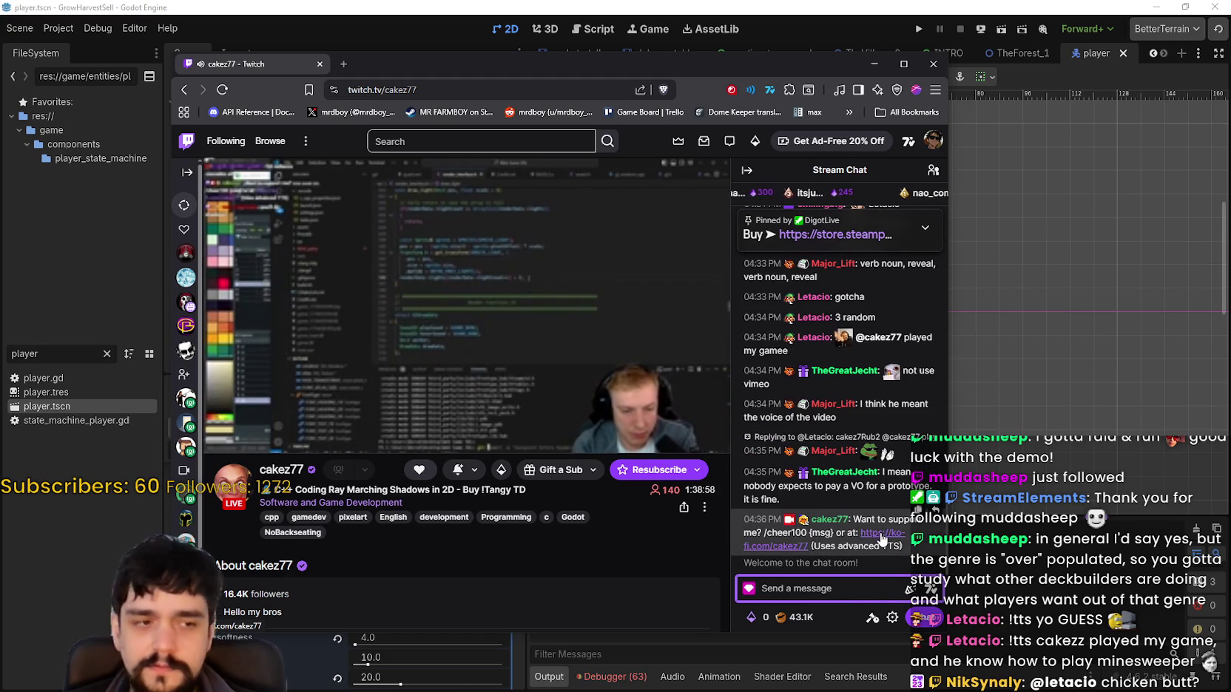
mouse_move(850, 347)
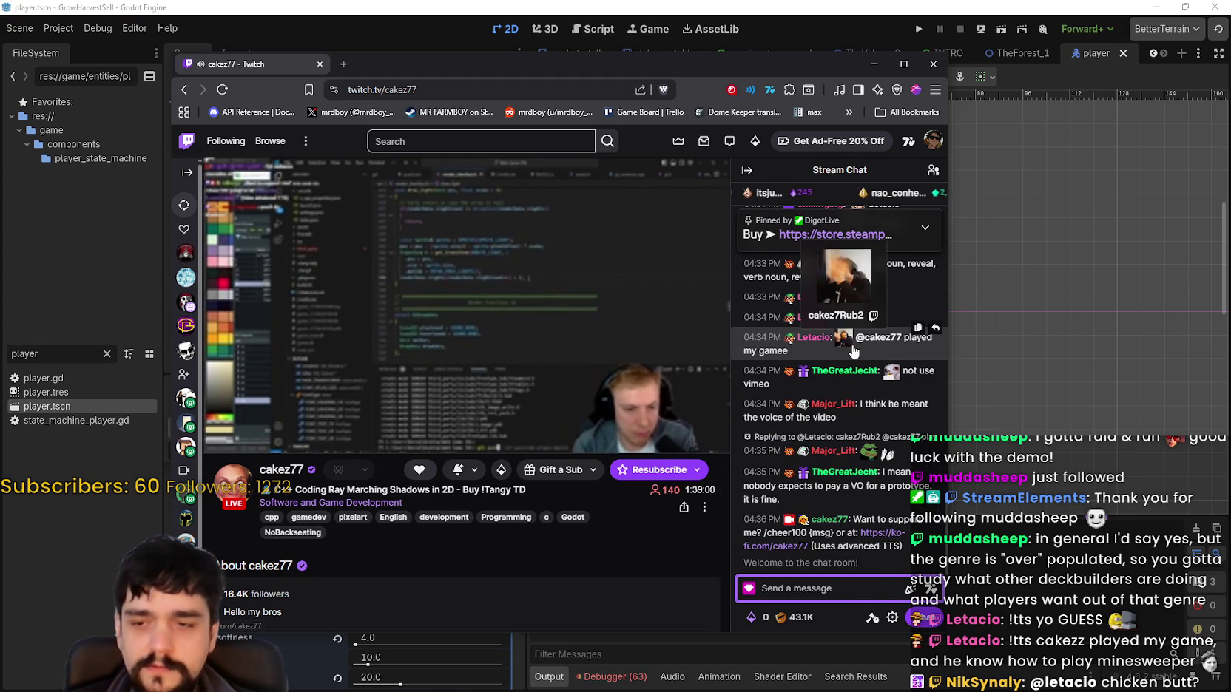
type("There's no way, ")
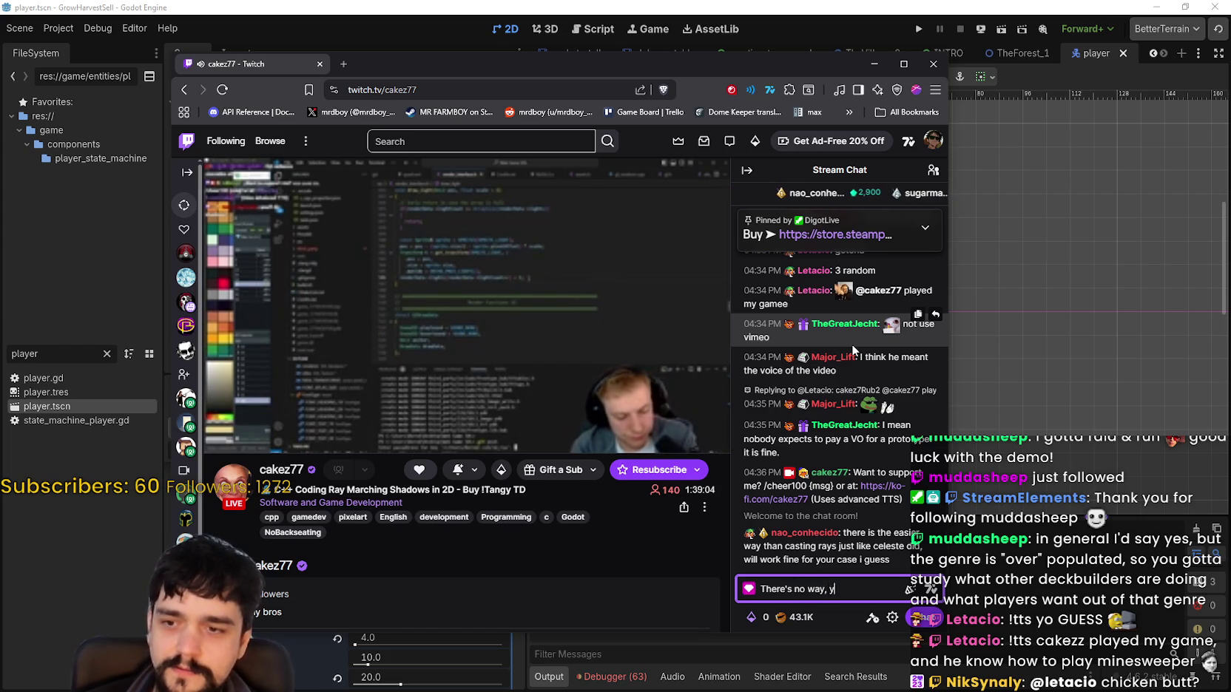
type("you")
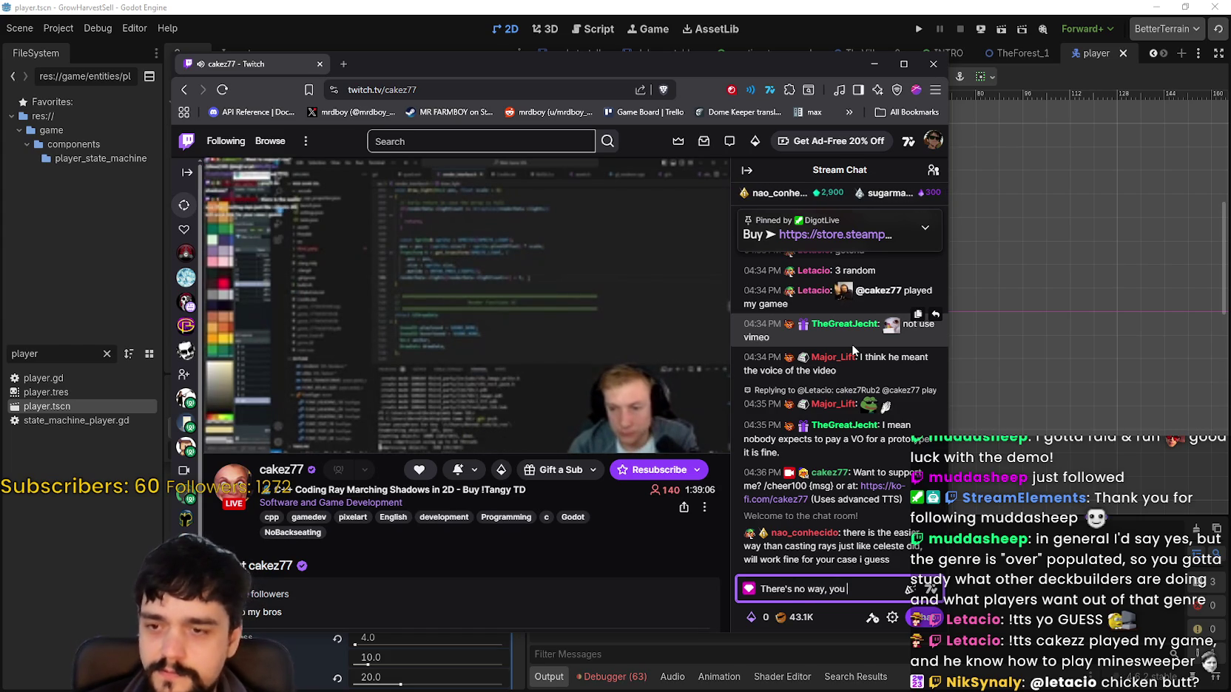
type(" know how to play ")
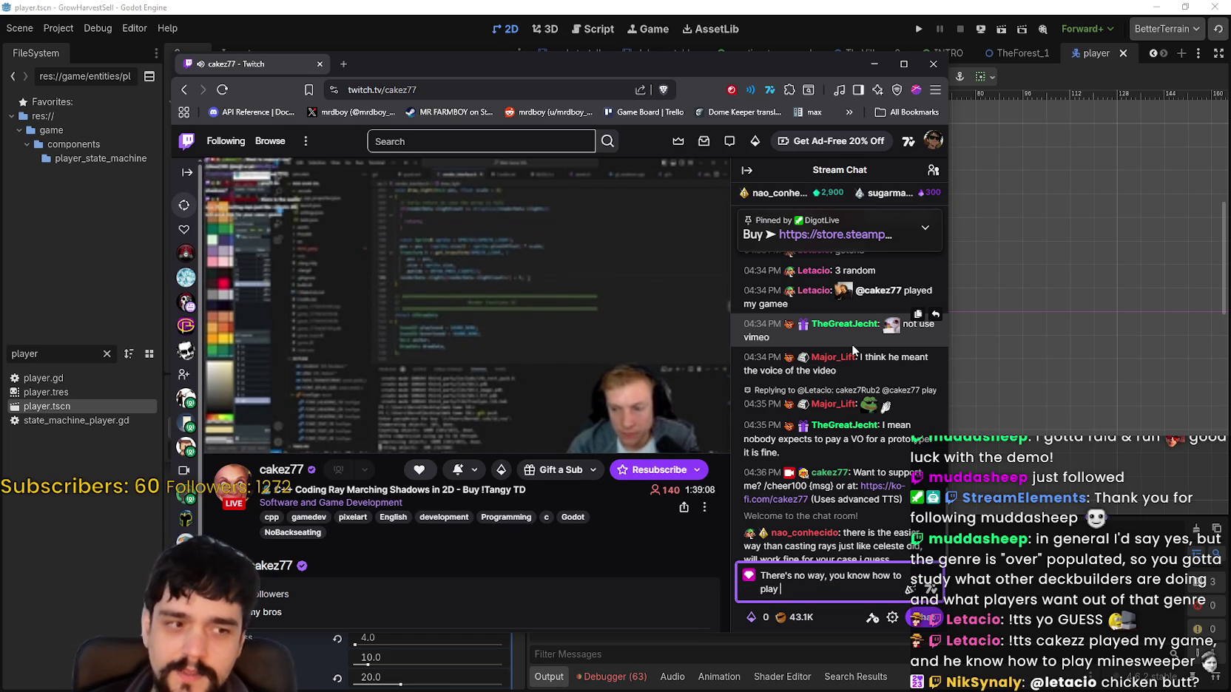
type("minlesweemineswee")
type("per")
Append the FeelsStrongMan emote from the 7TV picker and send the message.
left_click(909, 589)
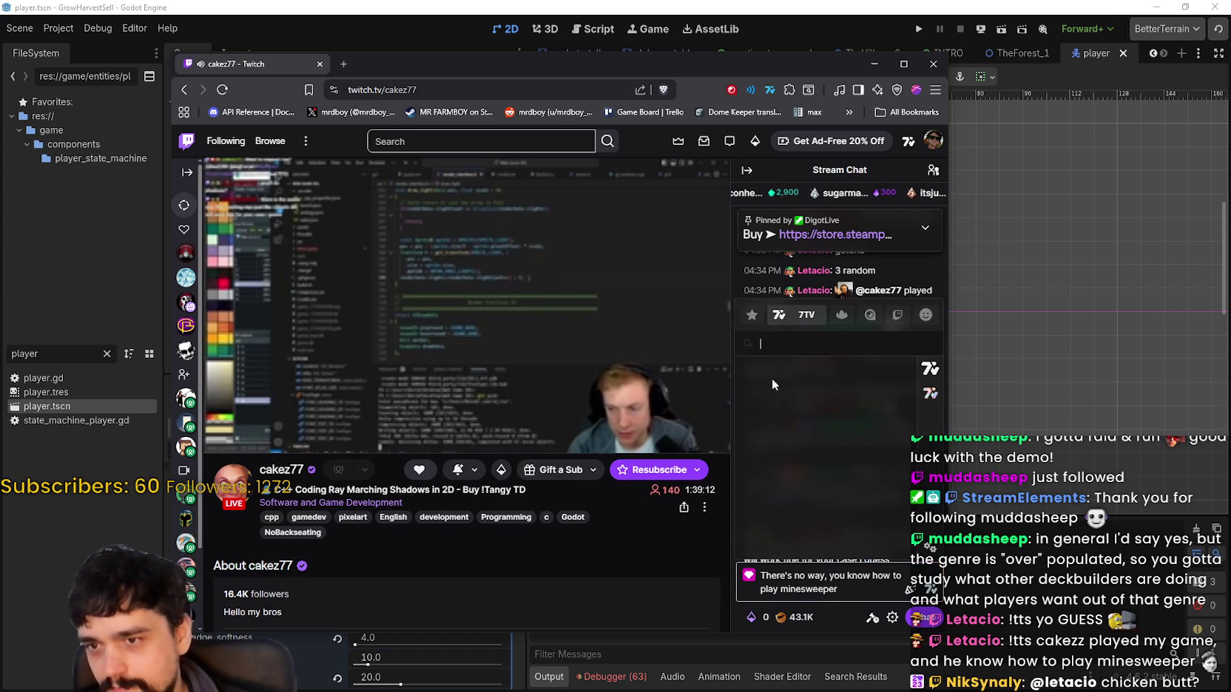
scroll(776, 414, "up", 5)
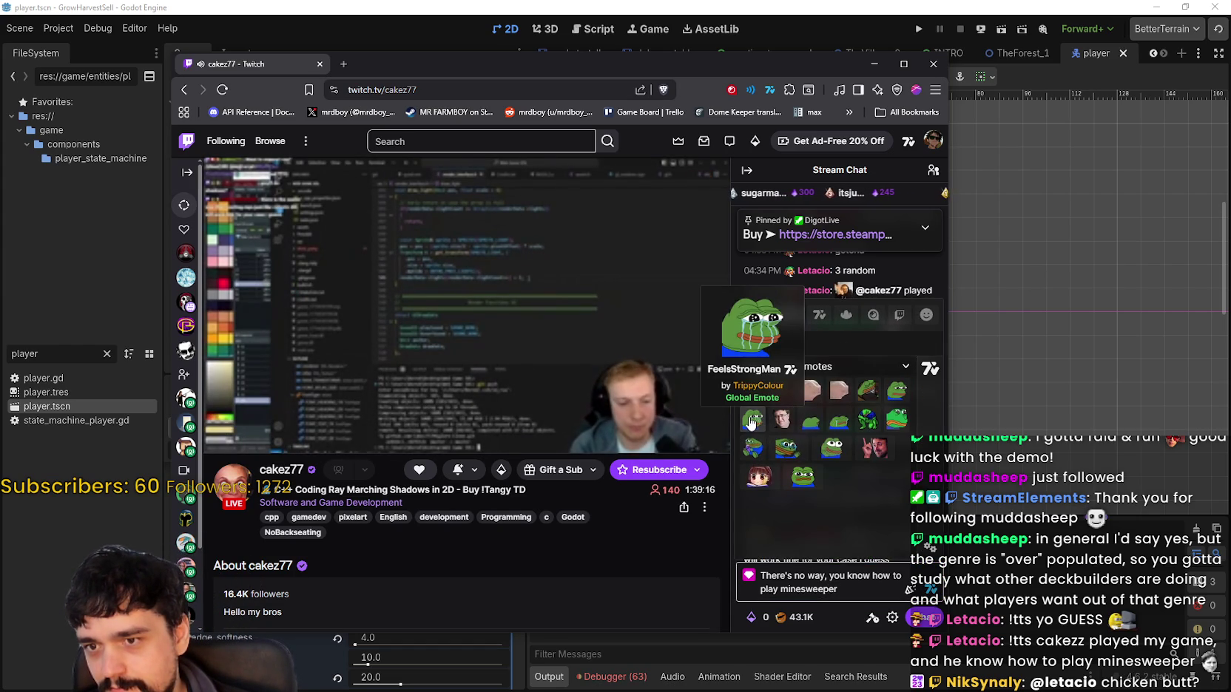
left_click(751, 422)
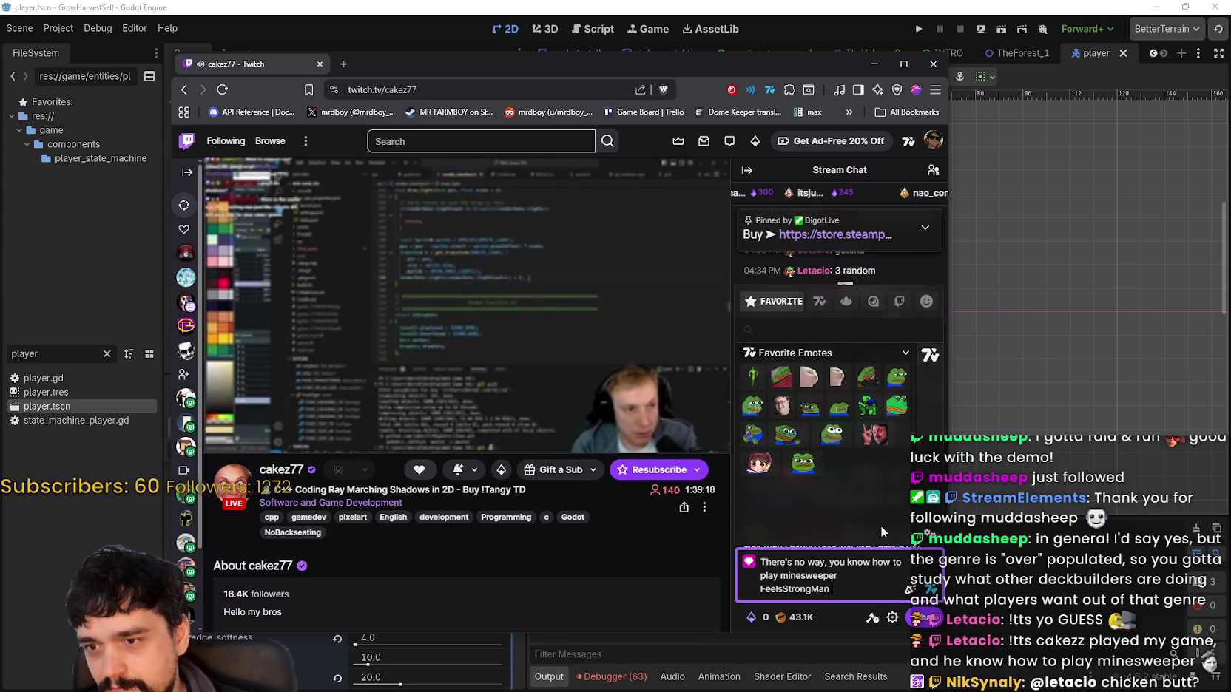
key("Return")
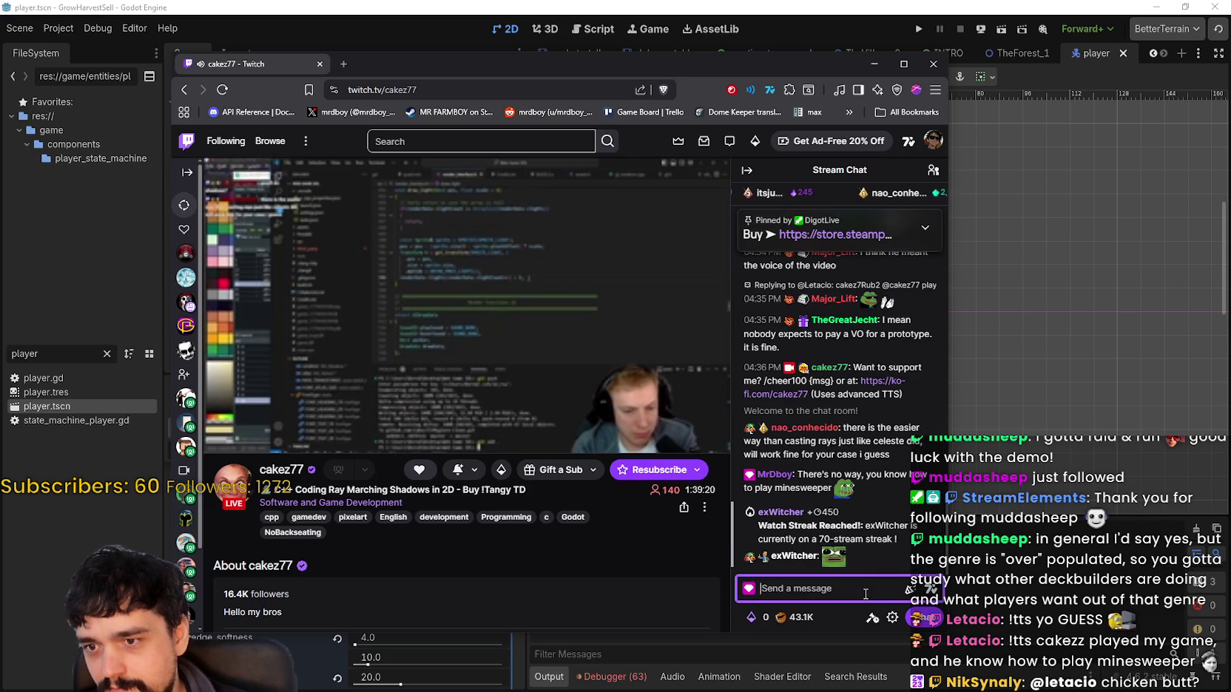
left_click_drag(784, 64, 1224, 93)
Switch back to Godot and shift and zoom out the player scene to show the yellow aura.
key("alt+Tab")
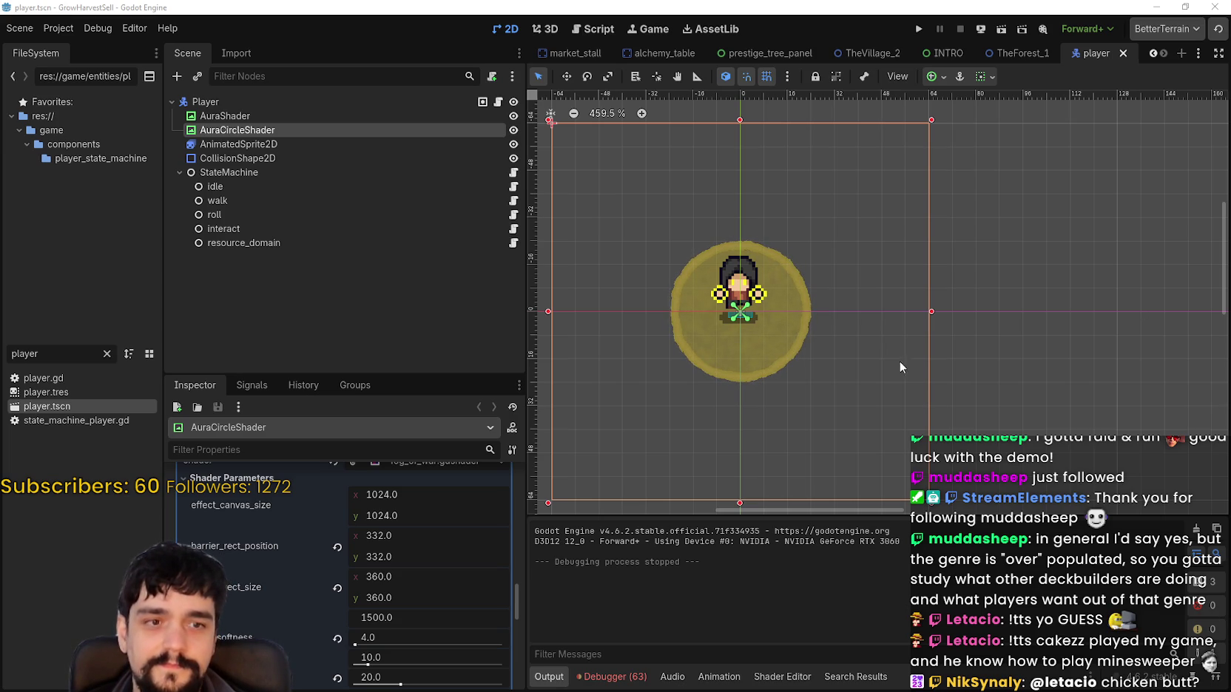
left_click_drag(898, 370, 931, 373)
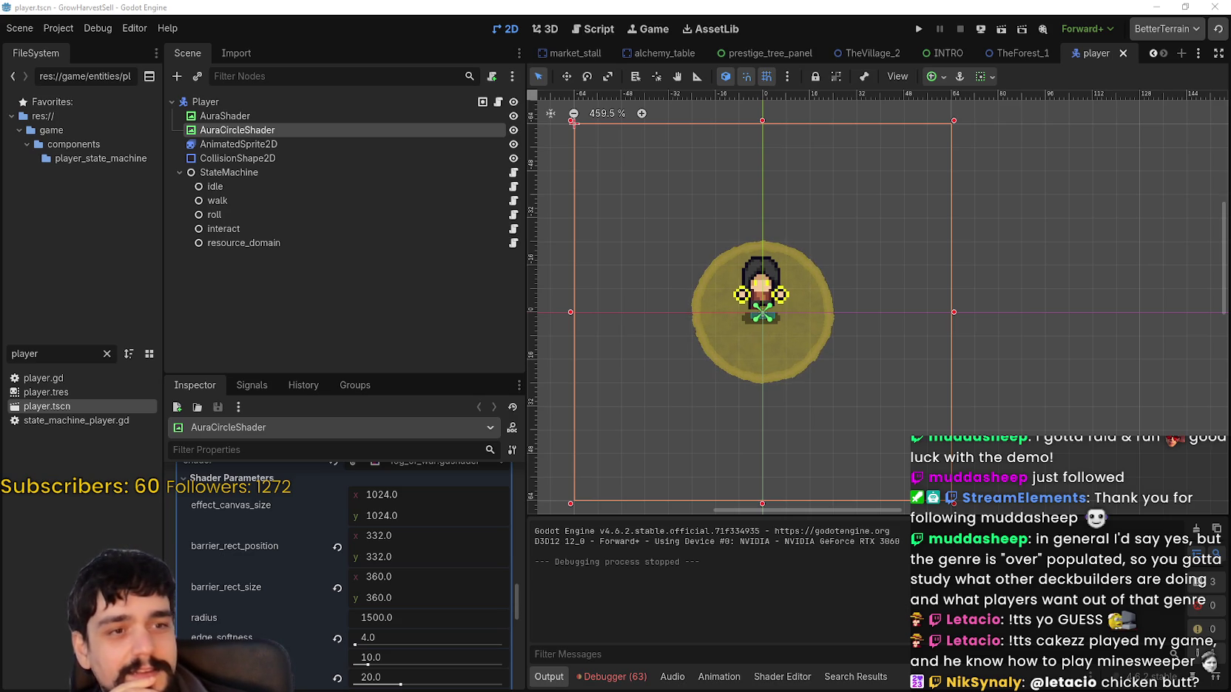
scroll(815, 353, "down", 2)
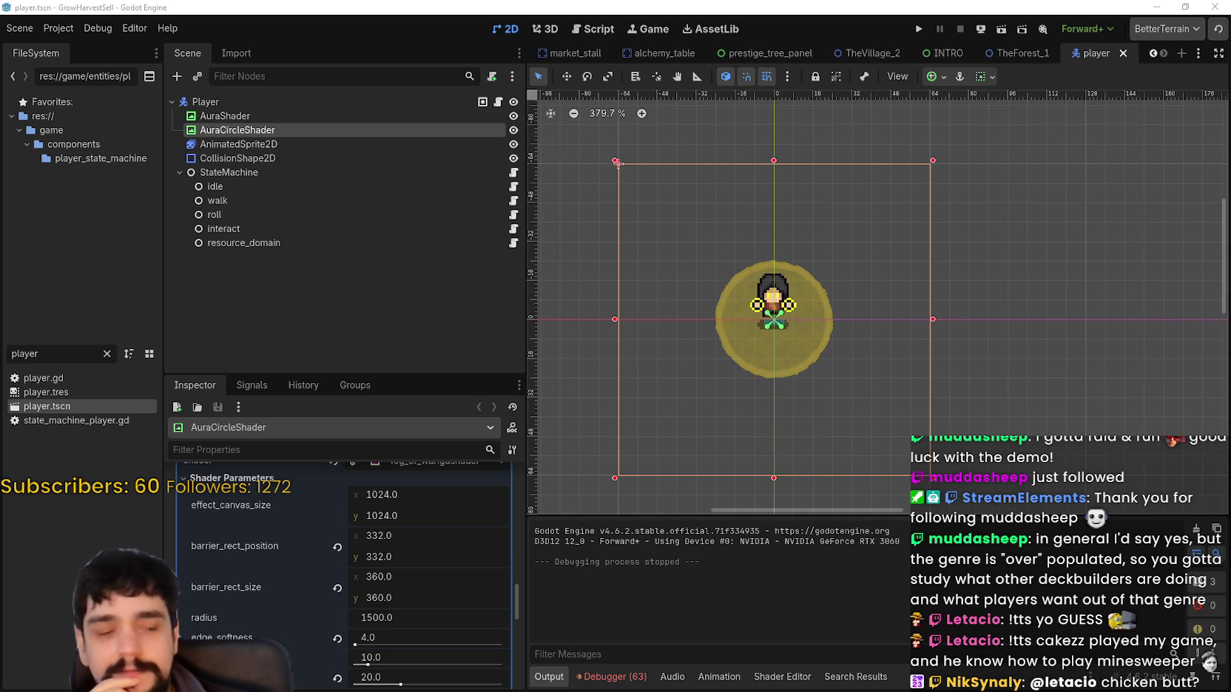
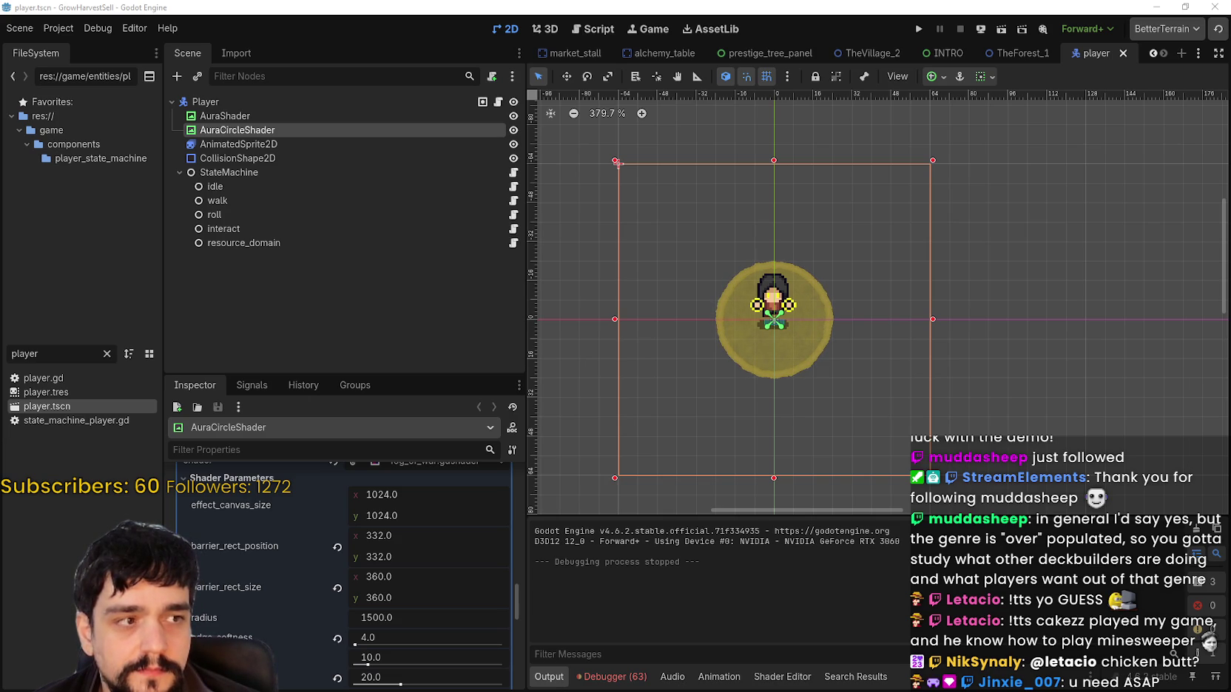
Zoom out the 2D viewport and run the GrowHarvestSell project in a debug window.
scroll(887, 324, "down", 2)
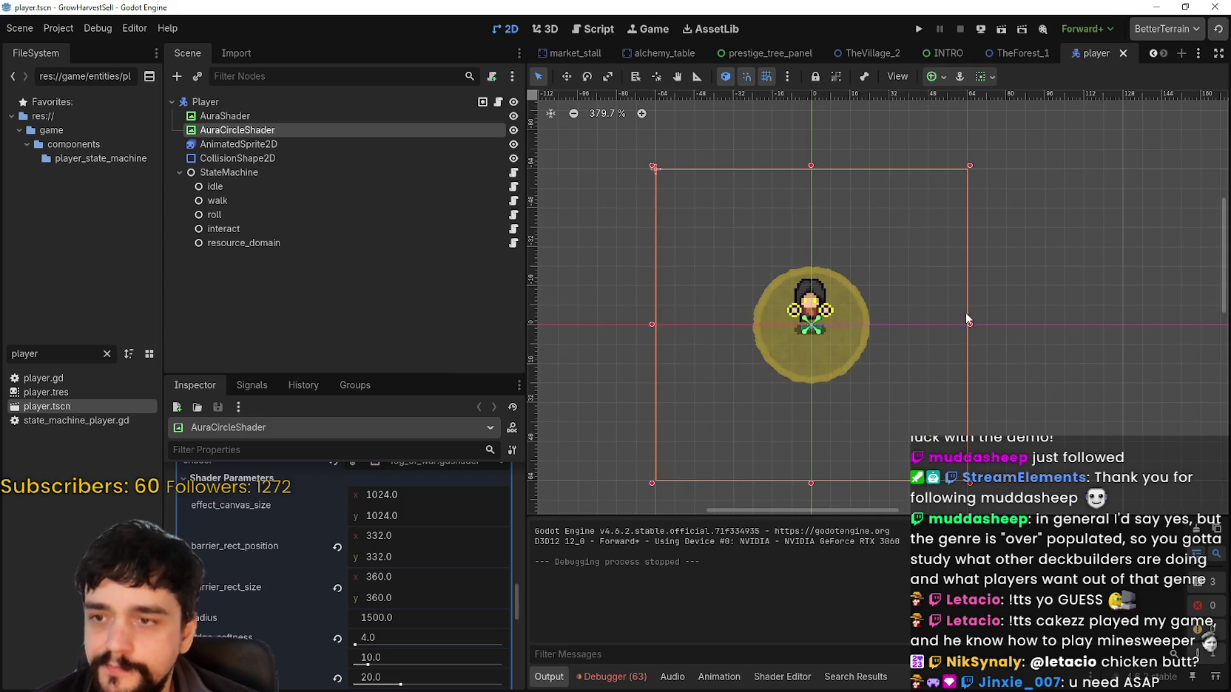
left_click(919, 30)
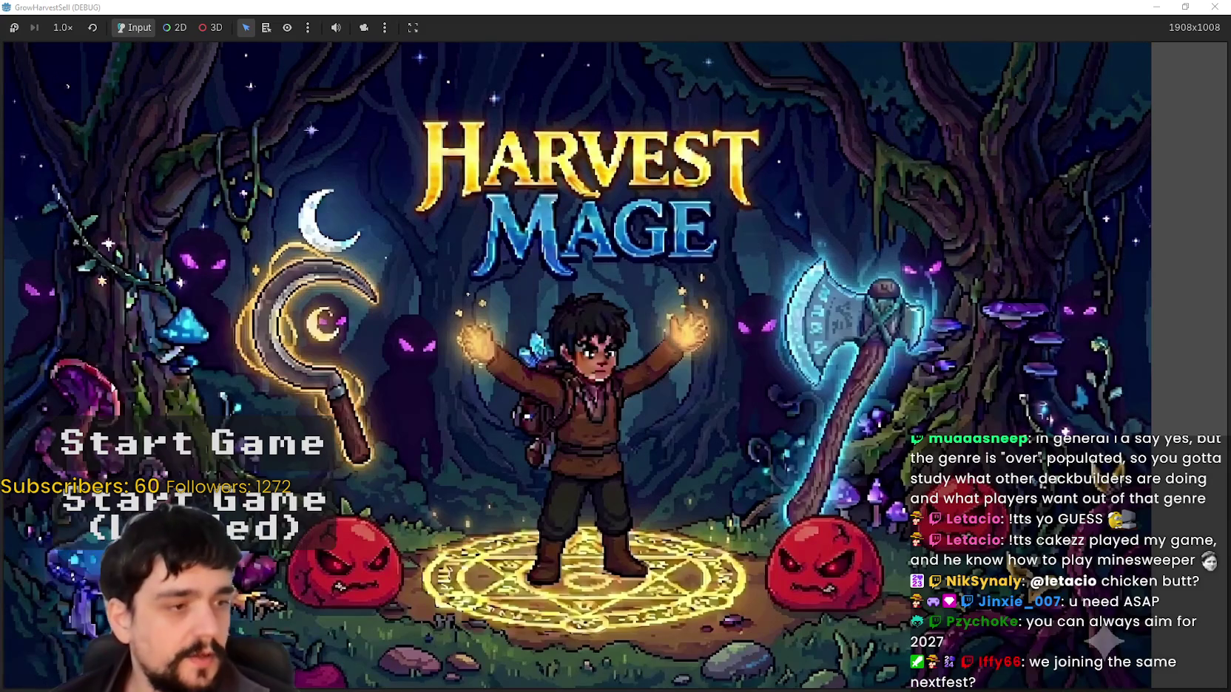
Start a new game and walk to the Mage Tower's prestige skill tree.
key("Return")
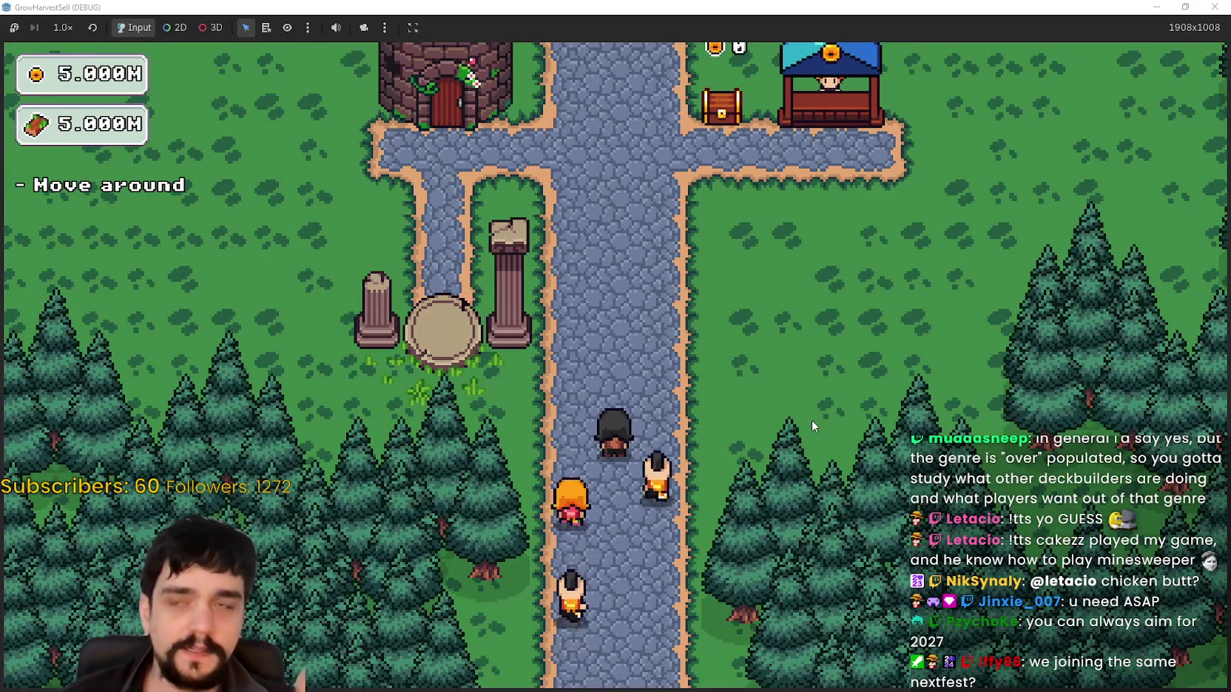
key("w")
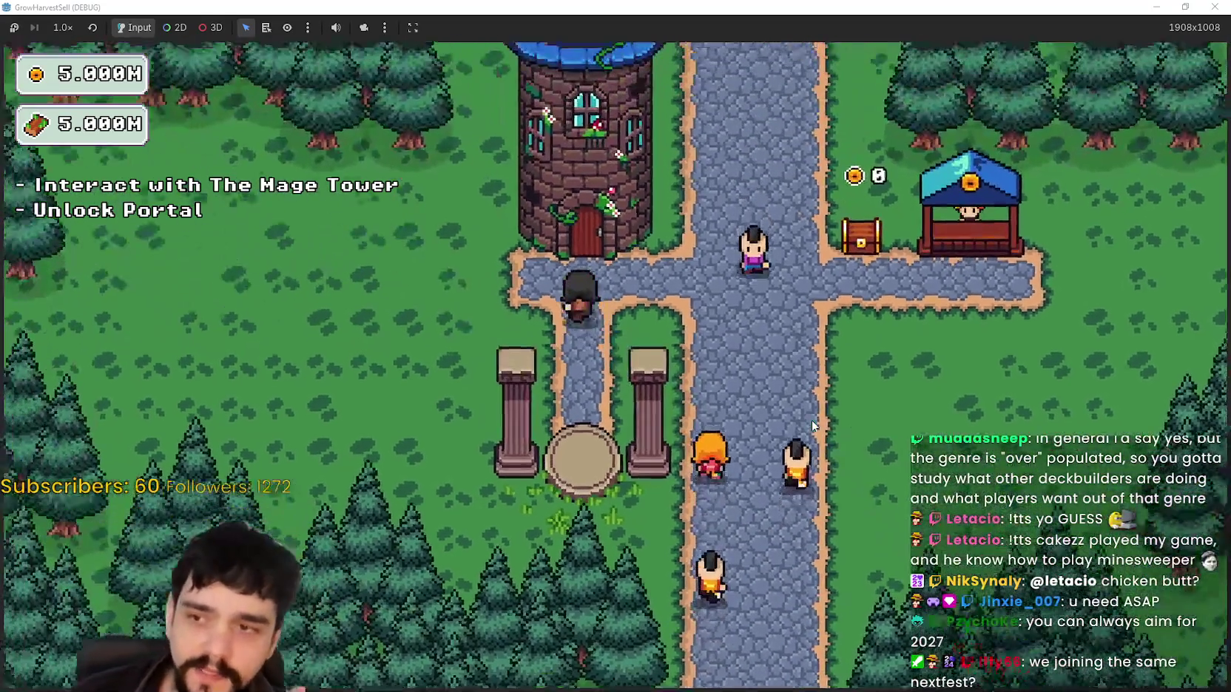
key("p")
Unlock the Portal and Resource Domain skills, then travel through the portal to The Forest.
left_click(567, 345)
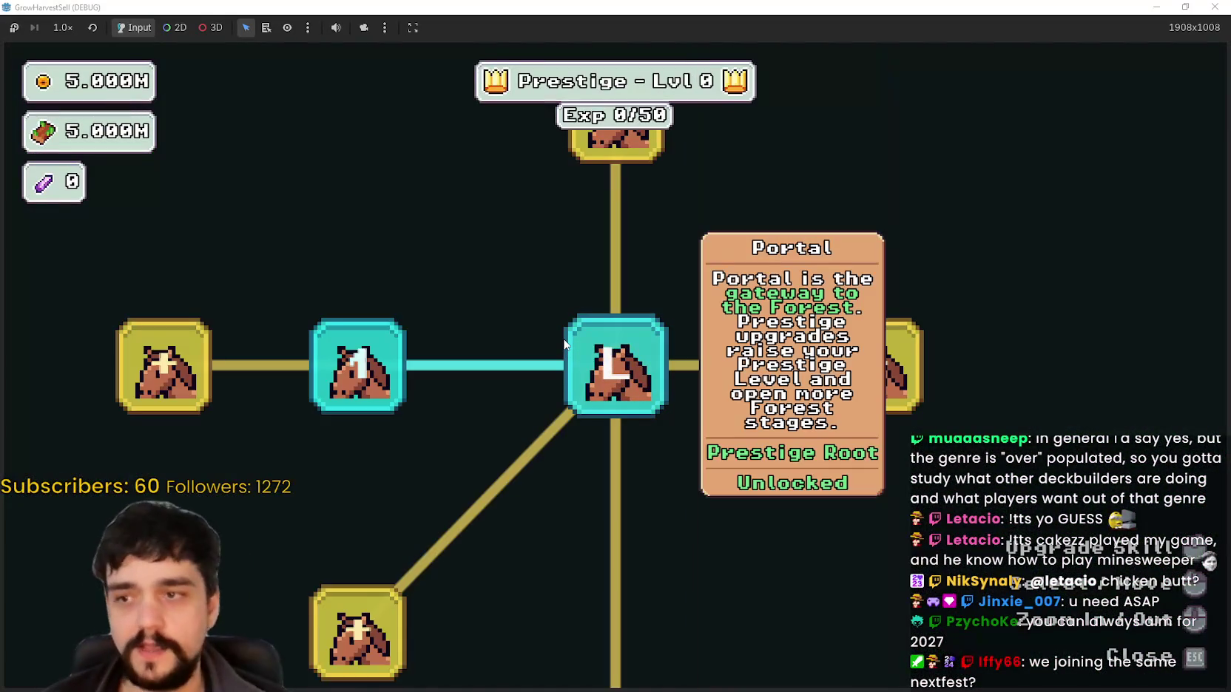
left_click(873, 365)
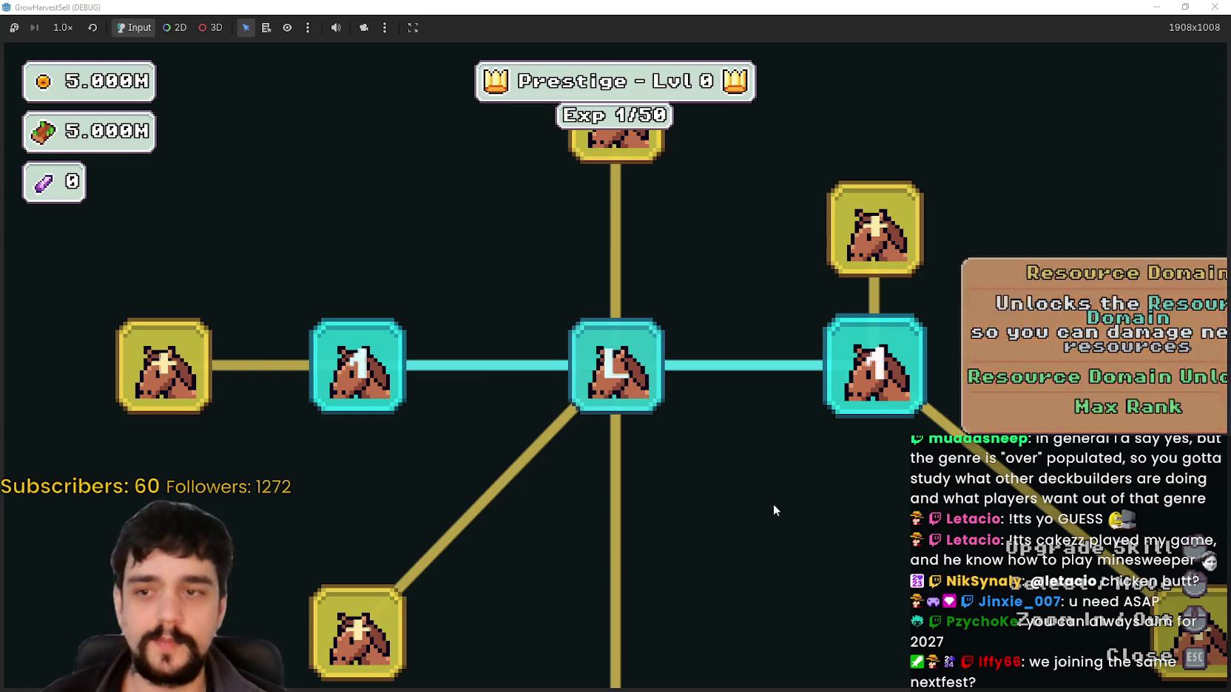
key("p")
key("e")
key("Return")
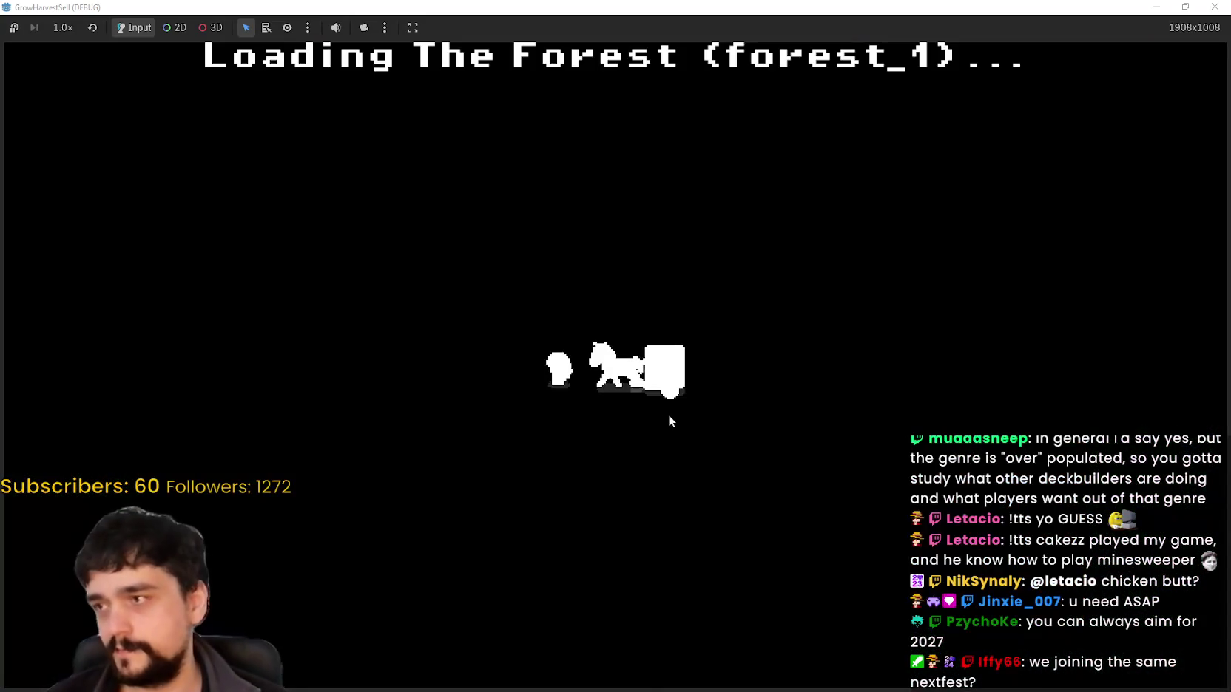
Walk through the forest field harvesting plants, switching between sickle and axe.
key("d")
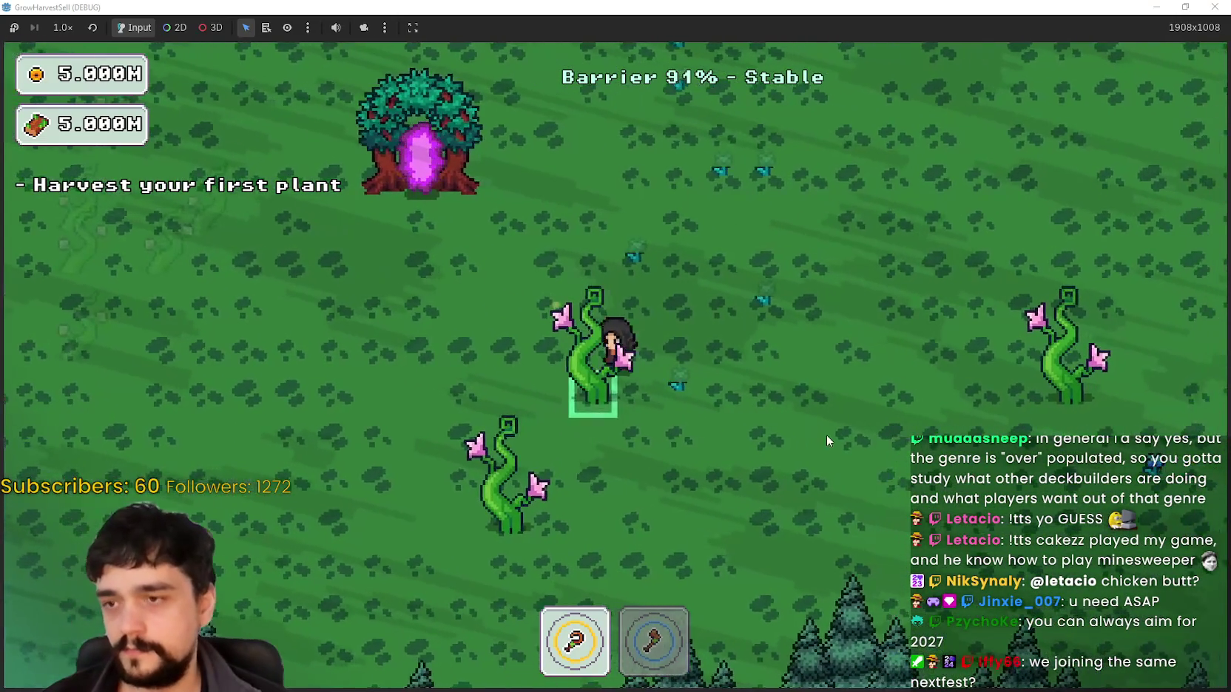
key("2")
key("a")
key("a")
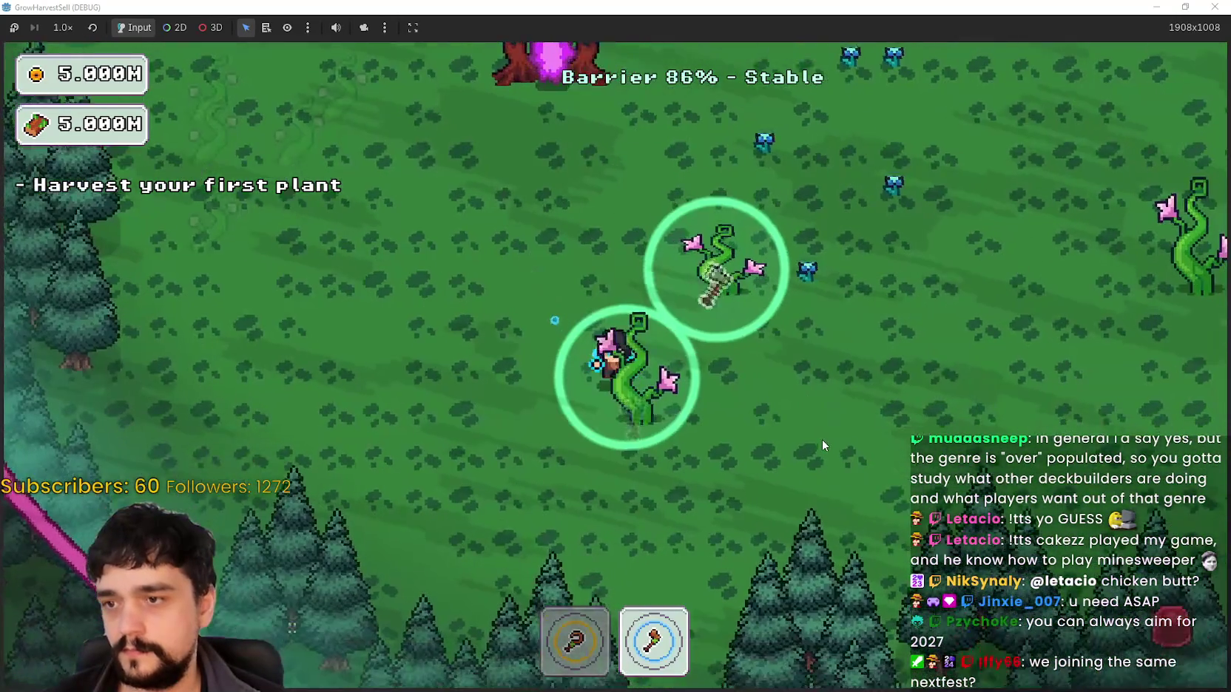
key("w")
key("a")
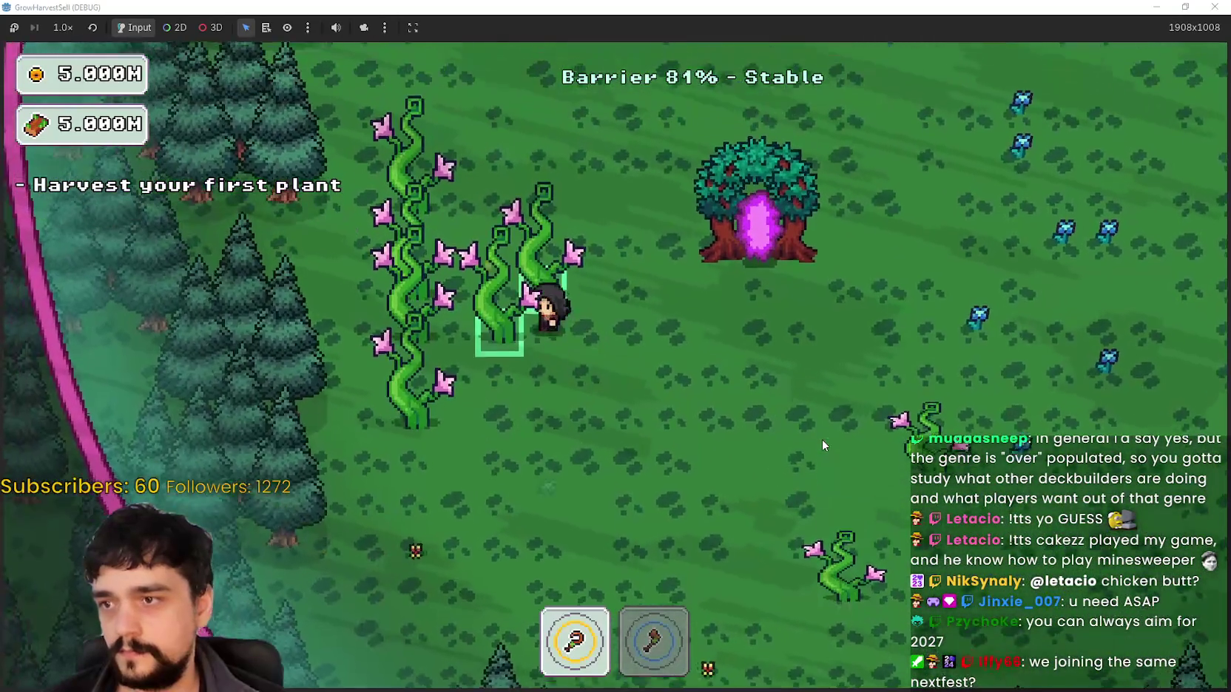
key("w")
key("d")
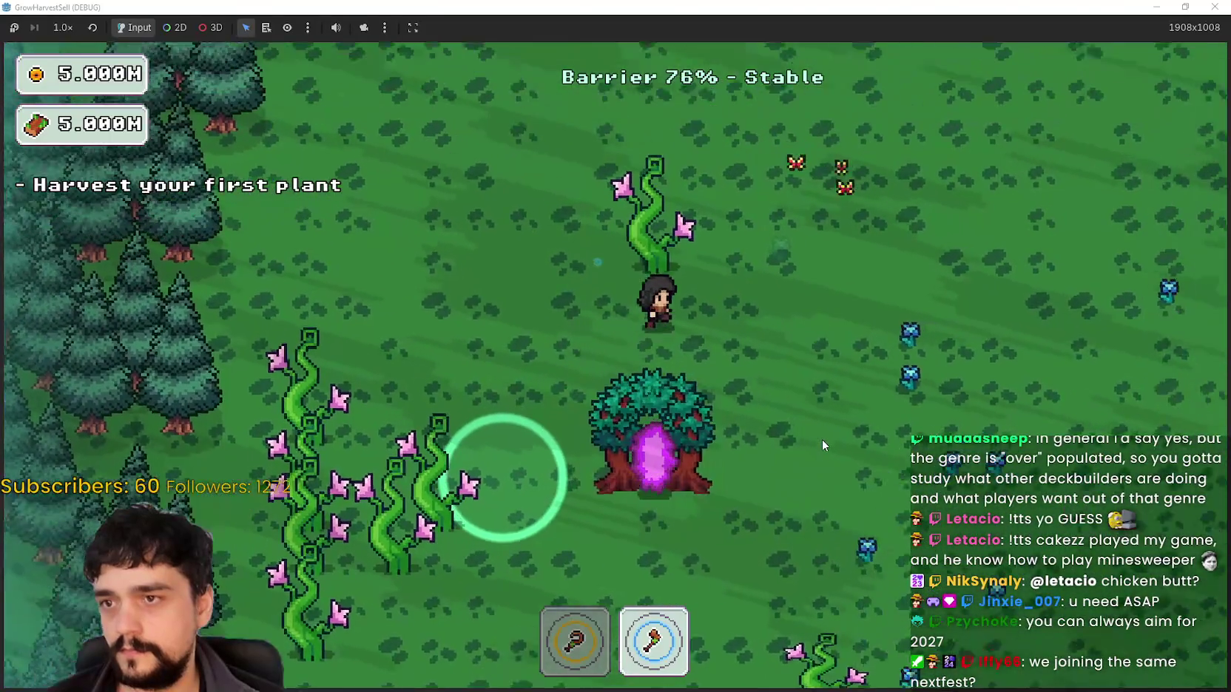
key("d")
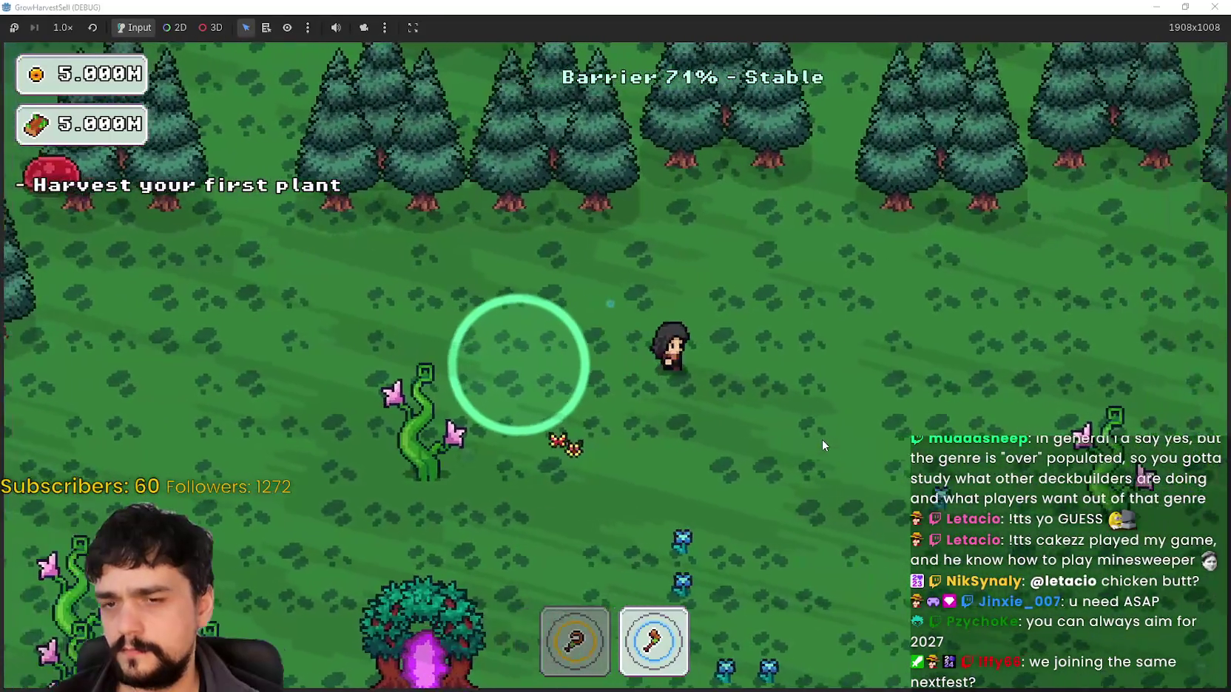
key("s")
key("d")
key("1")
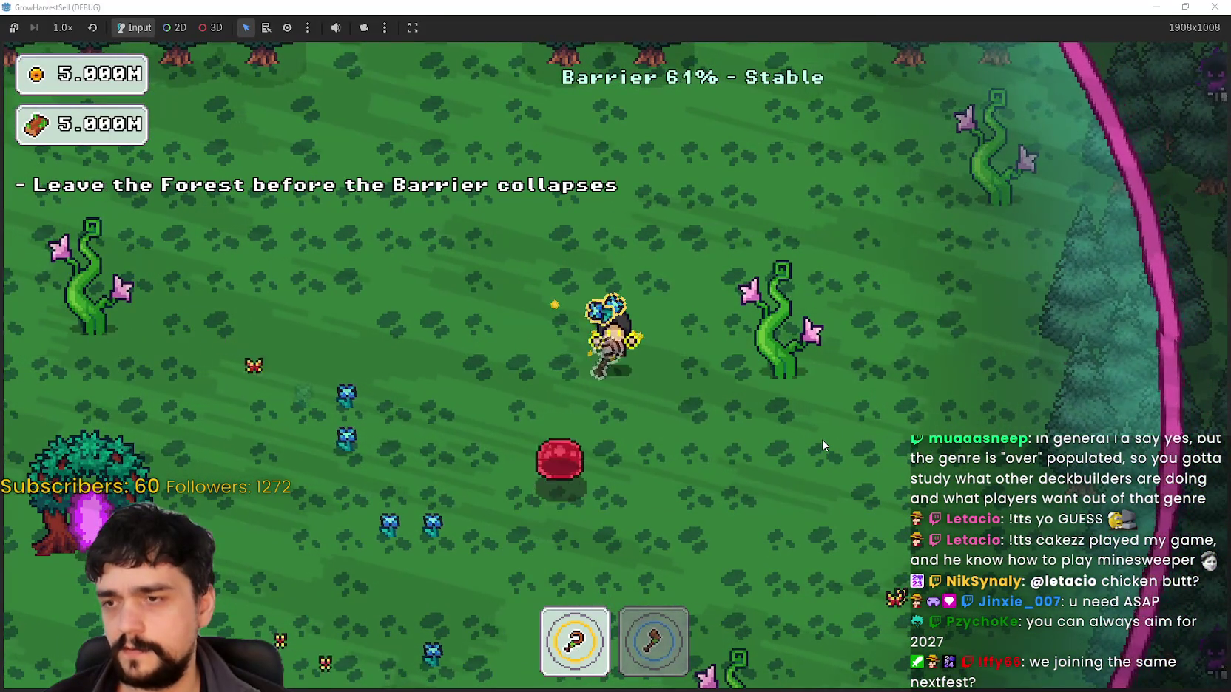
key("a")
key("s")
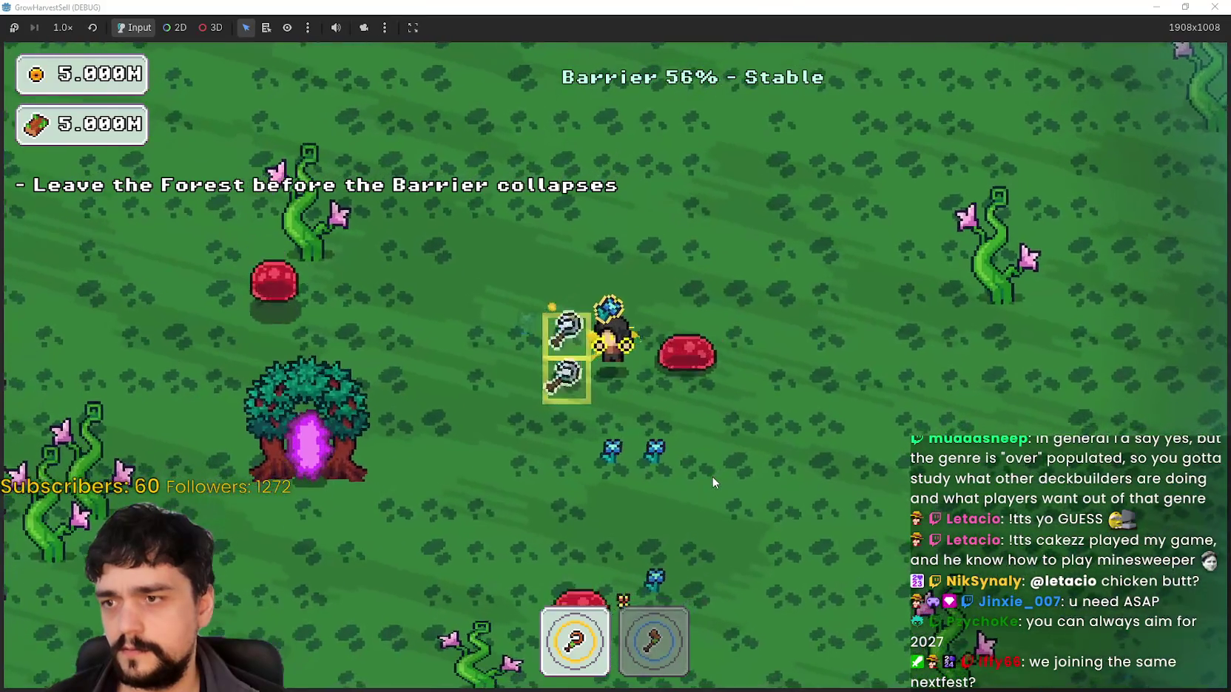
Keep chopping plants with the axe between the barrier edge and the portal tree.
key("2")
key("d")
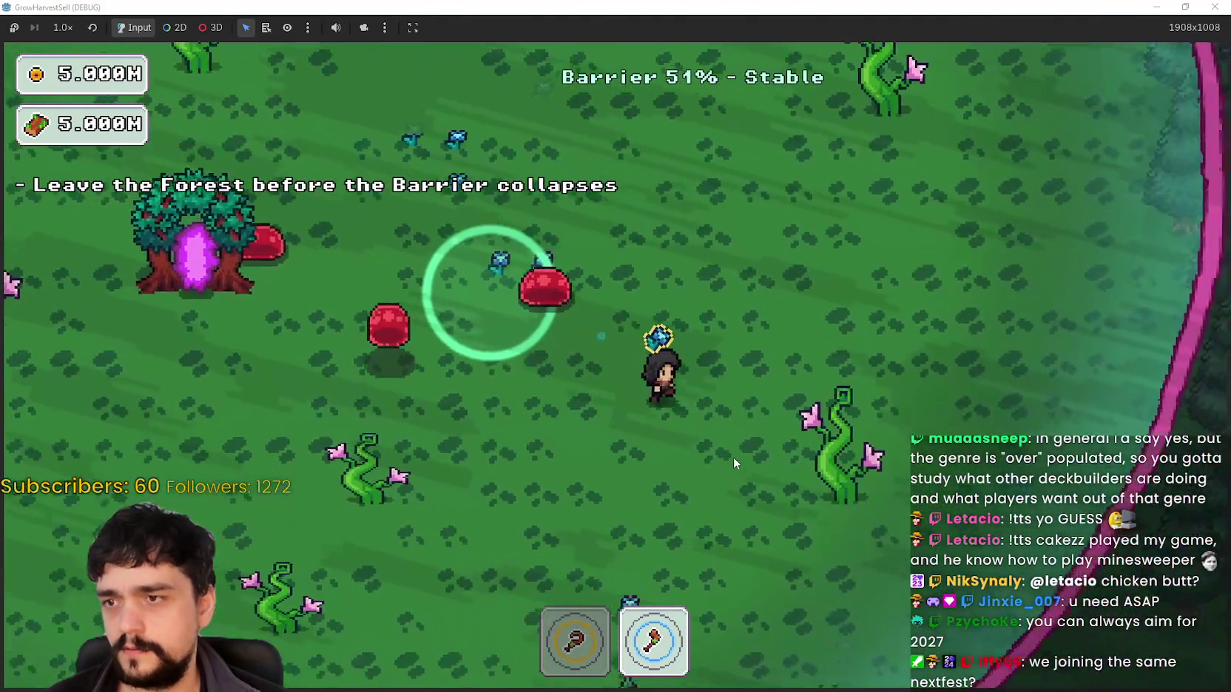
key("s")
key("a")
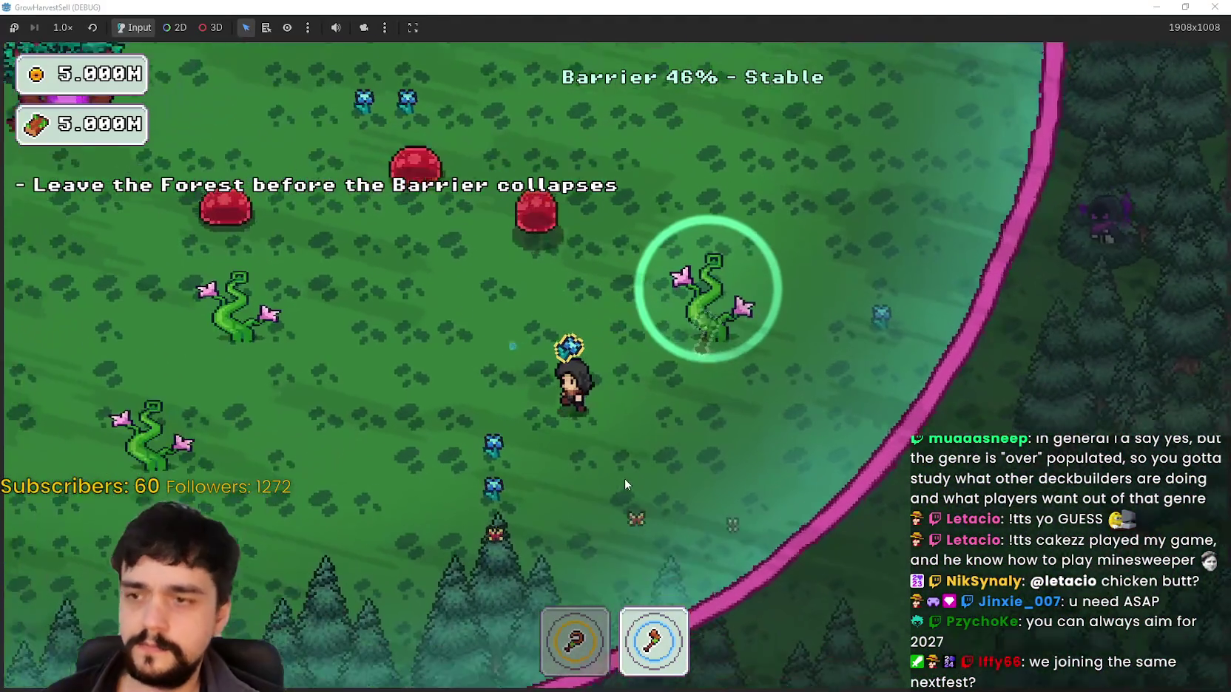
key("w")
key("a")
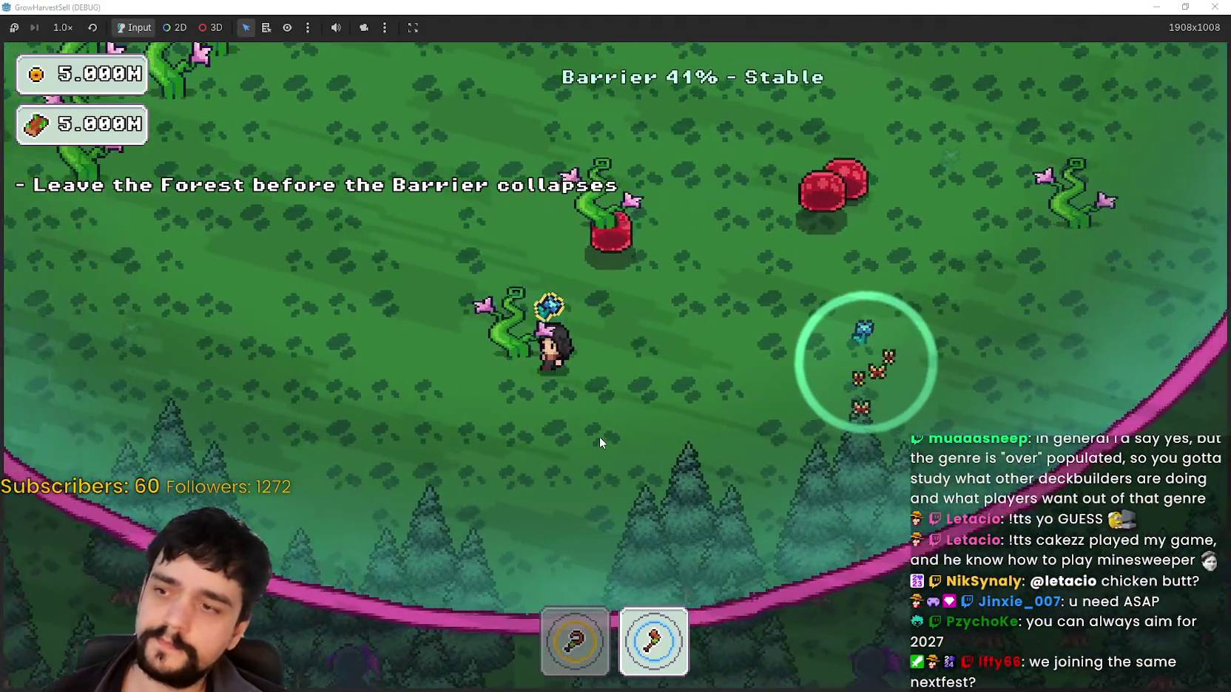
key("w")
key("a")
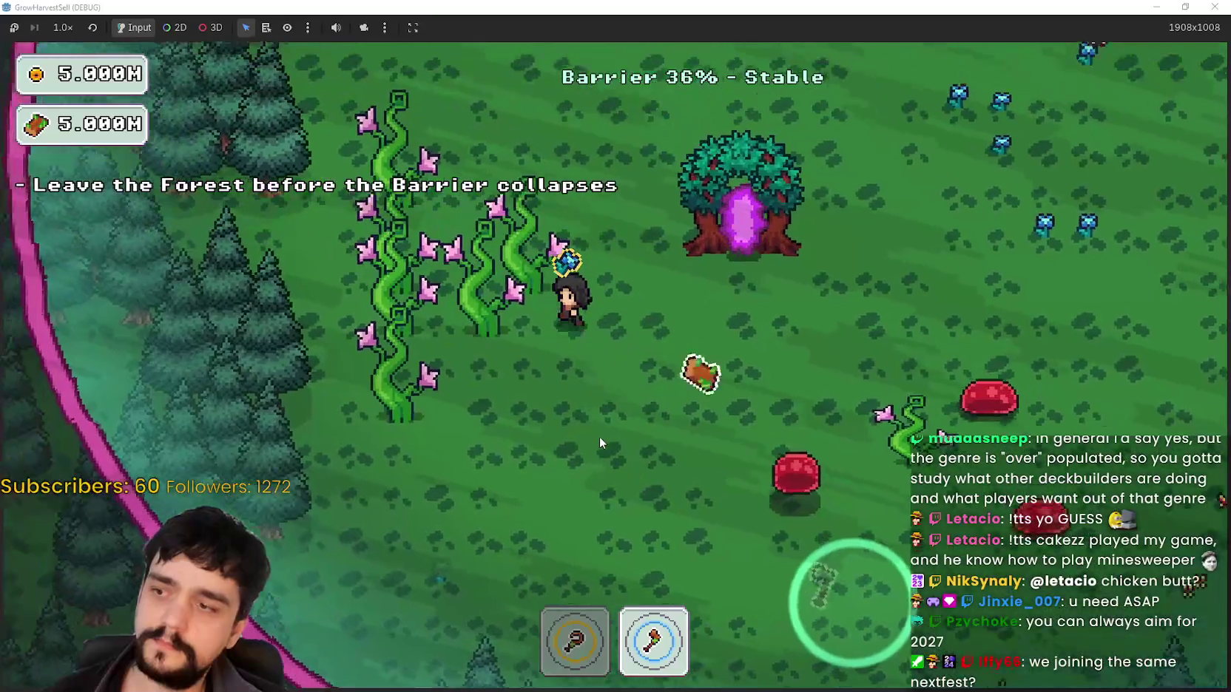
key("s")
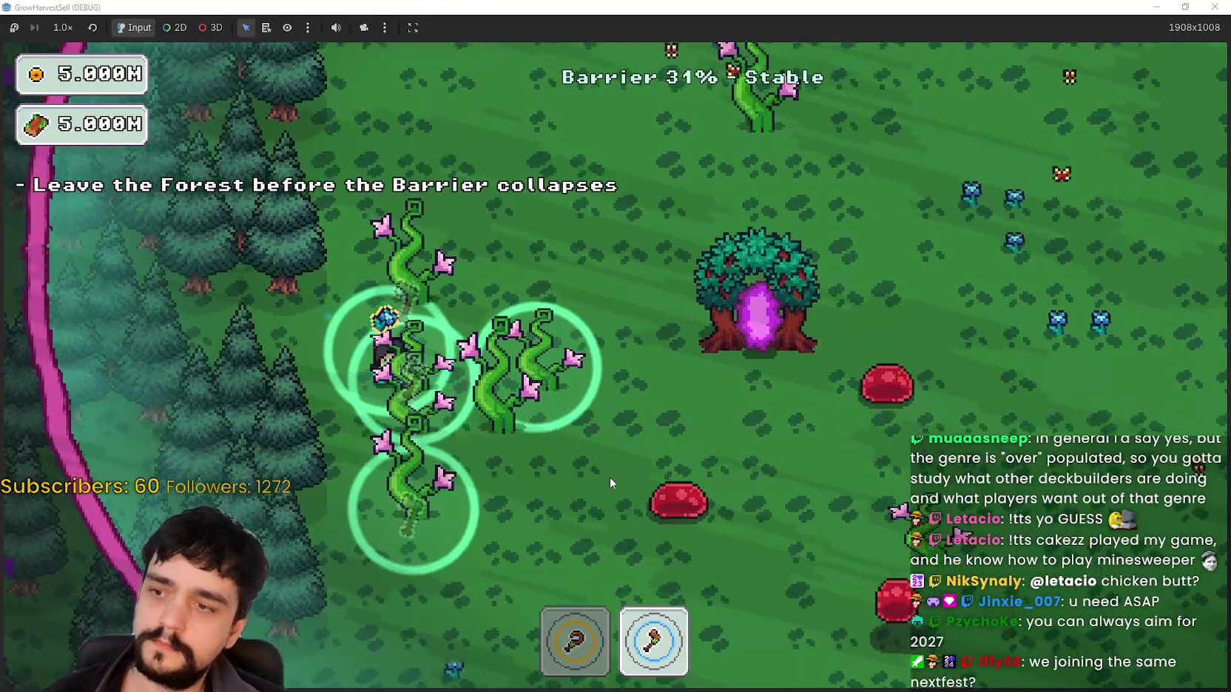
key("w")
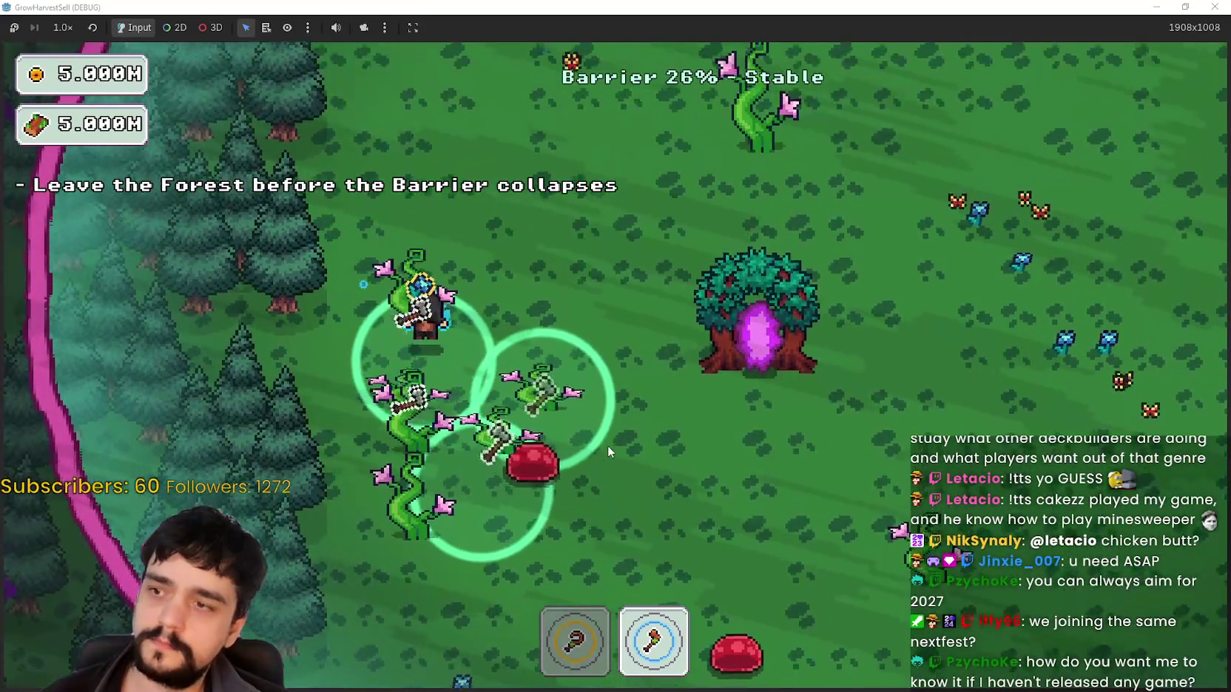
key("d")
key("w")
key("d")
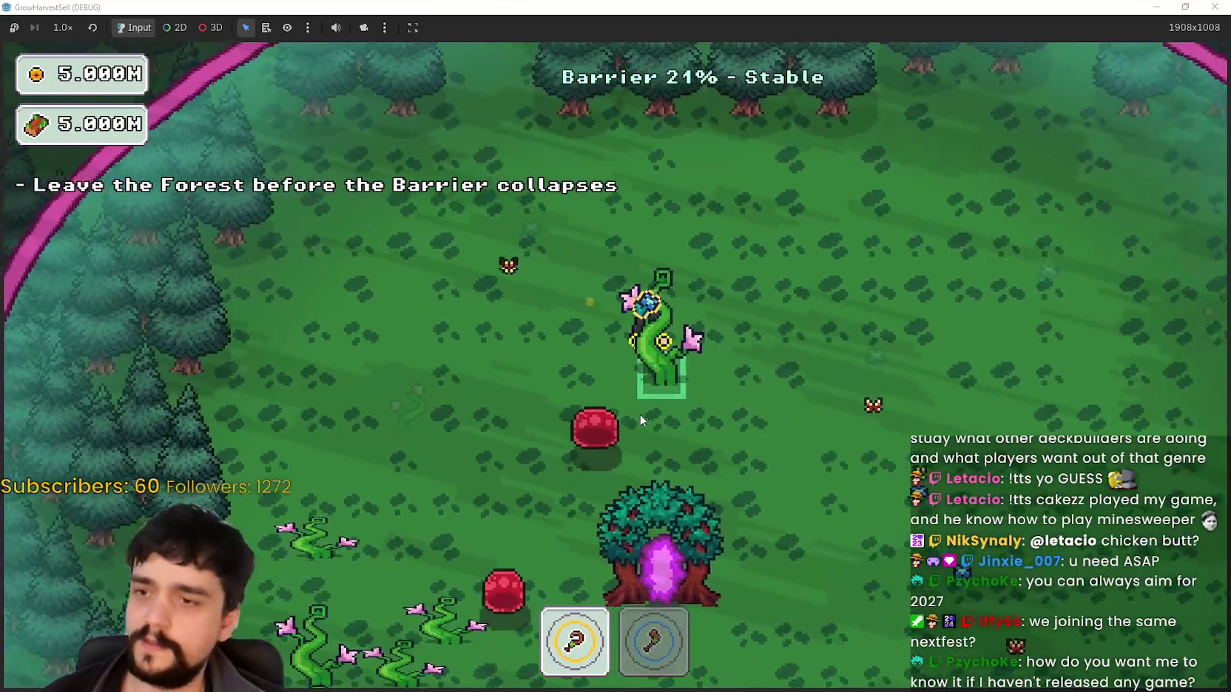
key("d")
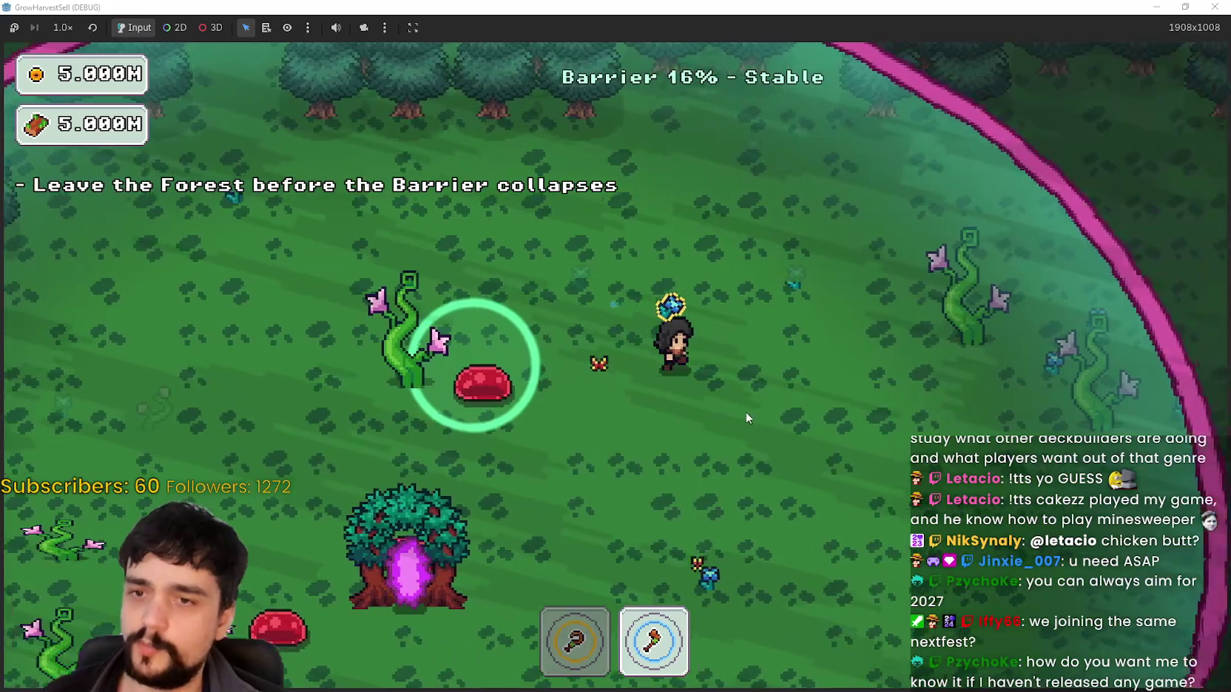
key("s")
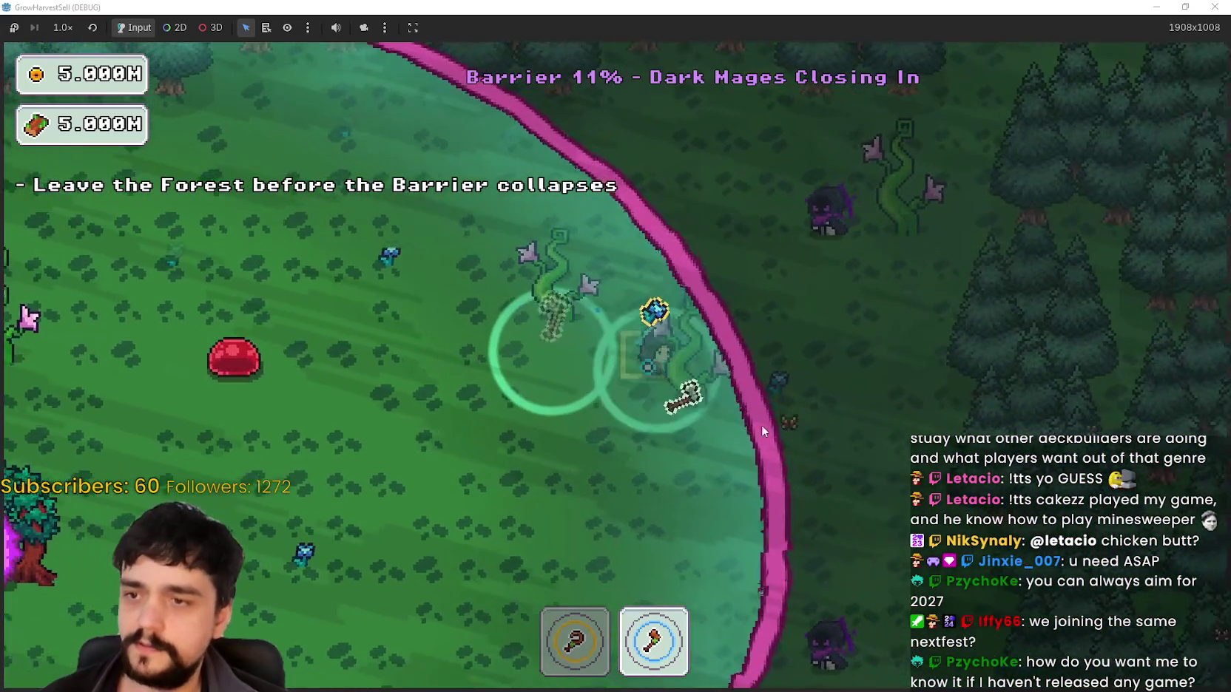
key("a")
key("s")
key("a")
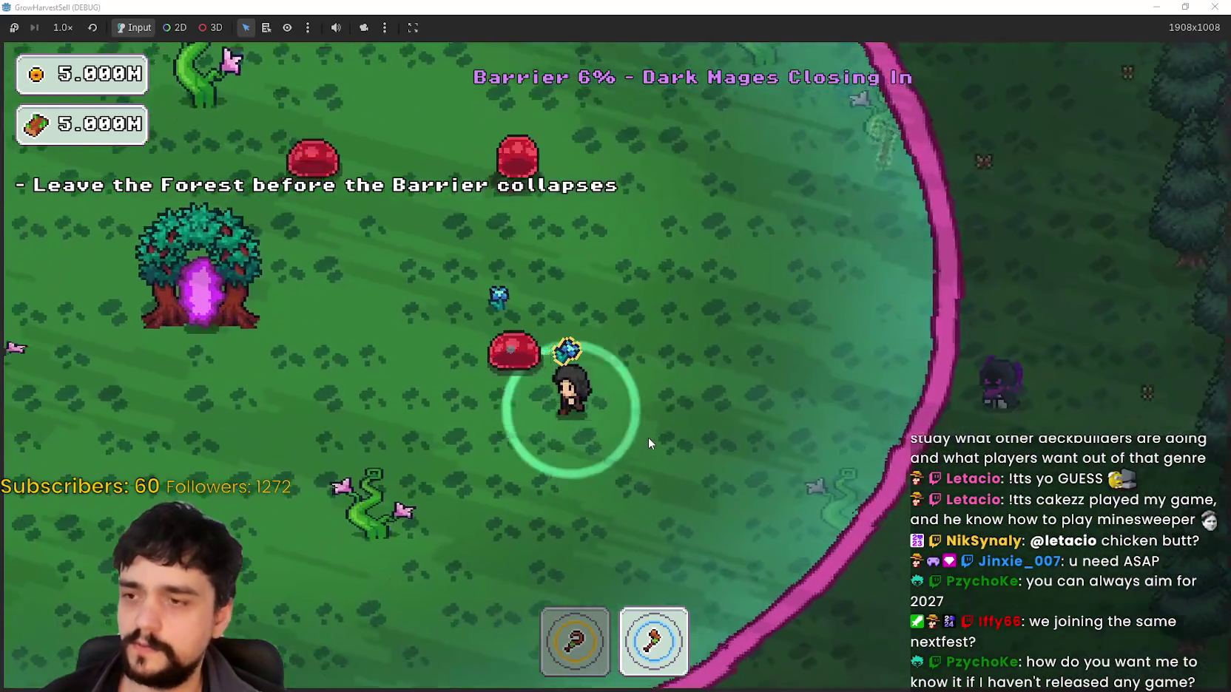
Harvest around the portal tree until the barrier hits 0%, then close the game.
key("w")
key("a")
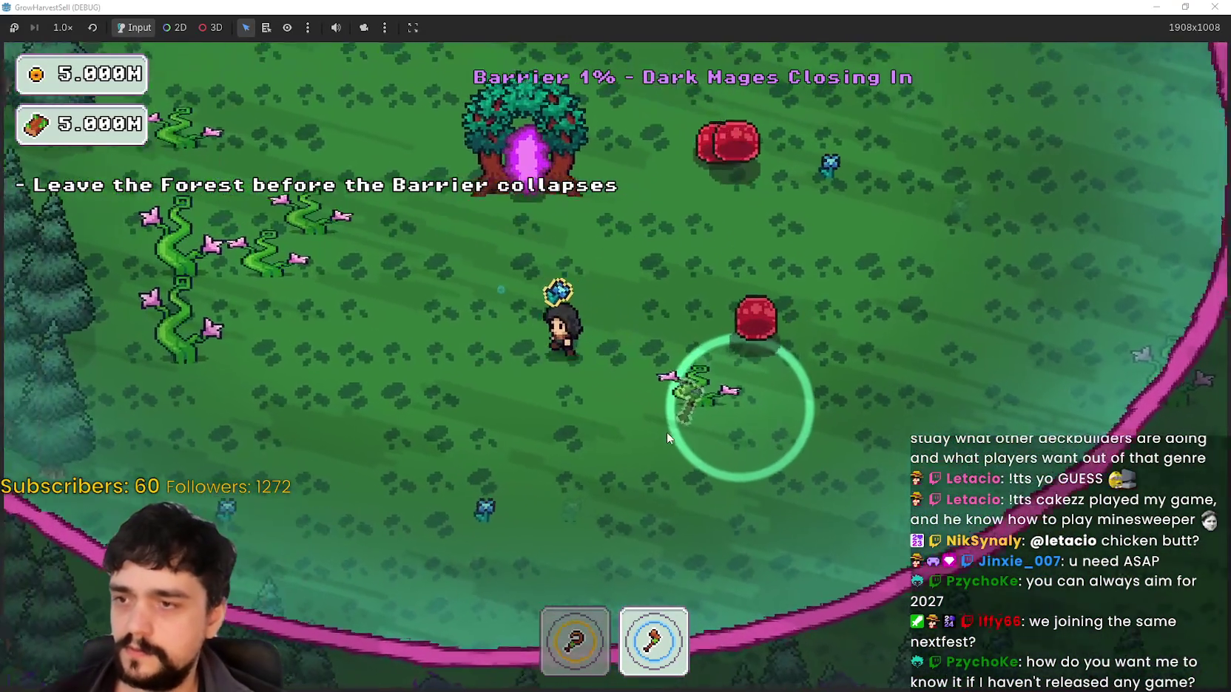
key("1")
key("a")
key("w")
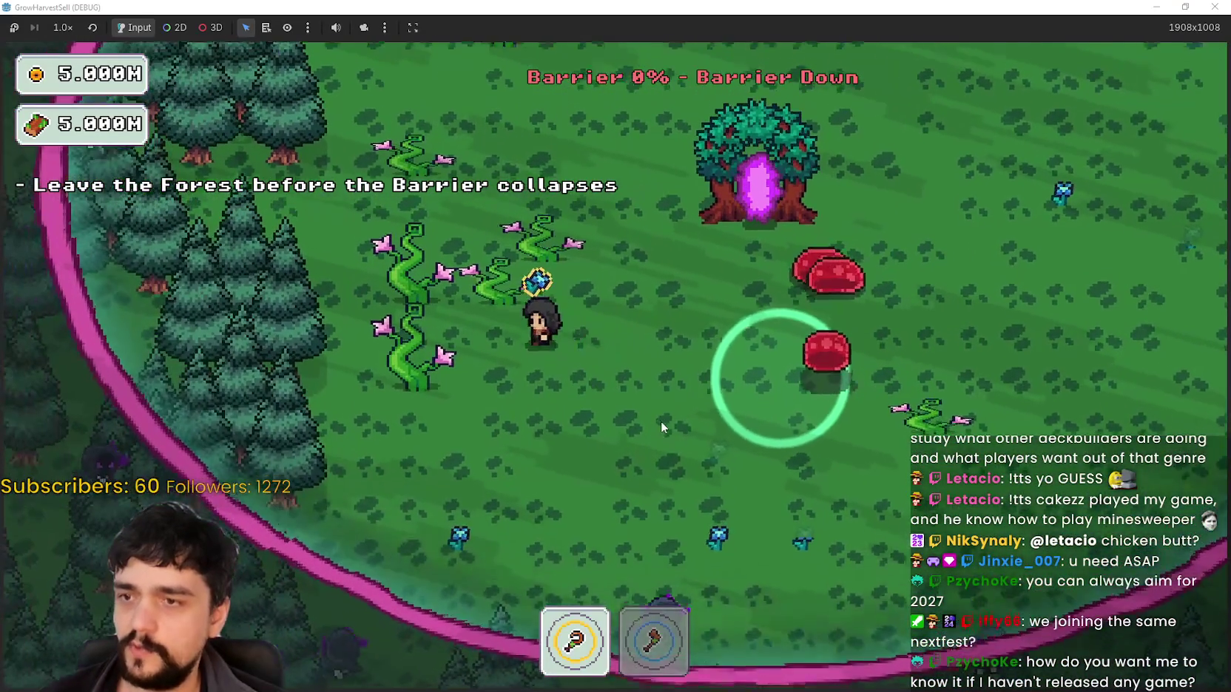
key("2")
key("w")
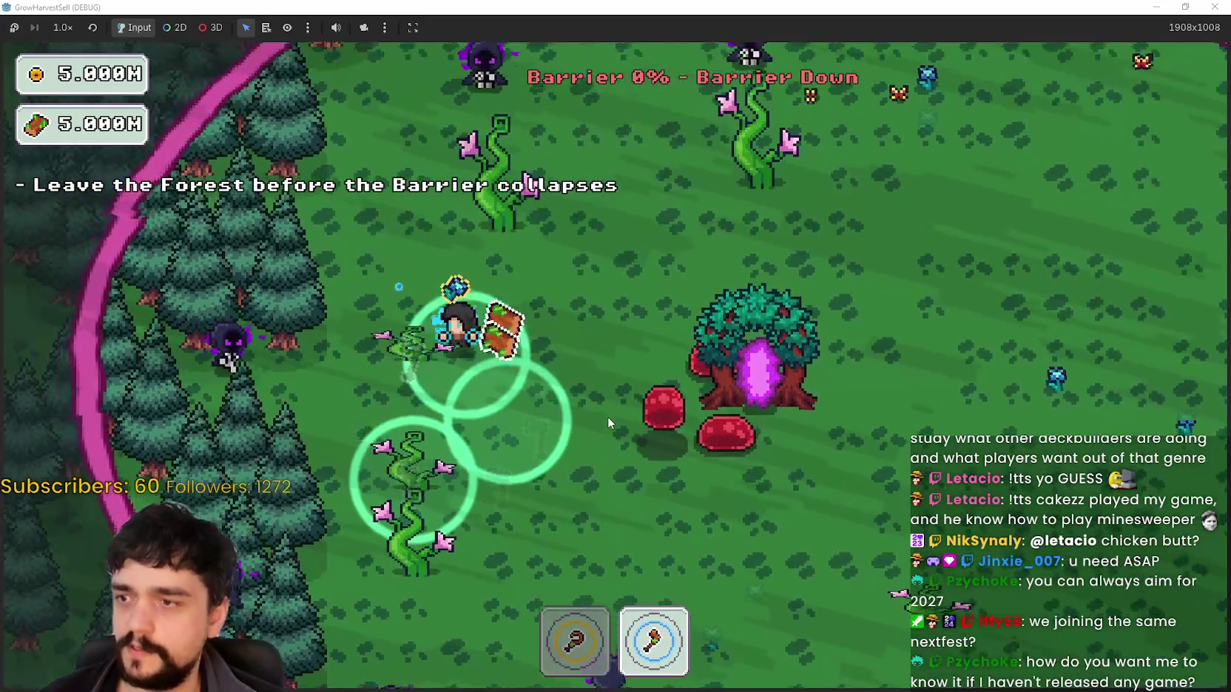
key("d")
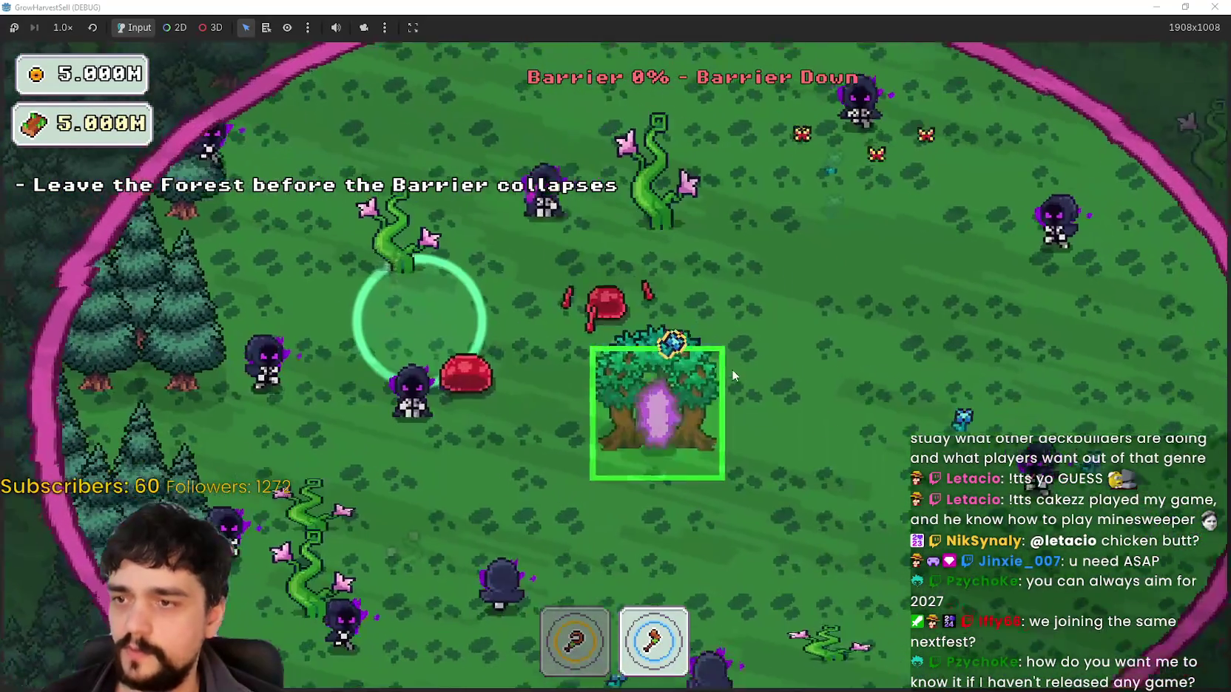
key("1")
key("s")
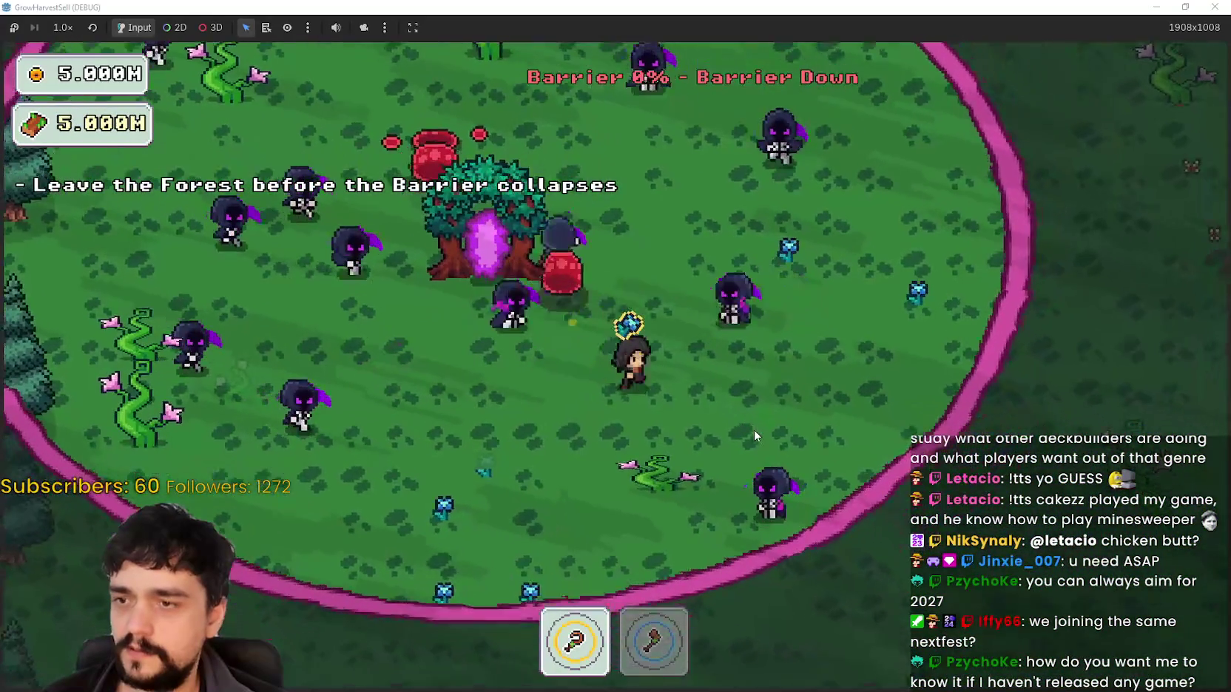
key("w")
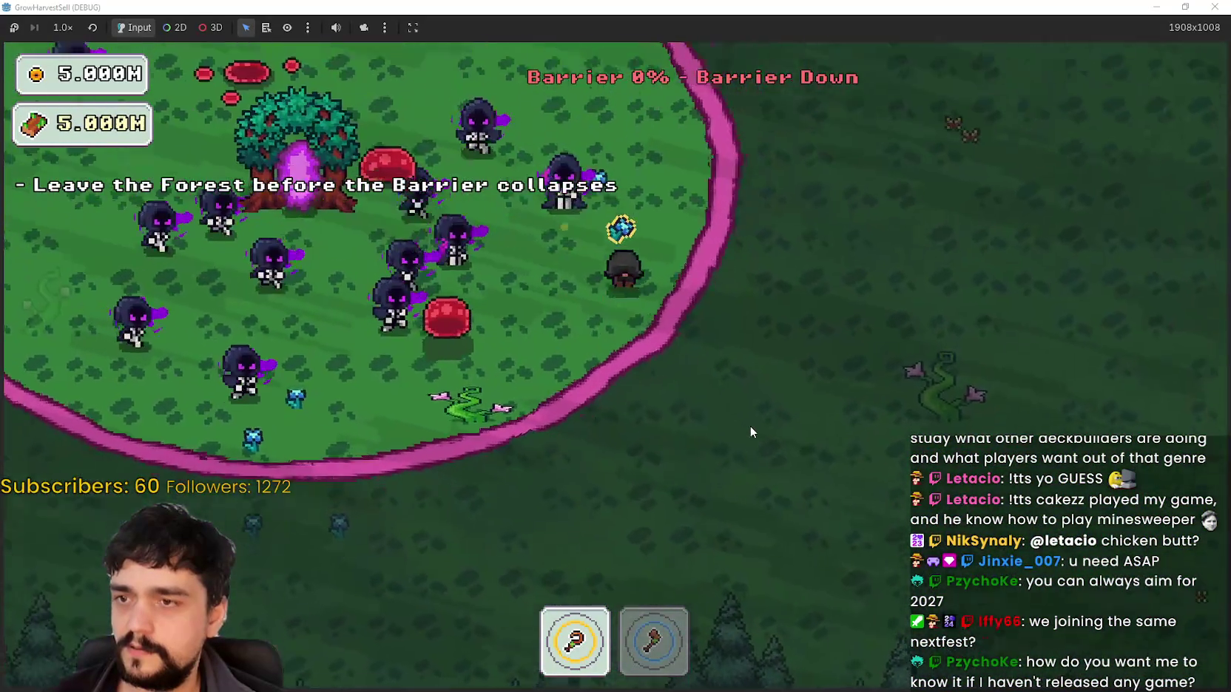
key("d")
left_click(1216, 7)
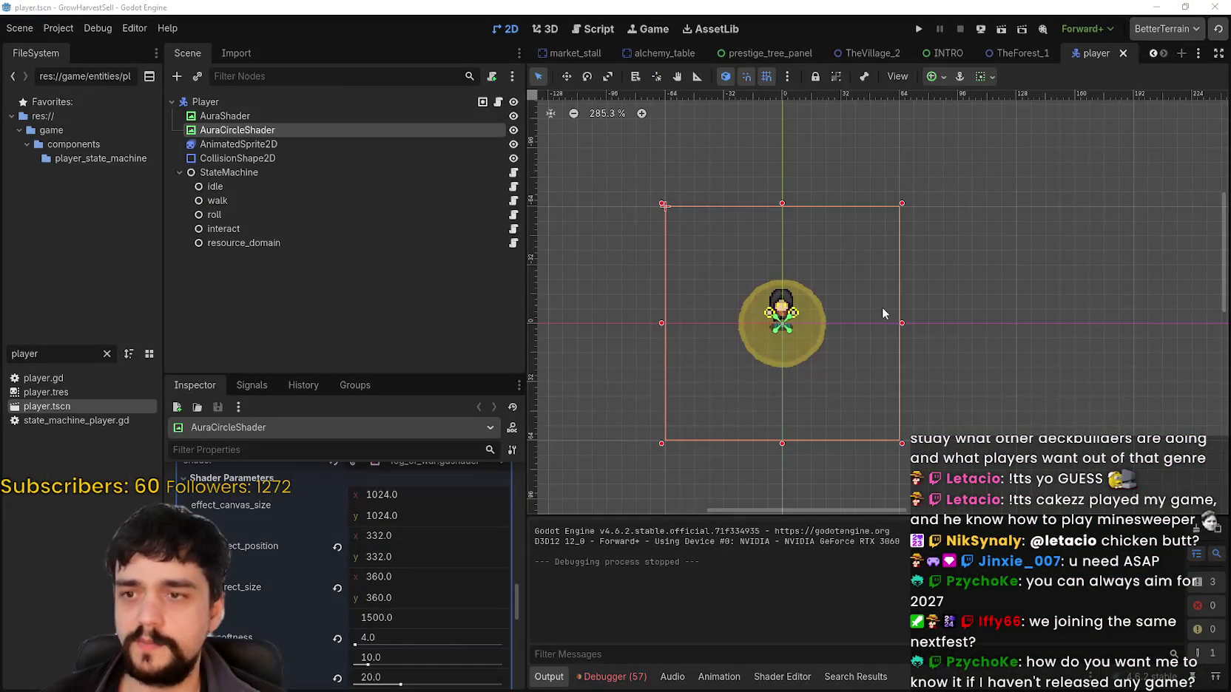
Zoom the 2D canvas out and bring up AuraCircleShader's context menu in the Scene dock.
scroll(800, 330, "up", 2)
scroll(753, 349, "down", 2)
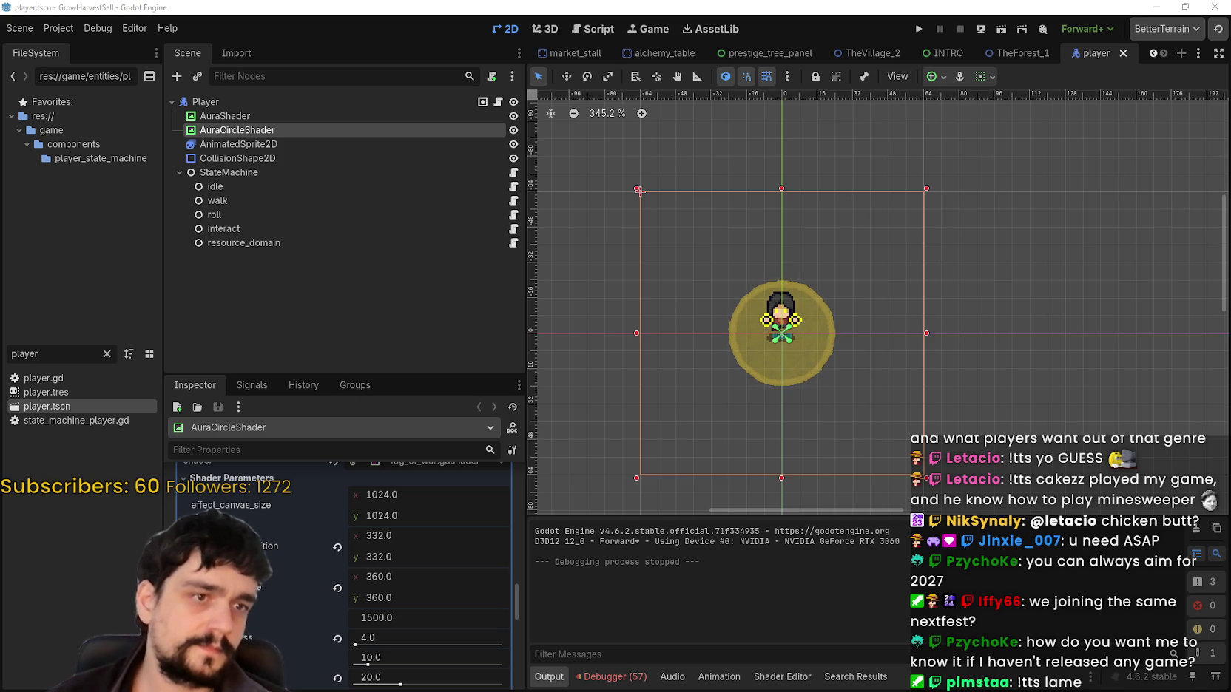
scroll(871, 354, "down", 2)
right_click(352, 130)
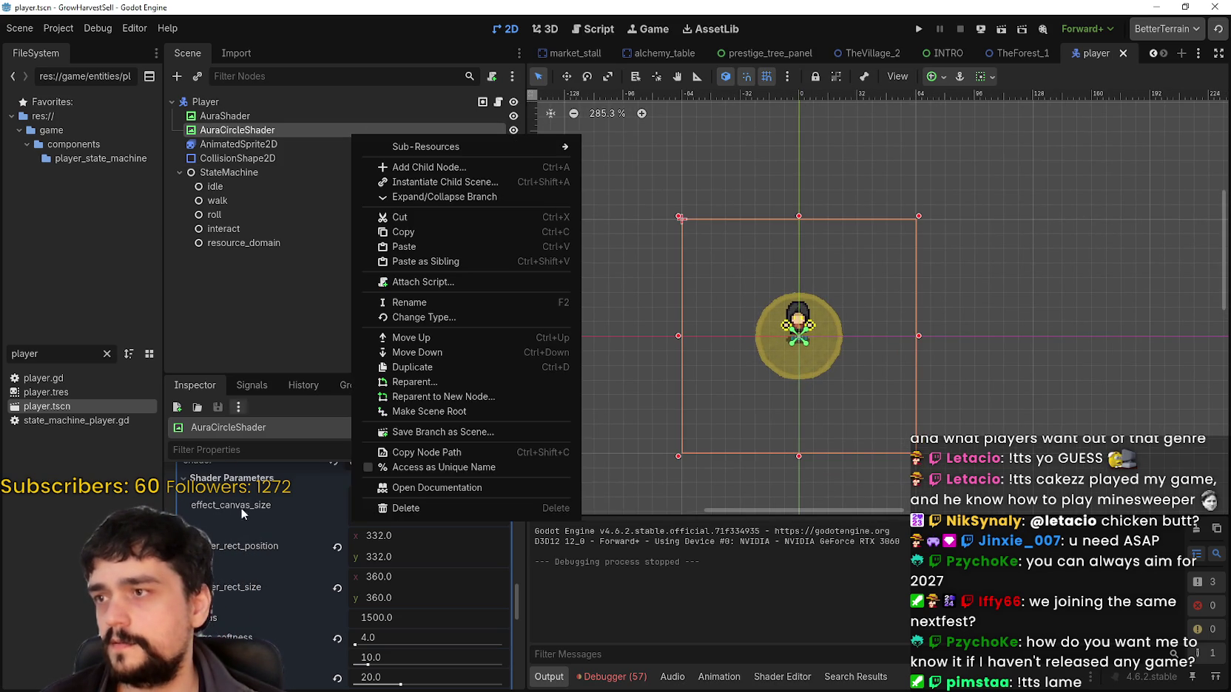
Delete the AuraCircleShader node and confirm with OK.
left_click(408, 508)
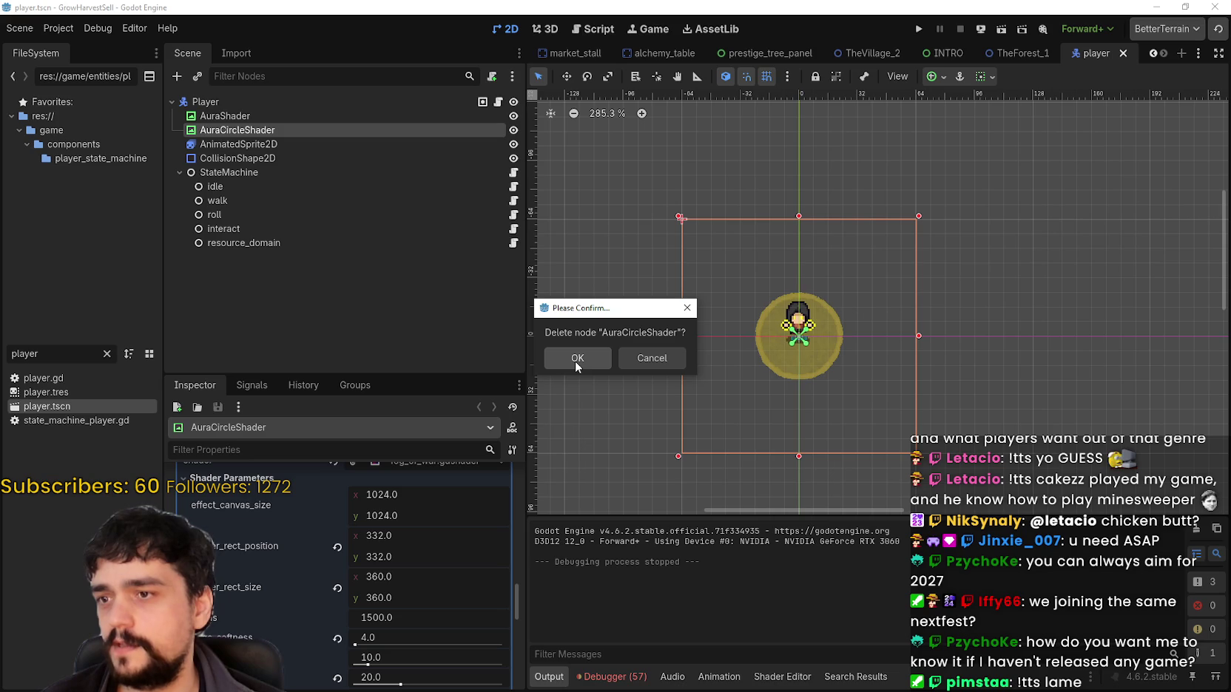
left_click(576, 361)
scroll(970, 296, "down", 3)
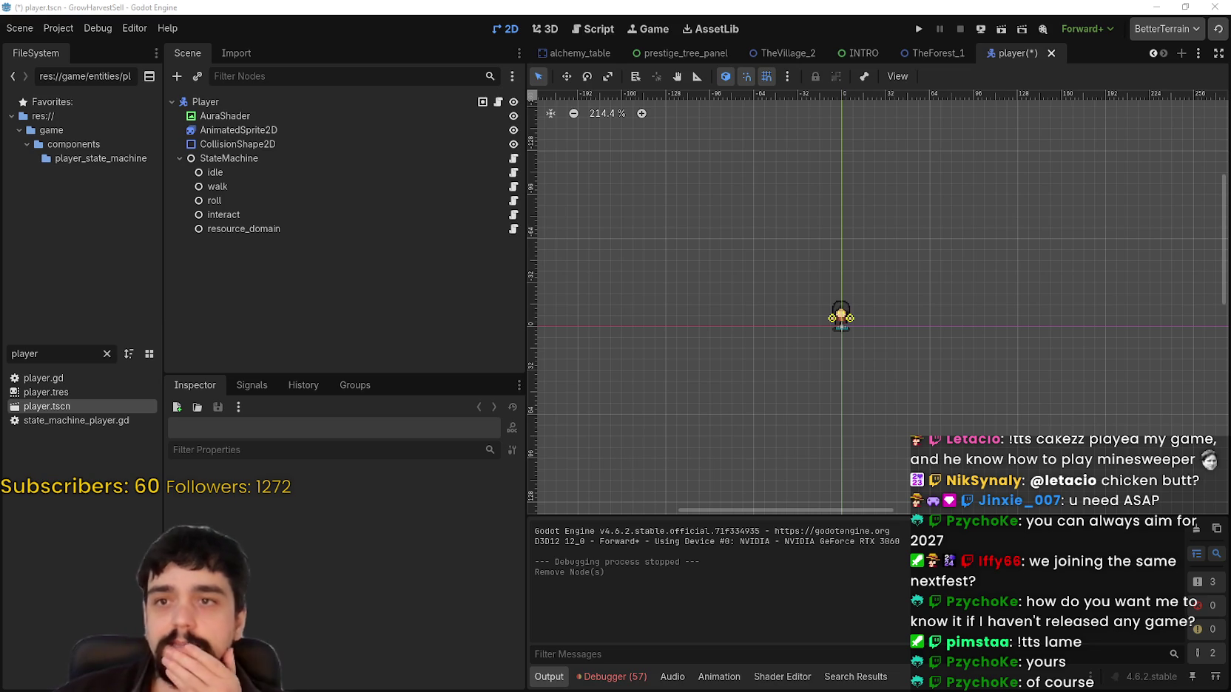
Reload player.tscn from disk to restore AuraCircleShader, and run the project.
scroll(973, 284, "up", 1)
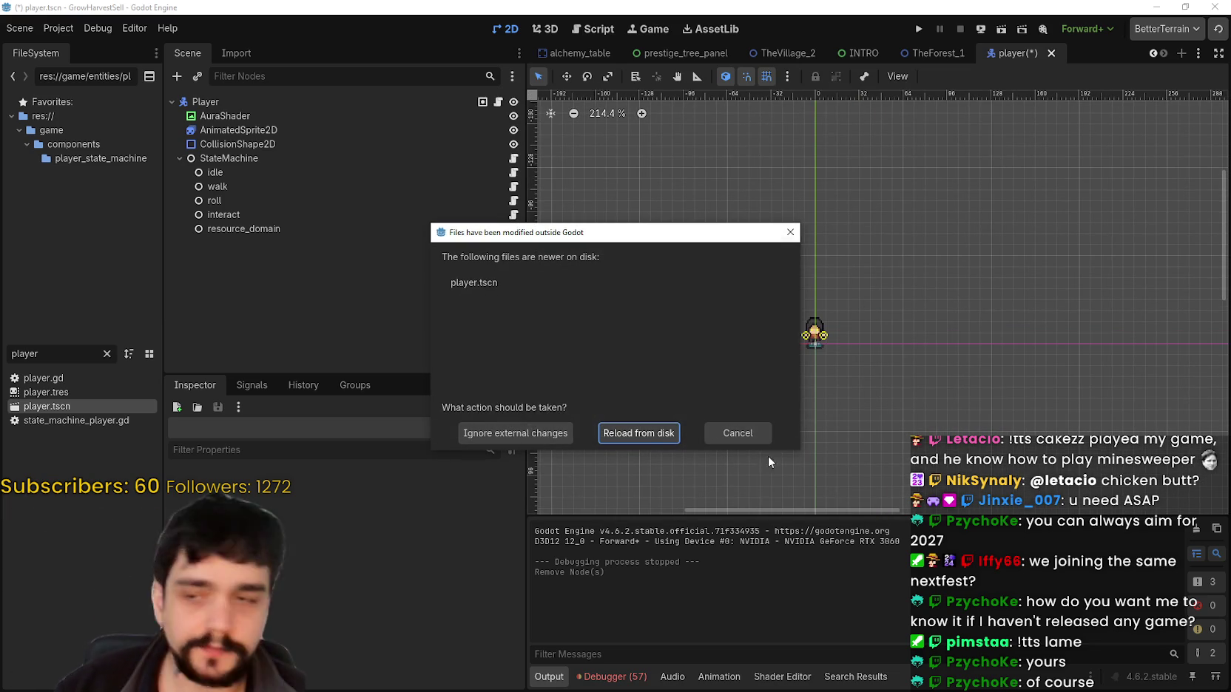
left_click(642, 436)
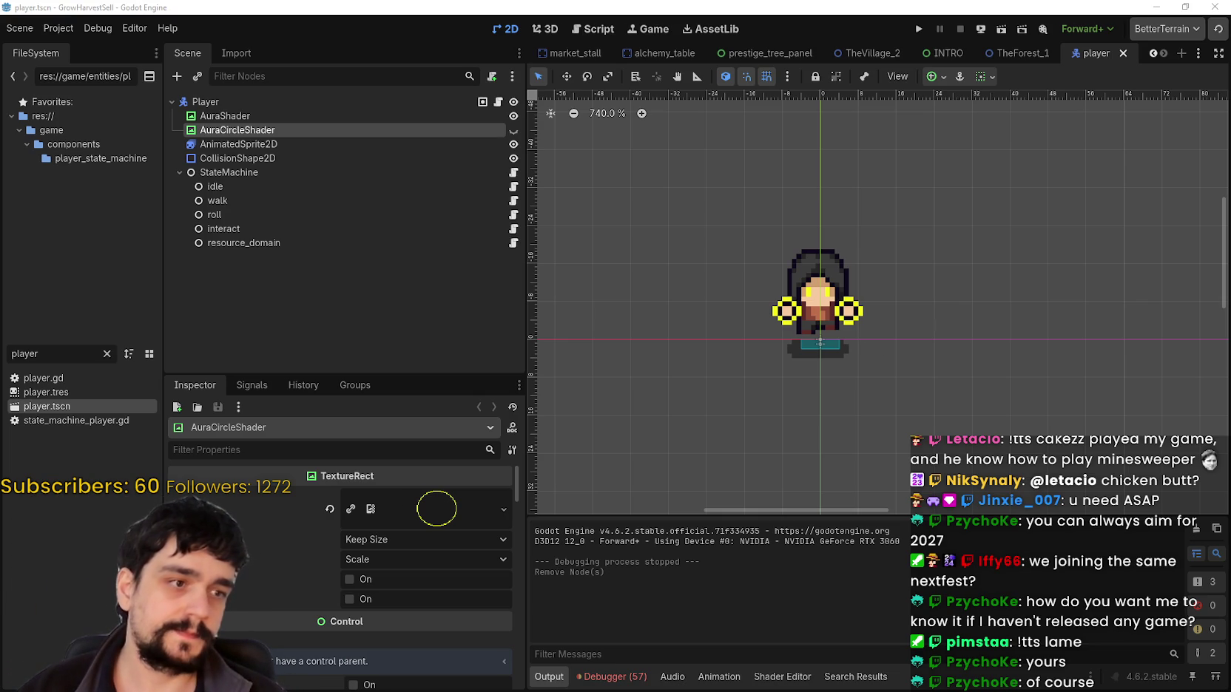
left_click(918, 29)
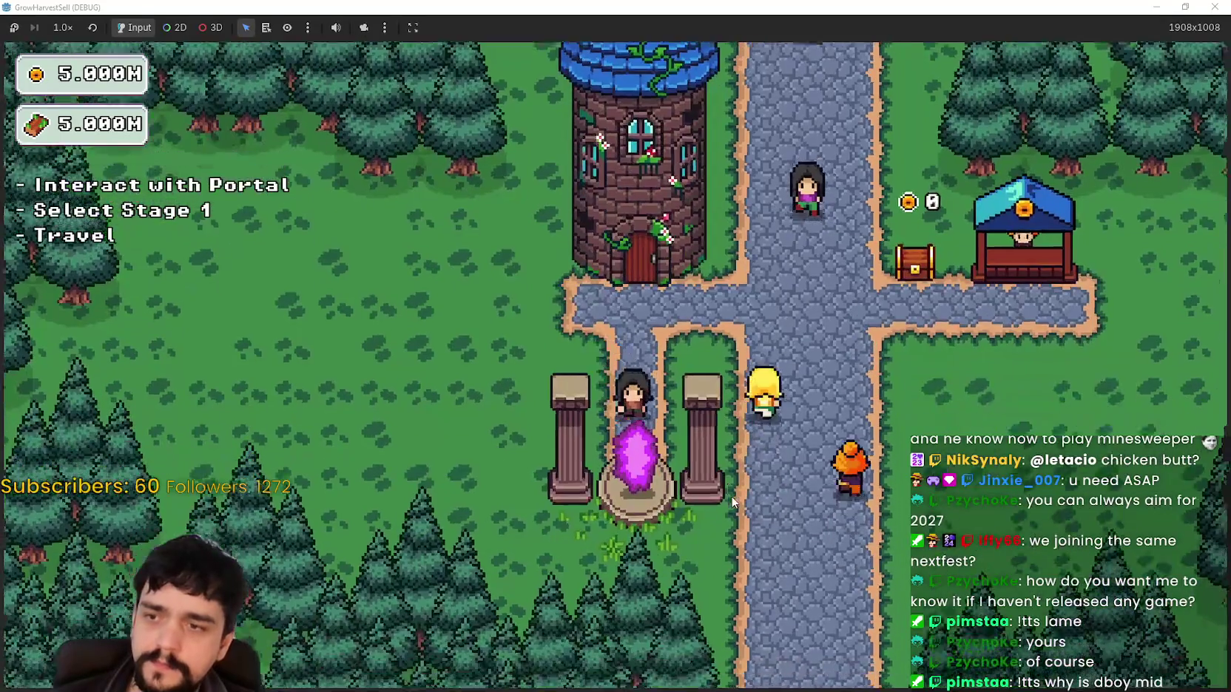
Travel to the forest stage and harvest the nearby plant.
key("Return")
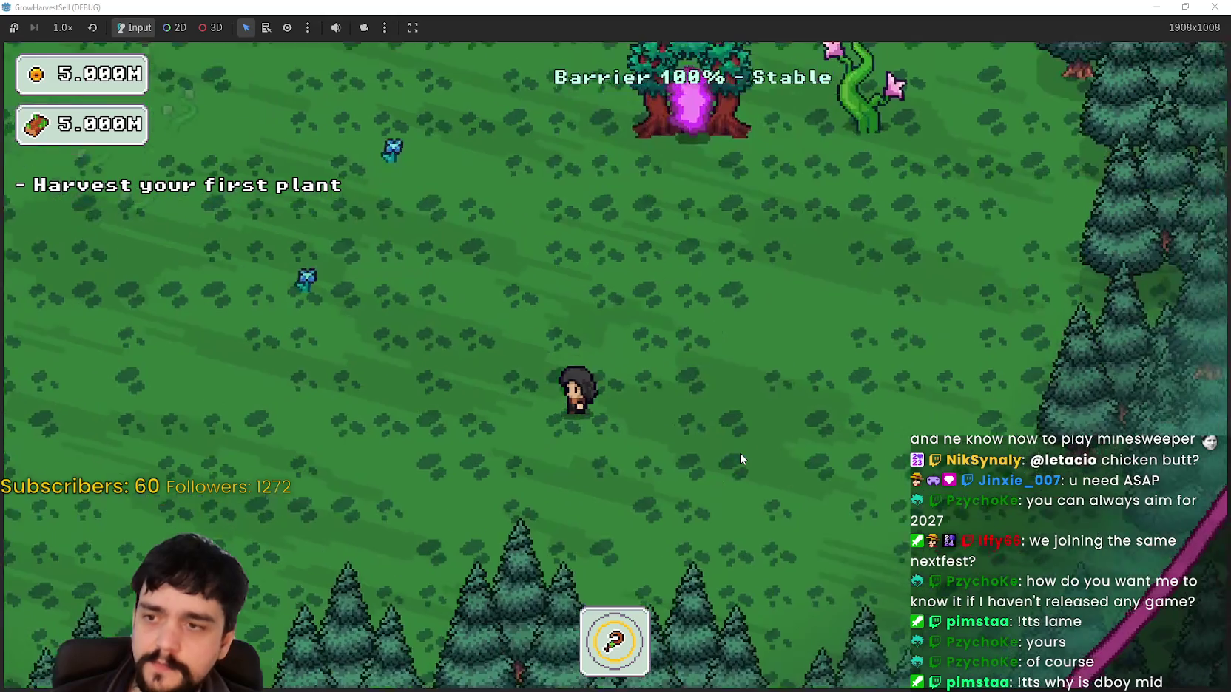
key("w")
key("a")
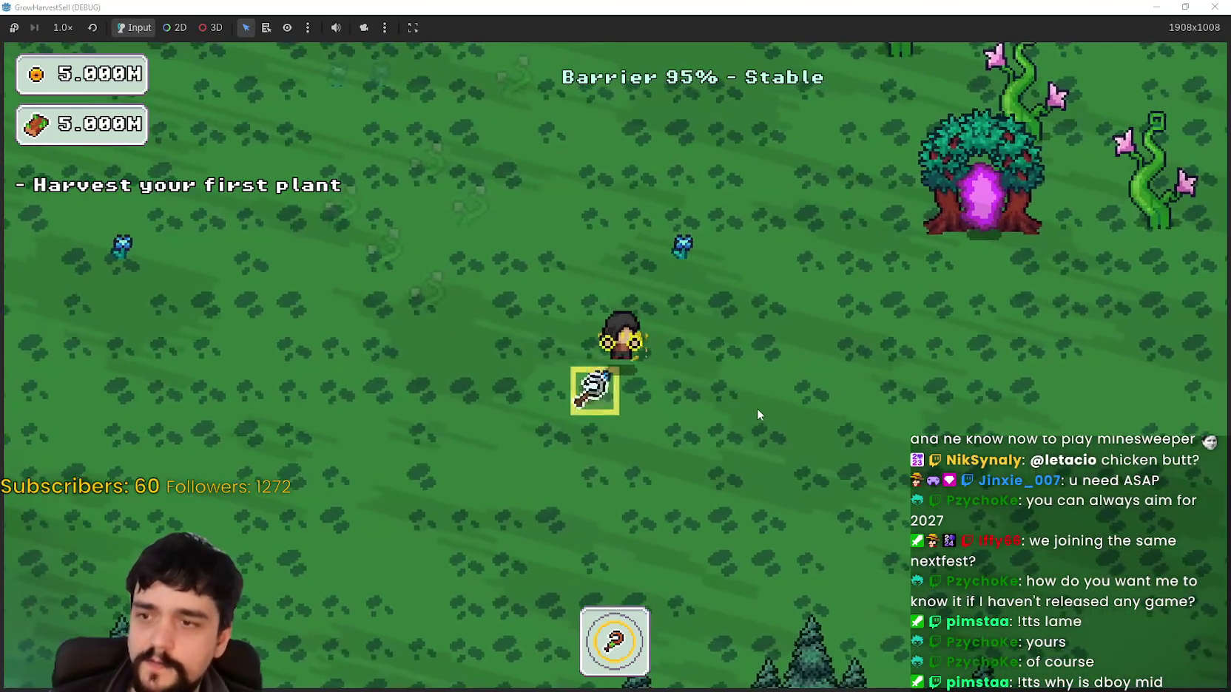
key("space")
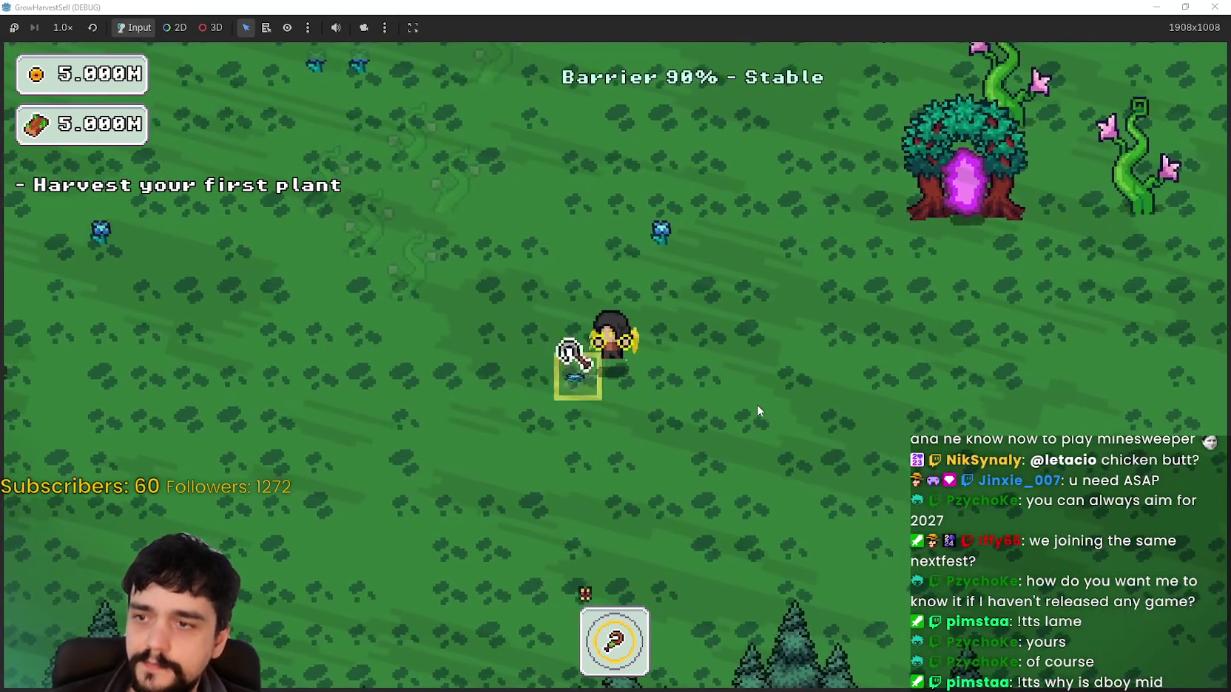
Walk the player around the forest toward the barrier edge.
key("w")
key("a")
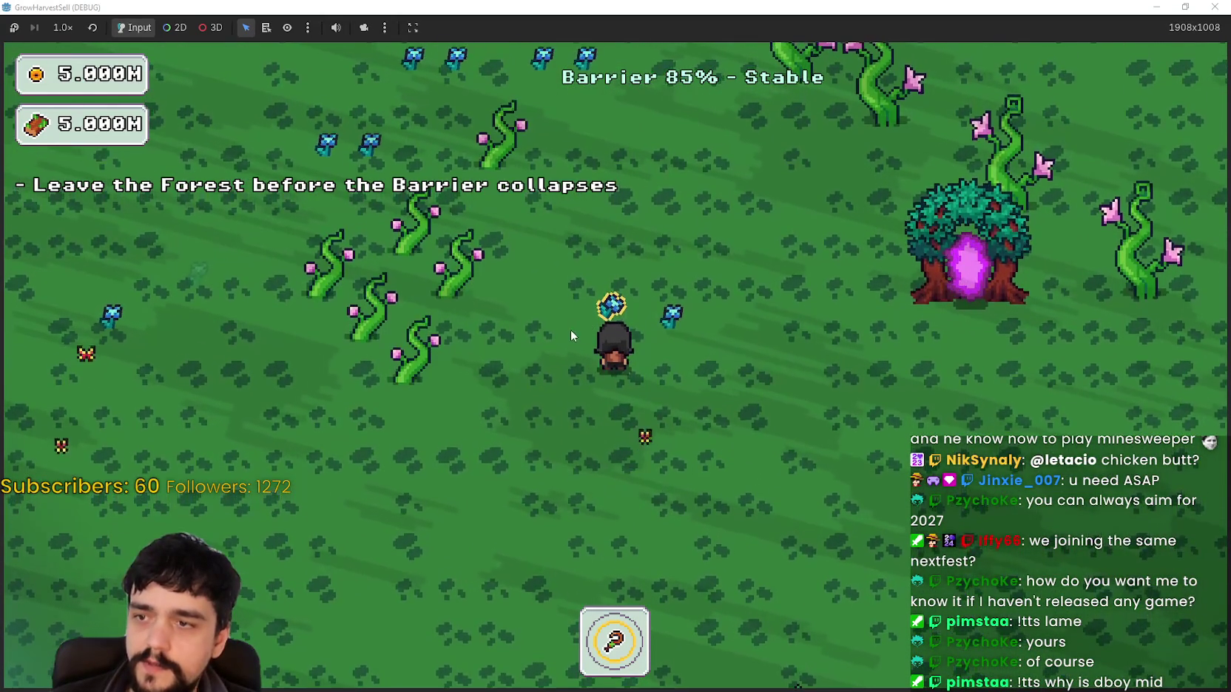
key("s")
key("a")
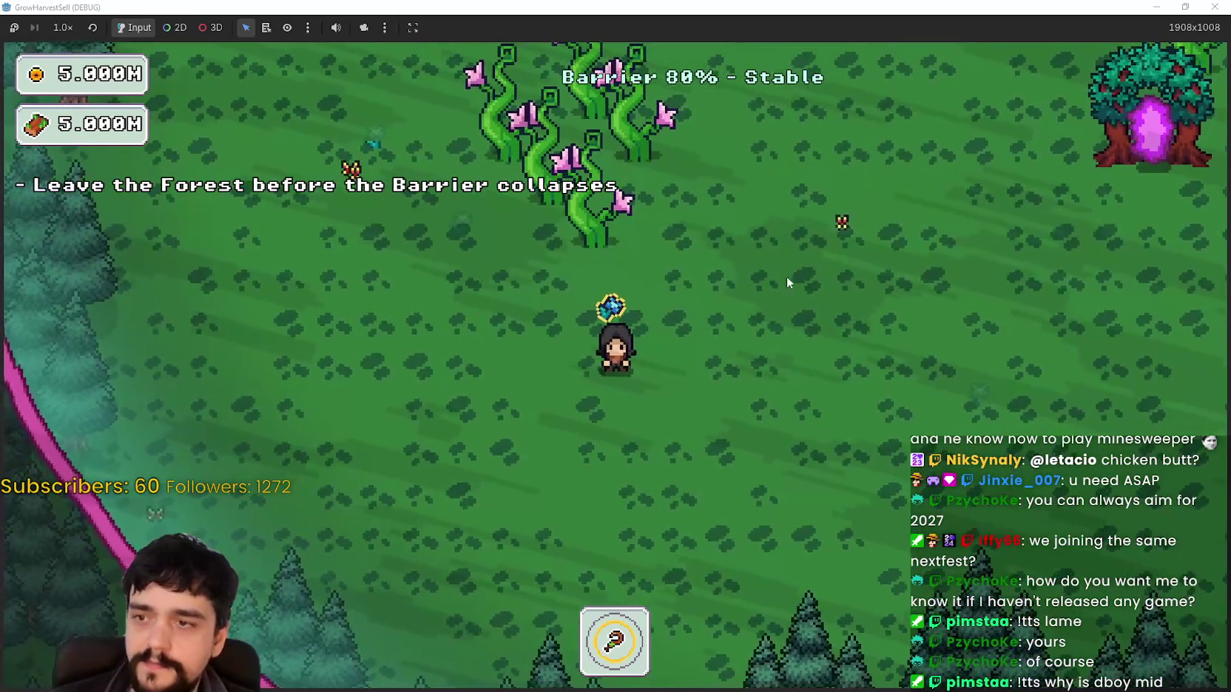
key("d")
key("w")
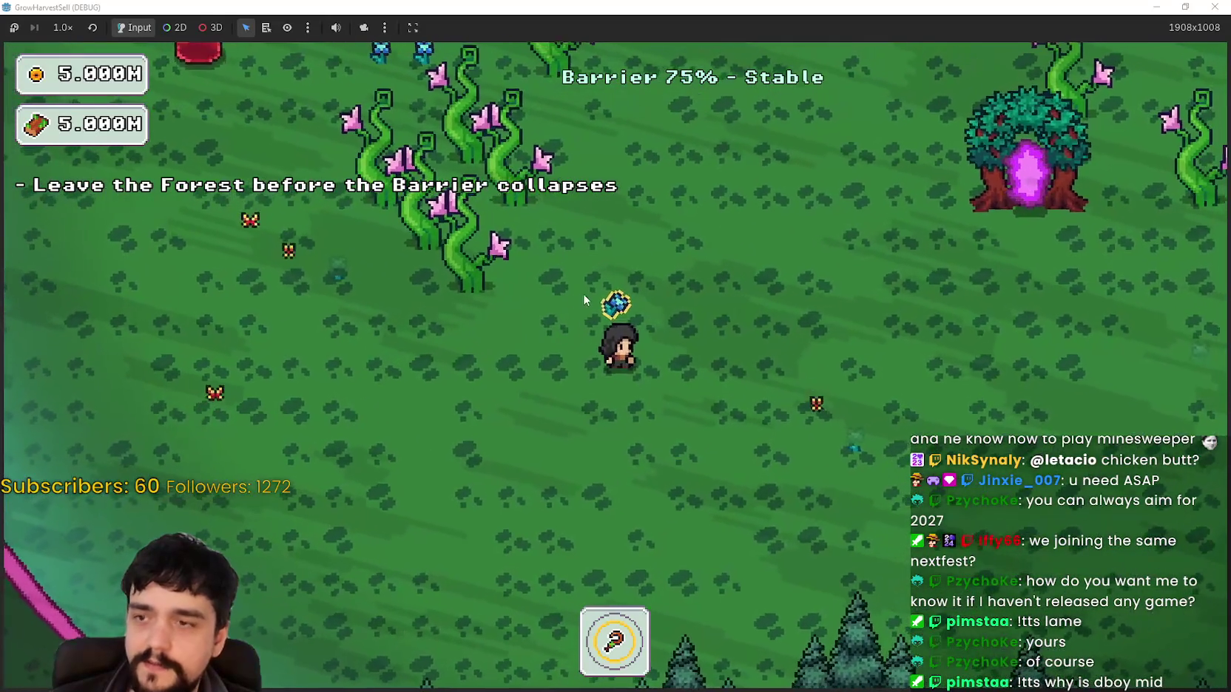
key("w")
key("d")
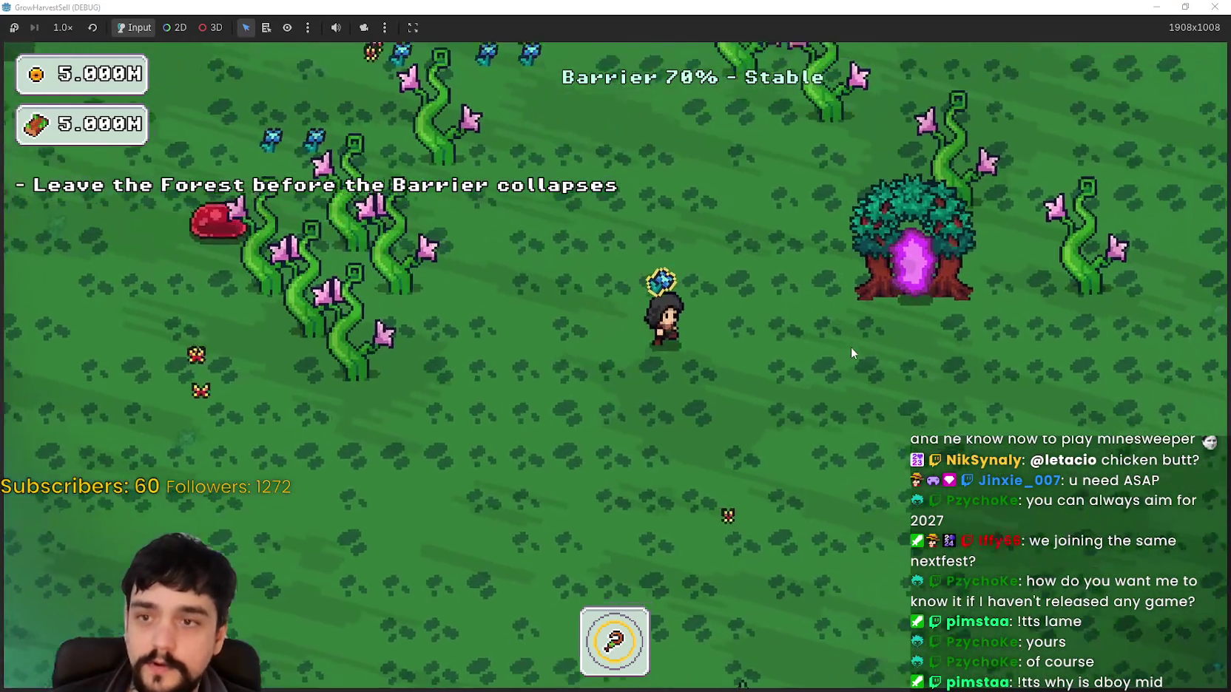
key("w")
key("a")
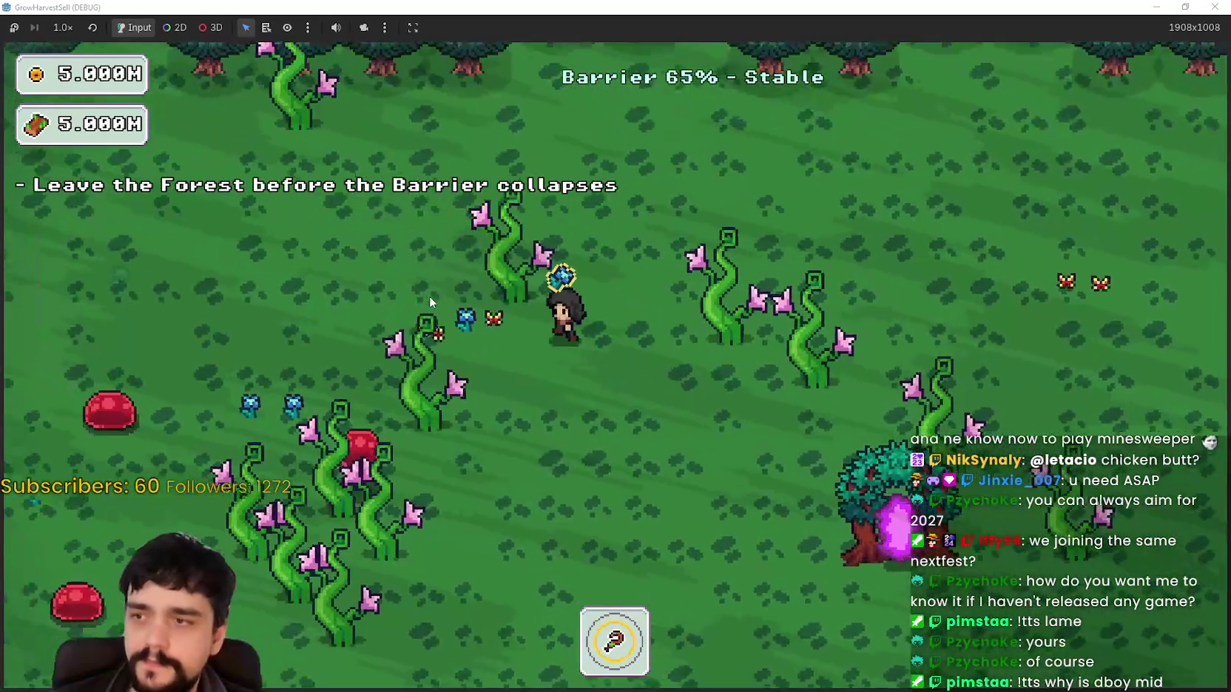
key("a")
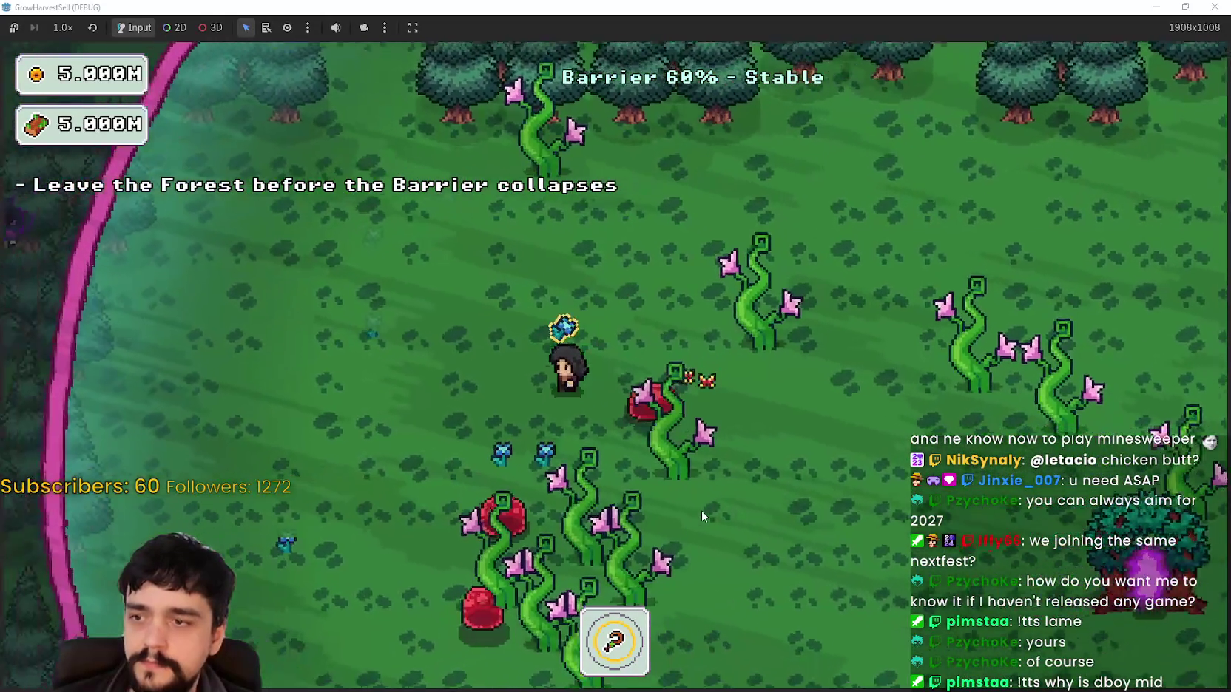
key("a")
key("s")
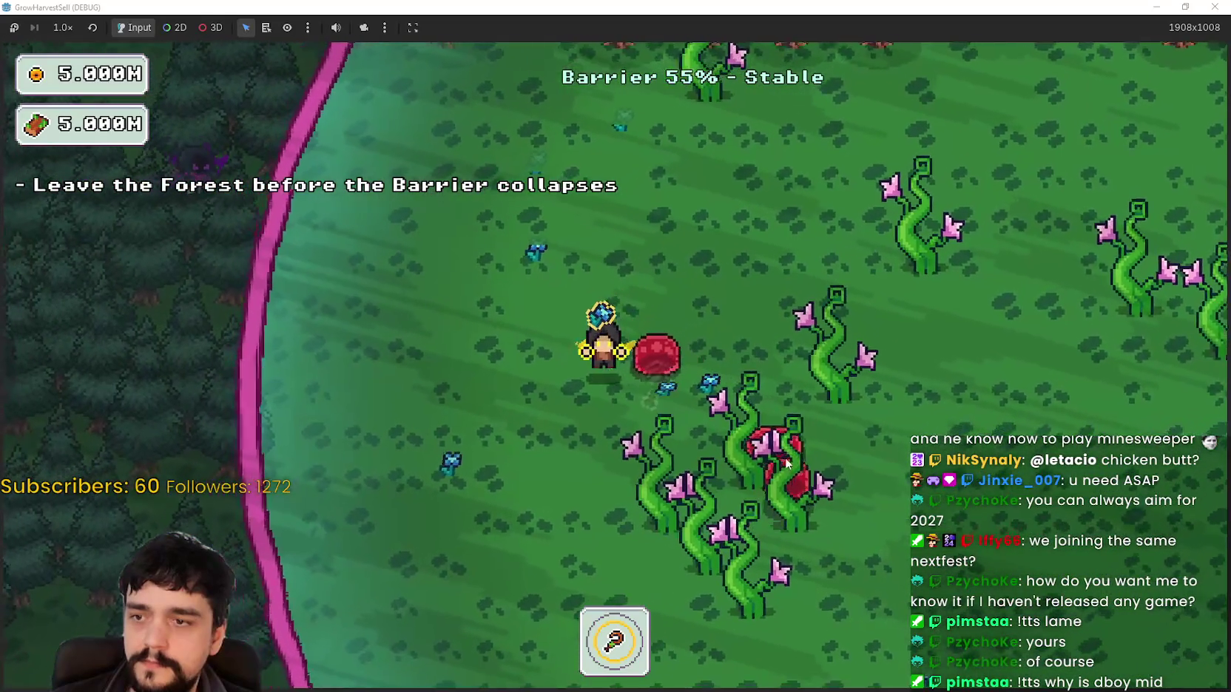
key("a")
key("s")
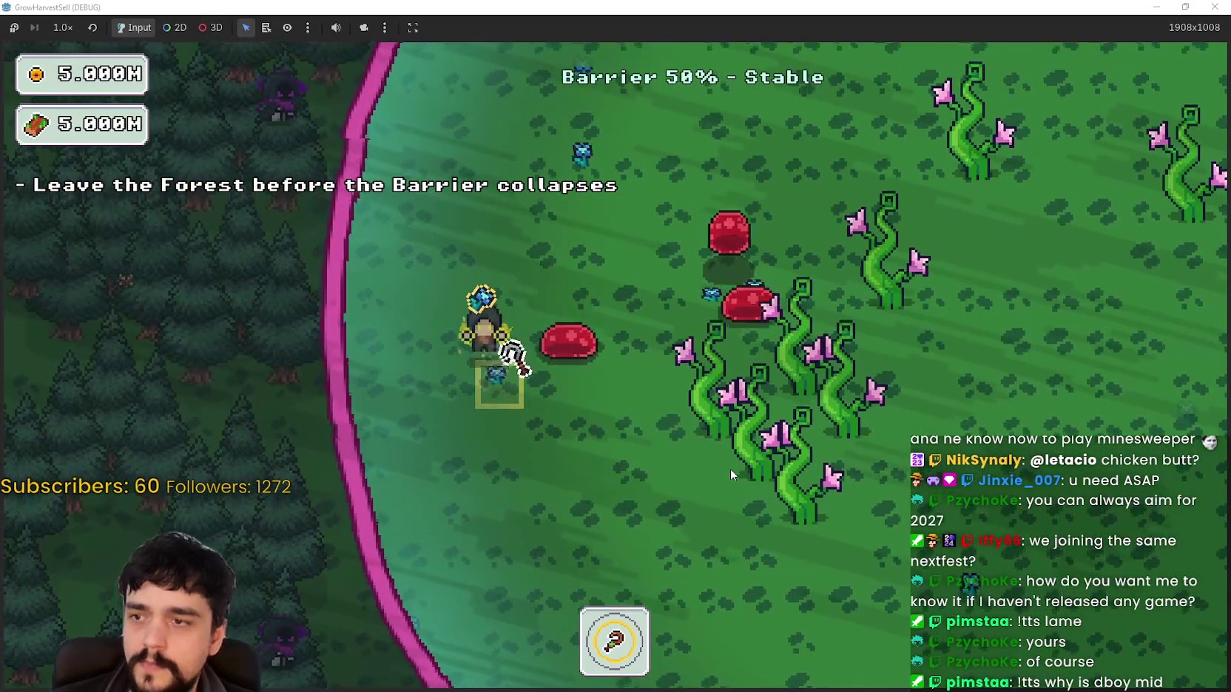
Head to the portal tree and use it to leave the forest.
key("s")
key("d")
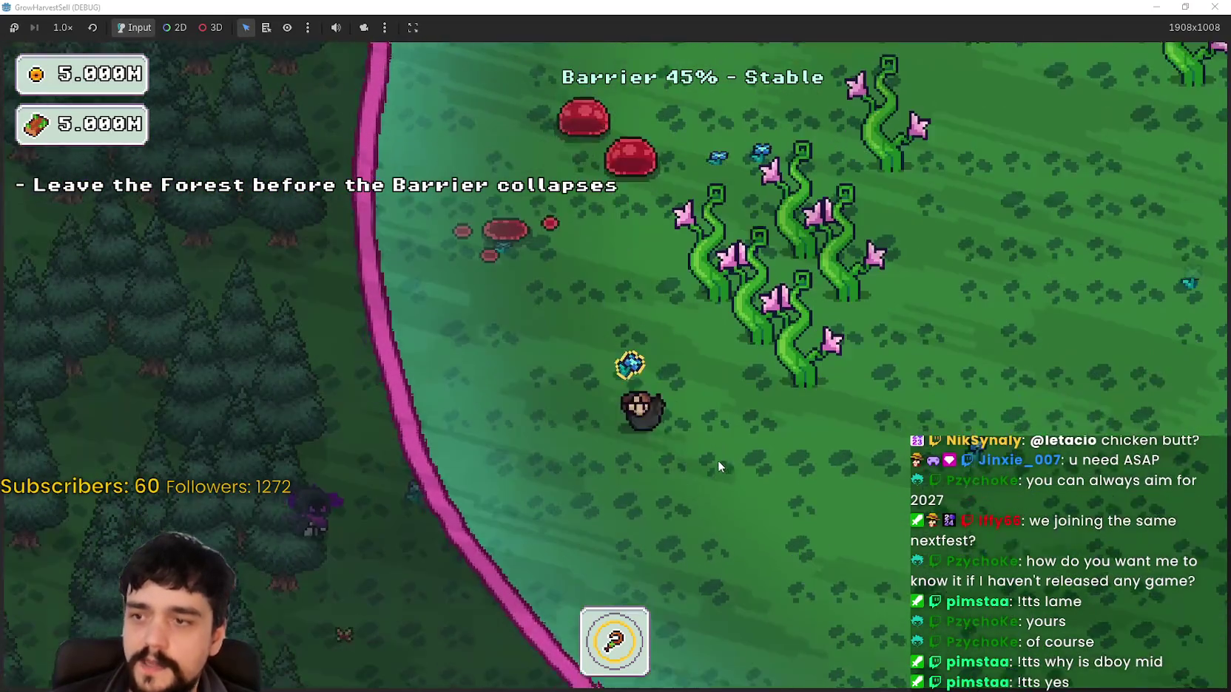
key("d")
key("w")
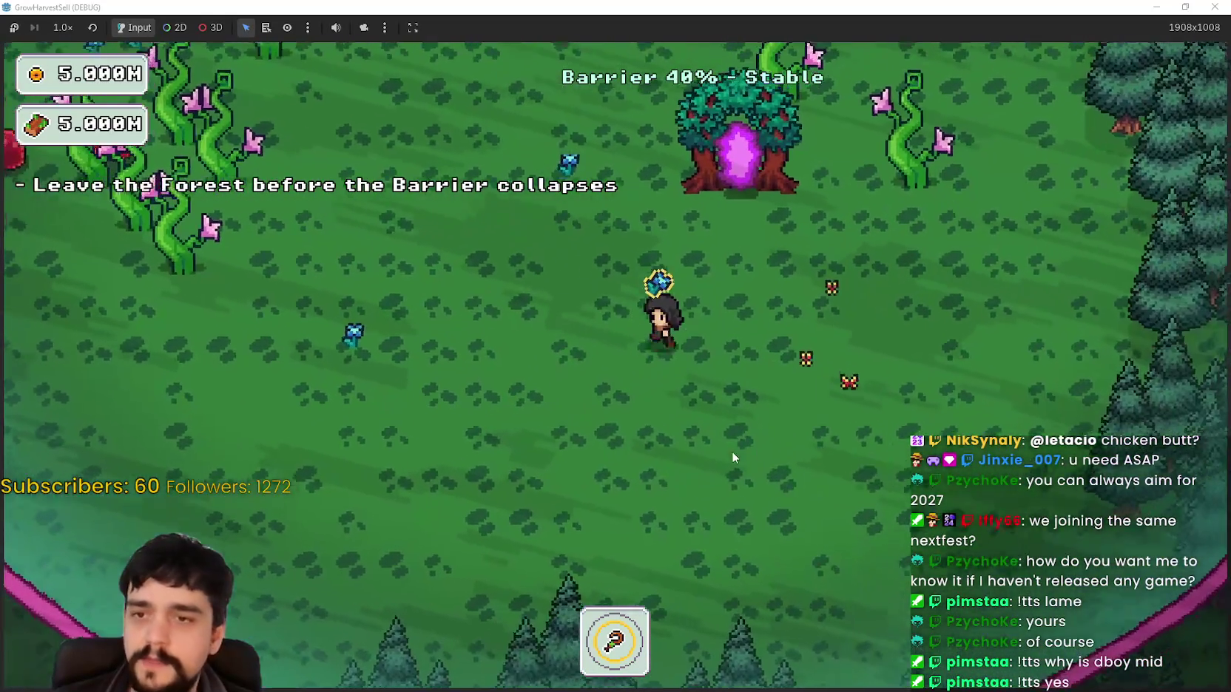
key("w")
key("d")
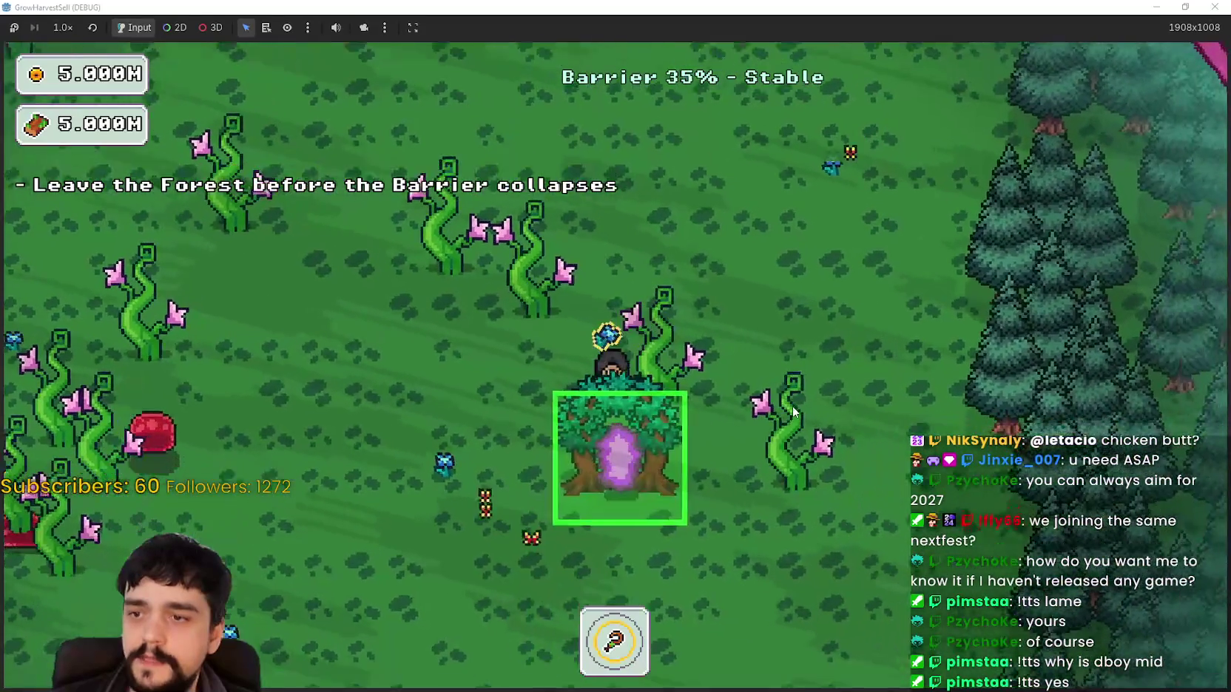
key("s")
key("a")
key("s")
key("d")
key("w")
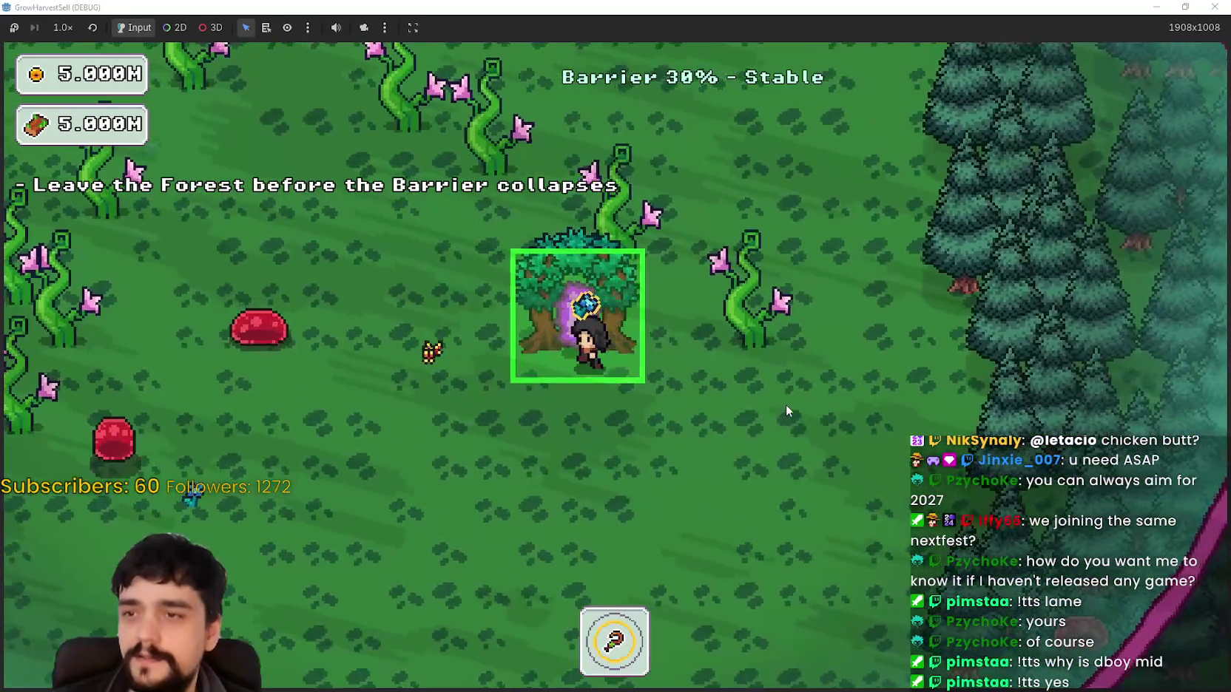
key("e")
Walk through the village to the tower and open the prestige skill tree.
key("d")
key("w")
key("a")
key("s")
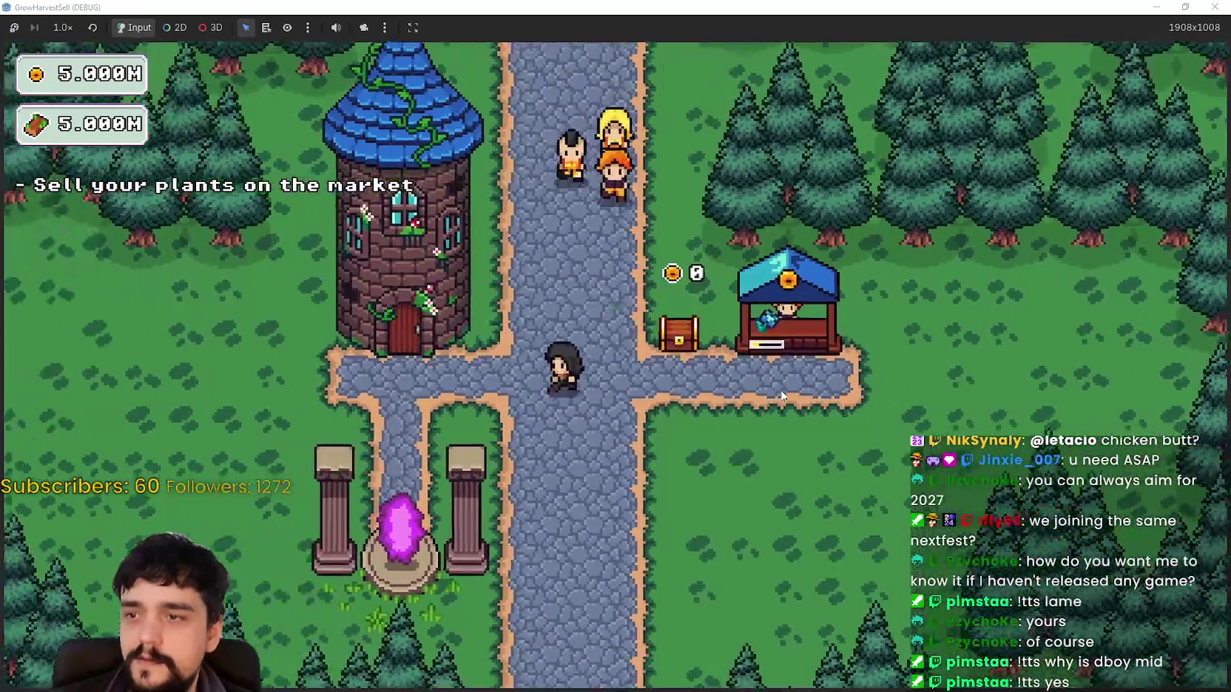
key("w")
key("a")
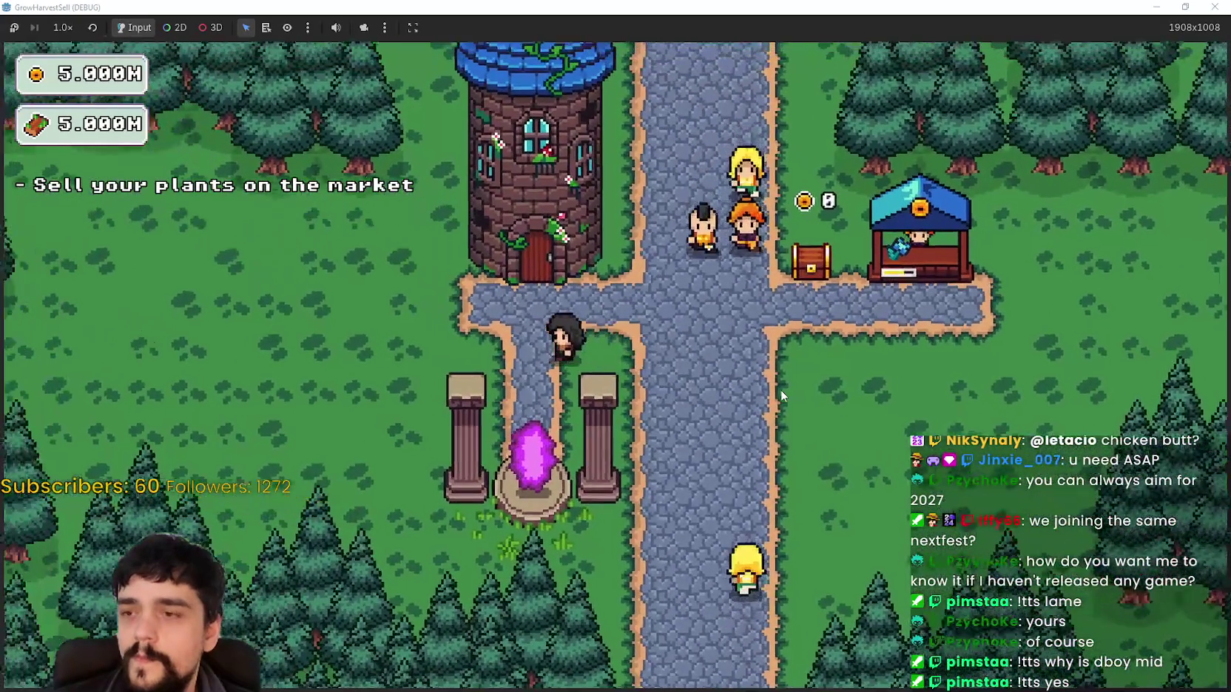
key("d")
key("w")
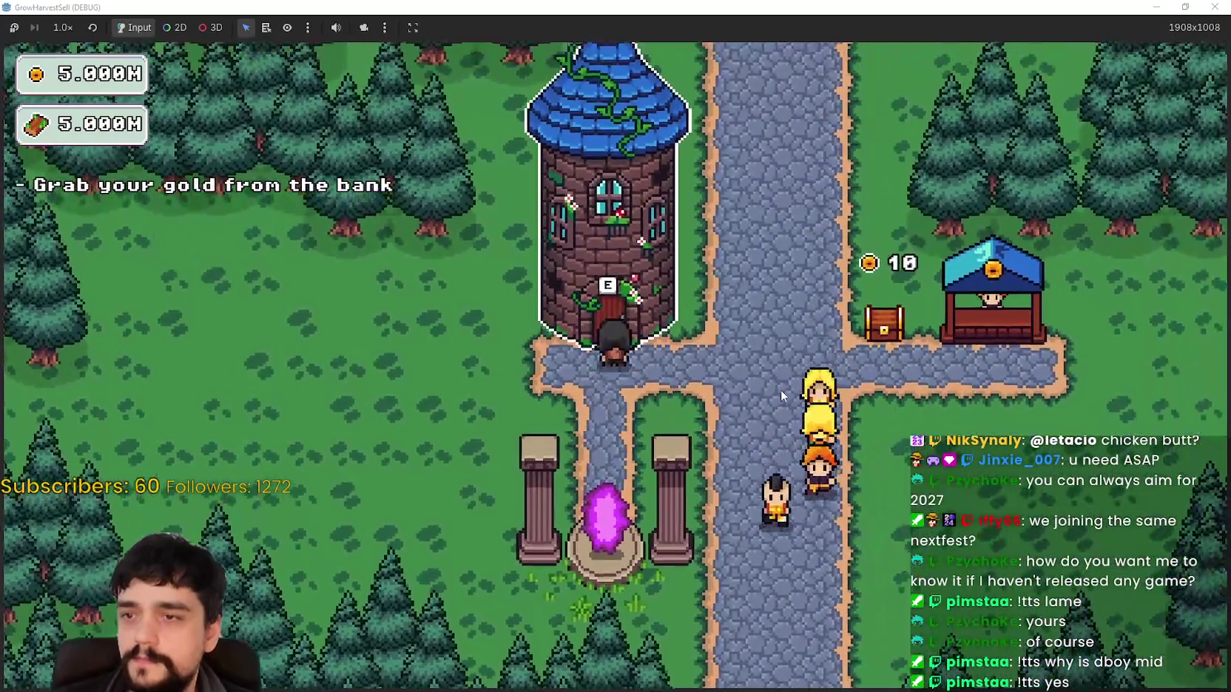
key("e")
Upgrade several prestige skill nodes, then close the game window.
left_click(391, 317)
left_click(391, 241)
left_click(391, 400)
left_click(269, 317)
left_click(391, 241)
scroll(769, 287, "down", 3)
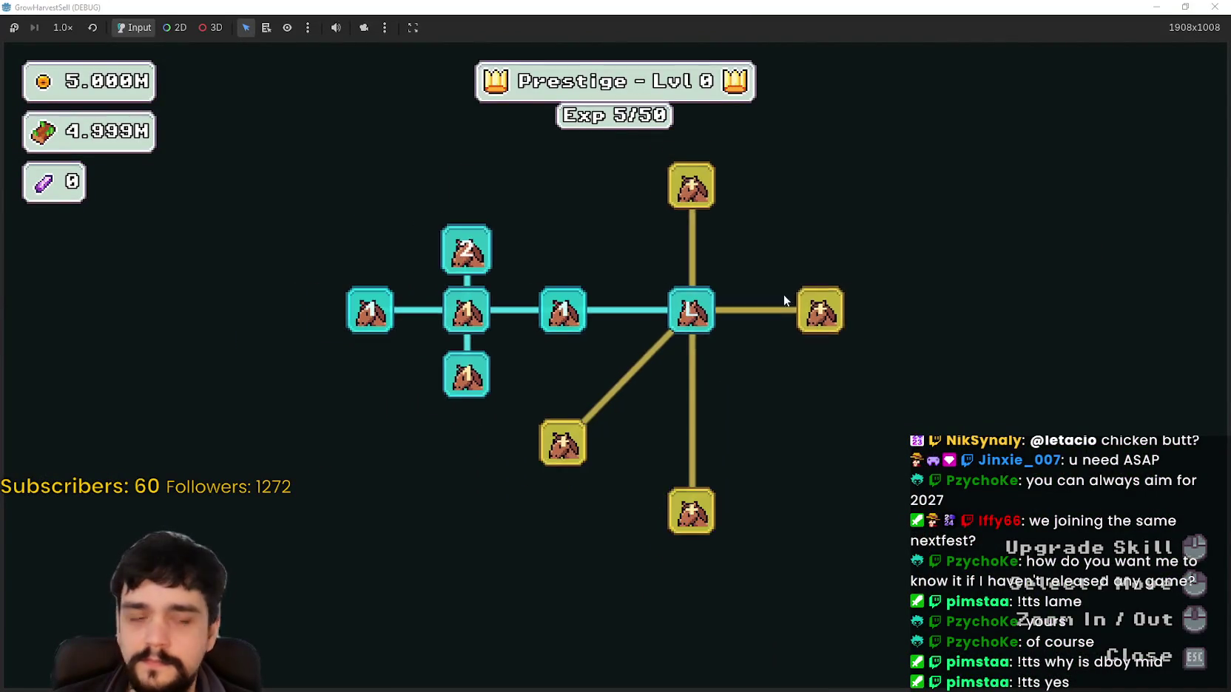
left_click(1213, 7)
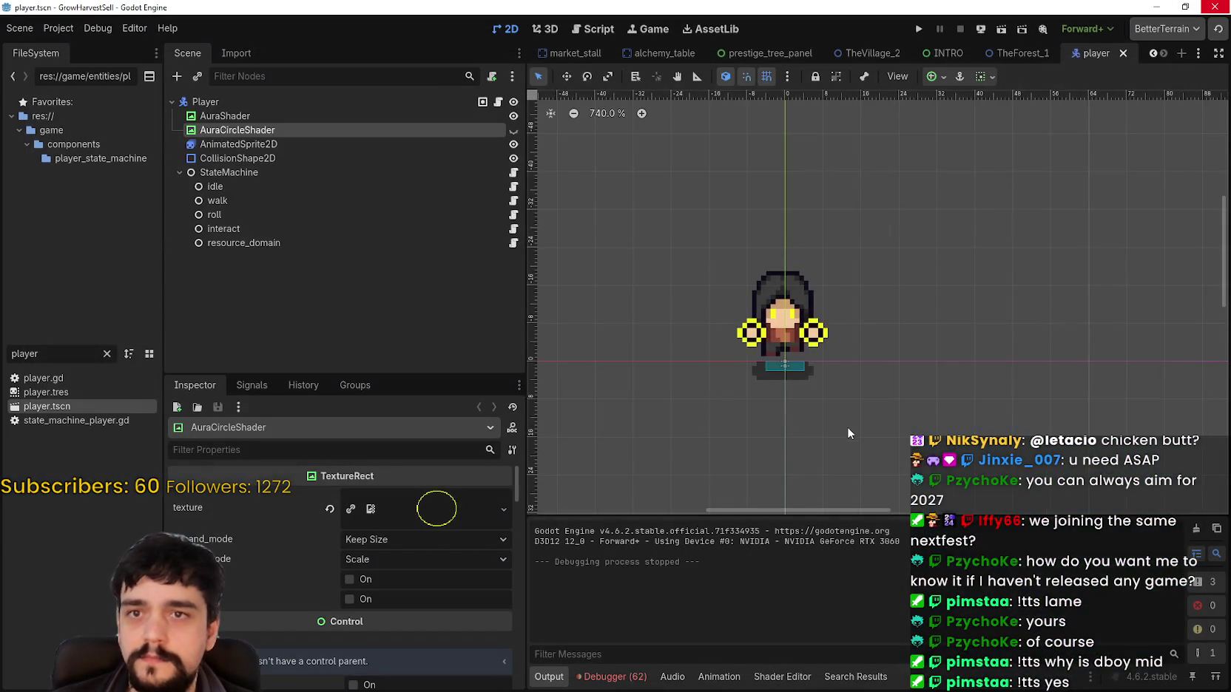
Delete AuraCircleShader from player.tscn, save with Ctrl+S, and switch to the TheForest_1 scene.
scroll(903, 291, "down", 6)
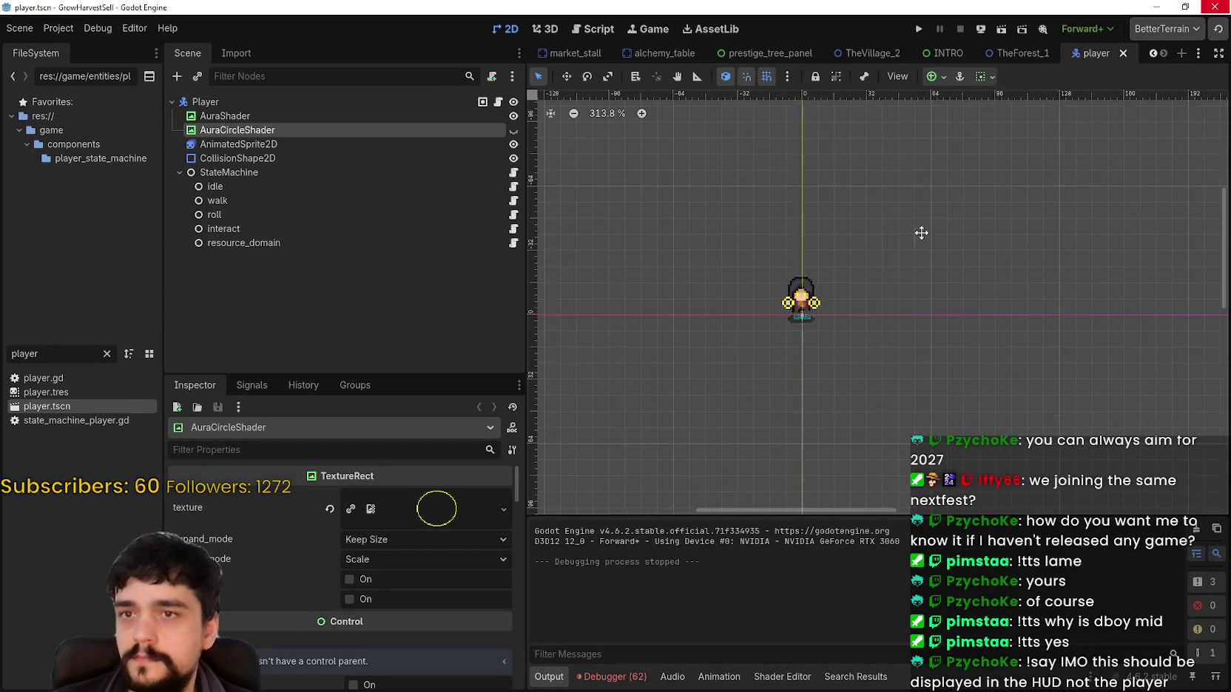
right_click(298, 128)
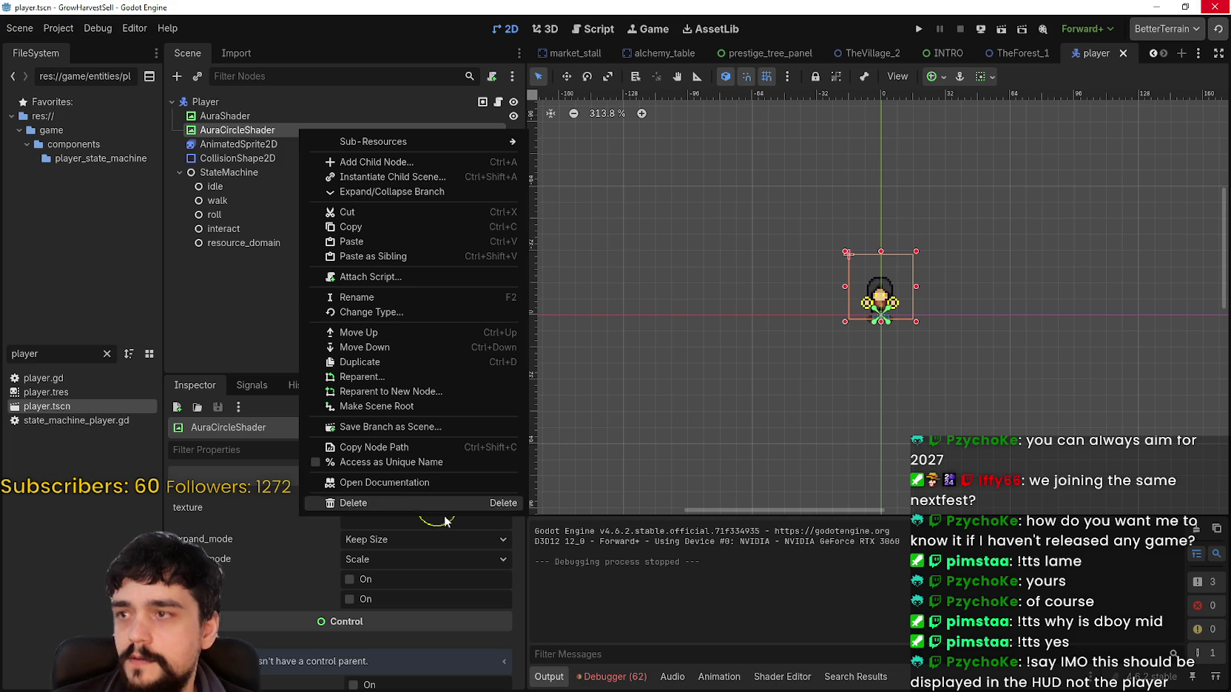
left_click(232, 134)
left_click(511, 129)
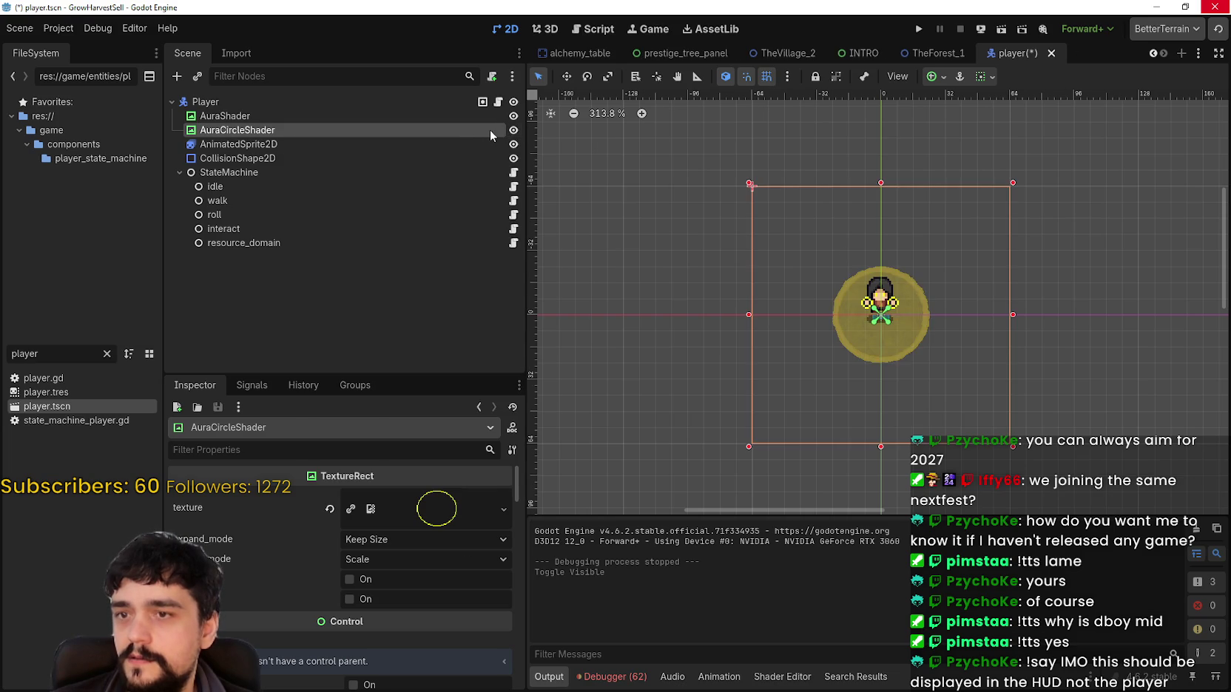
right_click(482, 134)
left_click(606, 505)
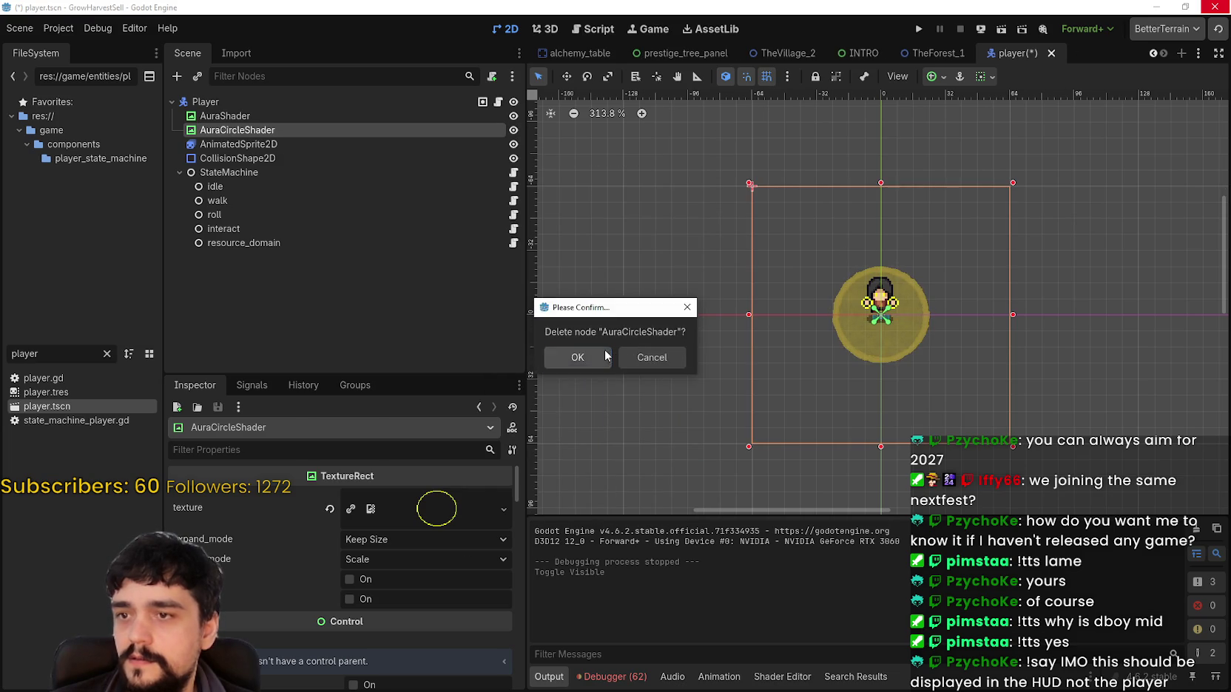
left_click(569, 358)
key("ctrl+s")
left_click(1005, 50)
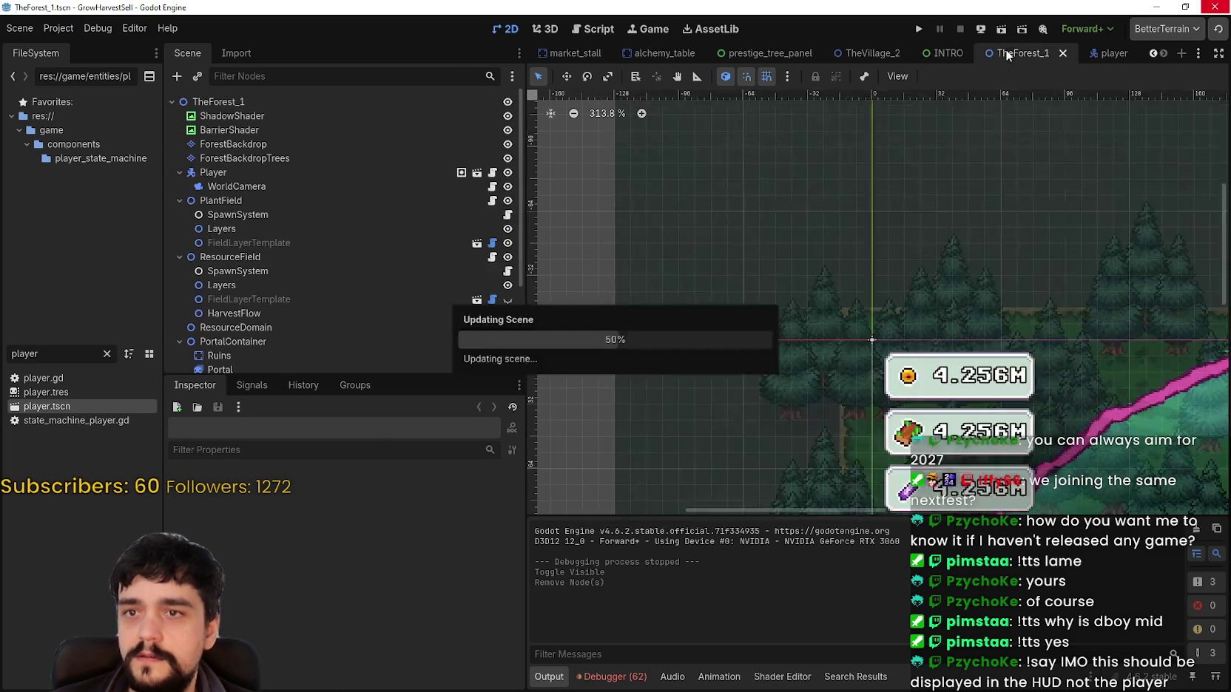
Enable show_harvest_aoe_circle on PlantField in the Inspector and run the game.
scroll(368, 291, "down", 3)
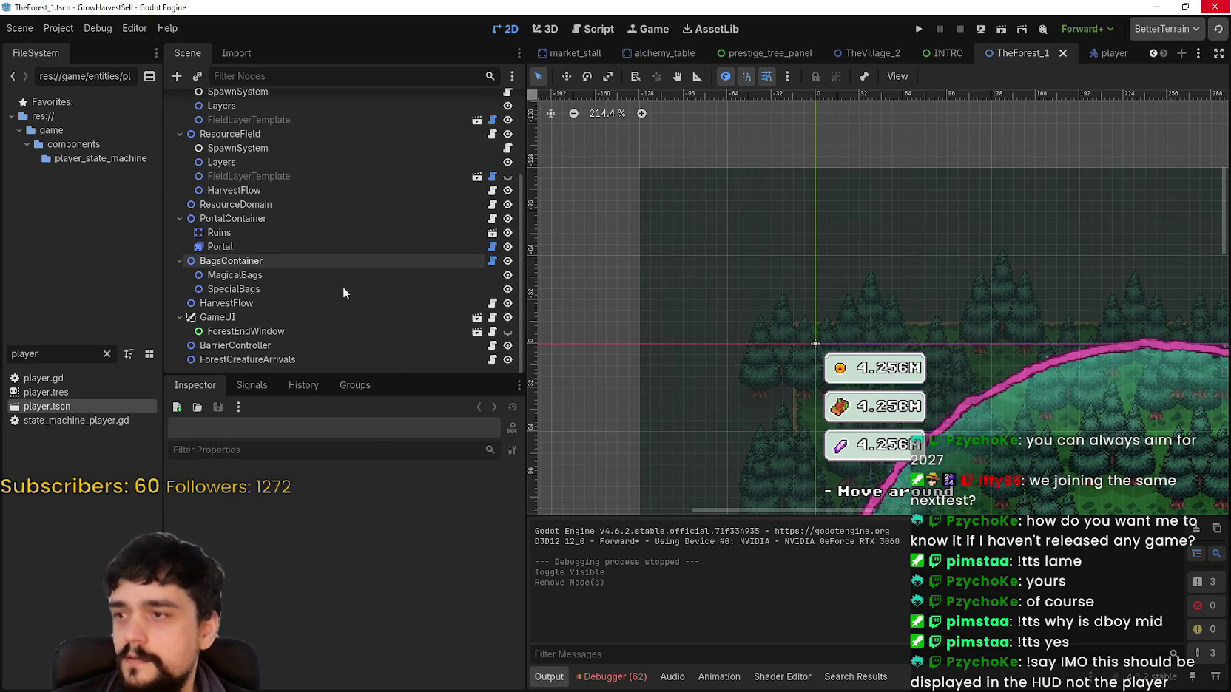
left_click(232, 218)
scroll(299, 654, "down", 5)
scroll(250, 197, "up", 2)
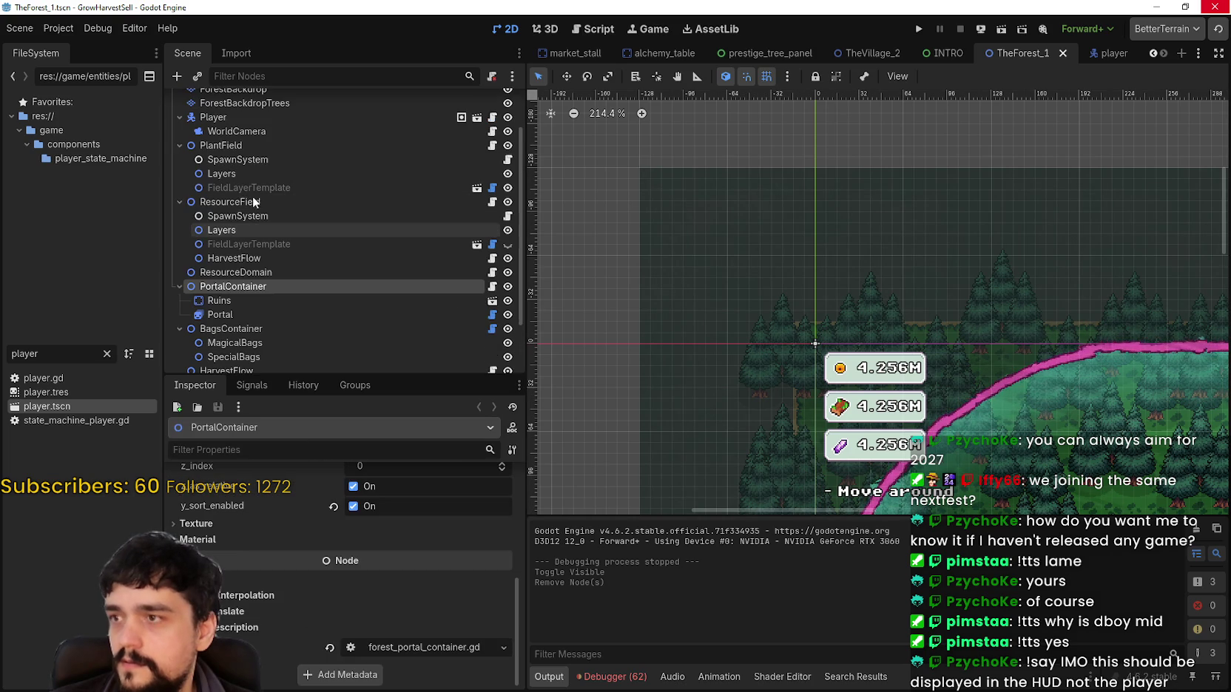
left_click(243, 143)
scroll(379, 641, "down", 5)
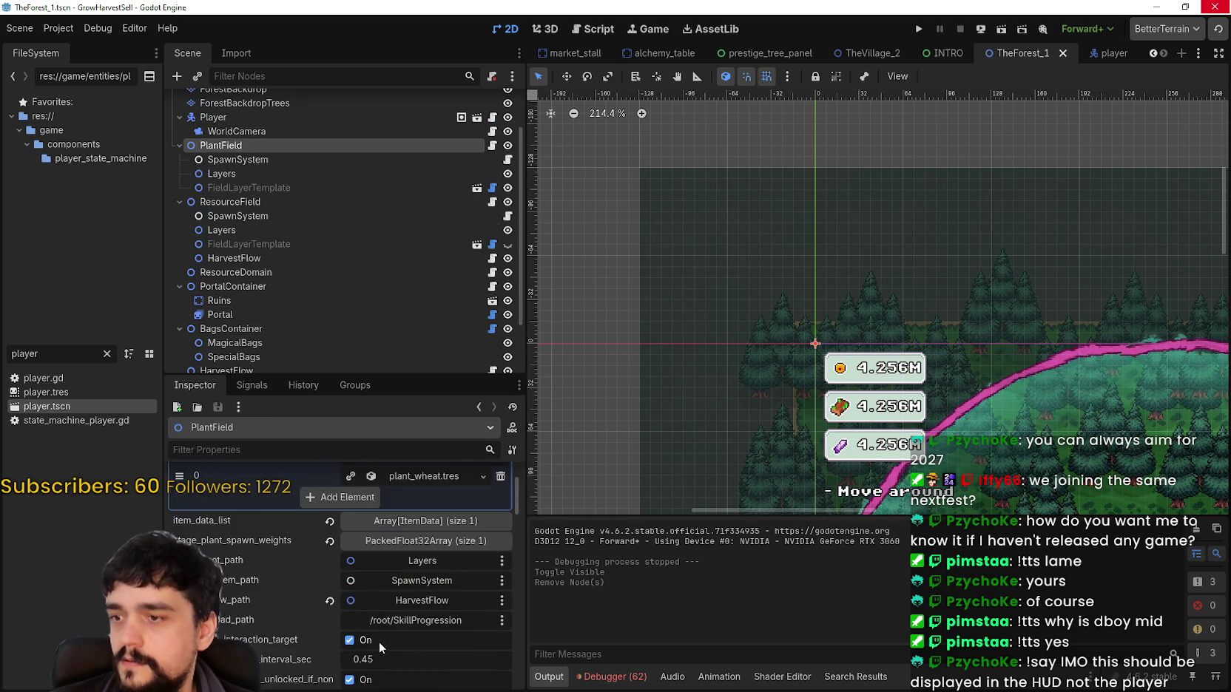
scroll(381, 627, "down", 3)
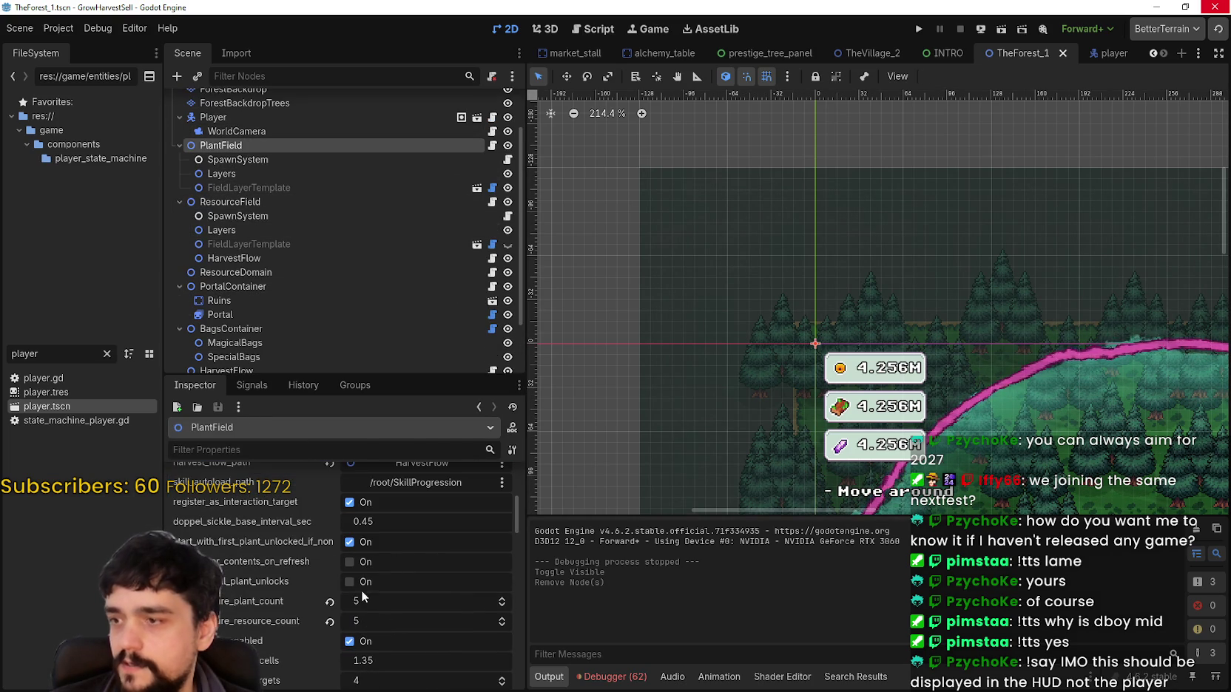
scroll(266, 510, "down", 5)
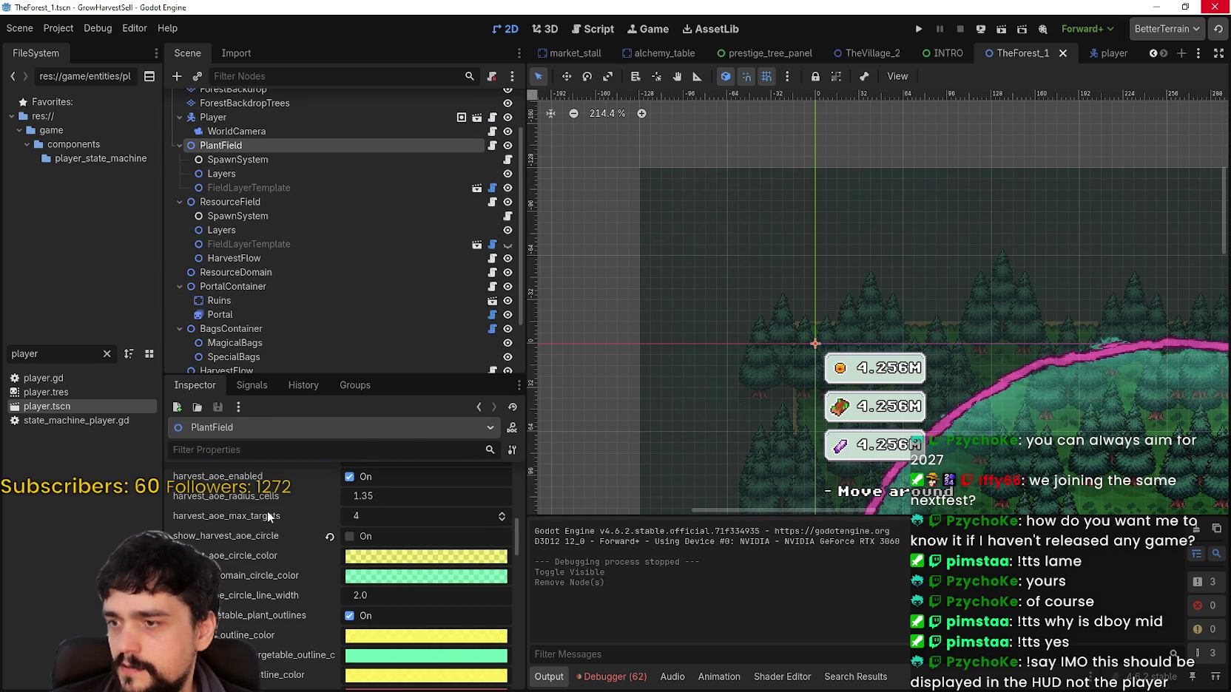
left_click(349, 537)
left_click(349, 537)
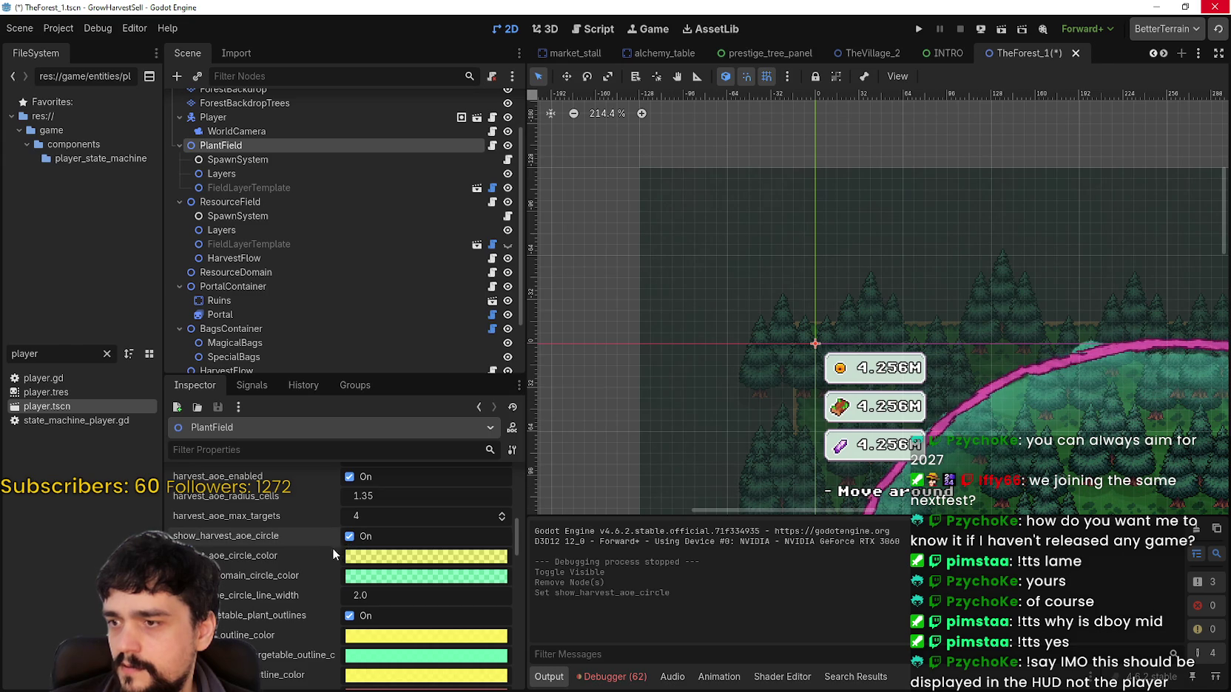
left_click(917, 28)
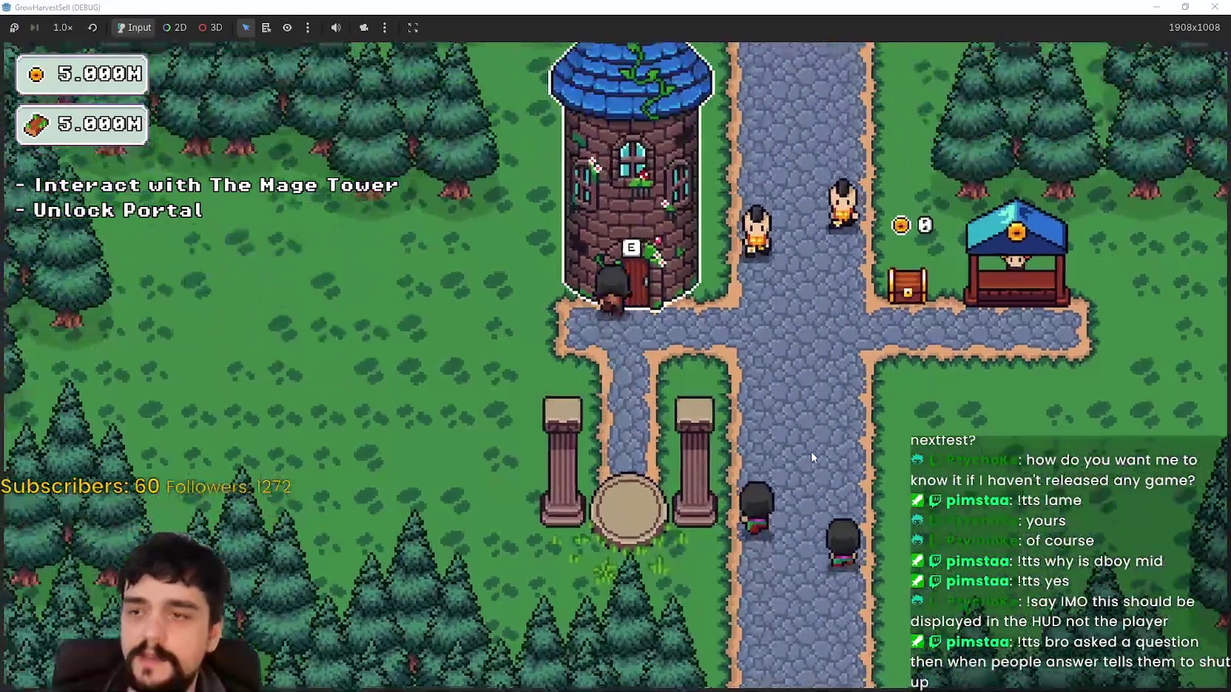
Unlock a skill node in the Mage Tower prestige tree.
key("e")
key("Escape")
key("e")
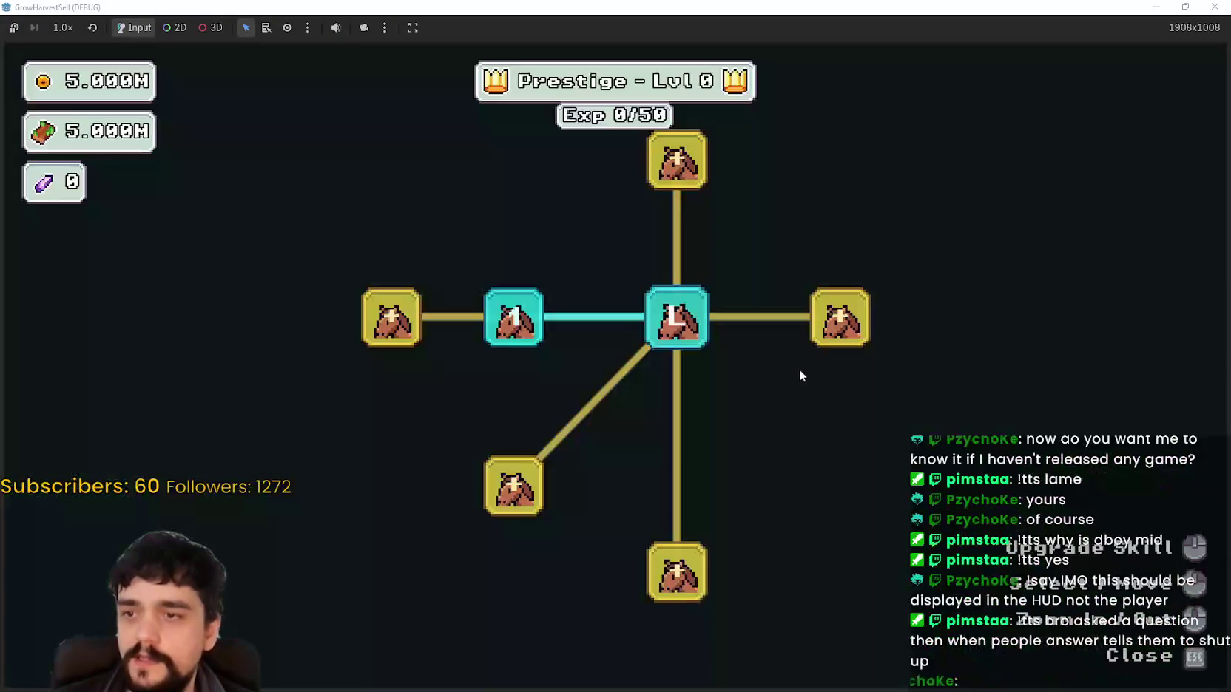
key("Escape")
Travel through the portal to the forest and harvest a plant.
key("e")
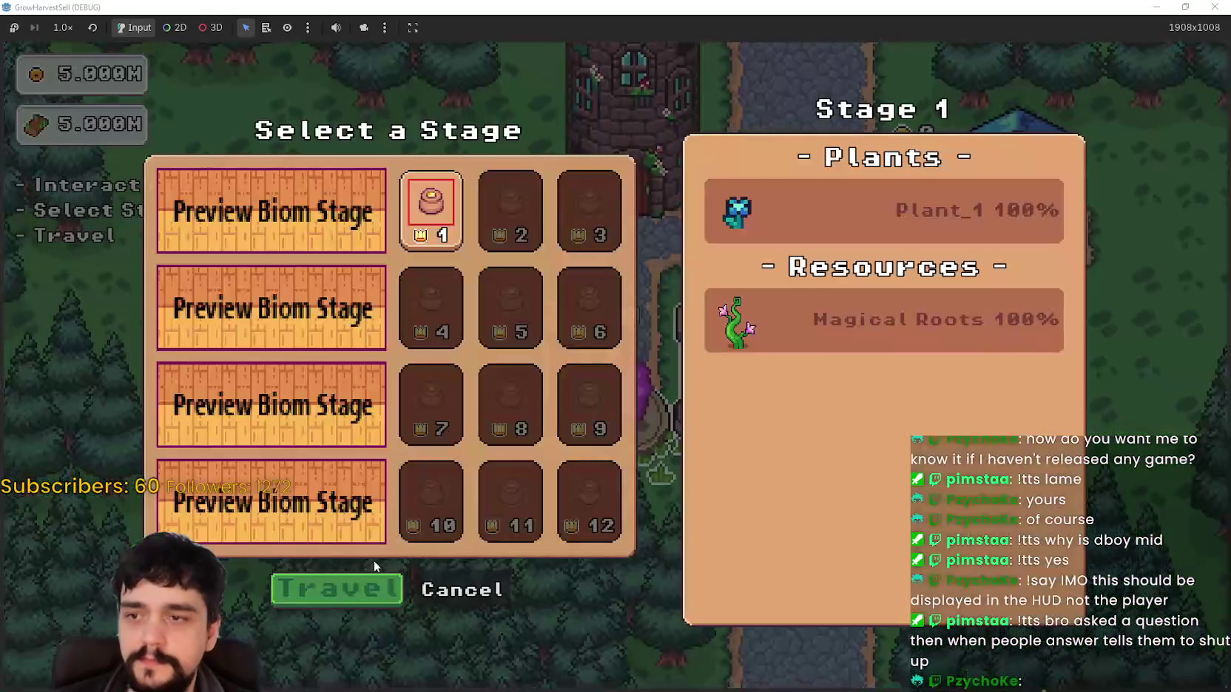
key("Return")
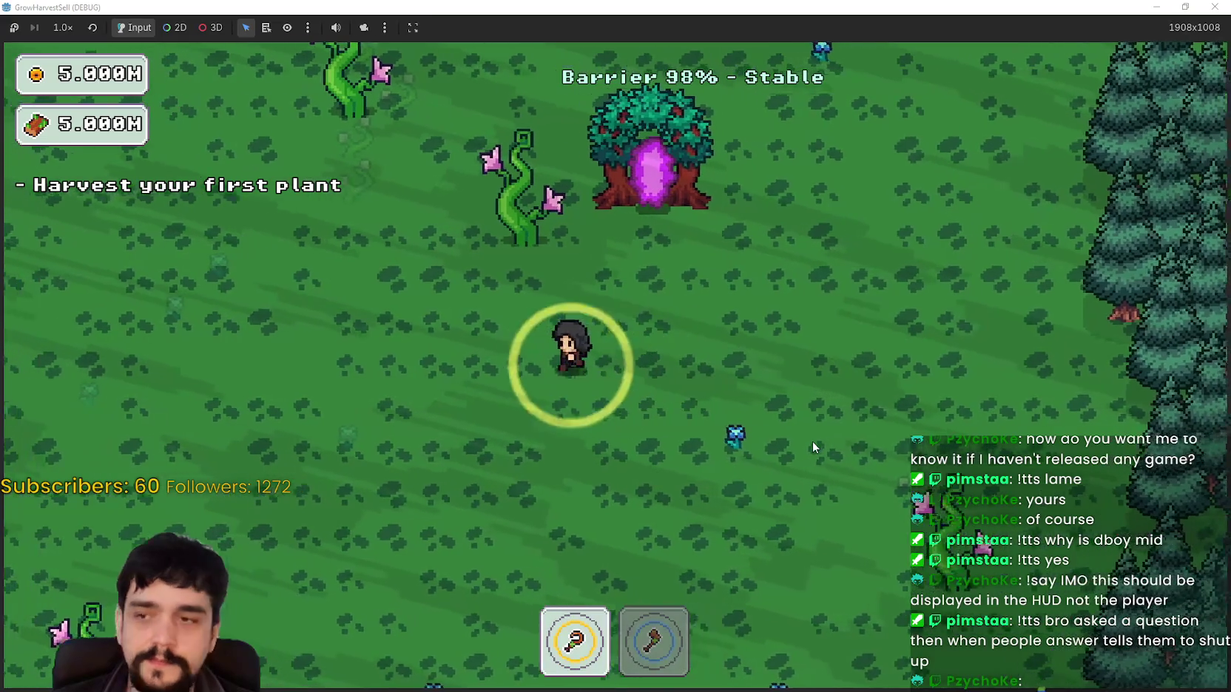
key("a")
key("s")
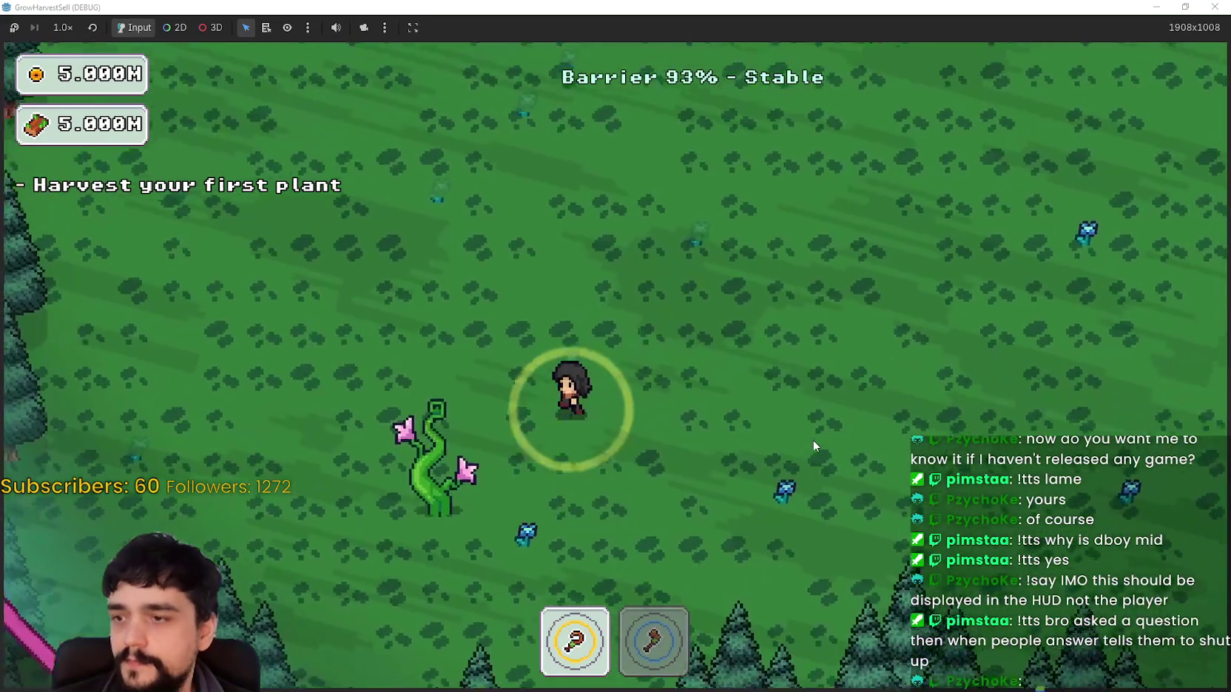
key("s")
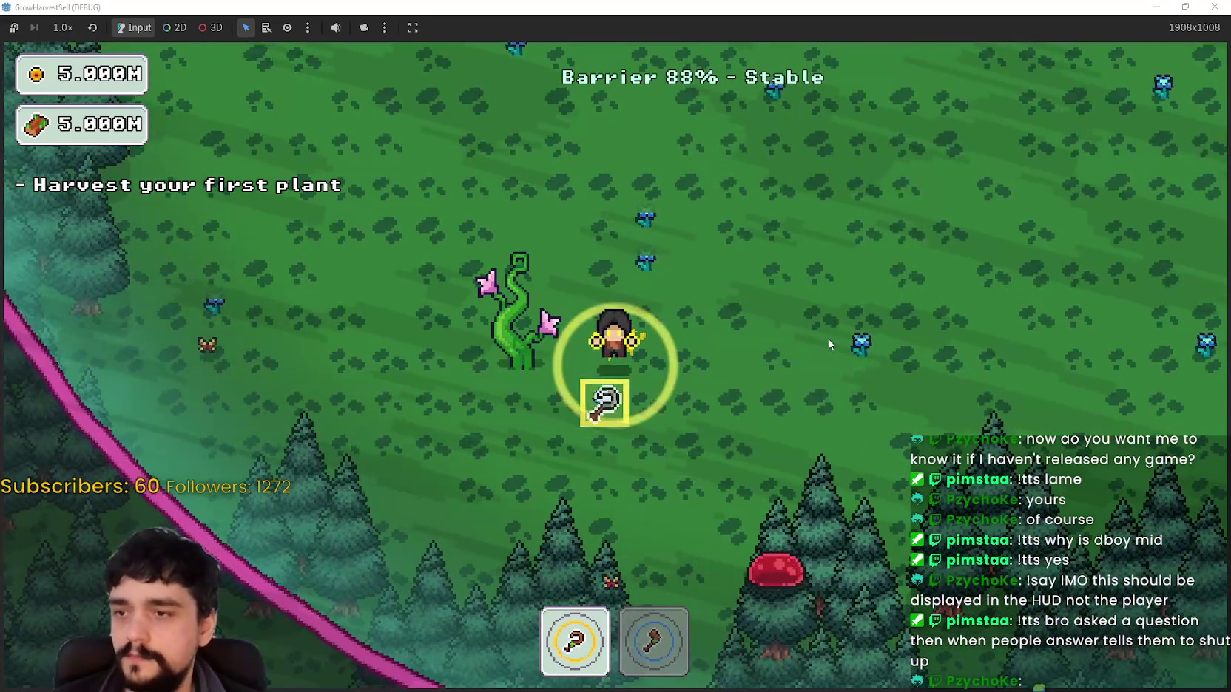
left_click(823, 353)
Walk back across the forest, away from the slime, into the portal tree.
key("d")
key("w")
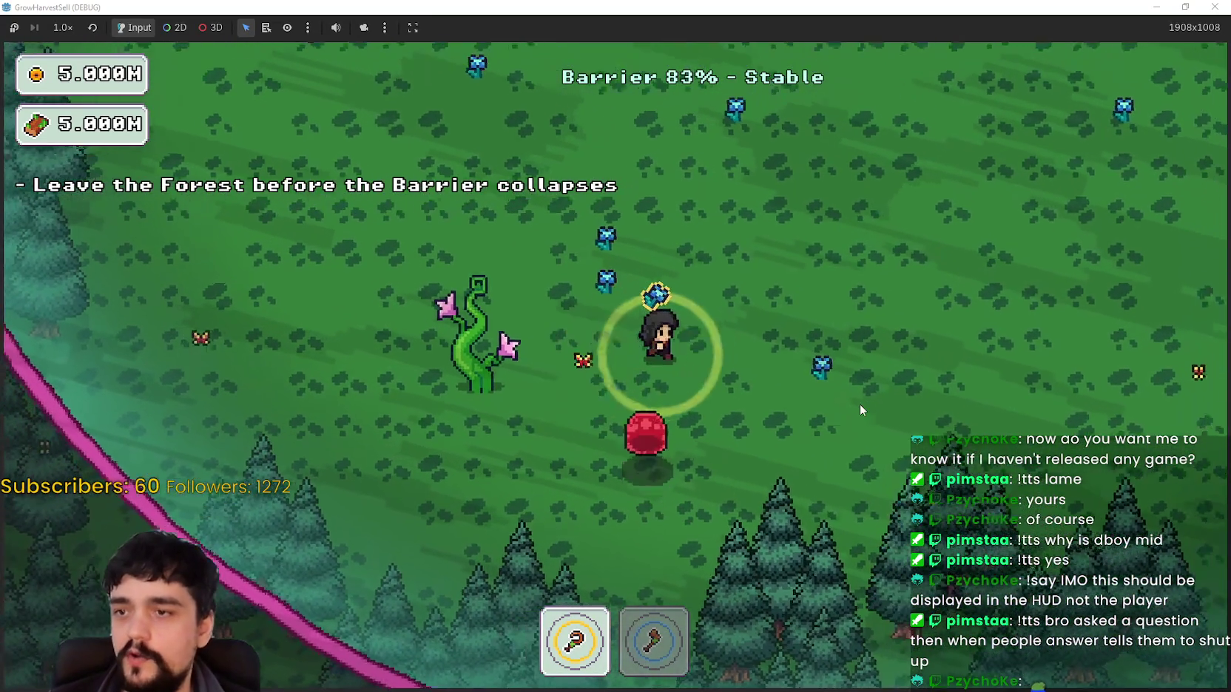
key("d")
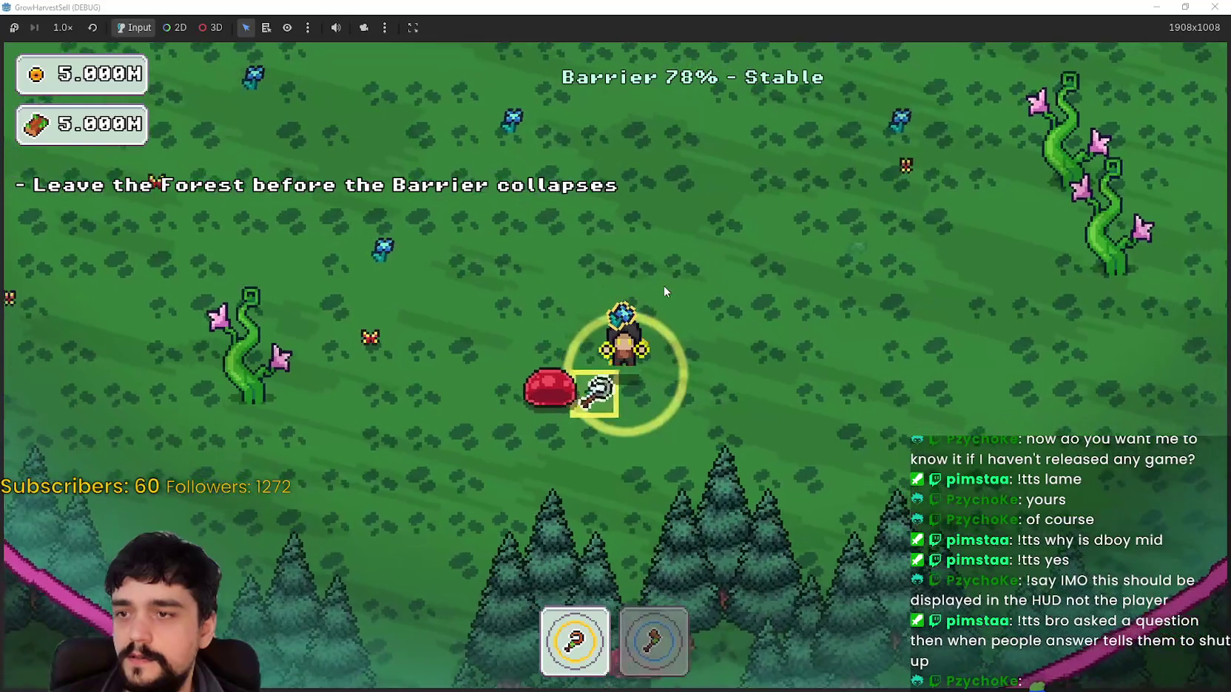
key("d")
key("w")
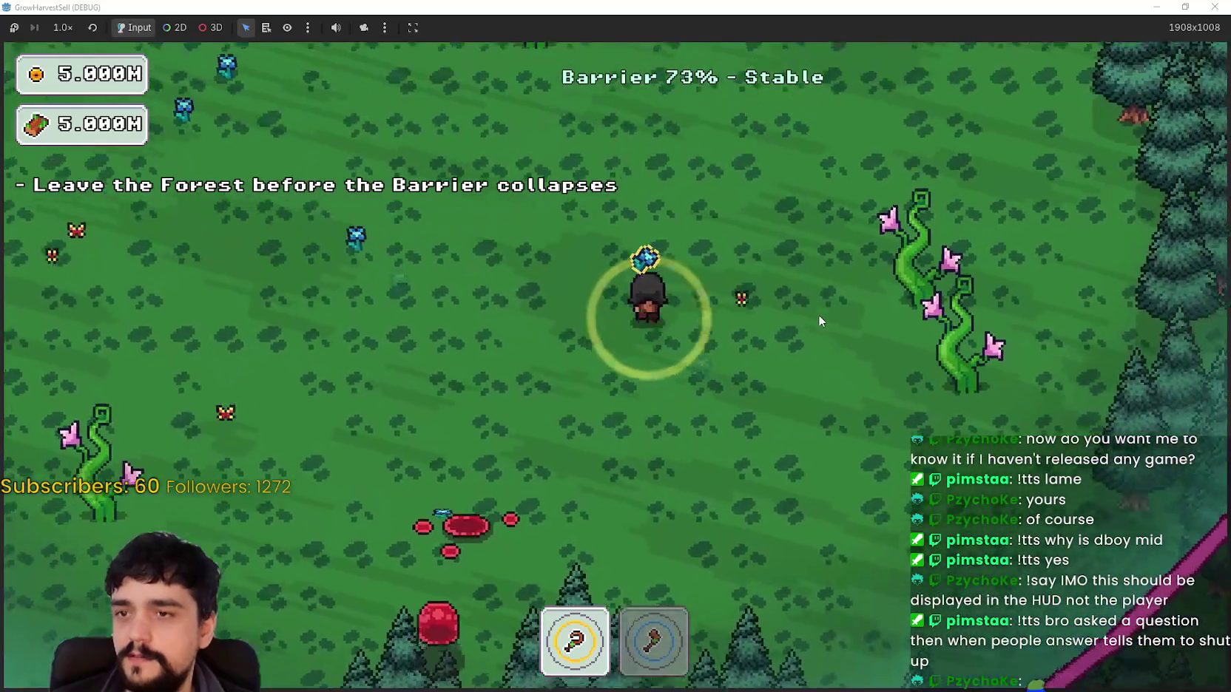
key("w")
key("a")
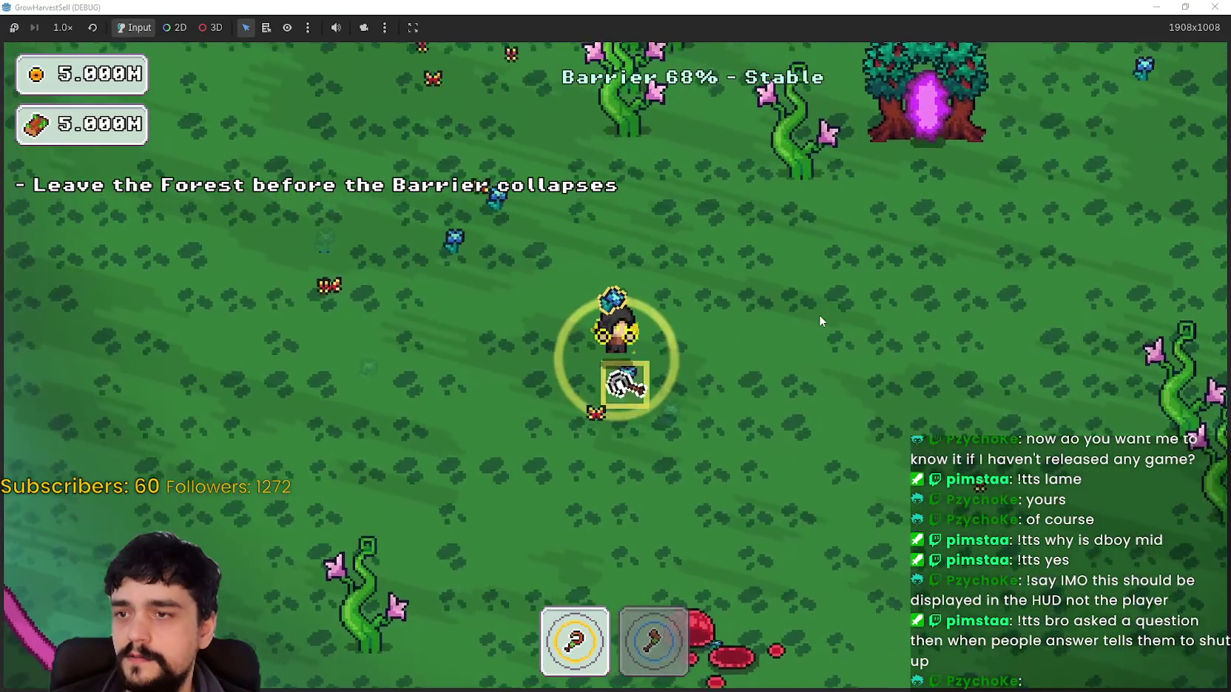
key("d")
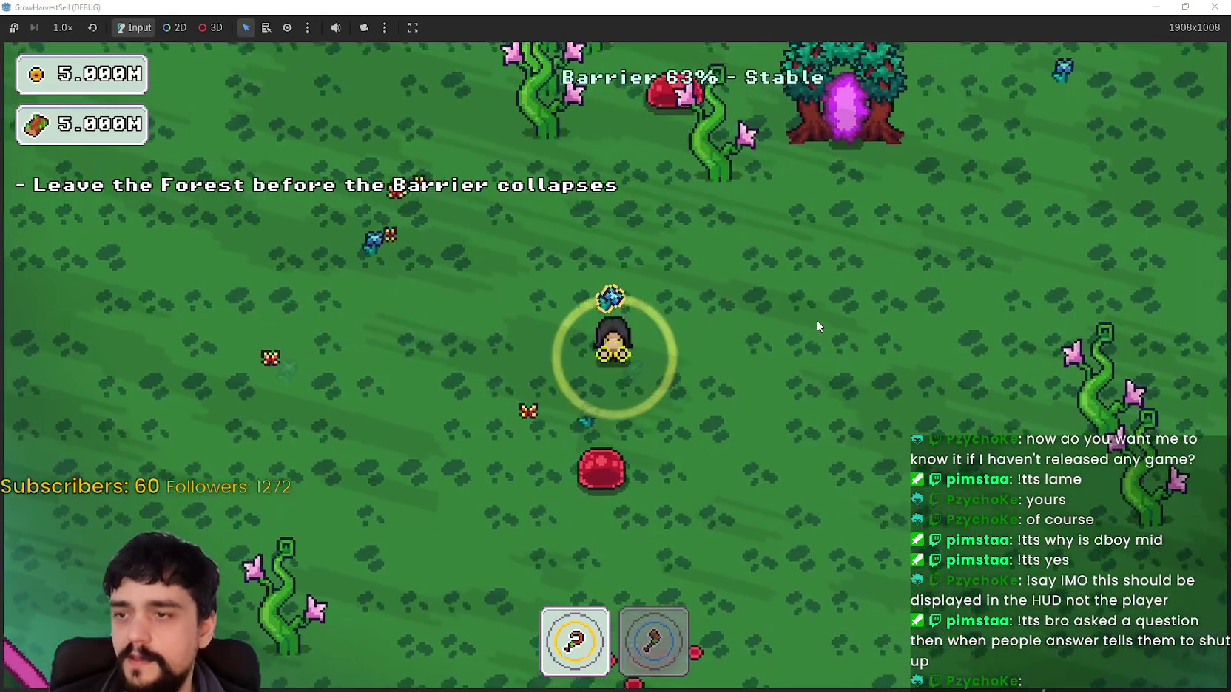
key("a")
key("w")
key("d")
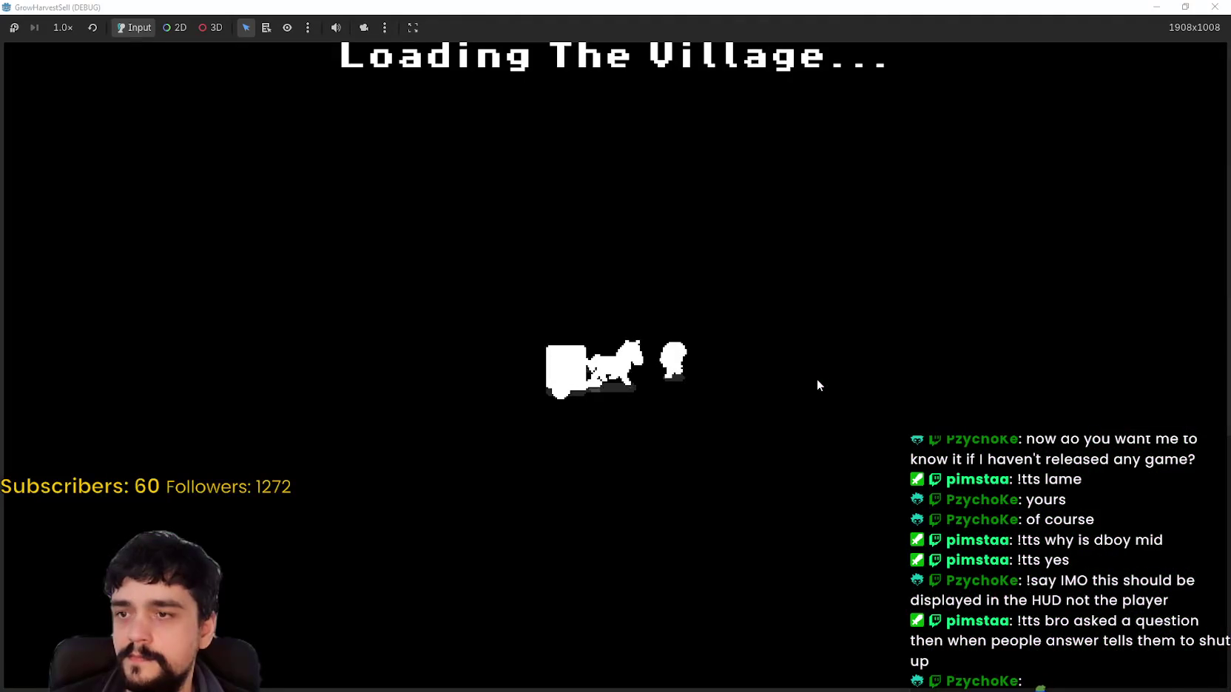
Walk to the village market stall, sell the plants, and return to the crossroads.
key("a")
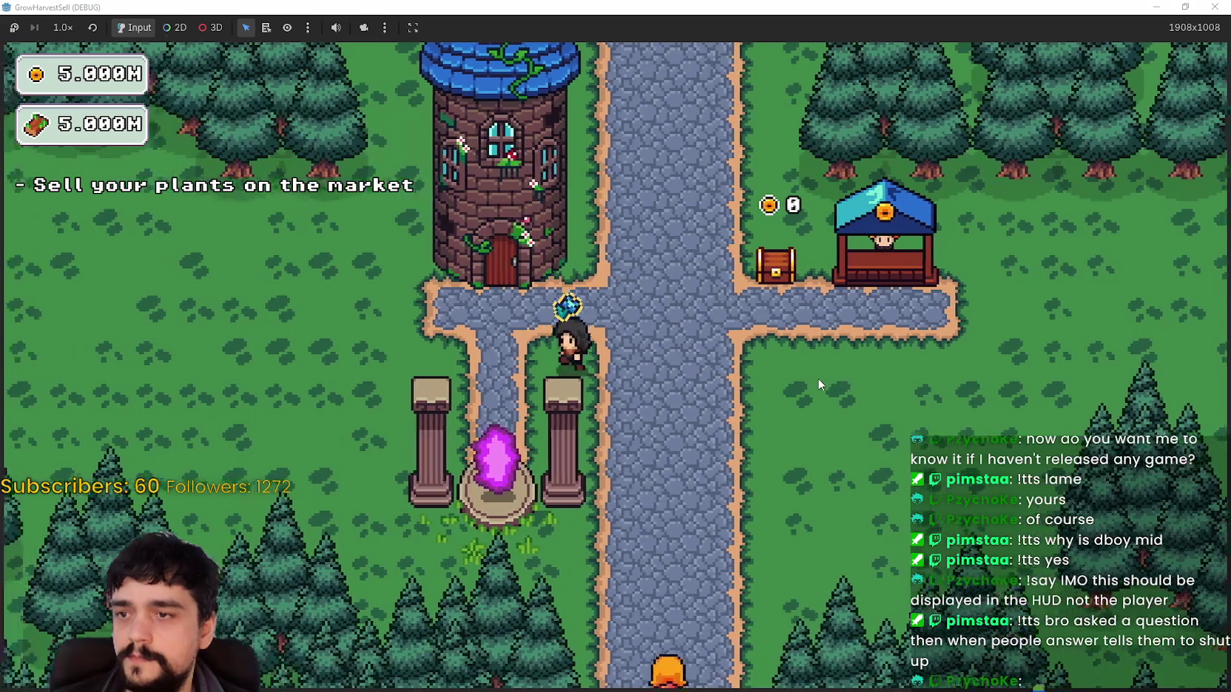
key("d")
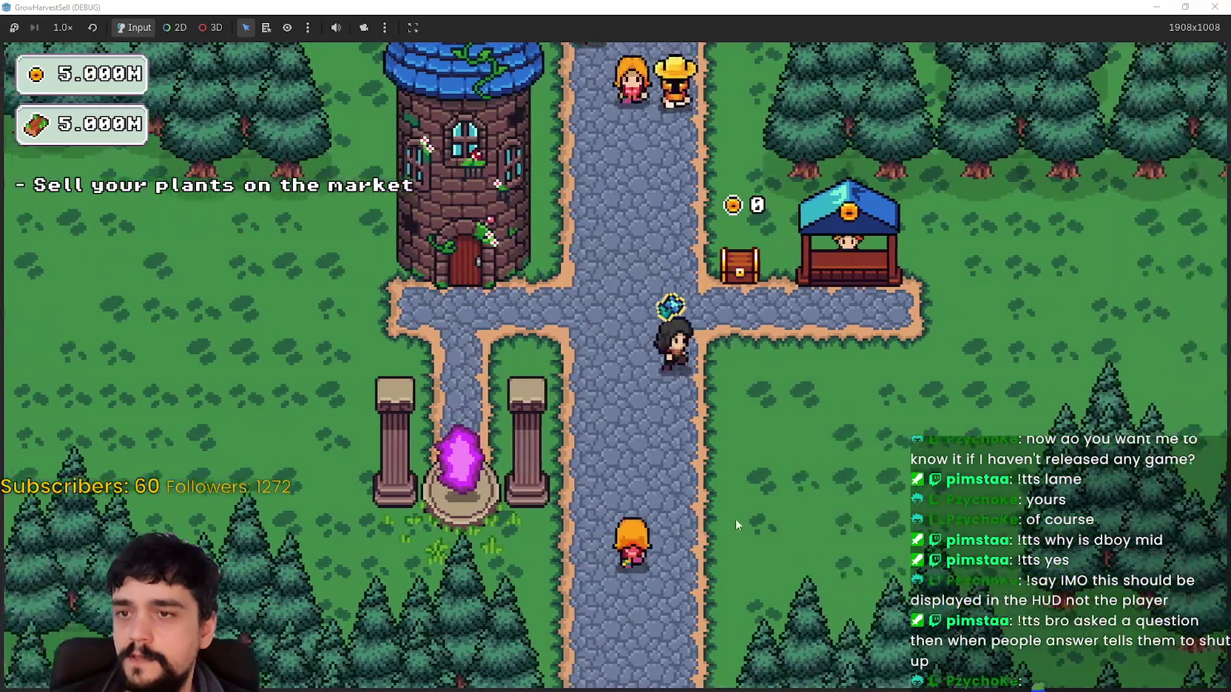
key("a")
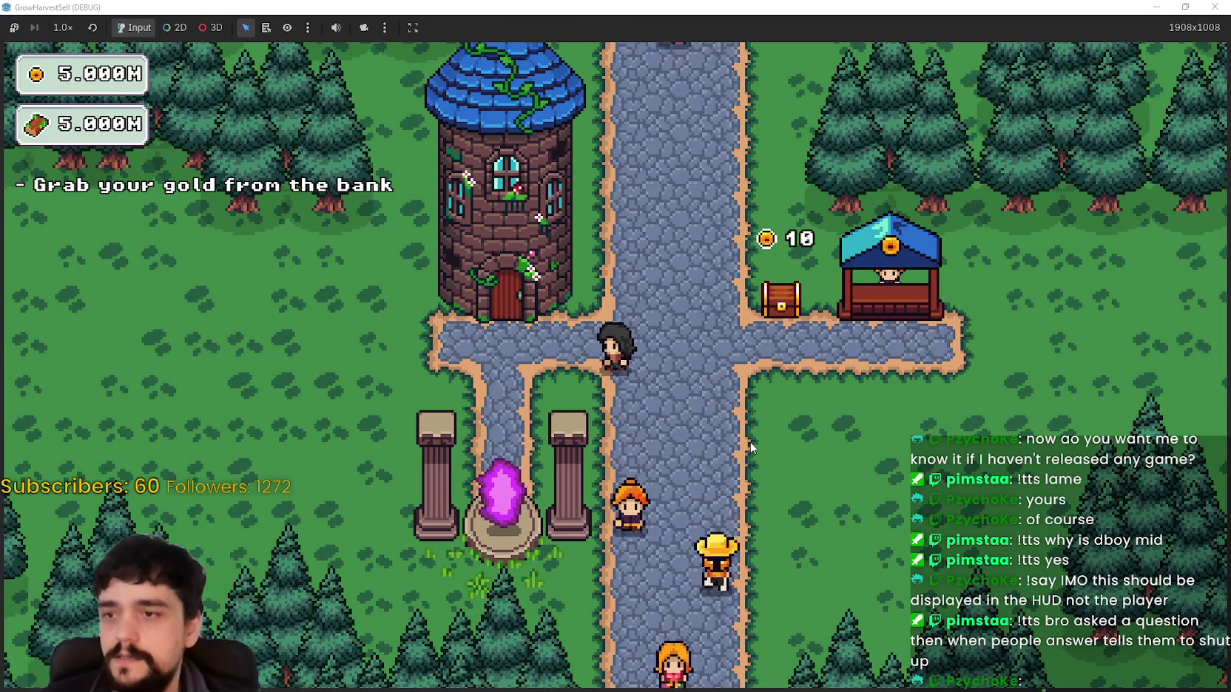
key("s")
key("d")
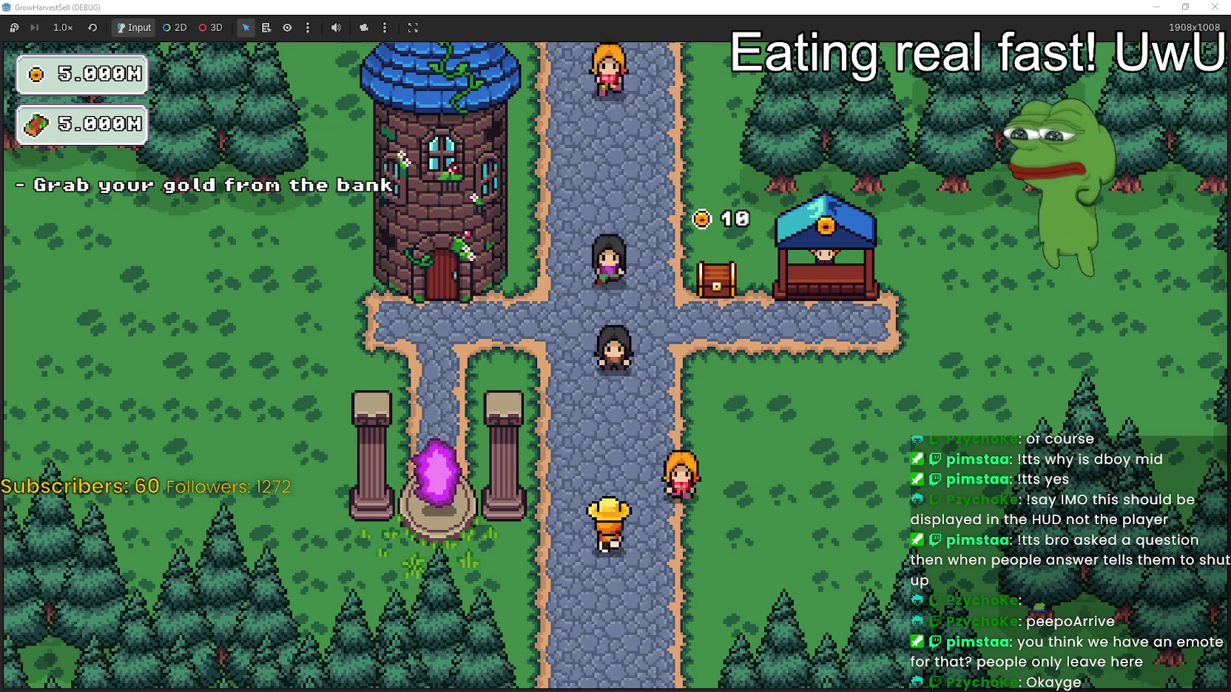
Restore the full-screen GrowHarvestSell window to a smaller size.
left_click(1181, 6)
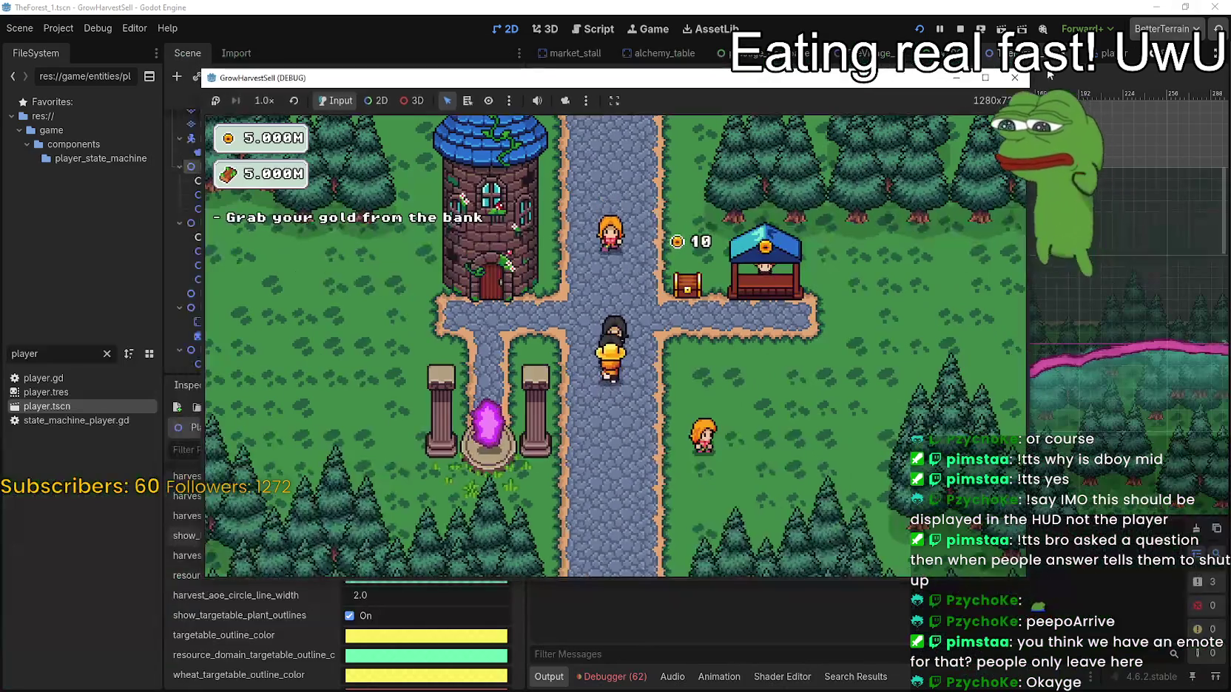
Move the game window up and left to reveal the Godot editor.
mouse_move(855, 41)
left_mouse_down()
mouse_move(840, 113)
mouse_move(818, 103)
left_mouse_up()
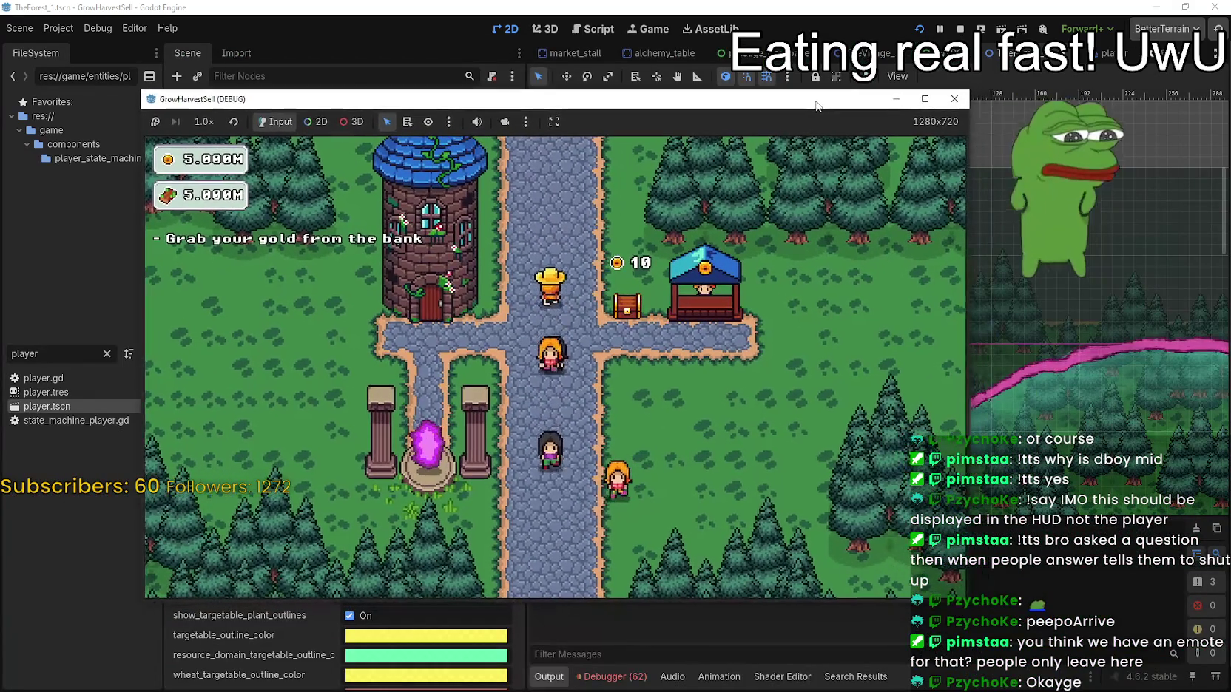
left_click_drag(677, 102, 582, 107)
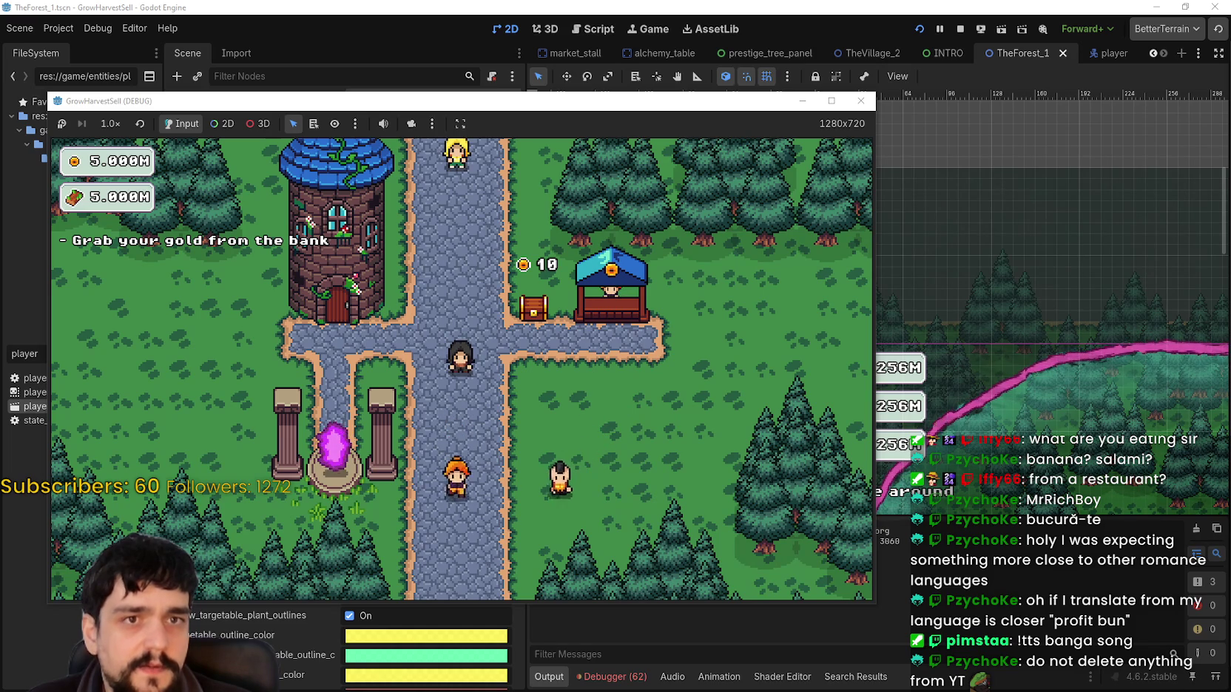
Enlarge the game window and take the portal to stage 1 of The Forest.
mouse_move(628, 105)
left_mouse_down()
mouse_move(841, 37)
mouse_move(842, 2)
left_mouse_up()
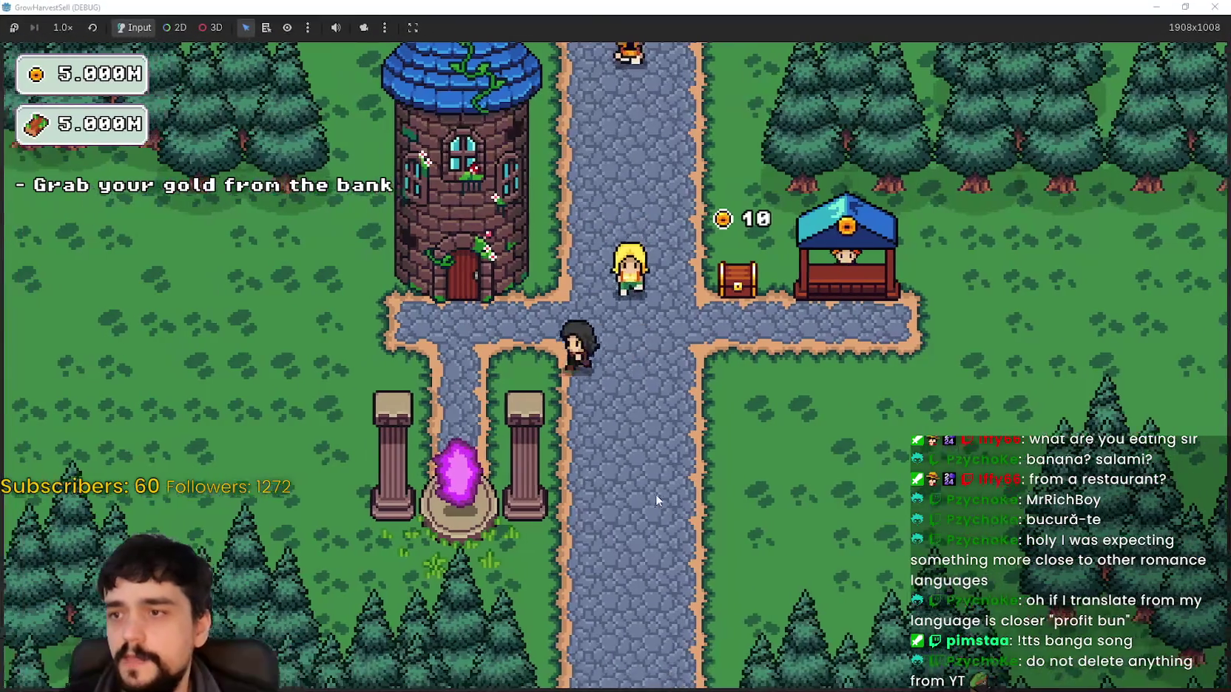
key("a")
key("s")
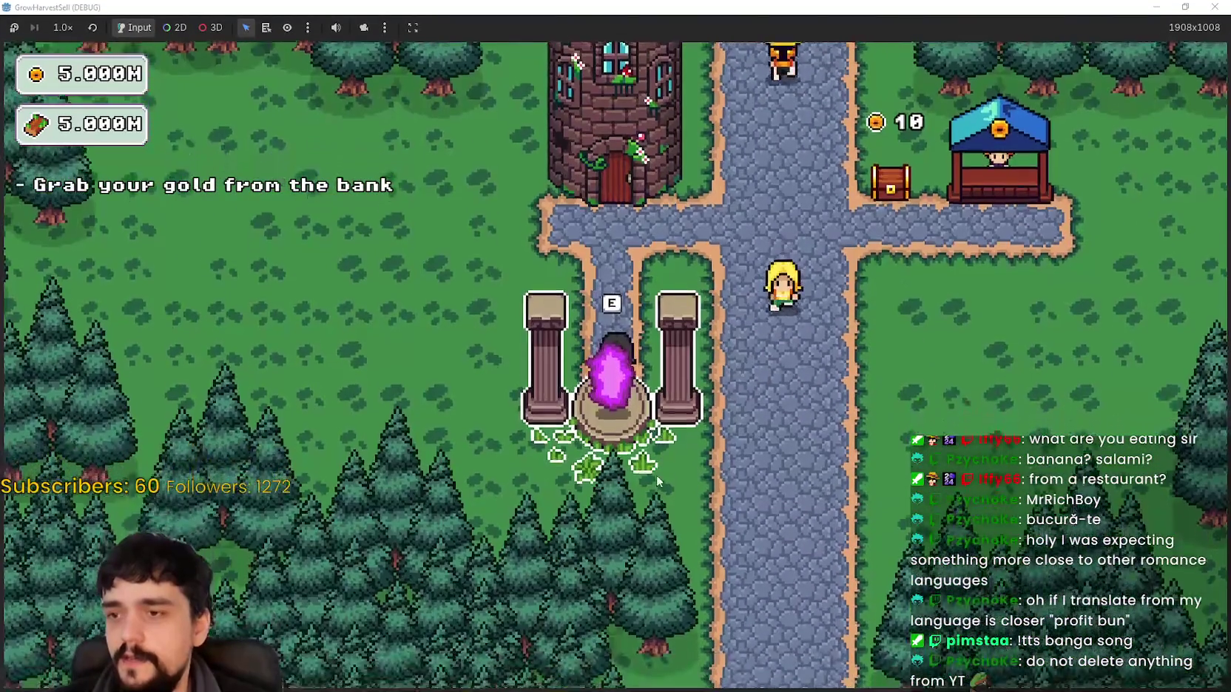
key("e")
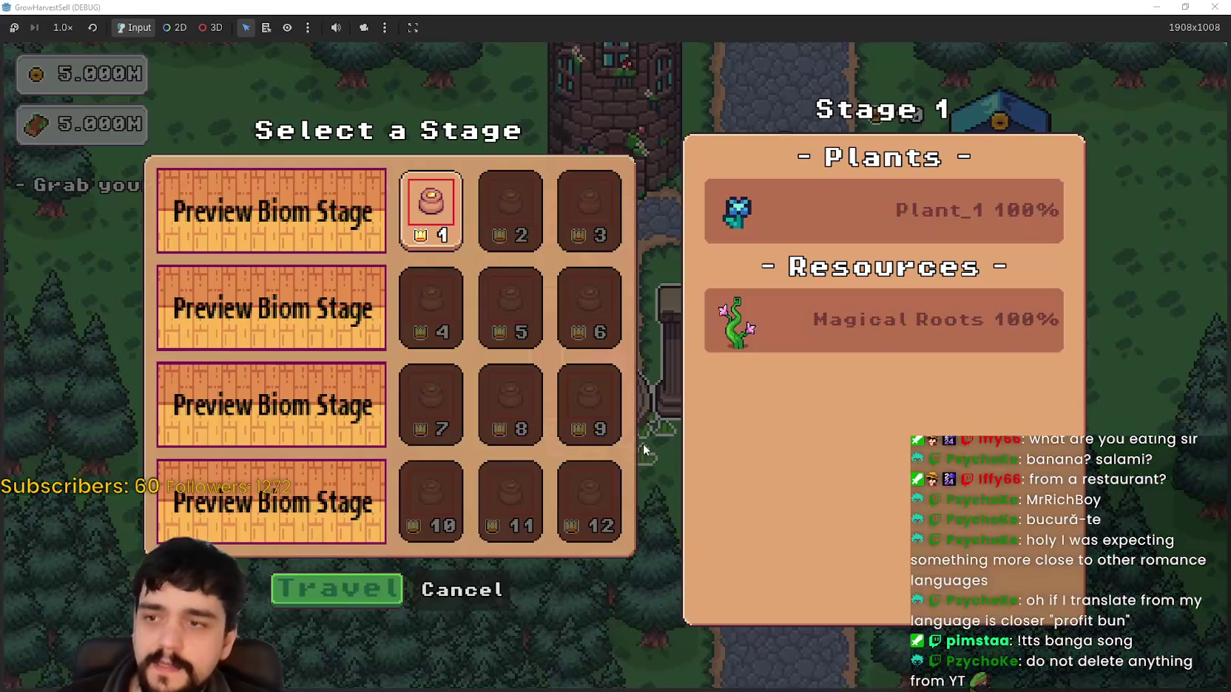
left_click(333, 596)
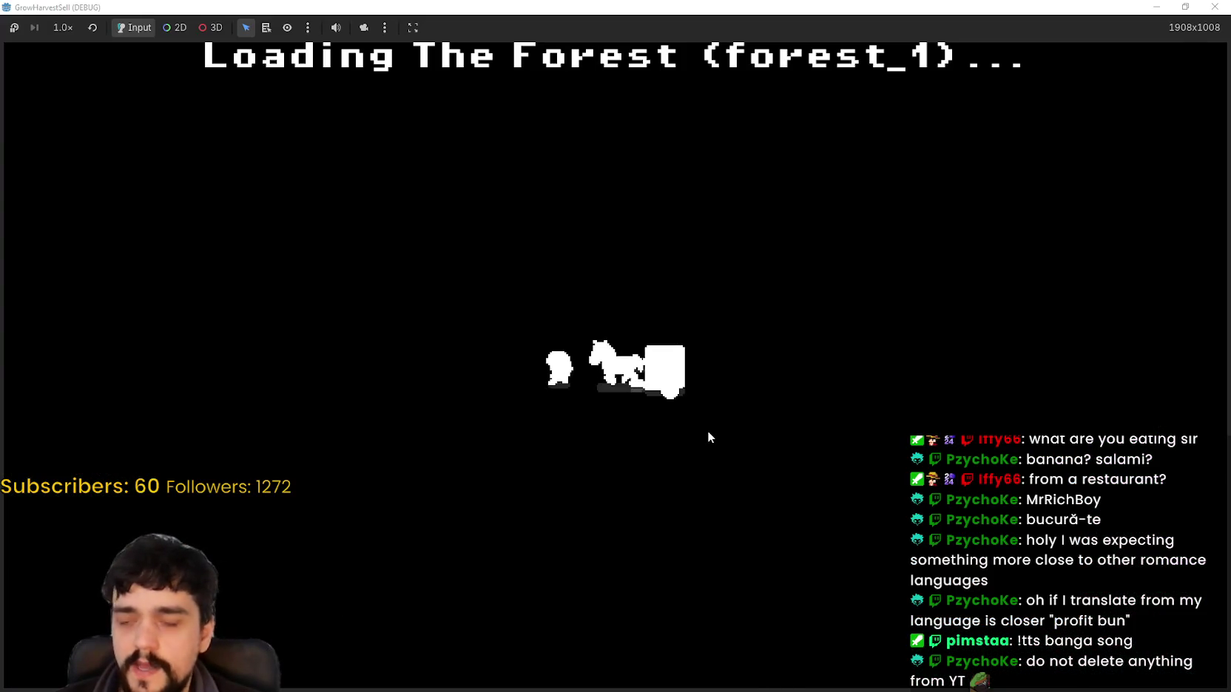
Walk the character around the forest, right, down, then up-left.
key("a")
key("d")
key("d")
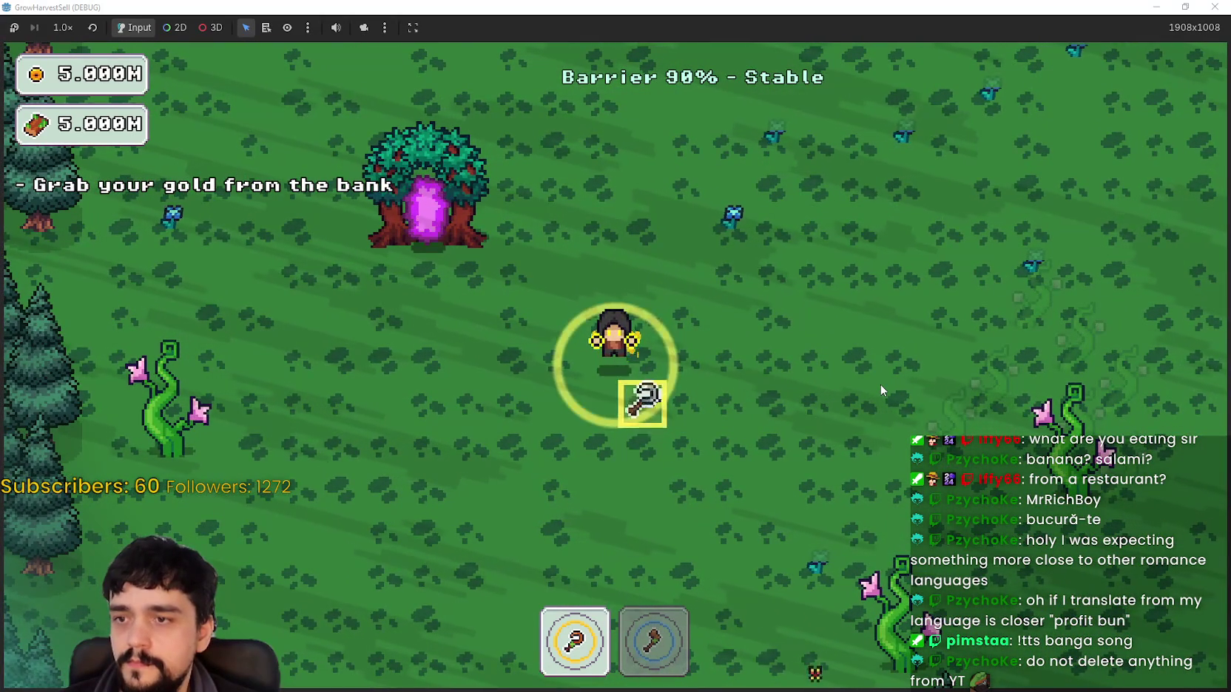
key("w+d")
key("w+d")
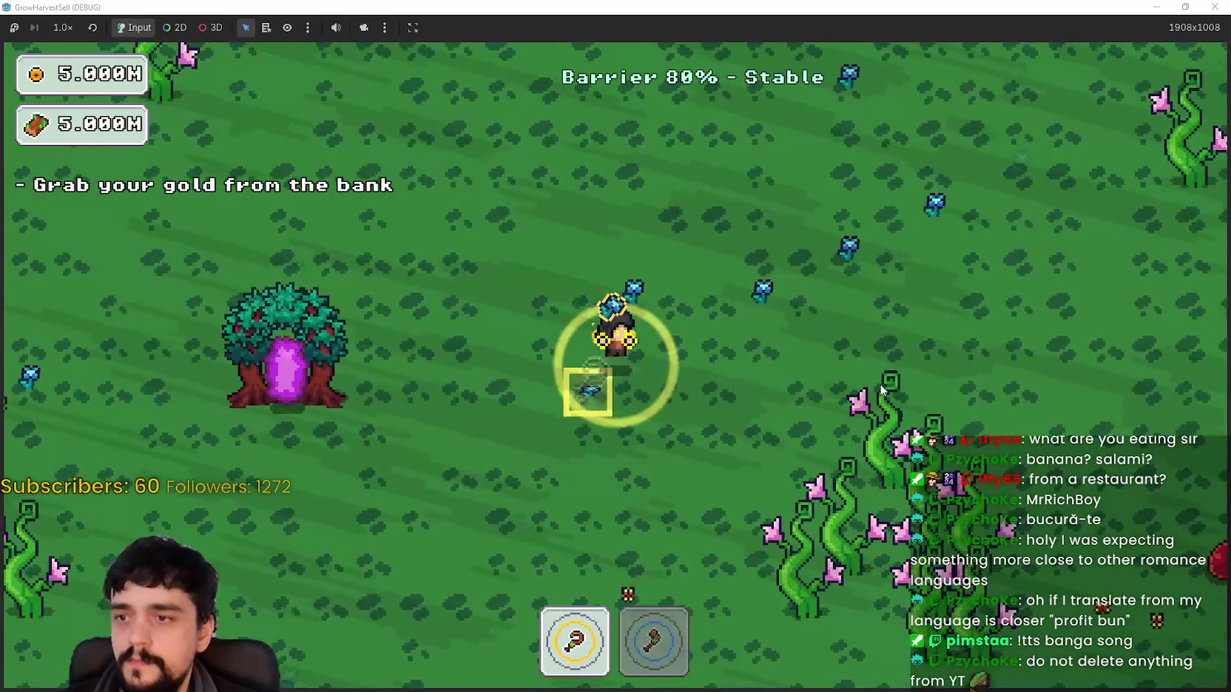
key("s+d")
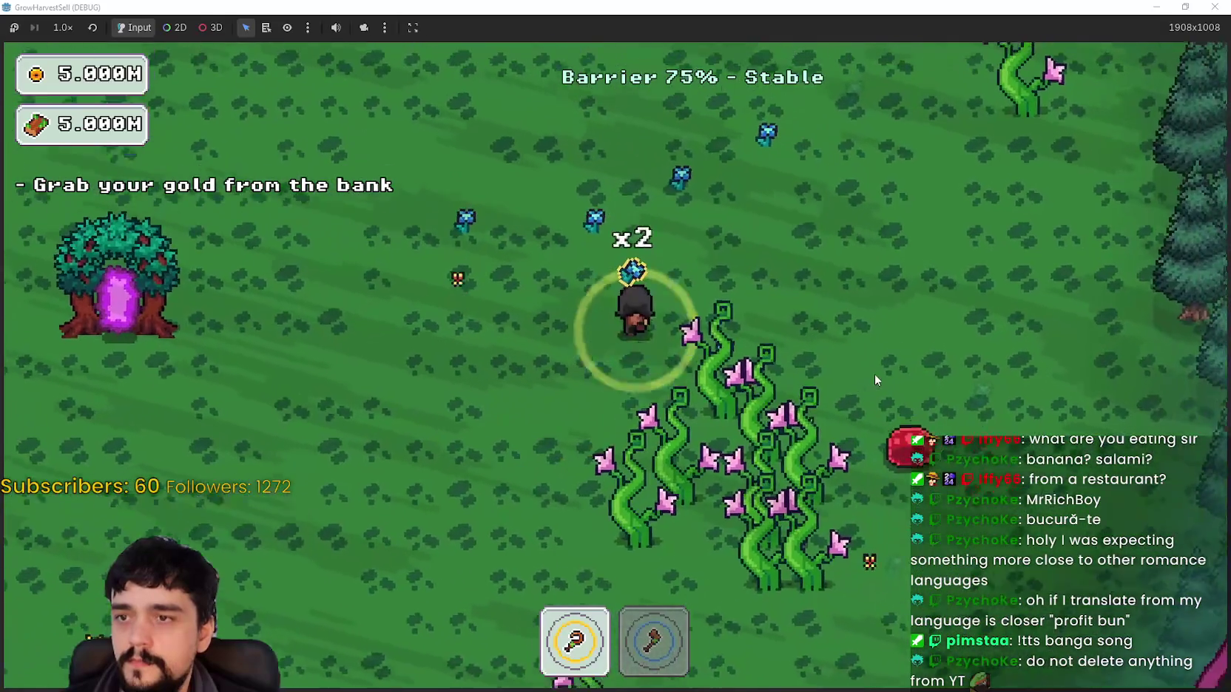
key("w")
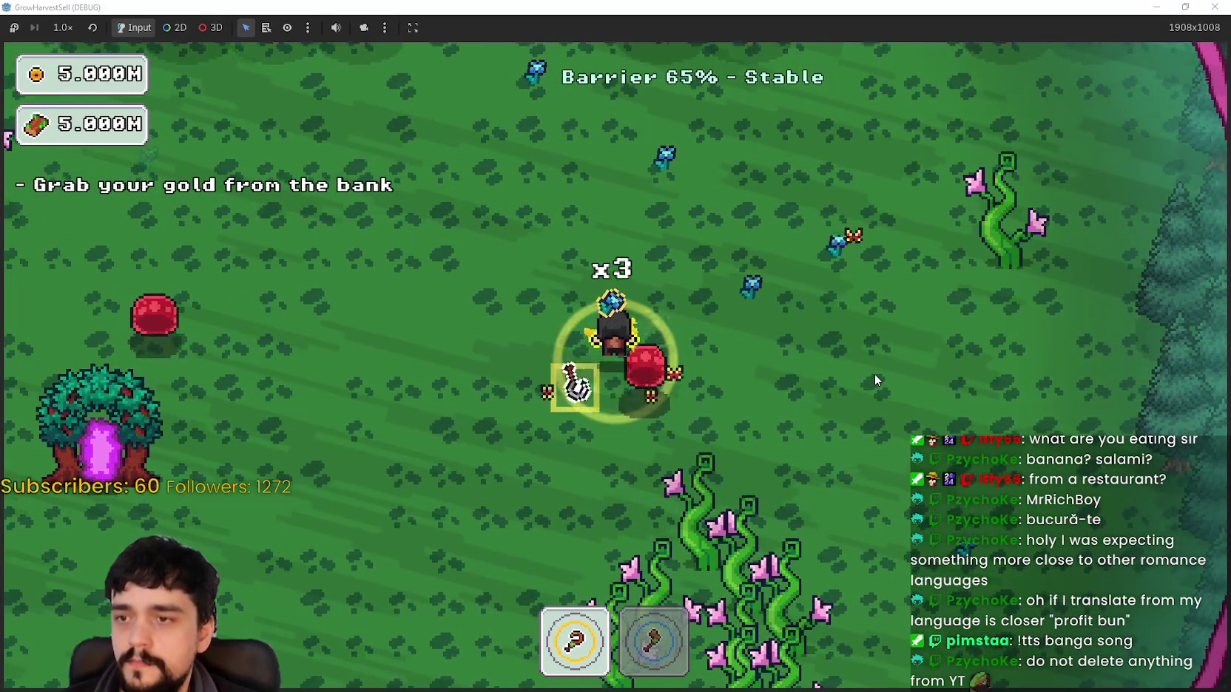
key("w+a")
key("a")
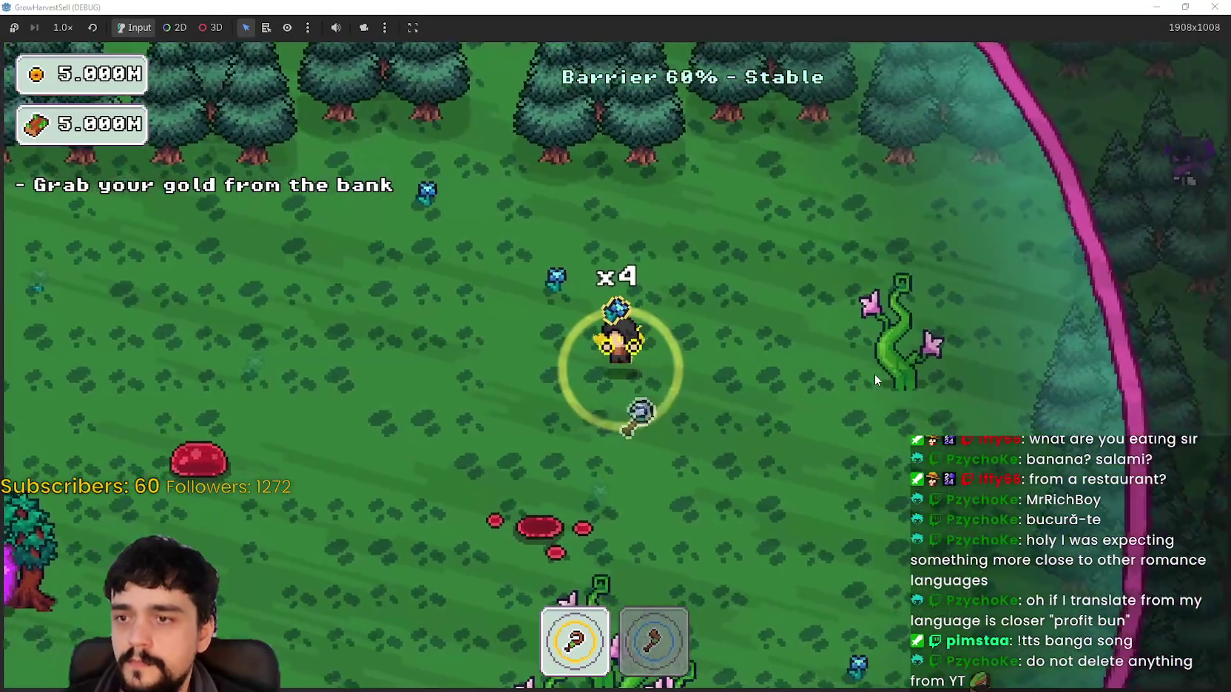
Walk down and left to the portal tree, then step back out below it.
key("d")
key("s")
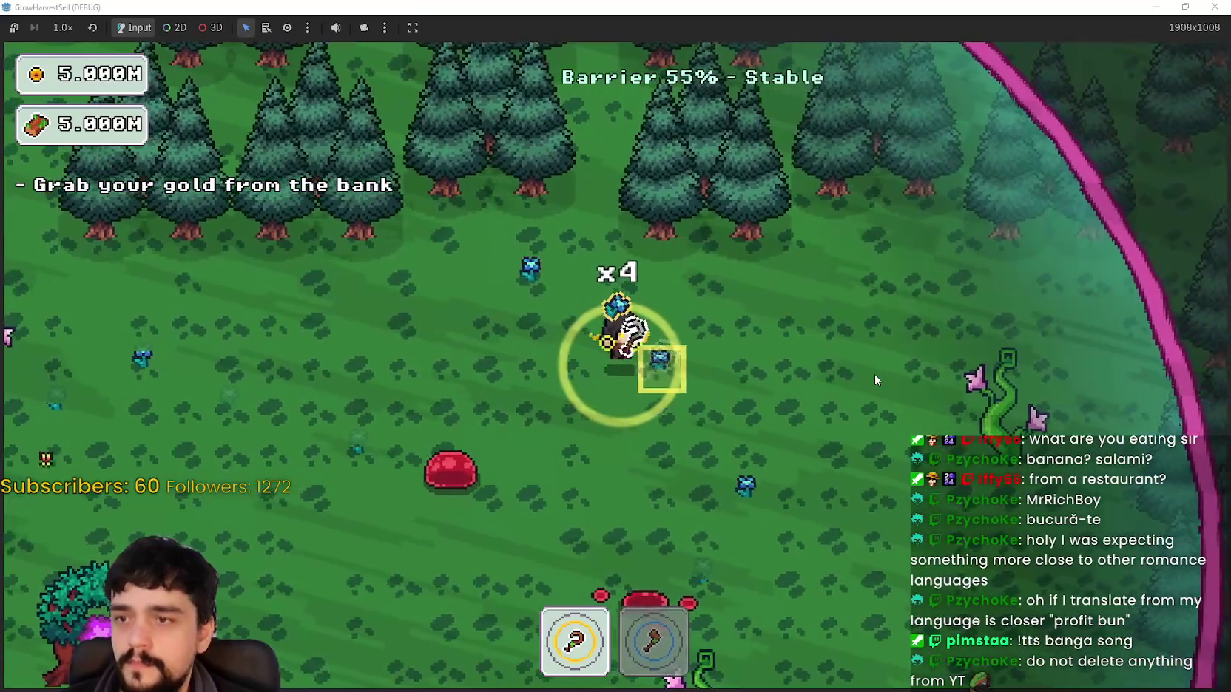
key("a")
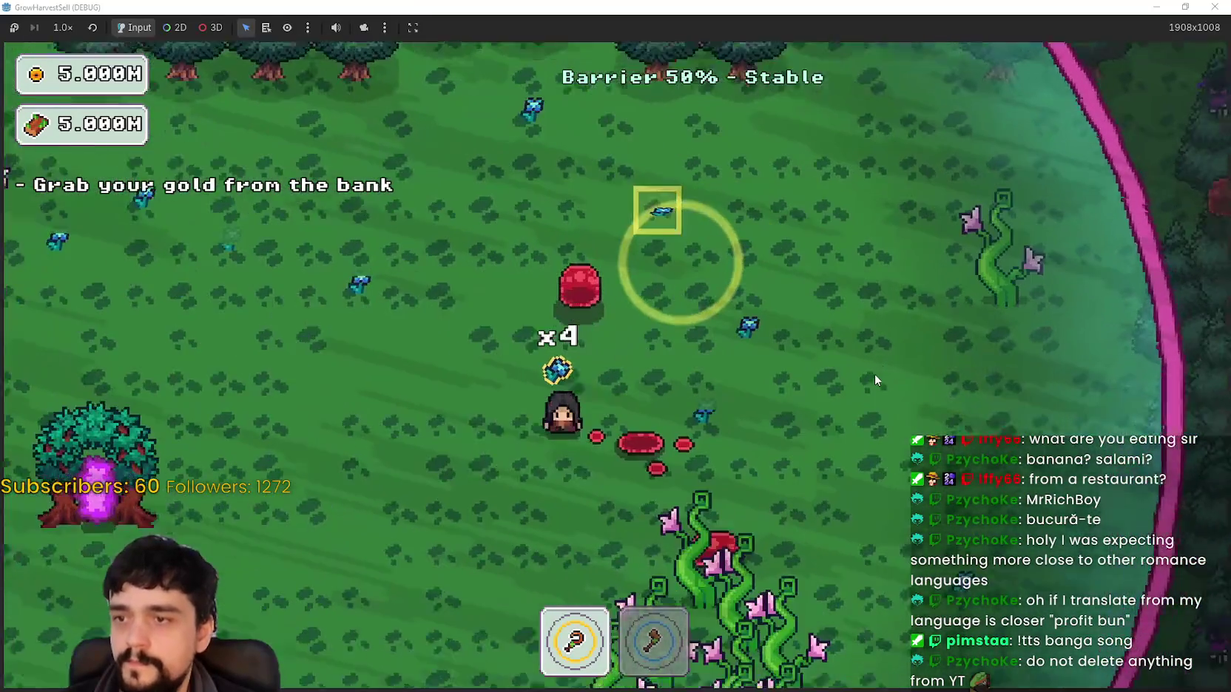
key("a")
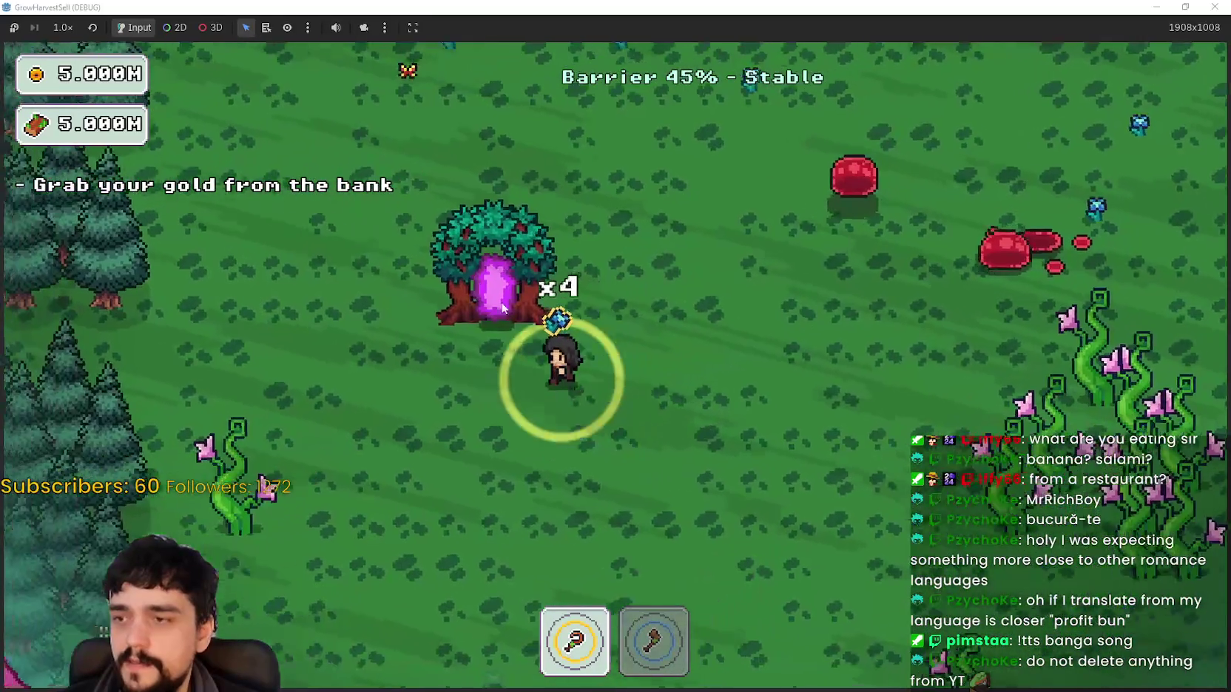
key("w")
key("s")
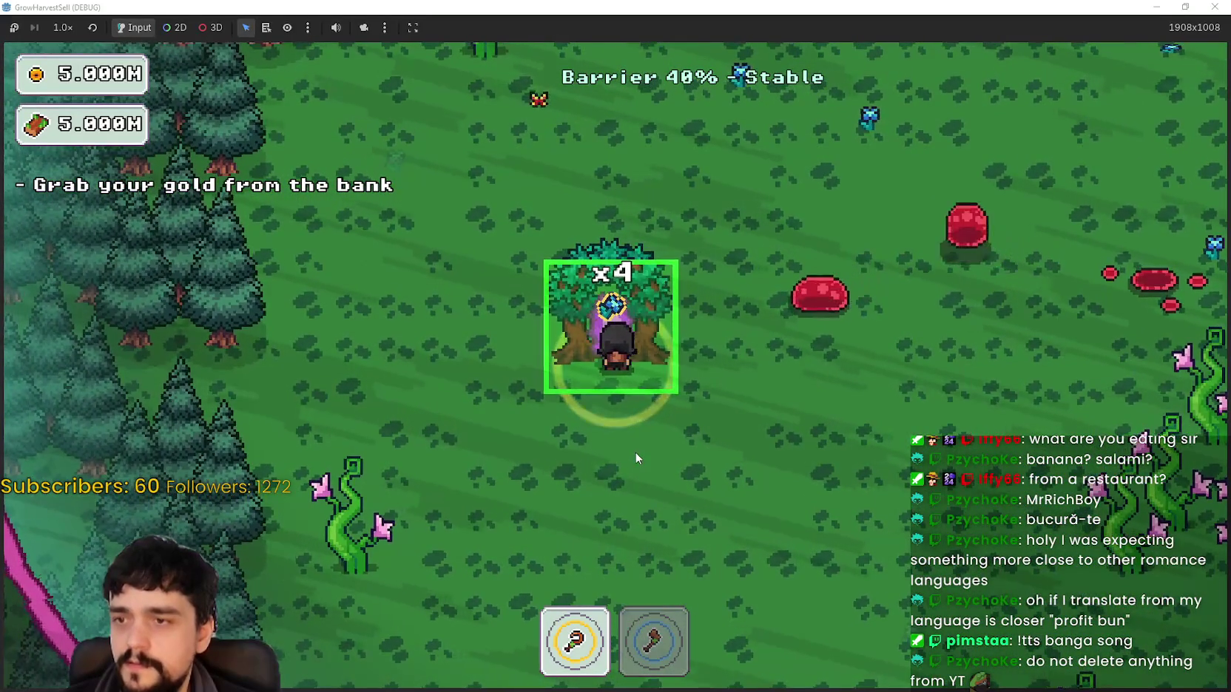
Equip the axe from hotbar slot 2, chop the plant, and return to The Village.
key("a")
key("2")
key("a")
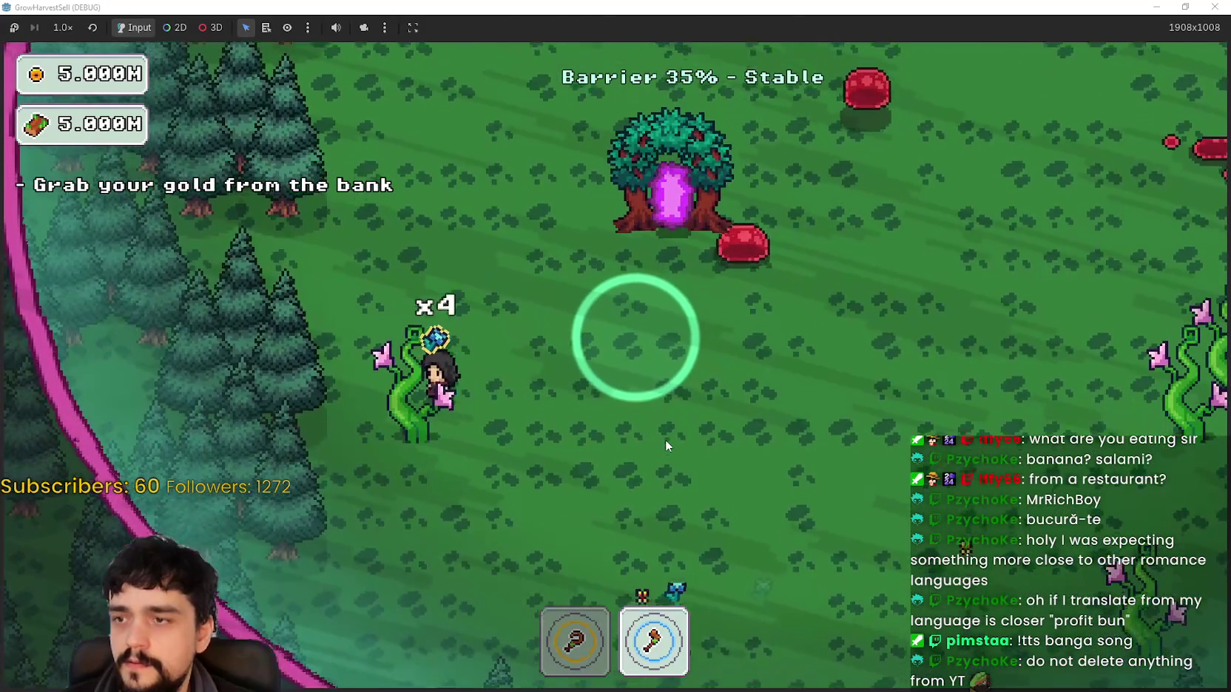
key("d")
key("w")
key("w")
key("e")
key("d")
key("w")
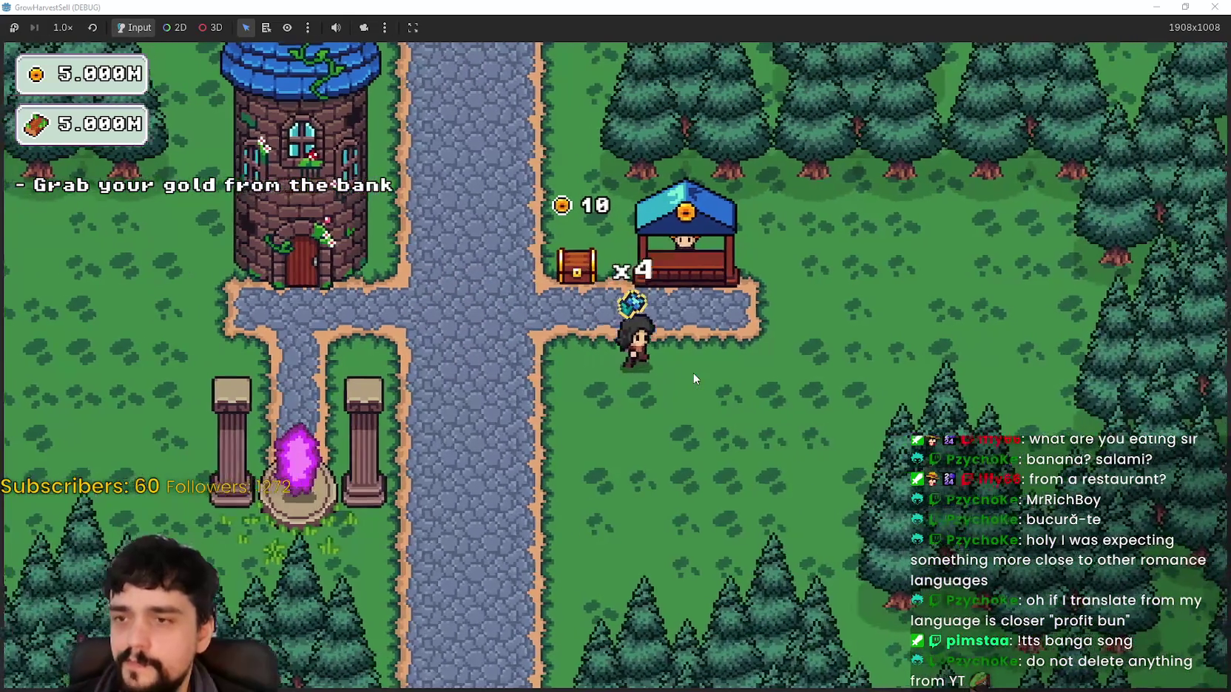
Walk past the stall and beside the tower onto the path at the tower door.
key("a")
key("a")
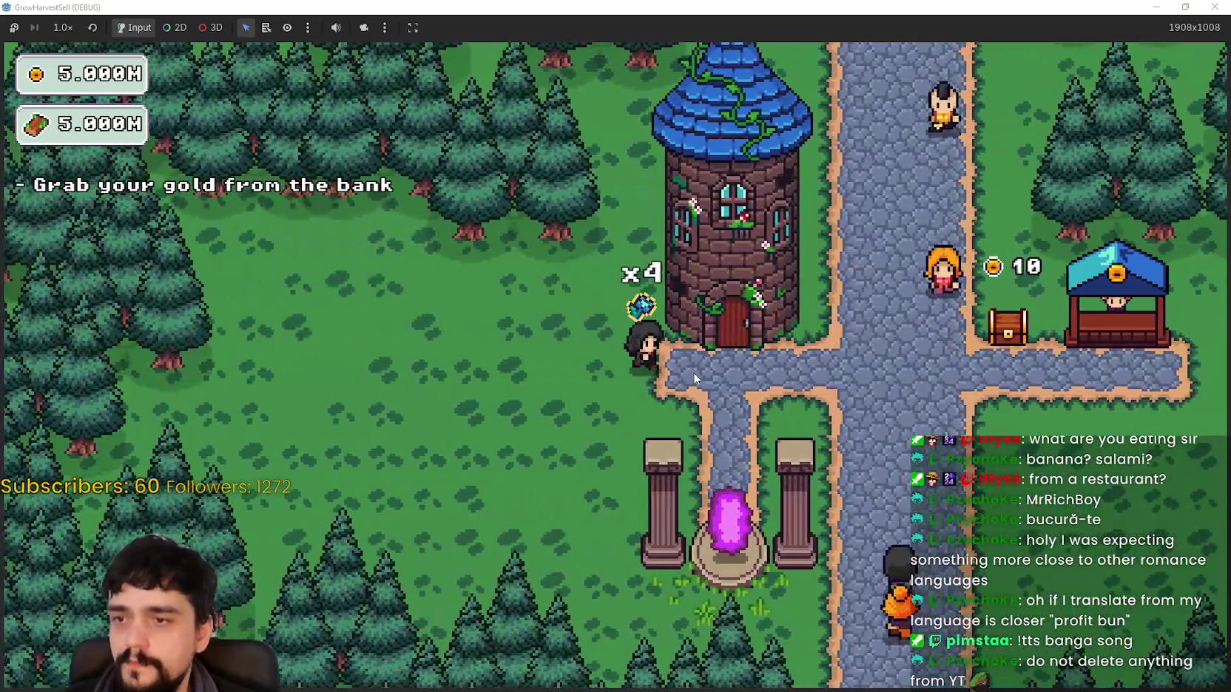
key("s")
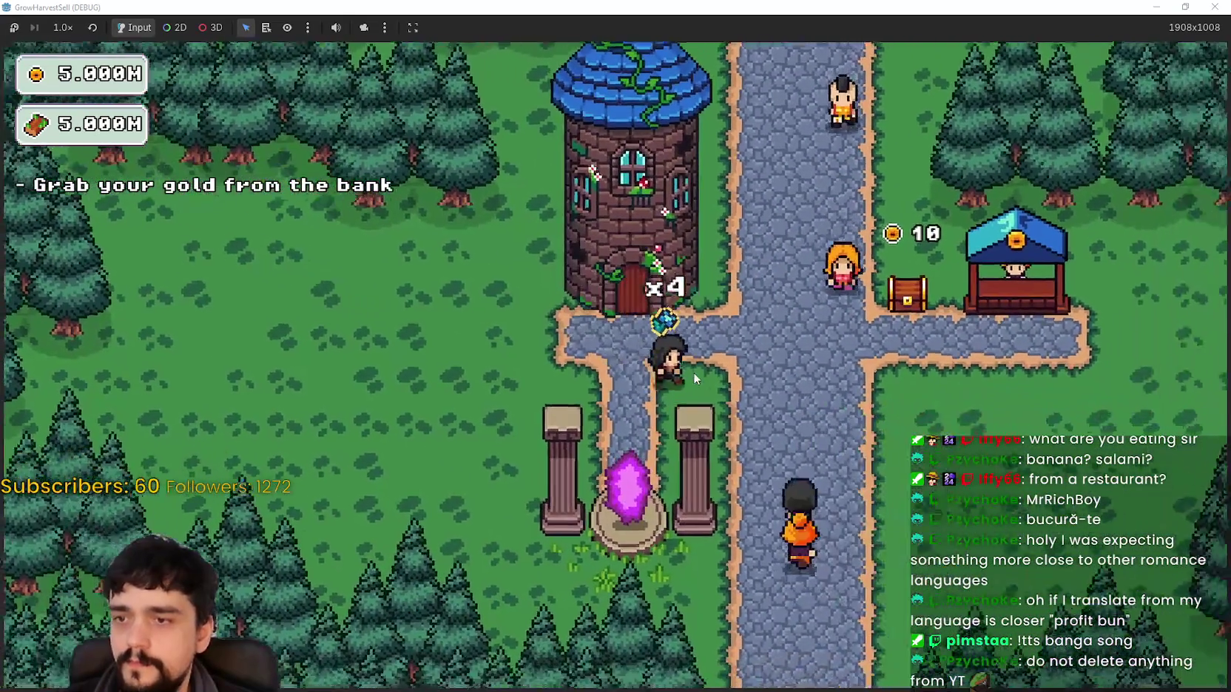
key("w")
key("d")
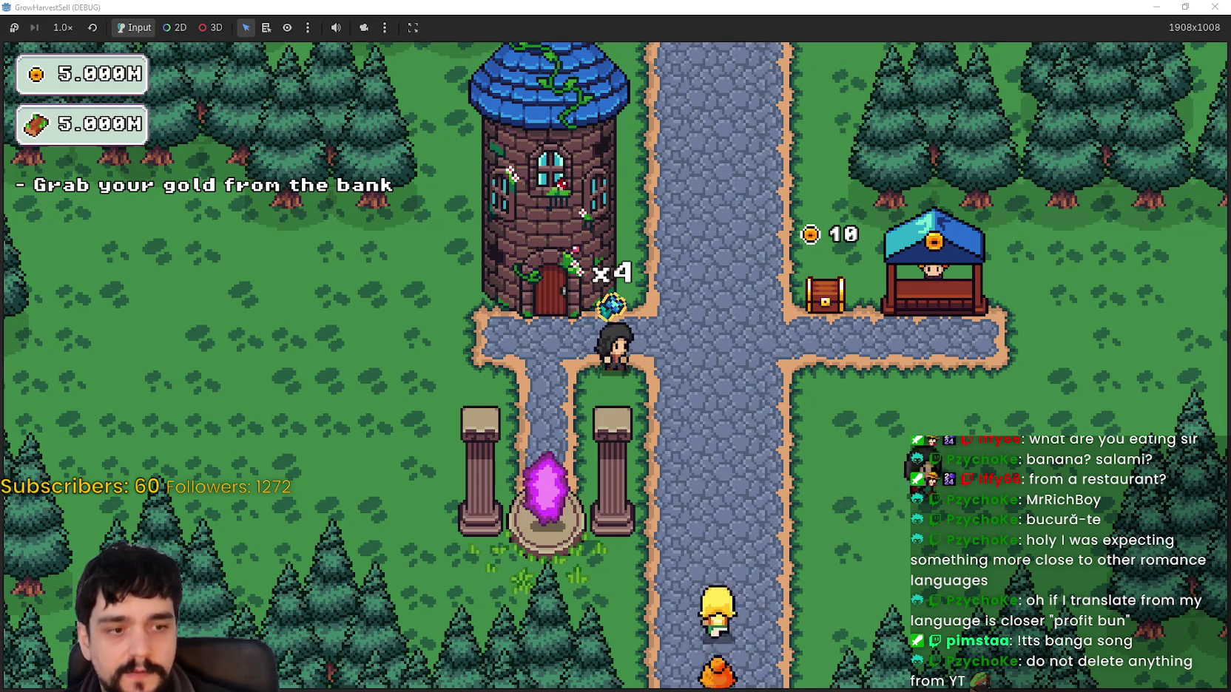
key("alt+Tab")
Open the main_atlas.png tab and survey the whole sprite atlas.
left_click(148, 37)
key("ctrl+v")
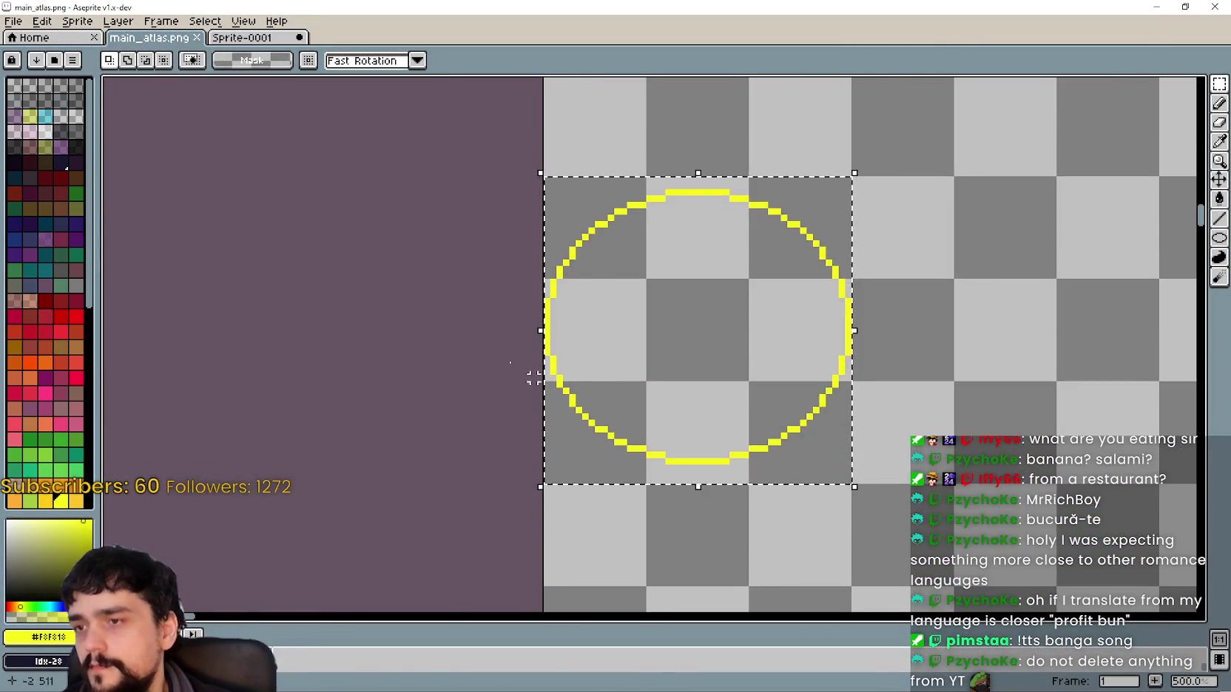
scroll(562, 400, "down", 5)
scroll(867, 448, "down", 1)
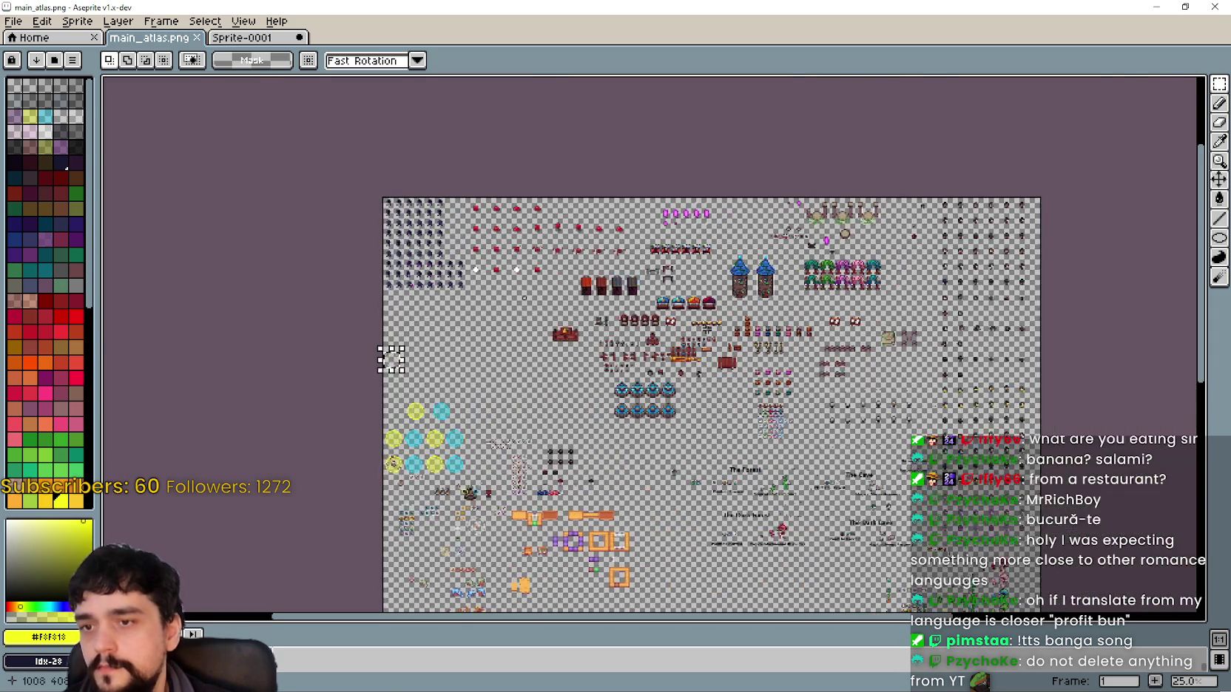
scroll(635, 412, "up", 3)
scroll(635, 413, "down", 2)
left_click_drag(635, 413, 766, 406)
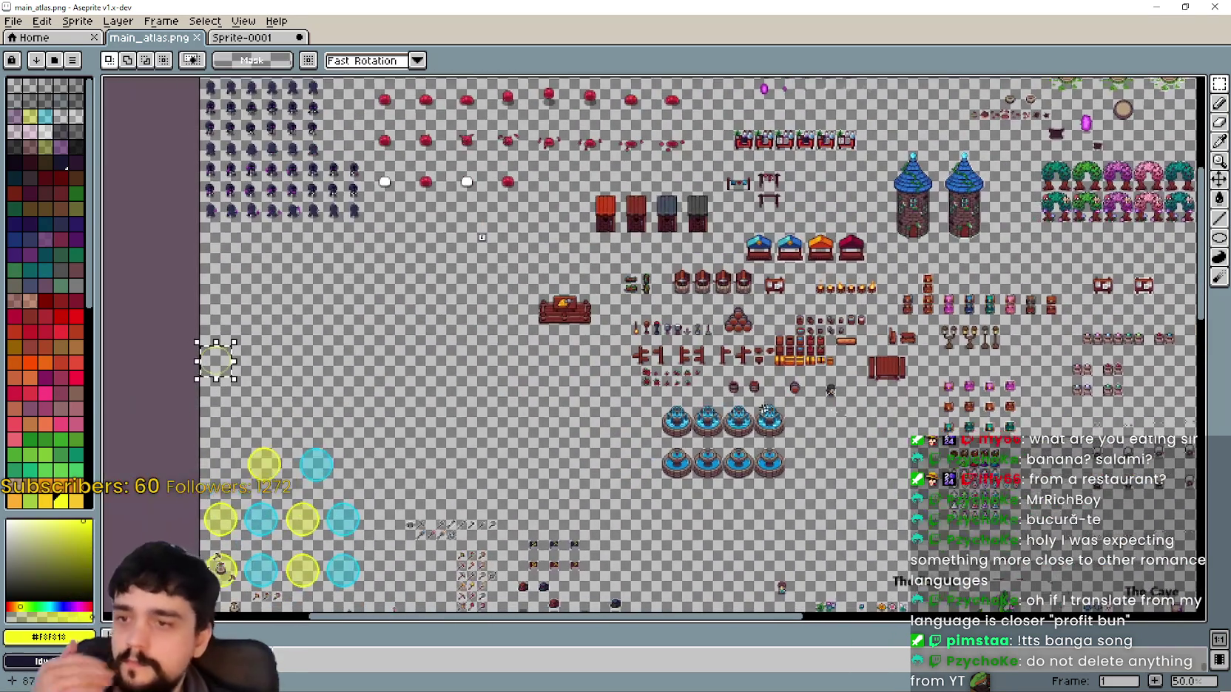
scroll(887, 381, "down", 1)
scroll(887, 381, "up", 2)
scroll(887, 382, "down", 2)
scroll(887, 382, "up", 2)
scroll(886, 381, "down", 1)
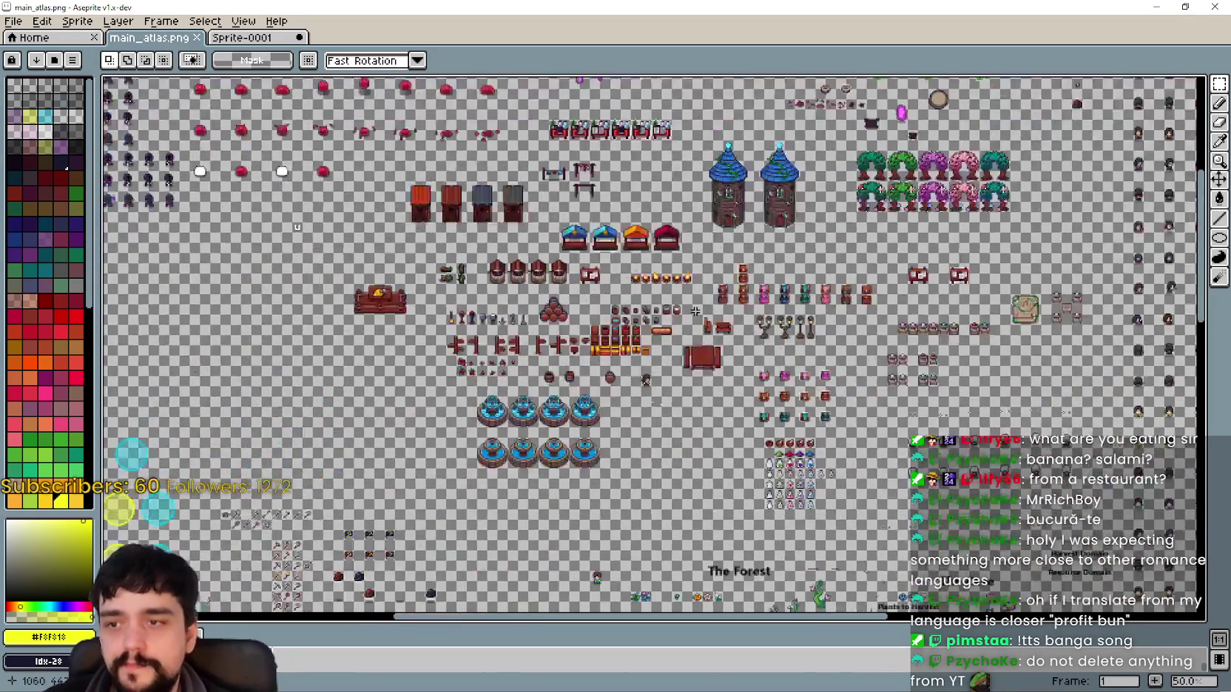
scroll(886, 382, "down", 1)
left_click_drag(570, 446, 547, 346)
scroll(547, 346, "up", 1)
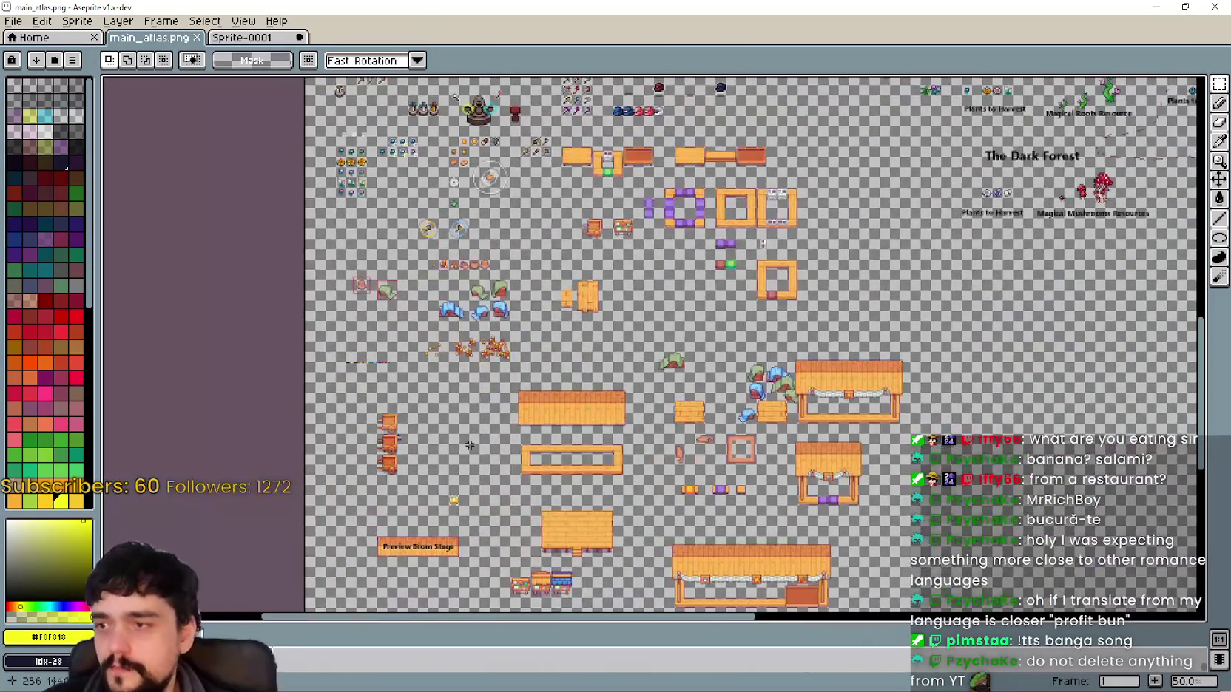
mouse_move(623, 377)
left_mouse_down()
mouse_move(601, 162)
mouse_move(424, 345)
mouse_move(499, 460)
left_mouse_up()
scroll(343, 214, "down", 1)
scroll(531, 368, "up", 3)
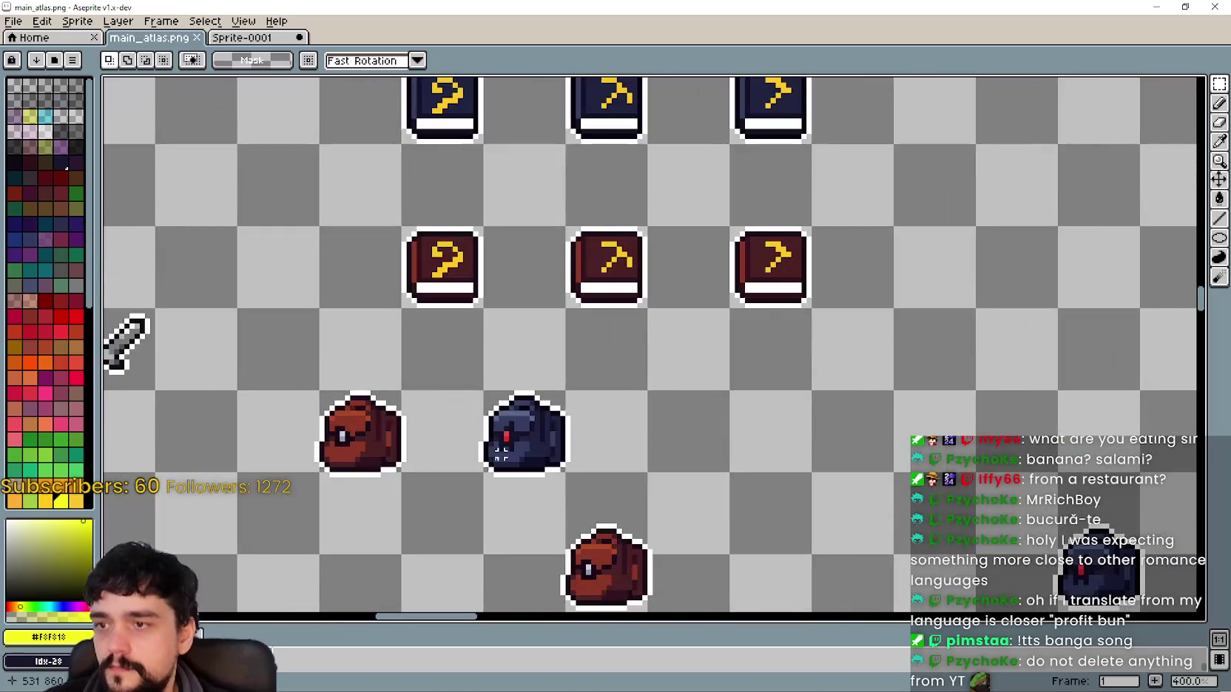
scroll(578, 338, "down", 1)
Locate the brown backpack beside the tool sprites and paste a copy into the atlas.
left_click_drag(531, 368, 605, 321)
scroll(604, 321, "up", 1)
mouse_move(525, 430)
left_mouse_down()
mouse_move(588, 415)
mouse_move(685, 325)
mouse_move(669, 299)
left_mouse_up()
scroll(588, 415, "down", 1)
scroll(523, 347, "up", 1)
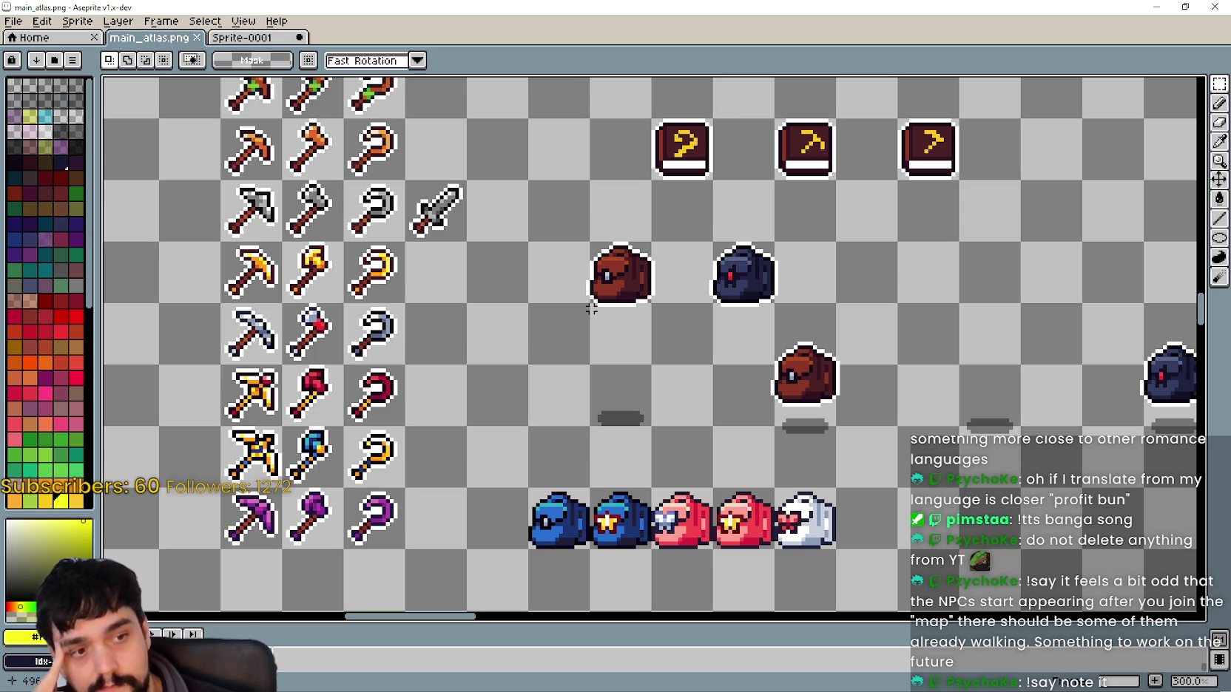
left_click_drag(702, 289, 703, 315)
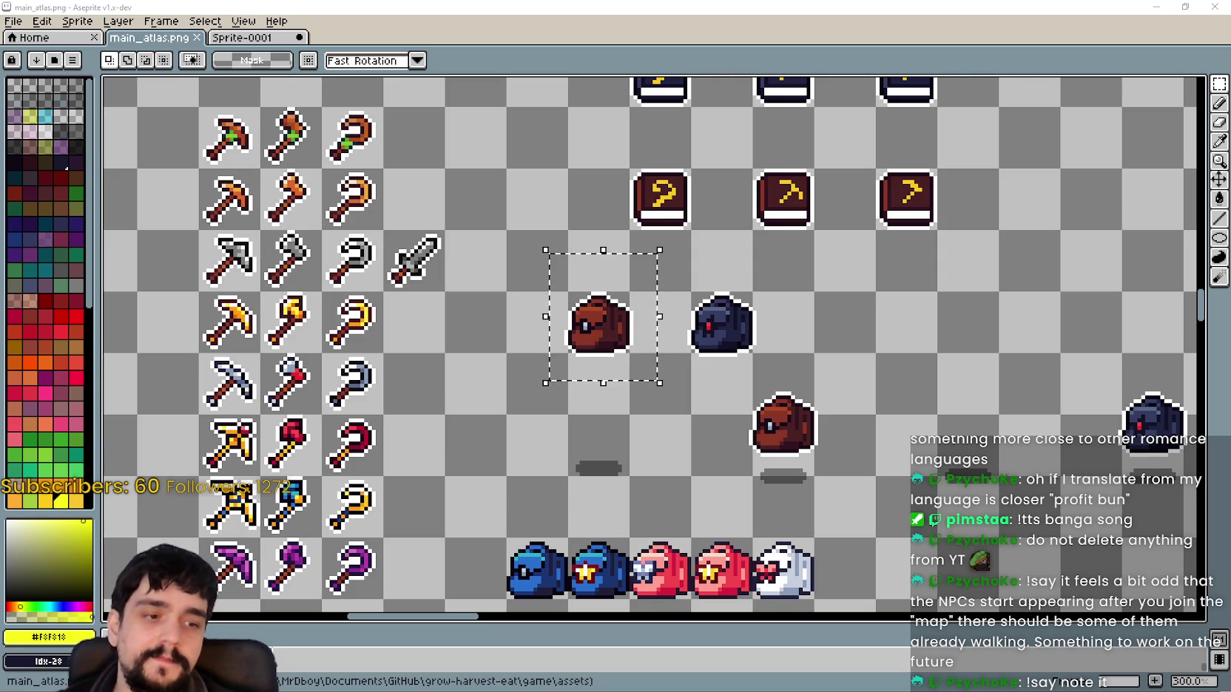
scroll(648, 282, "left", 3)
scroll(703, 303, "down", 5)
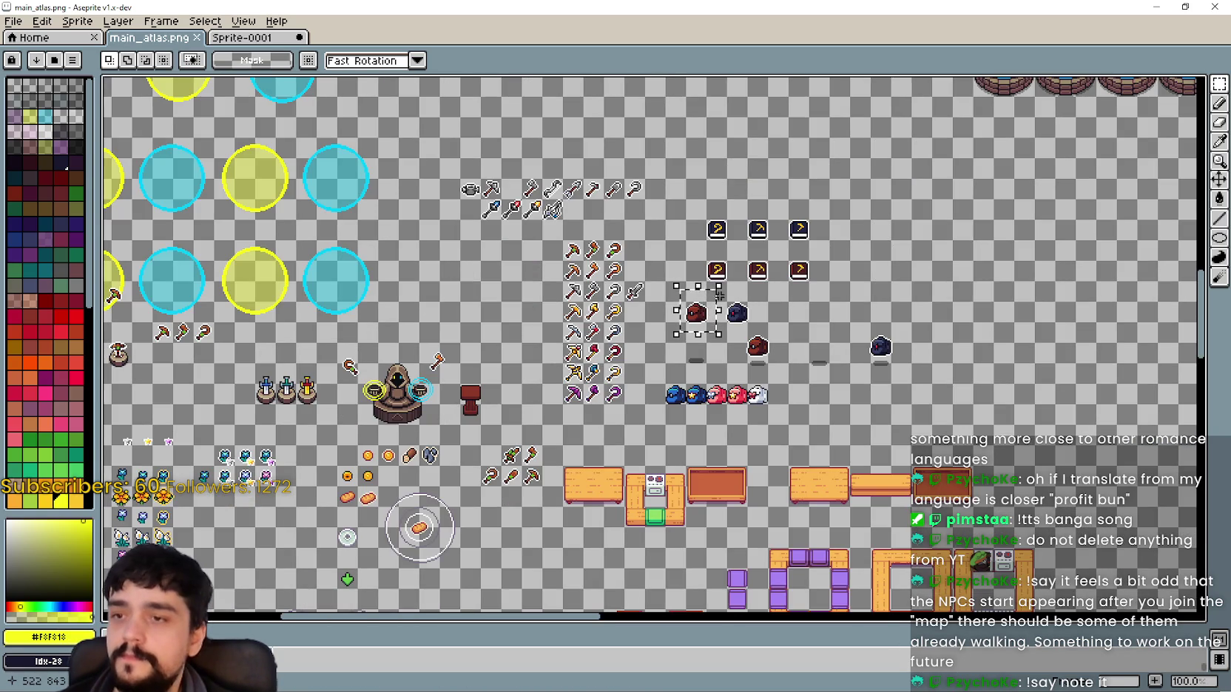
scroll(722, 354, "right", 5)
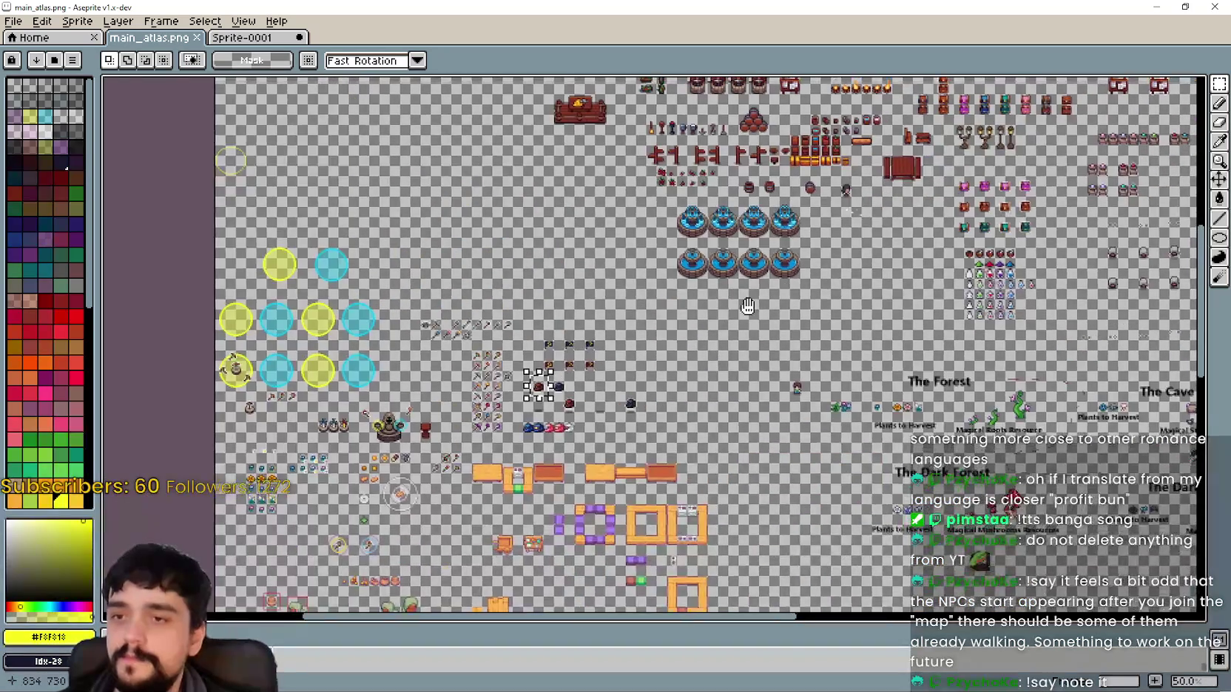
scroll(776, 451, "down", 3)
scroll(792, 429, "up", 3)
scroll(761, 260, "down", 2)
scroll(744, 309, "down", 3)
scroll(557, 307, "down", 3)
scroll(629, 359, "left", 3)
scroll(608, 358, "up", 3)
scroll(608, 357, "right", 5)
scroll(517, 332, "down", 3)
scroll(412, 304, "up", 3)
scroll(412, 304, "down", 2)
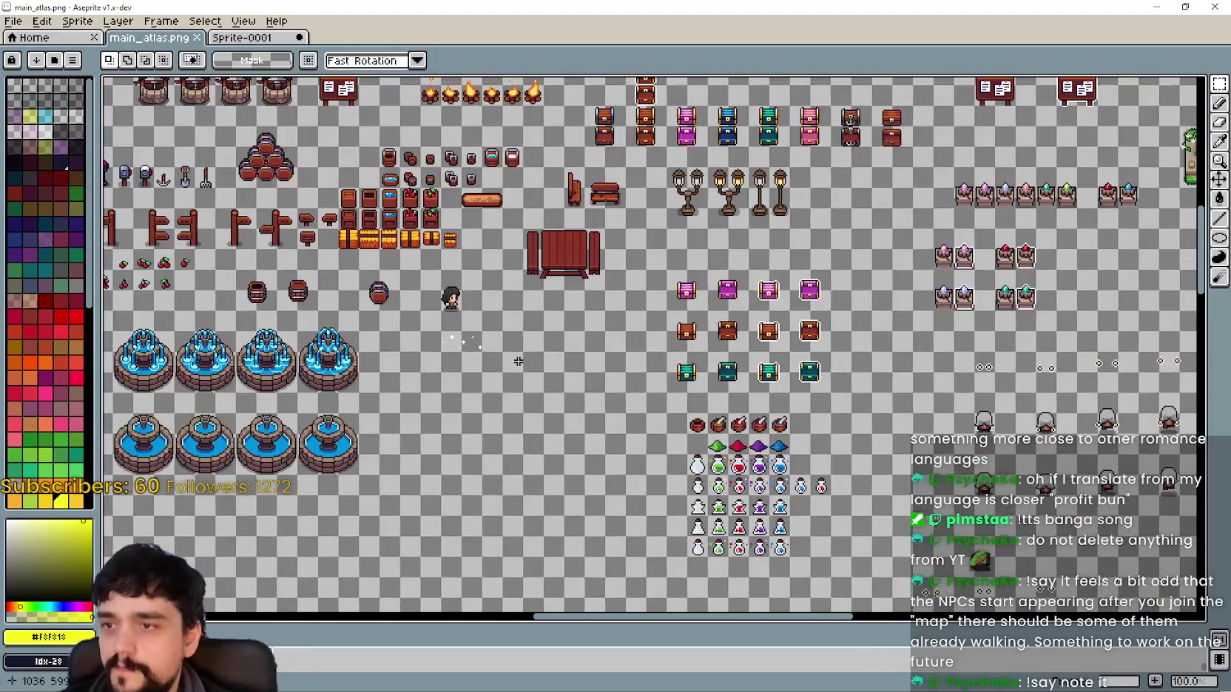
scroll(348, 278, "up", 4)
key("ctrl+v")
Position the pasted brown backpack at 1028, 589 and commit it.
scroll(749, 256, "up", 1)
left_click_drag(749, 255, 514, 391)
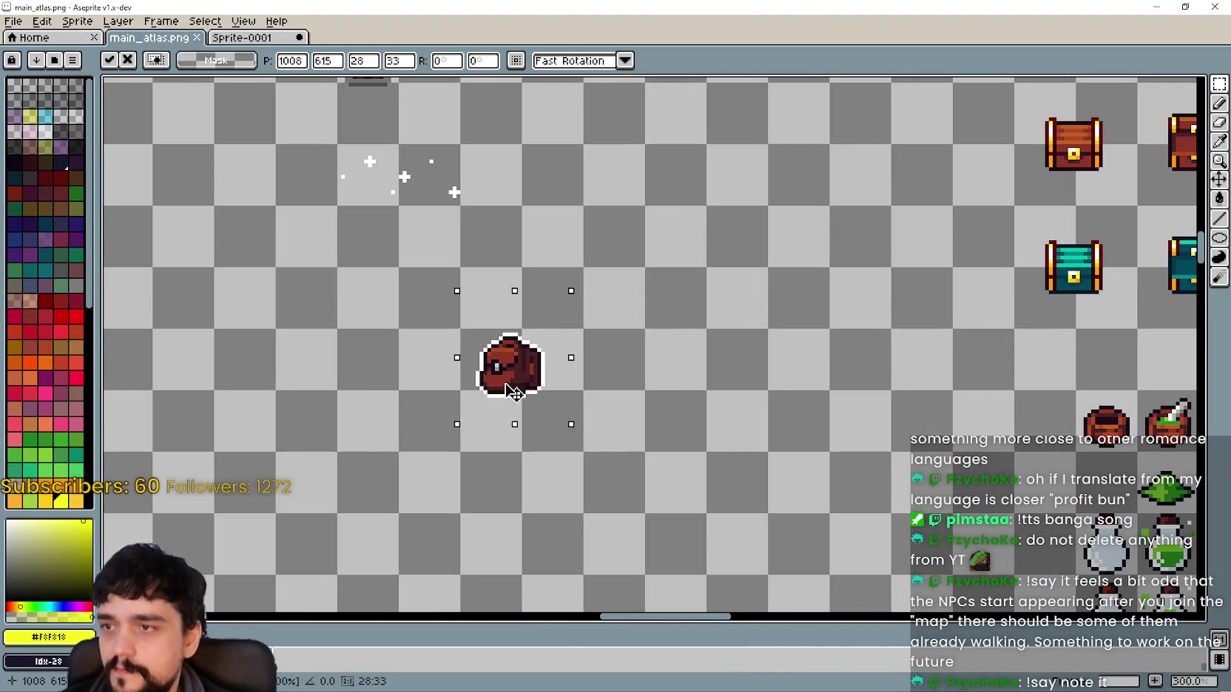
scroll(522, 335, "up", 2)
scroll(522, 335, "down", 3)
left_click_drag(585, 415, 434, 265)
scroll(435, 244, "up", 2)
scroll(431, 244, "down", 1)
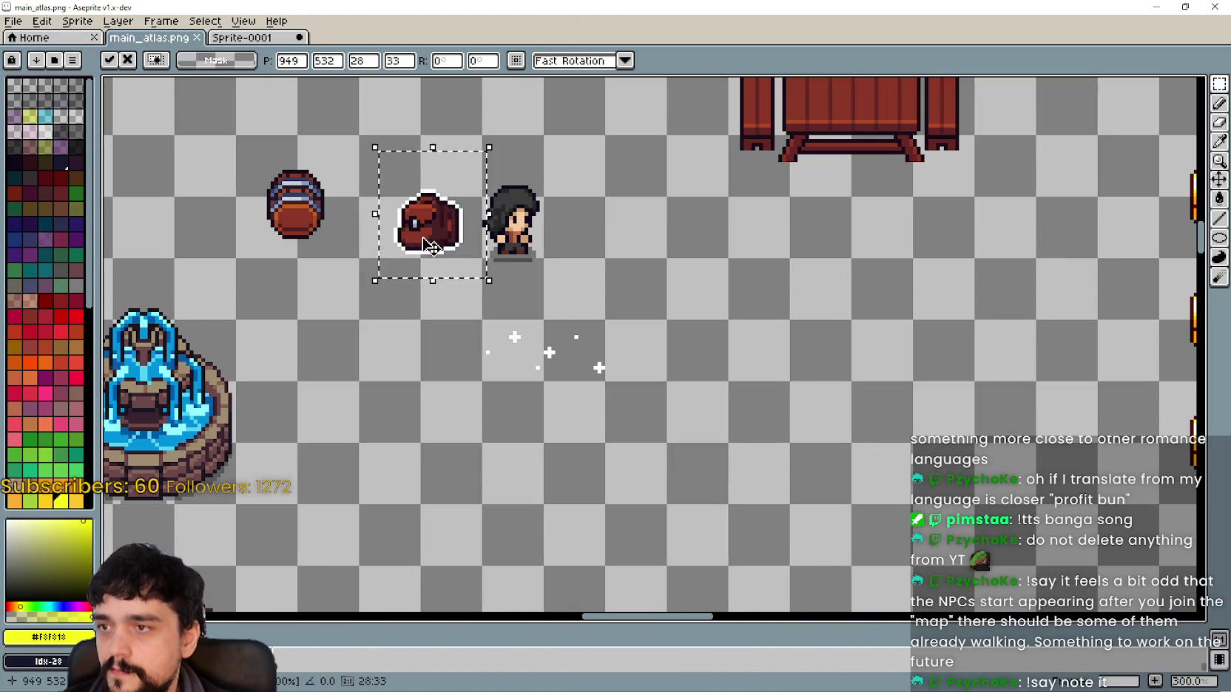
scroll(806, 529, "up", 2)
left_click_drag(817, 509, 760, 487)
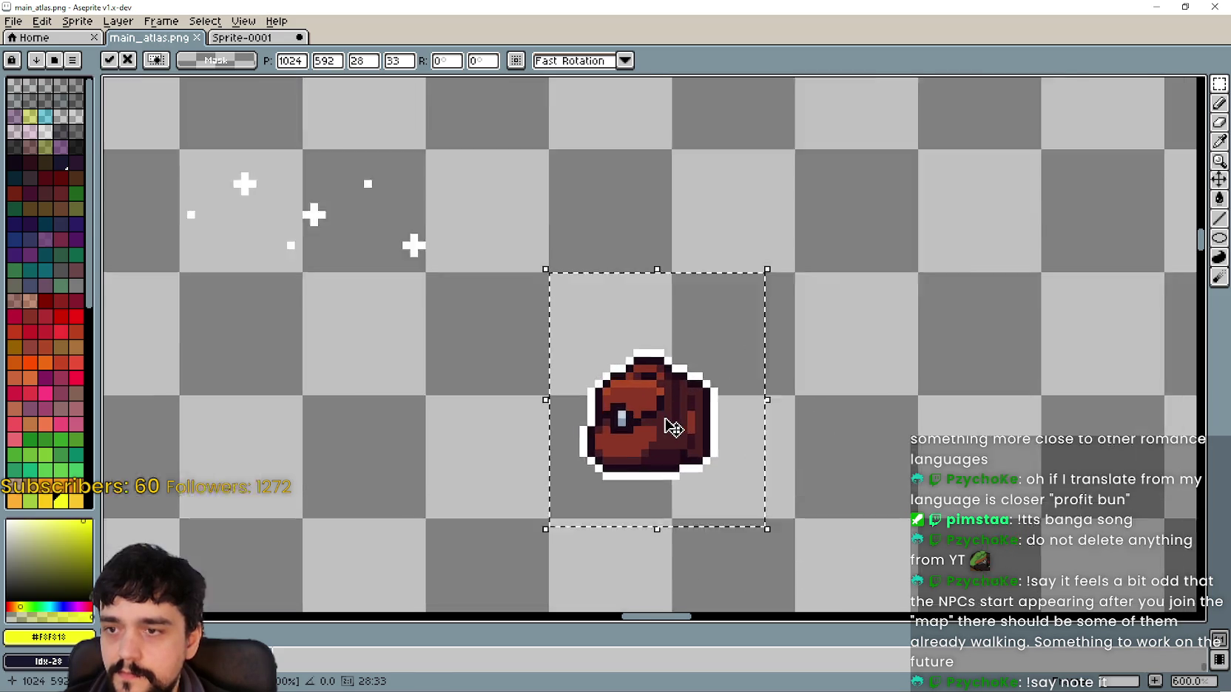
scroll(669, 426, "up", 4)
left_click_drag(700, 432, 727, 419)
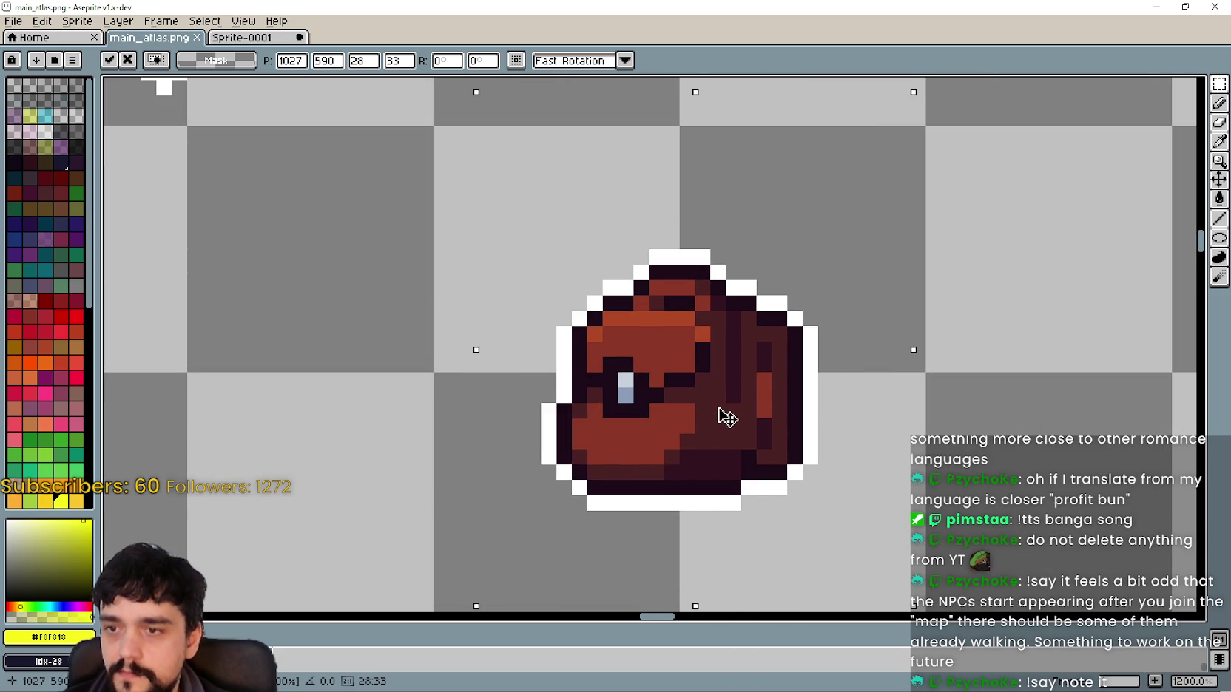
scroll(734, 405, "down", 4)
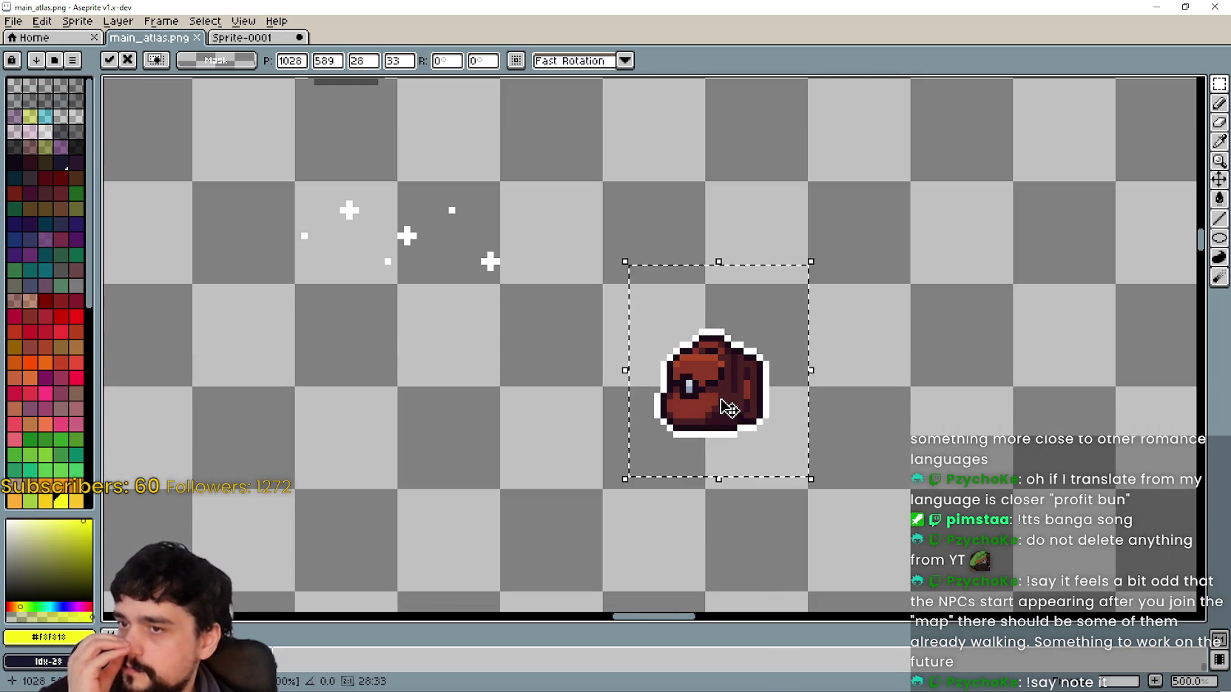
scroll(729, 407, "up", 2)
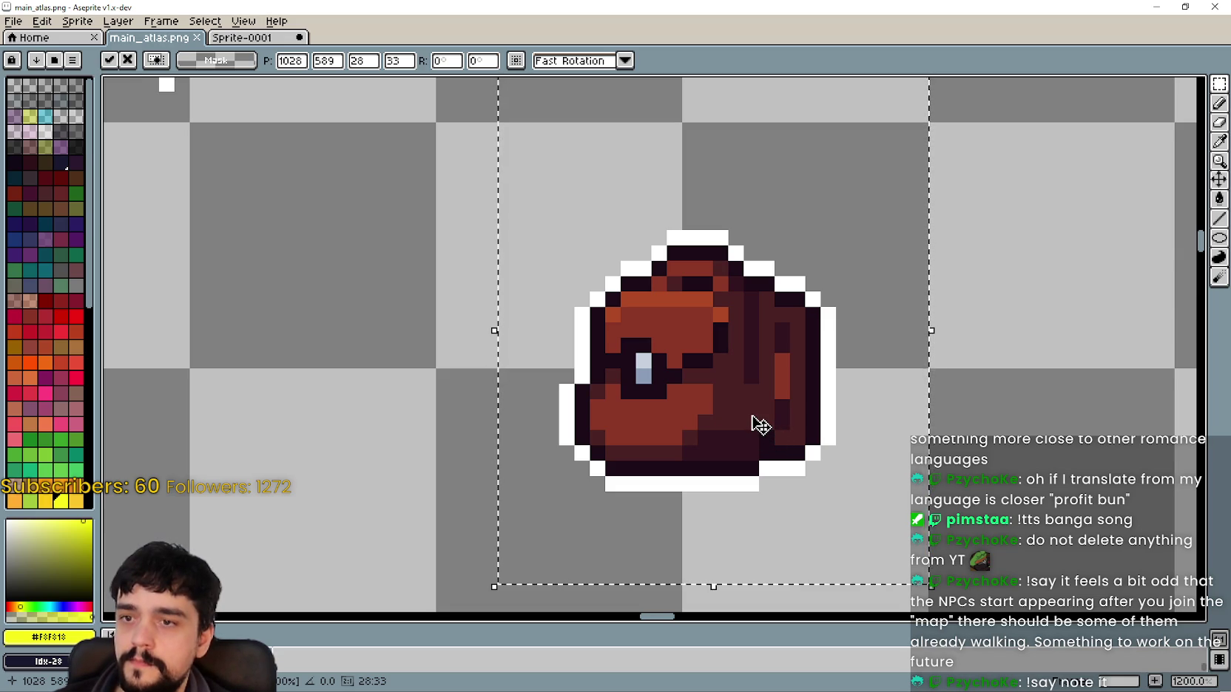
scroll(754, 422, "down", 2)
key("Return")
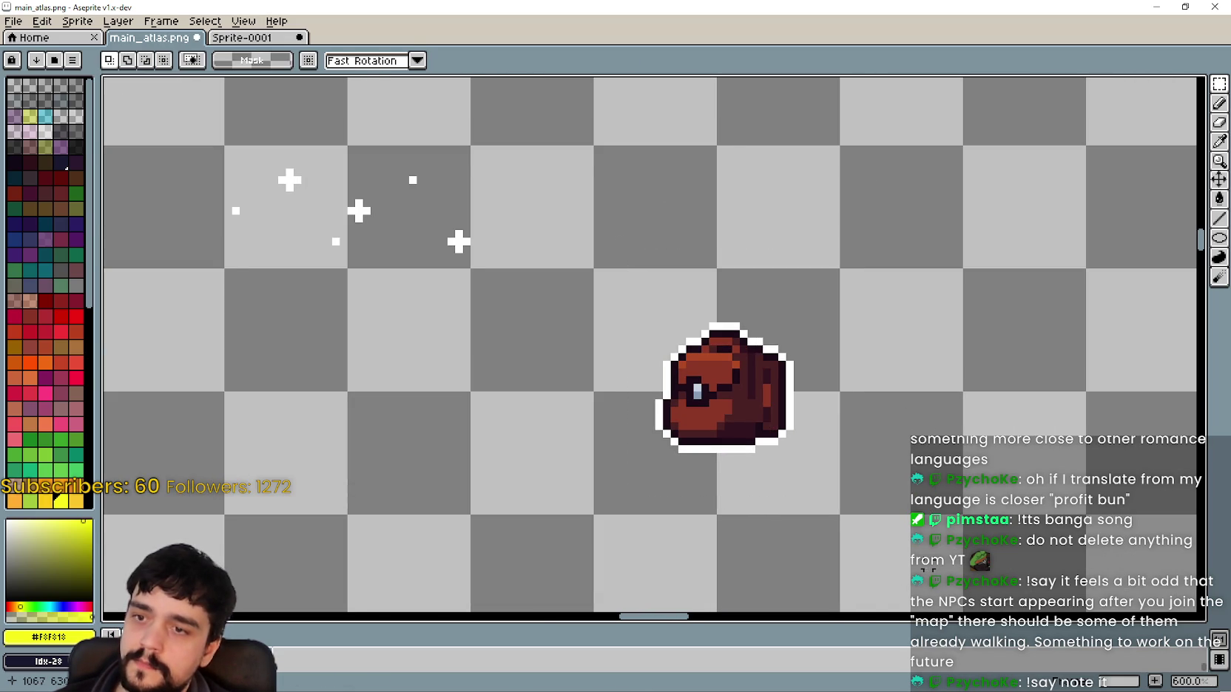
Place a duplicate backpack to its right, commit it, and select the left backpack.
scroll(880, 470, "down", 1)
mouse_move(654, 371)
left_mouse_down()
mouse_move(742, 481)
mouse_move(882, 426)
left_mouse_up()
key("Return")
left_click_drag(562, 488, 762, 270)
scroll(780, 336, "up", 5)
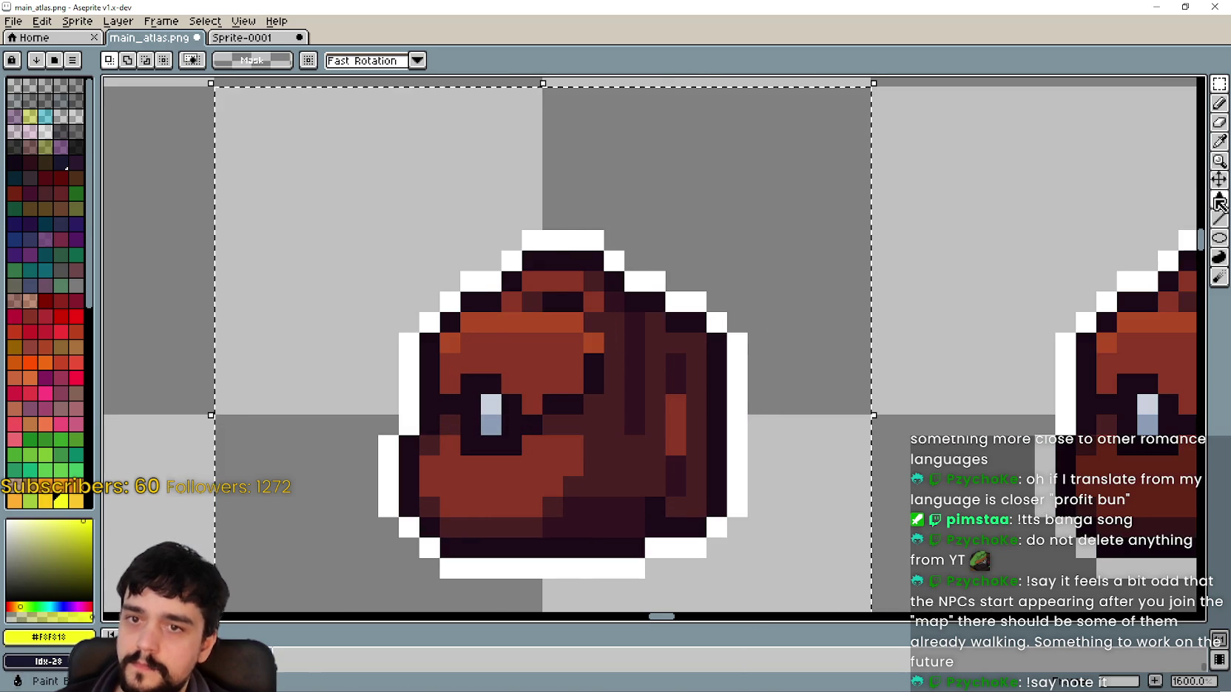
Paint-bucket the left backpack's white outline with the transparent colour.
left_click(1219, 198)
right_click(634, 278)
key("ctrl+z")
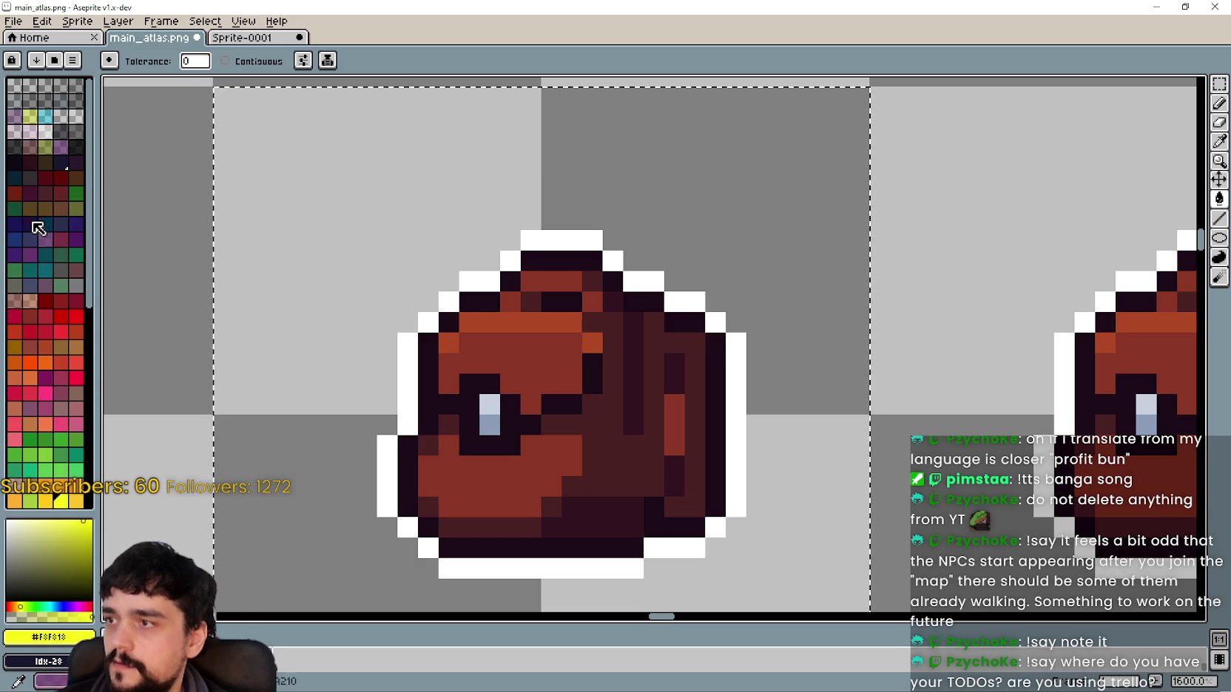
right_click(19, 88)
left_click(18, 89)
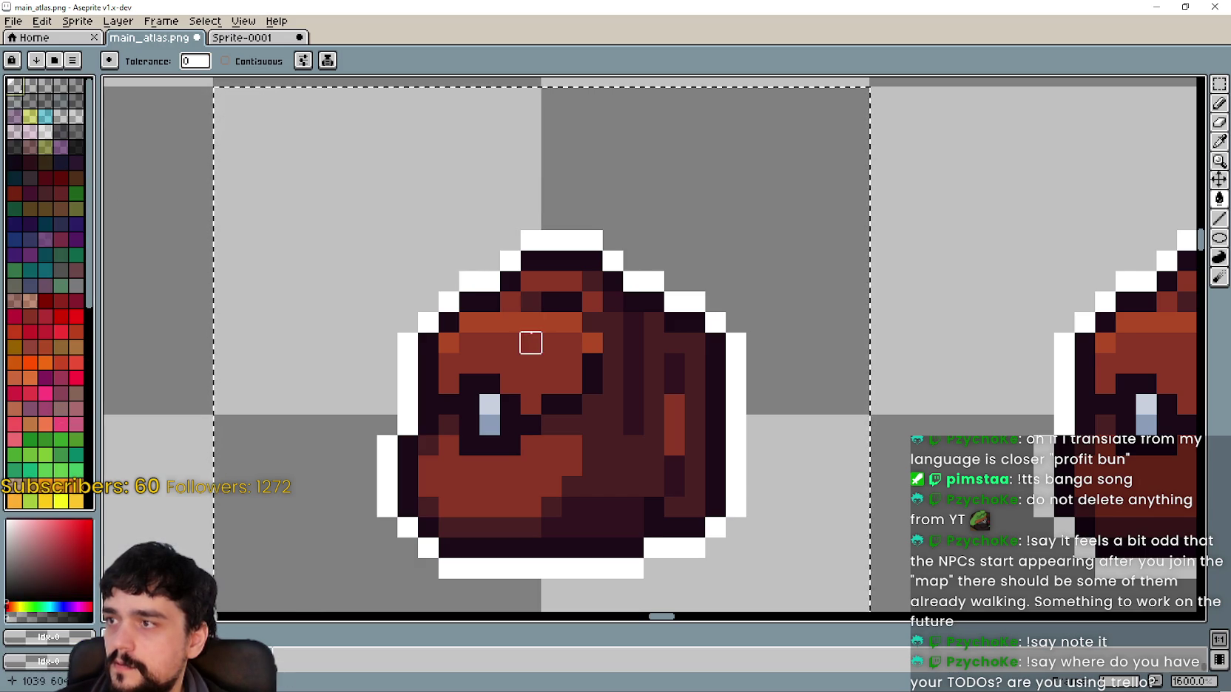
scroll(530, 337, "down", 1)
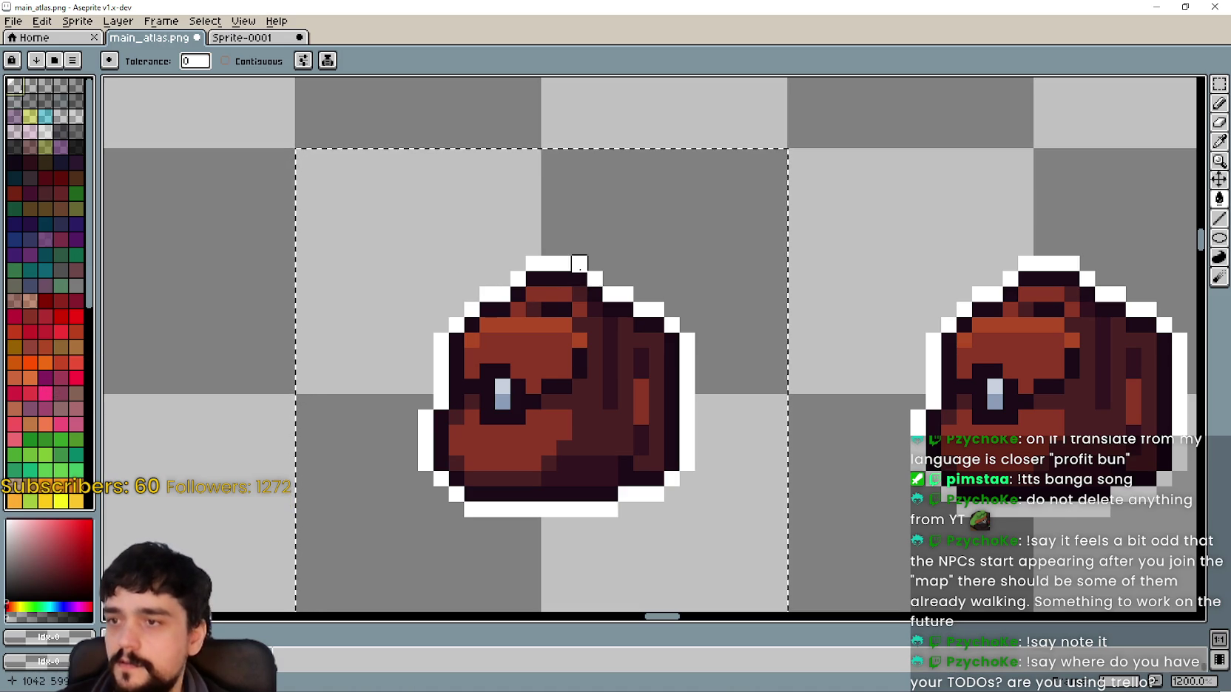
left_click(578, 264)
Clear the selection and save main_atlas.png.
scroll(701, 354, "down", 1)
key("ctrl+d")
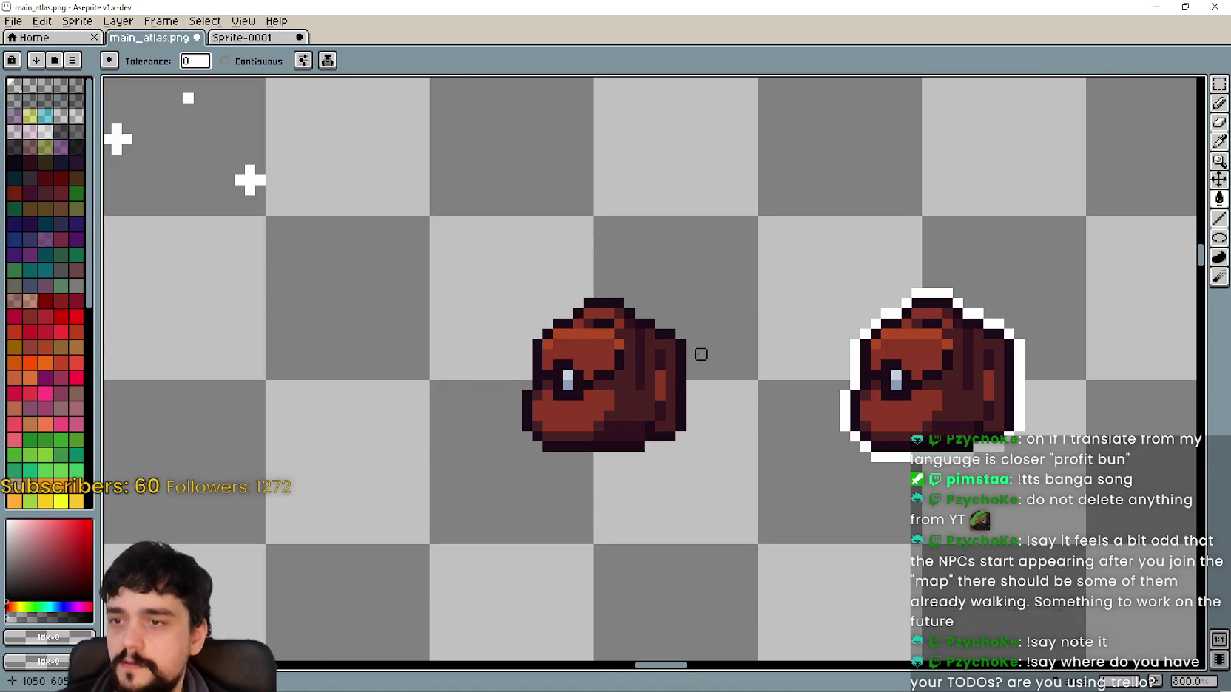
scroll(701, 355, "down", 3)
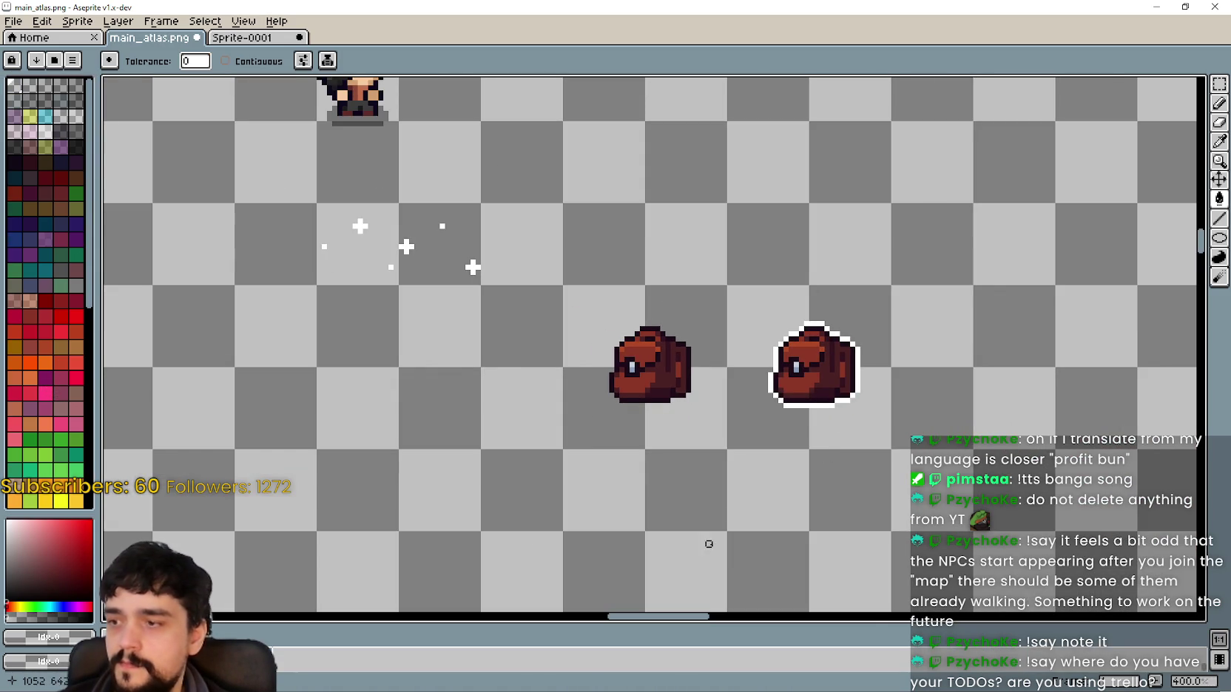
key("Tab")
mouse_move(769, 389)
left_mouse_down()
mouse_move(729, 370)
mouse_move(706, 375)
left_mouse_up()
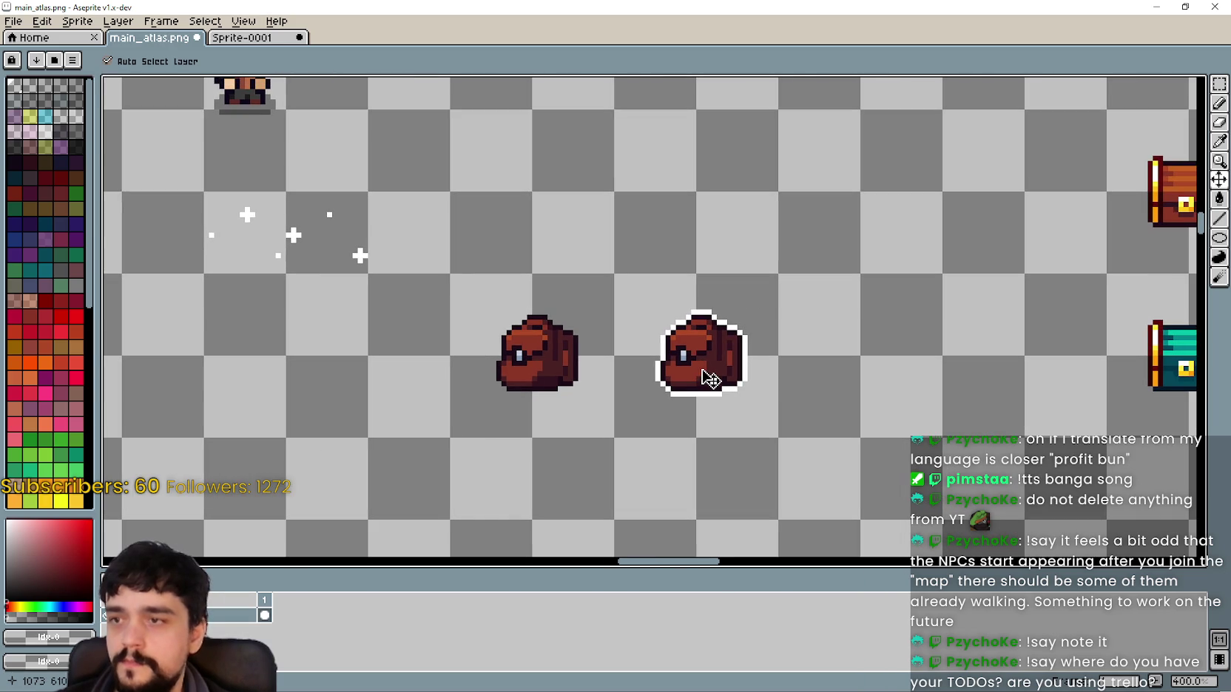
key("ctrl+s")
scroll(769, 386, "down", 3)
scroll(453, 371, "up", 1)
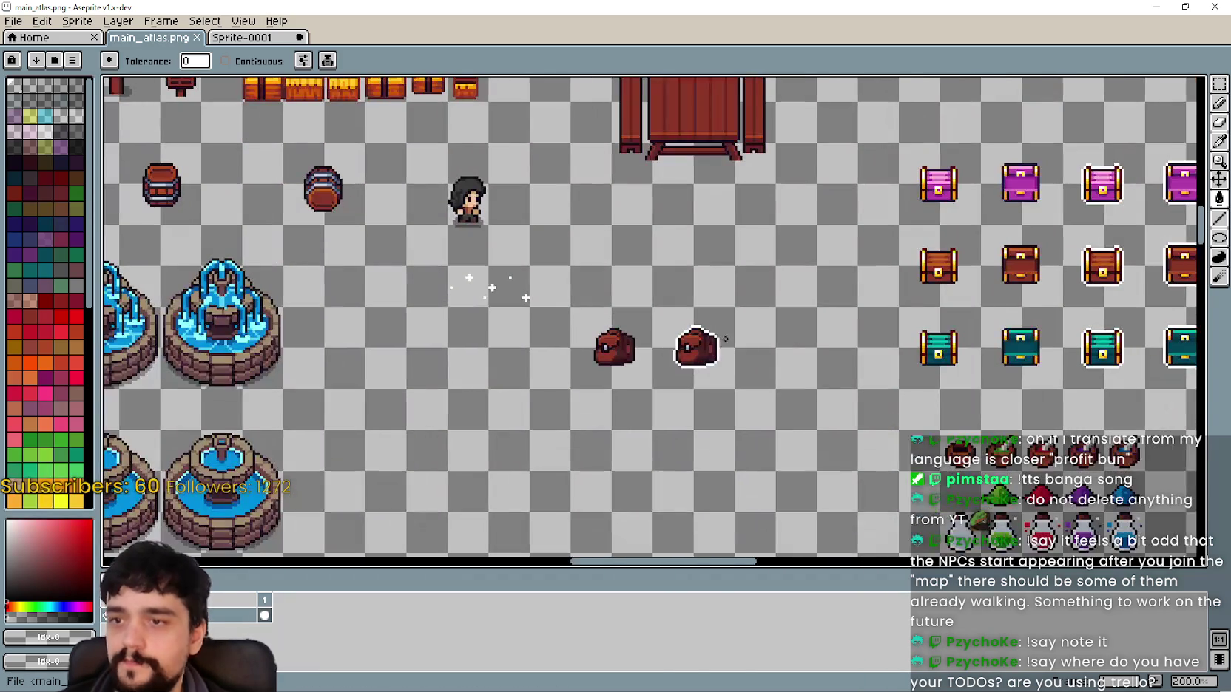
left_click(1185, 5)
Minimize the running game window and bring the Godot editor to the front.
left_click(869, 12)
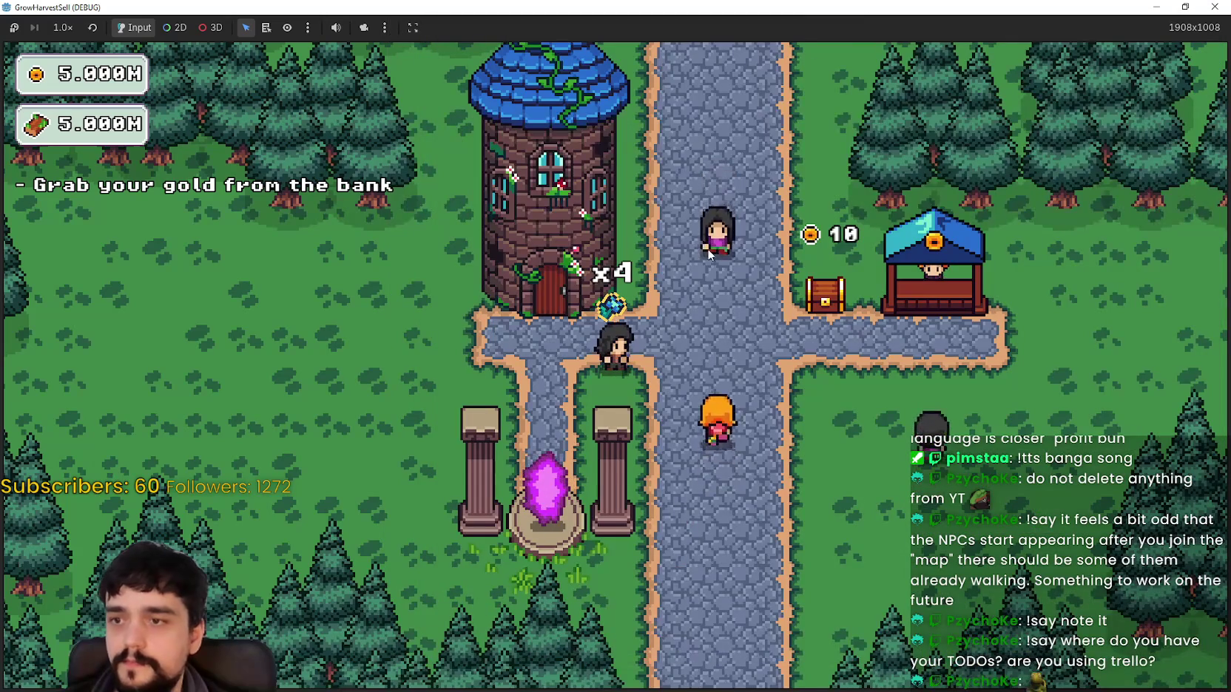
left_click(1182, 7)
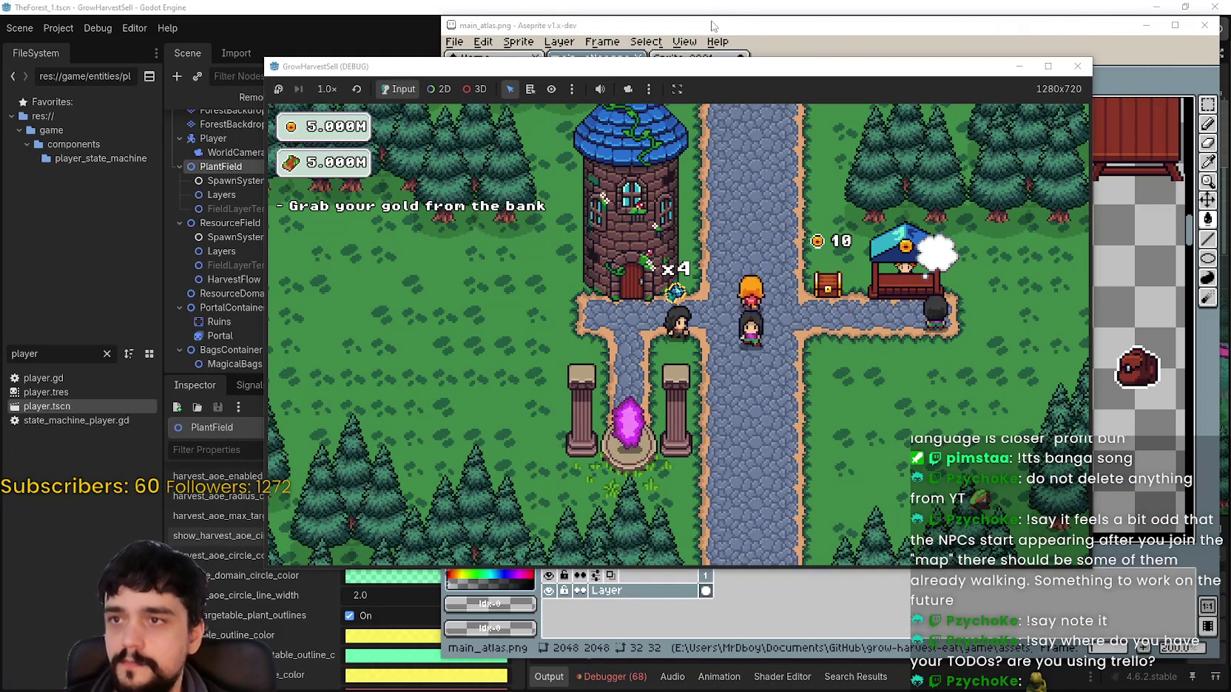
left_click(693, 7)
scroll(779, 344, "down", 4)
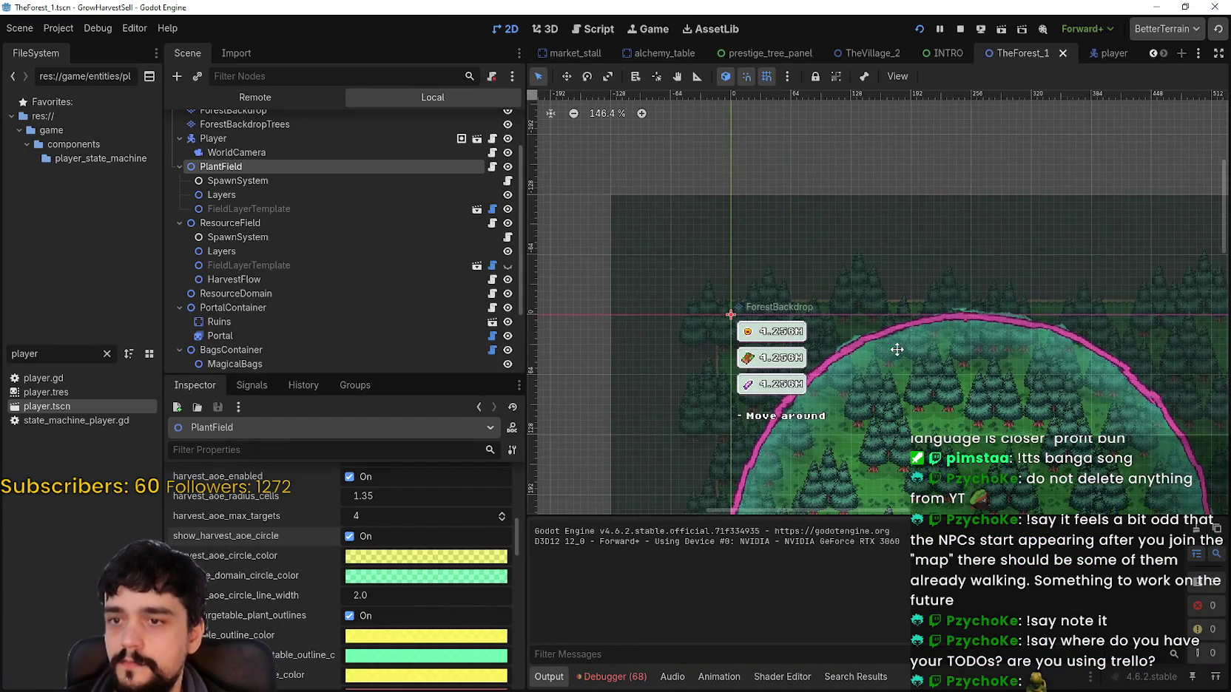
Switch to Aseprite and re-save the atlas file.
key("alt+Tab")
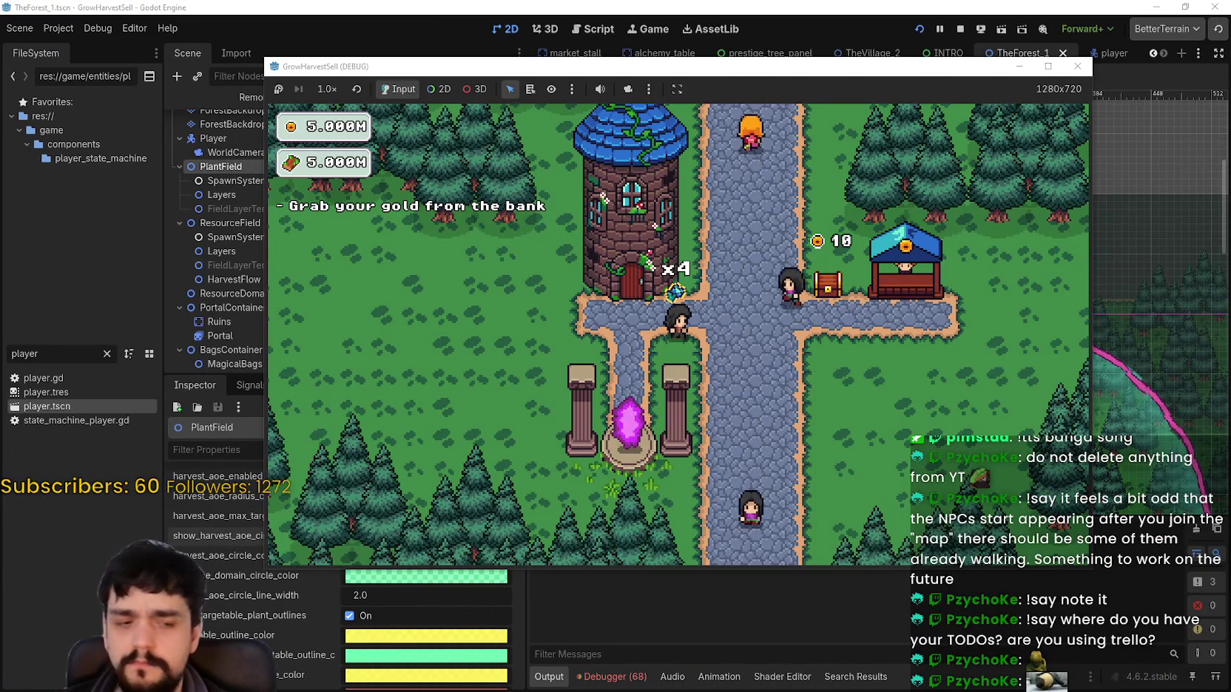
key("alt+Tab")
scroll(923, 289, "down", 2)
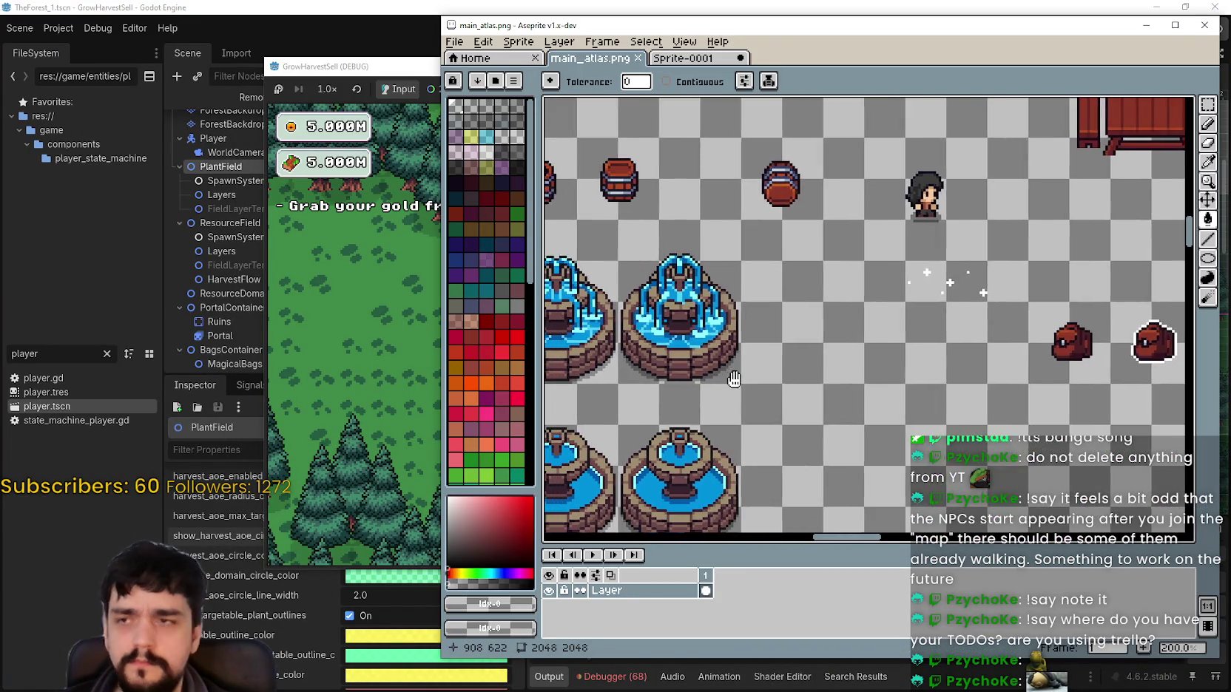
key("ctrl+s")
Back in Godot, filter the file browser to 'main'.
key("alt+Tab")
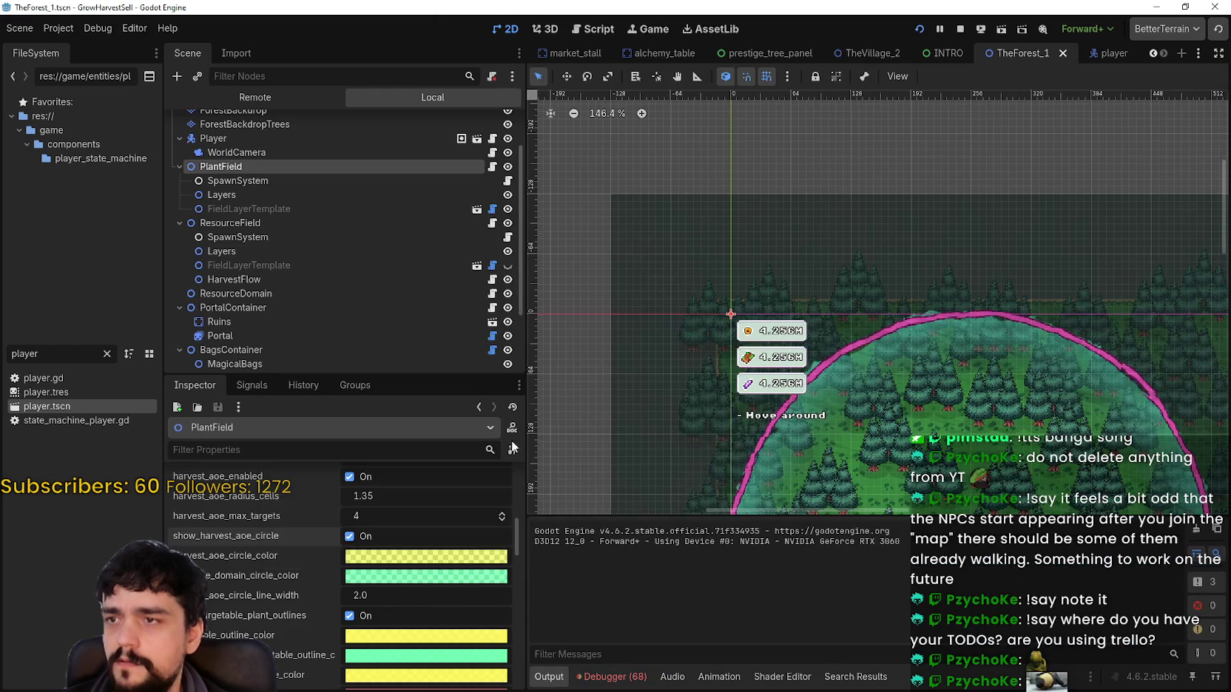
scroll(340, 591, "down", 2)
key("ctrl+a")
type("main")
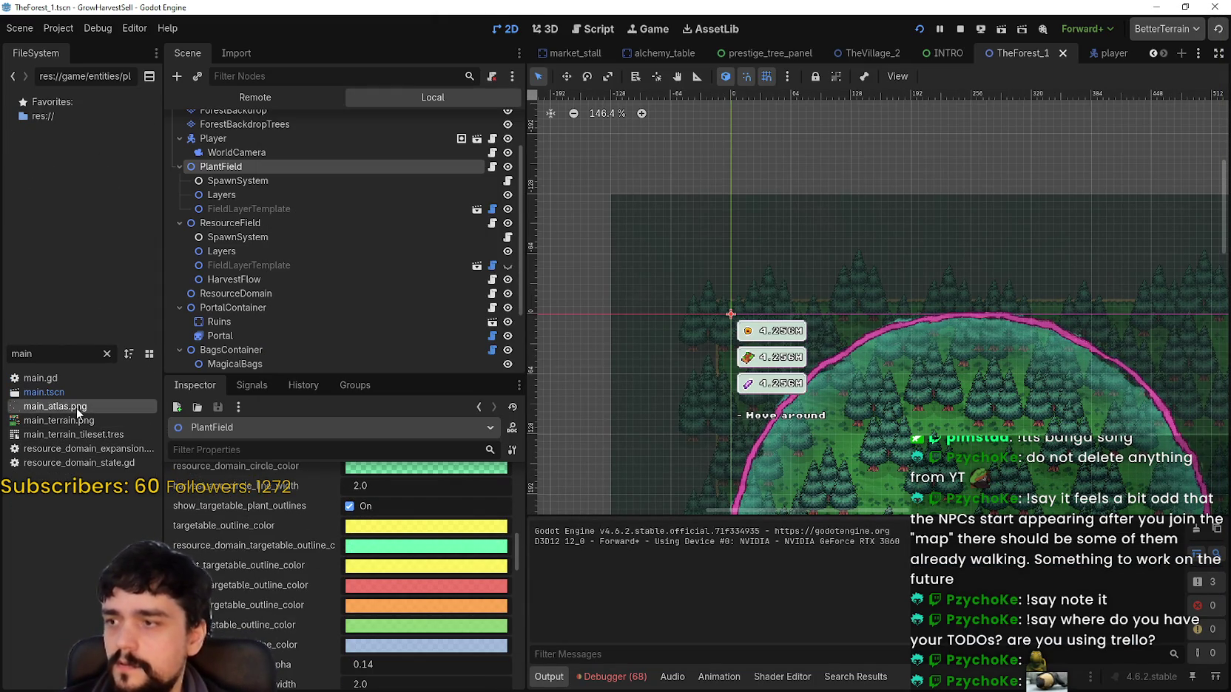
Open main_atlas.png in the external image editor from its context menu.
left_click(76, 407)
scroll(351, 589, "down", 2)
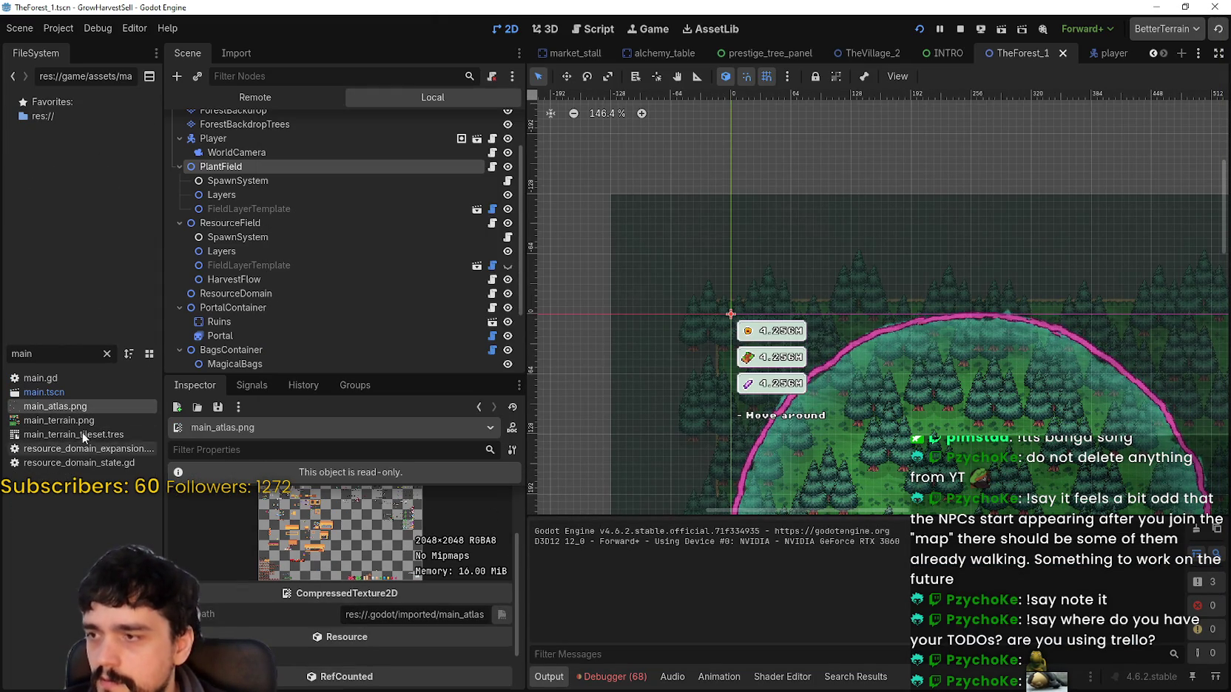
right_click(74, 411)
left_click(251, 624)
scroll(787, 205, "up", 6)
Return to the Godot editor and select the GameUI node.
key("alt+Tab")
scroll(849, 352, "down", 2)
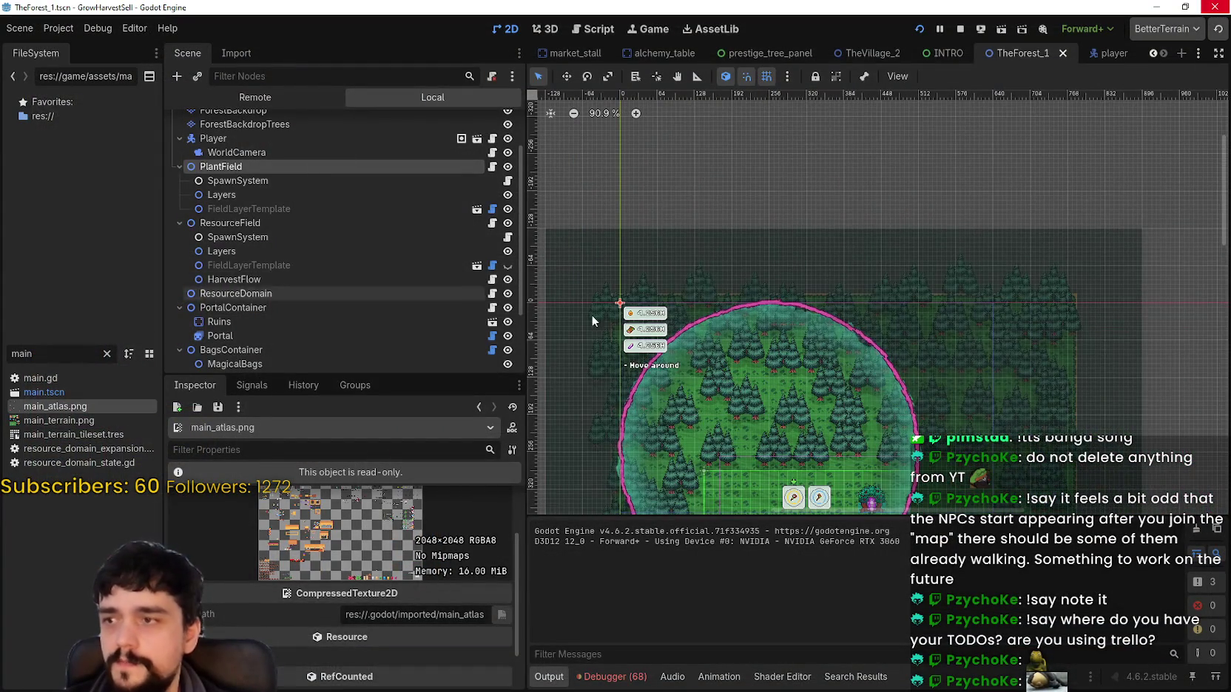
scroll(401, 325, "down", 3)
left_click(366, 317)
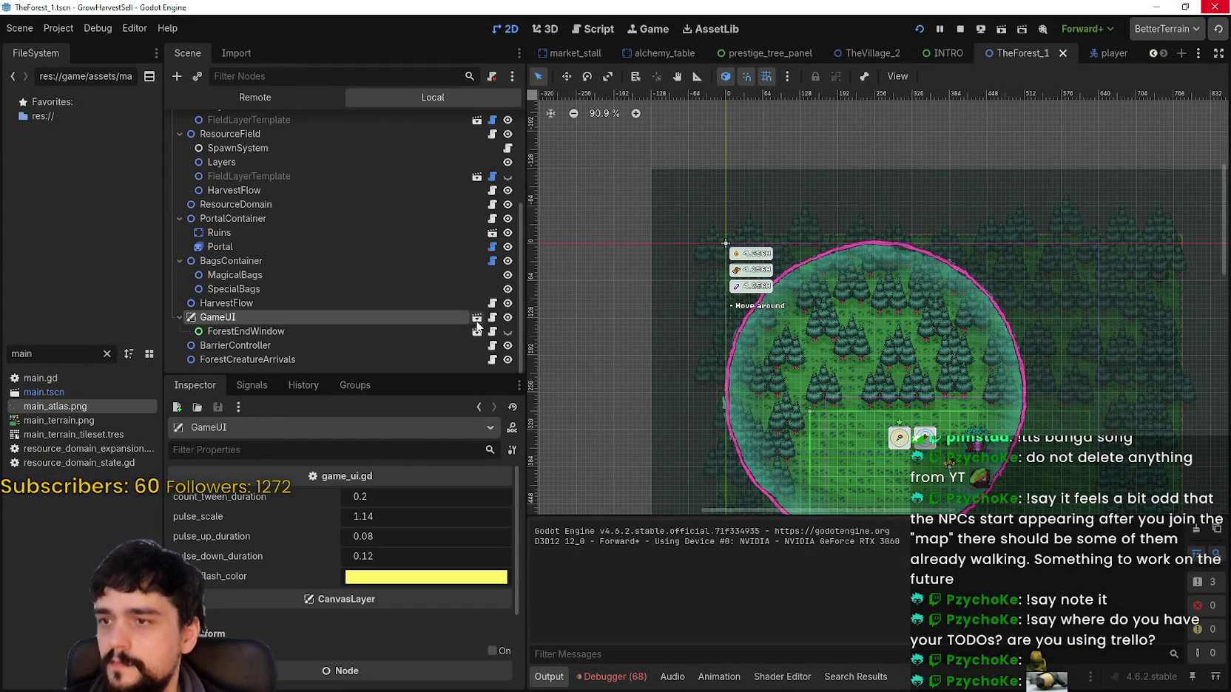
left_click(477, 322)
scroll(647, 250, "up", 4)
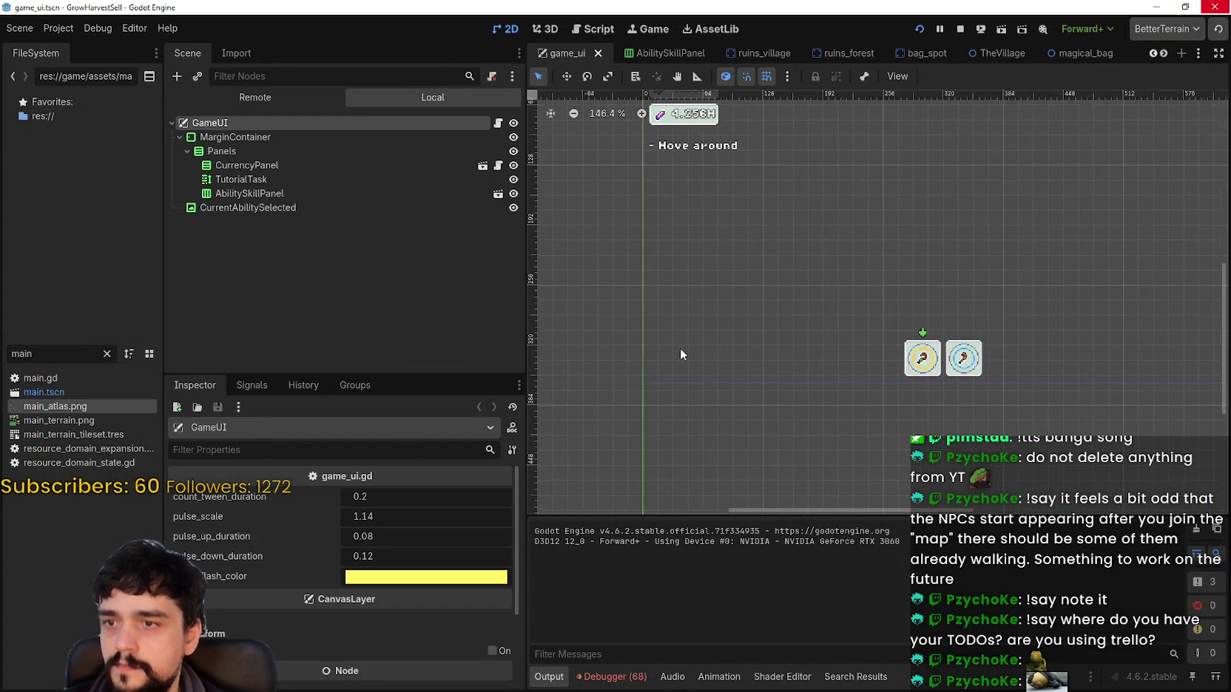
scroll(683, 355, "up", 2)
left_click(276, 151)
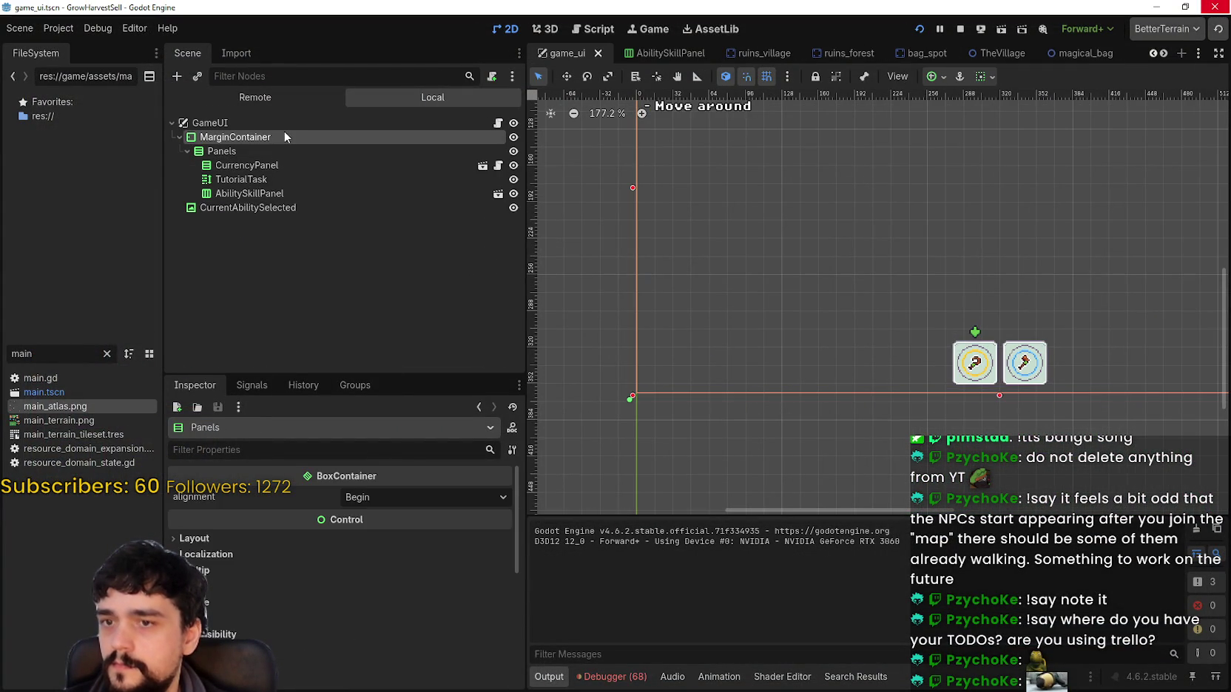
left_click(245, 151)
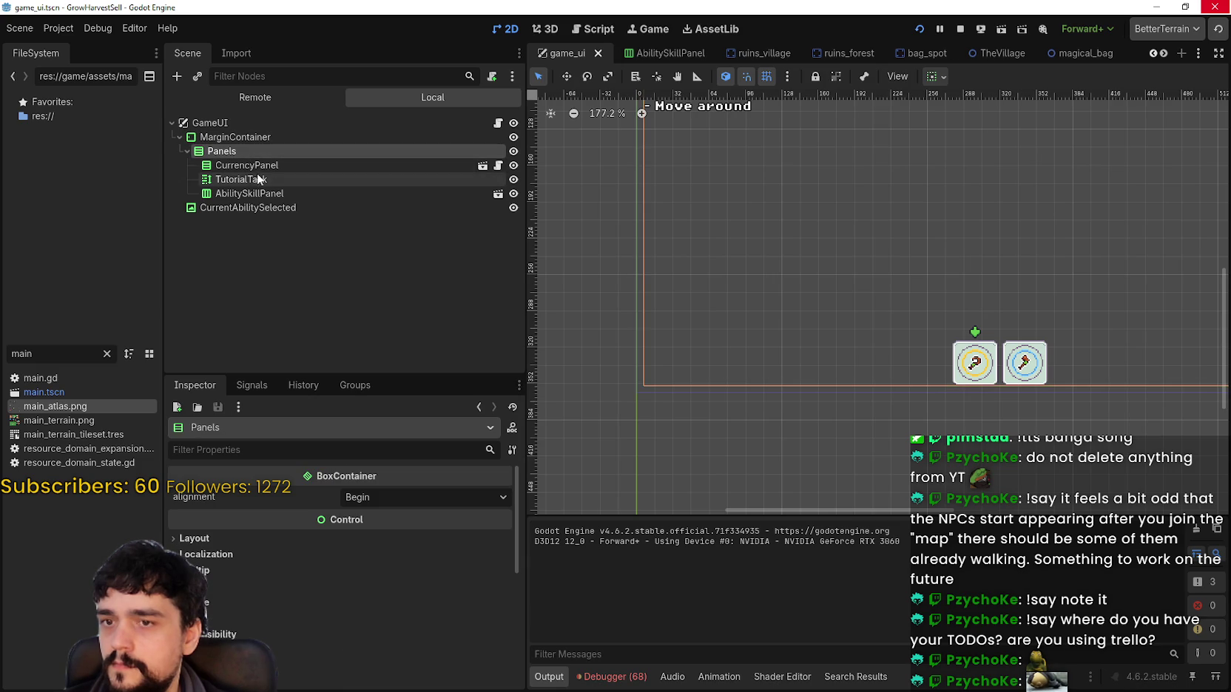
left_click(244, 165)
left_click(247, 194)
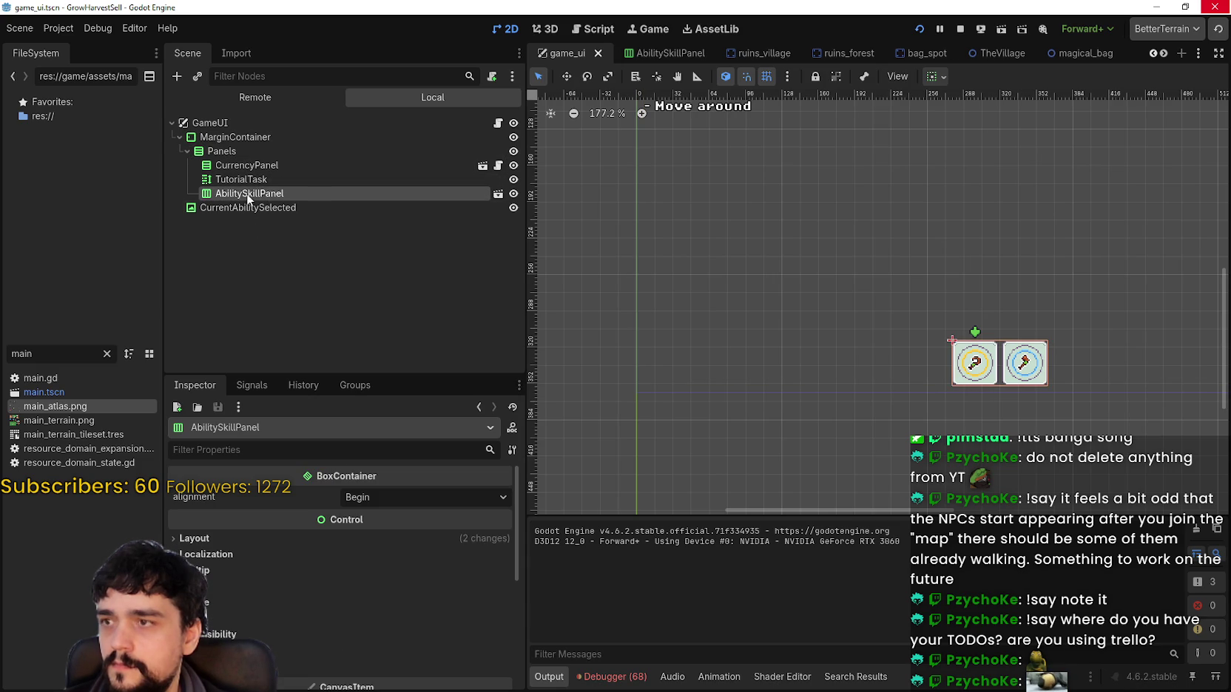
scroll(658, 242, "down", 1)
mouse_move(659, 242)
left_mouse_down()
mouse_move(654, 362)
mouse_move(656, 336)
left_mouse_up()
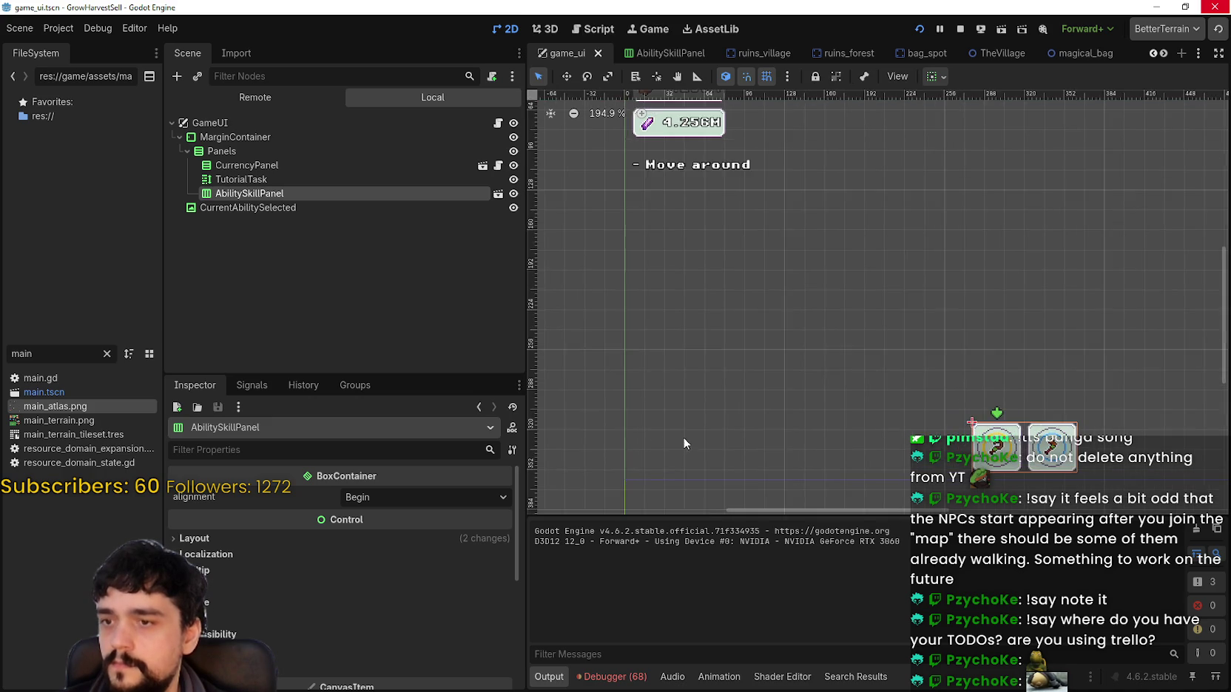
scroll(818, 392, "up", 4)
left_click_drag(817, 392, 819, 359)
scroll(819, 359, "down", 2)
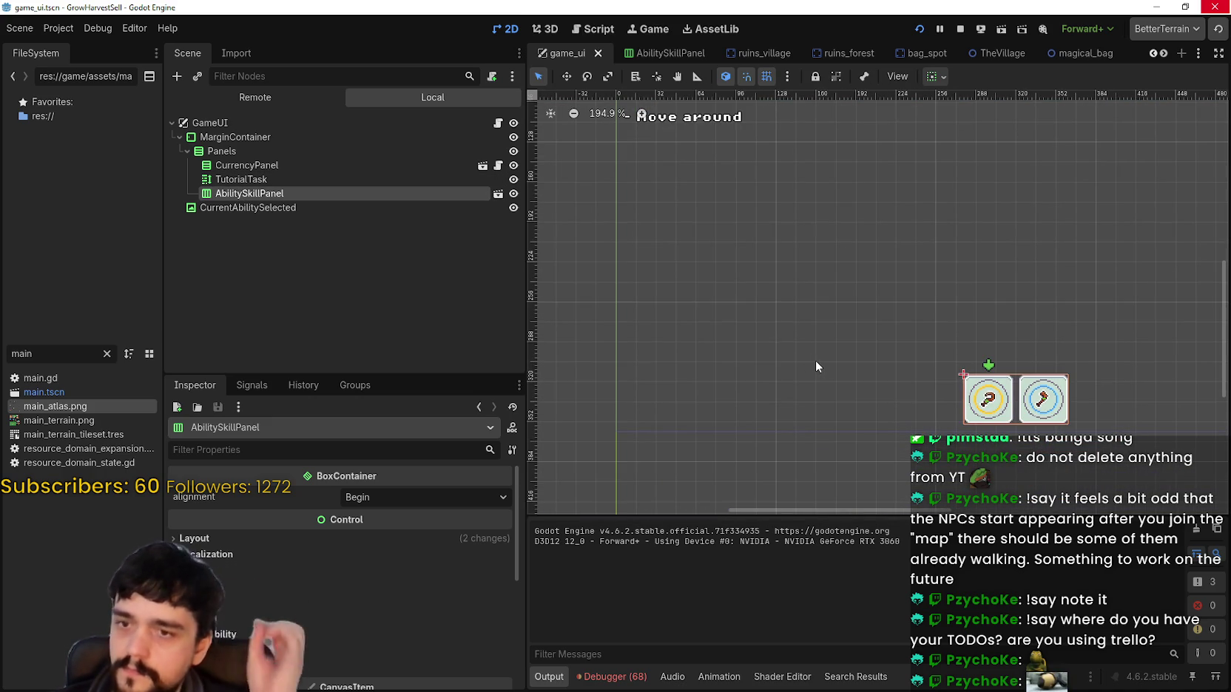
scroll(817, 359, "down", 3)
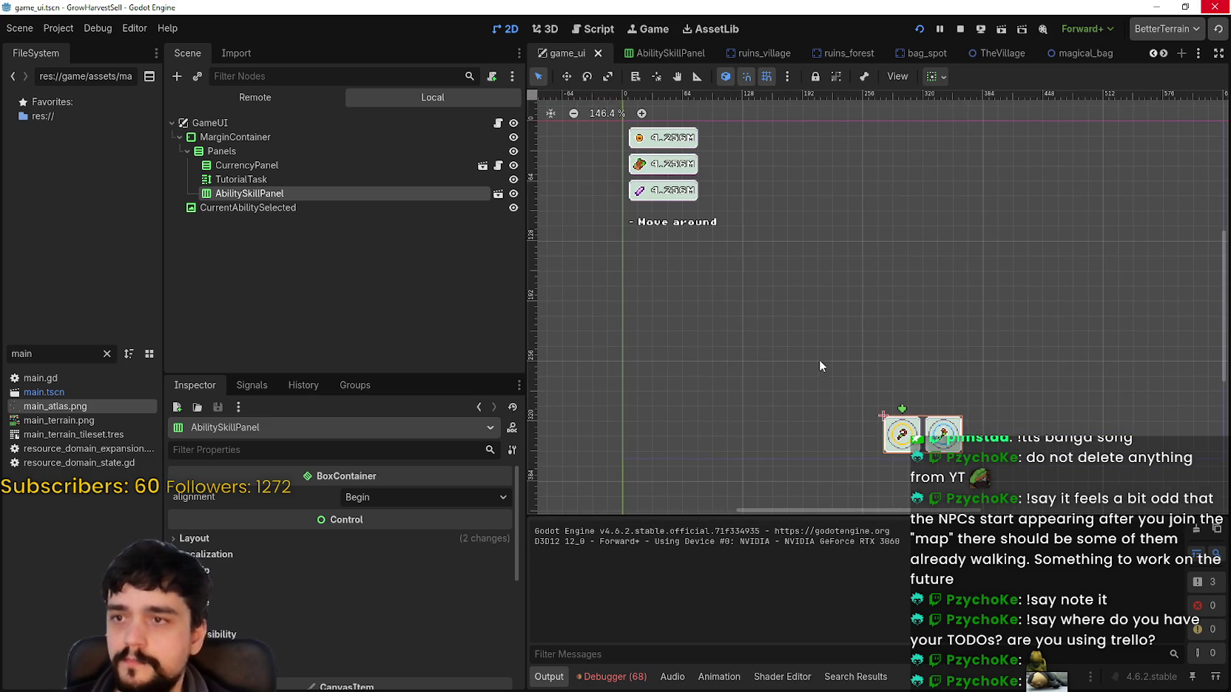
scroll(819, 350, "up", 1)
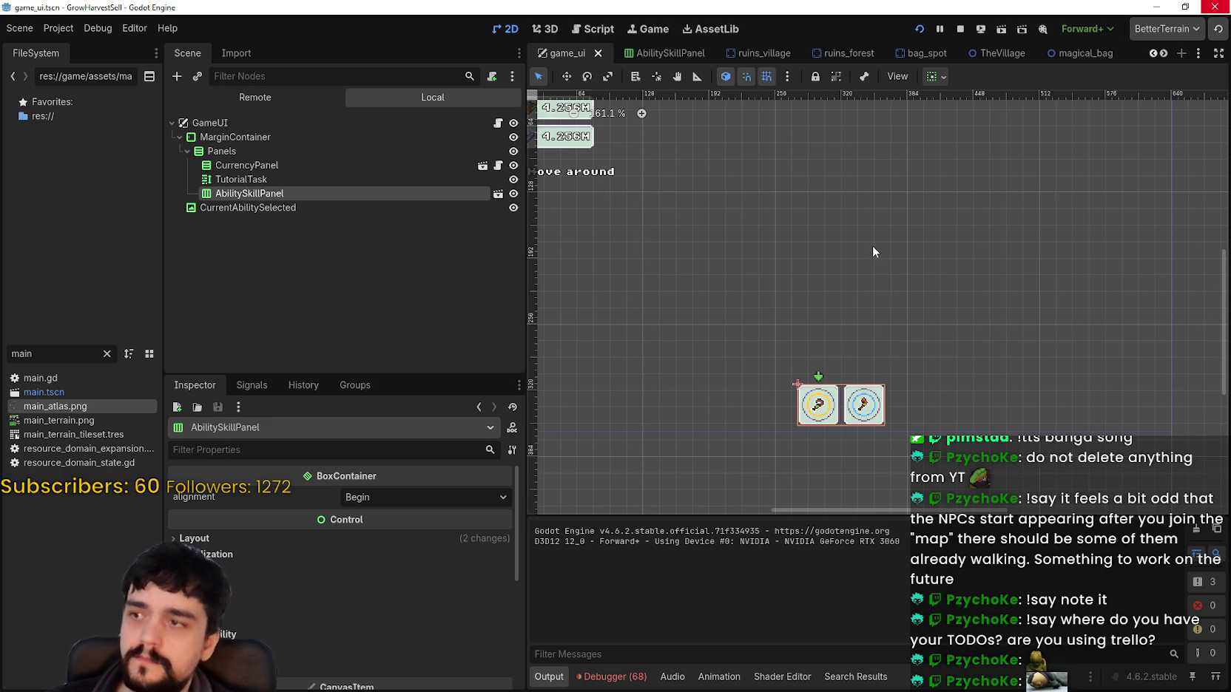
left_click(278, 150)
left_click(282, 166)
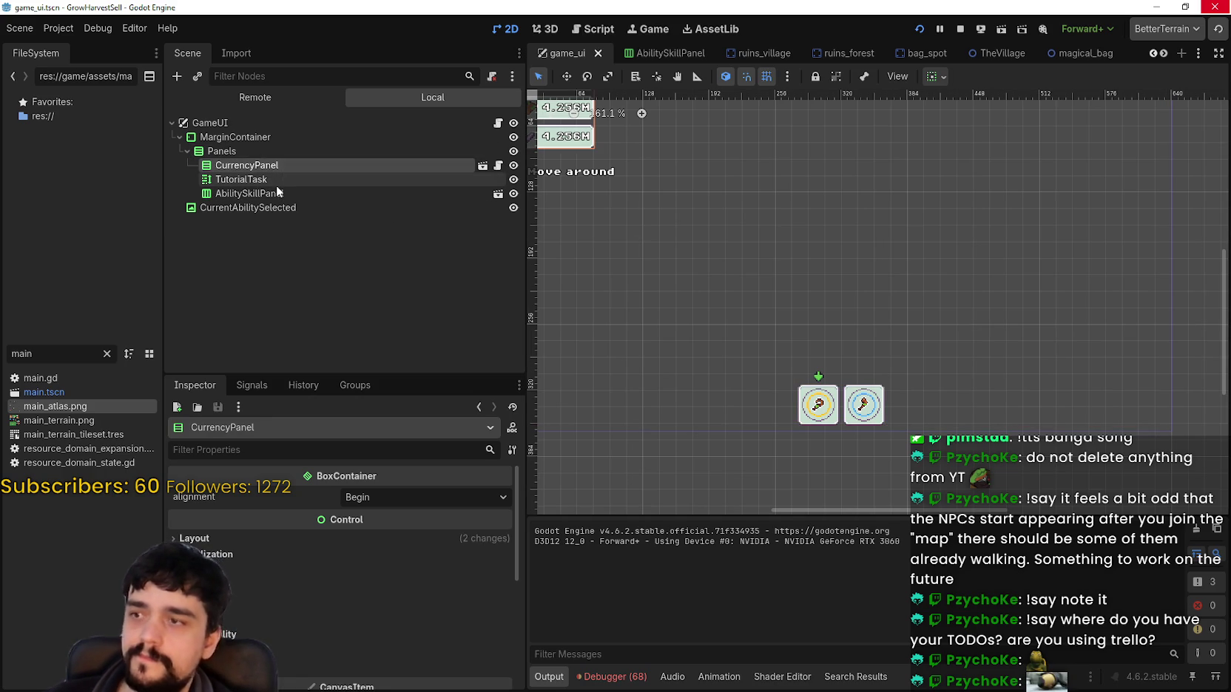
left_click(277, 183)
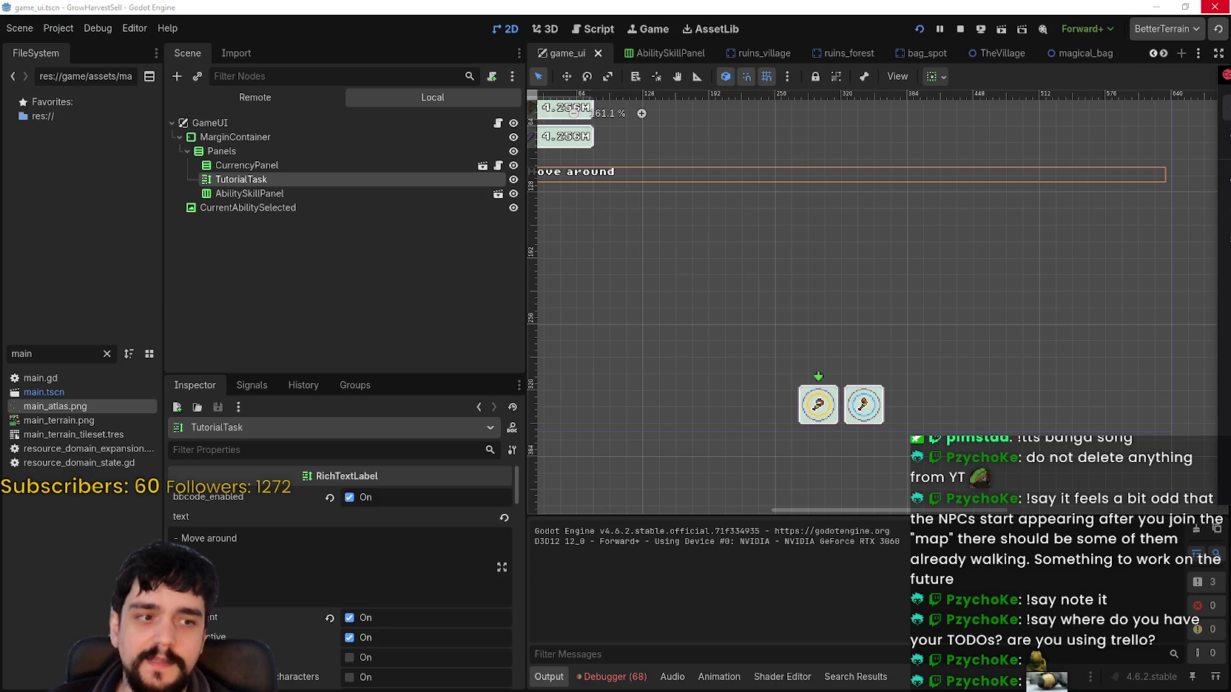
left_click_drag(792, 432, 805, 403)
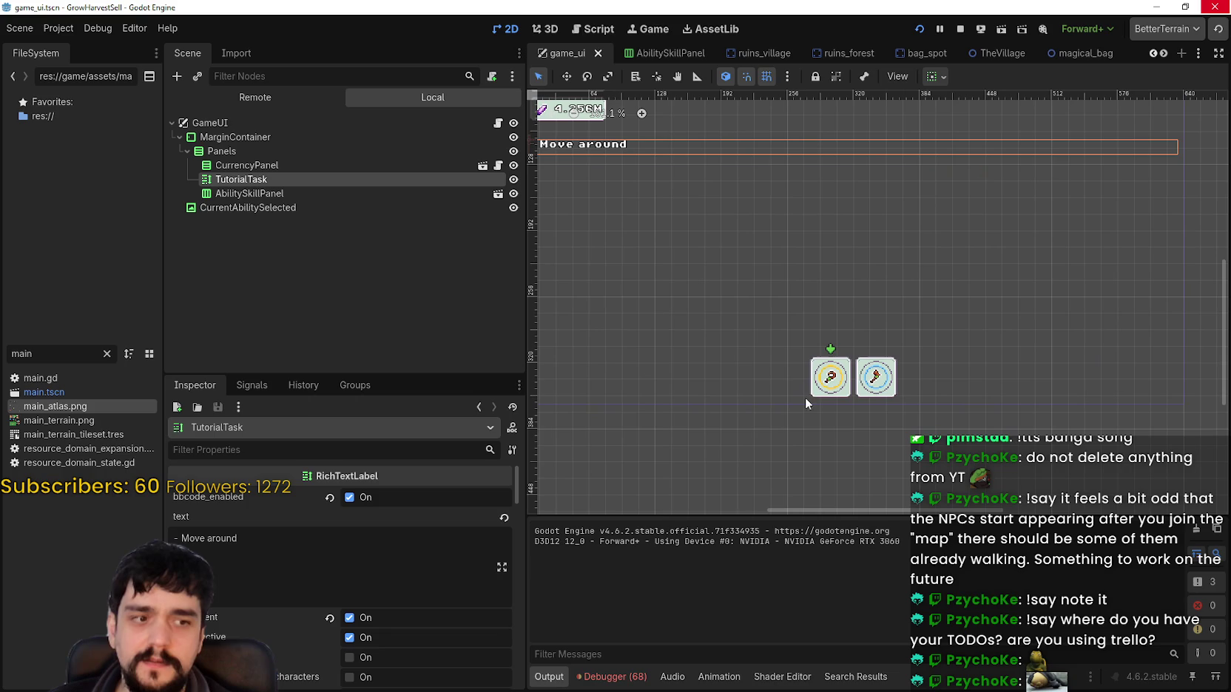
scroll(762, 361, "down", 4)
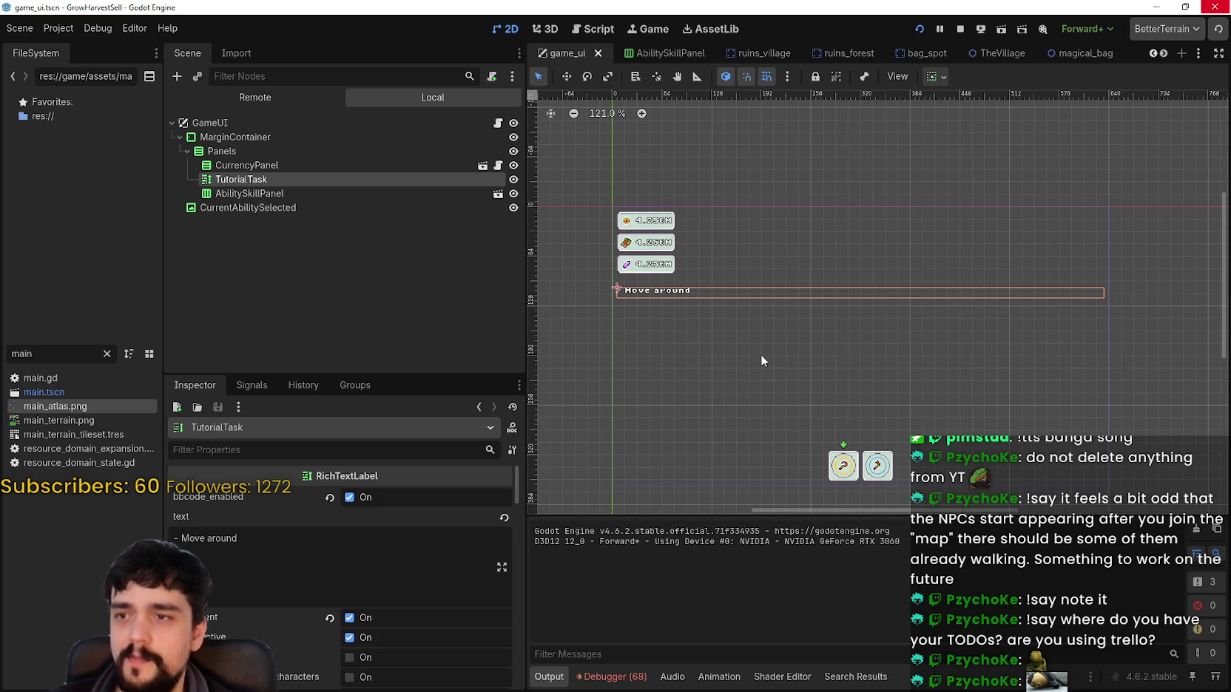
left_click(222, 165)
left_click(235, 180)
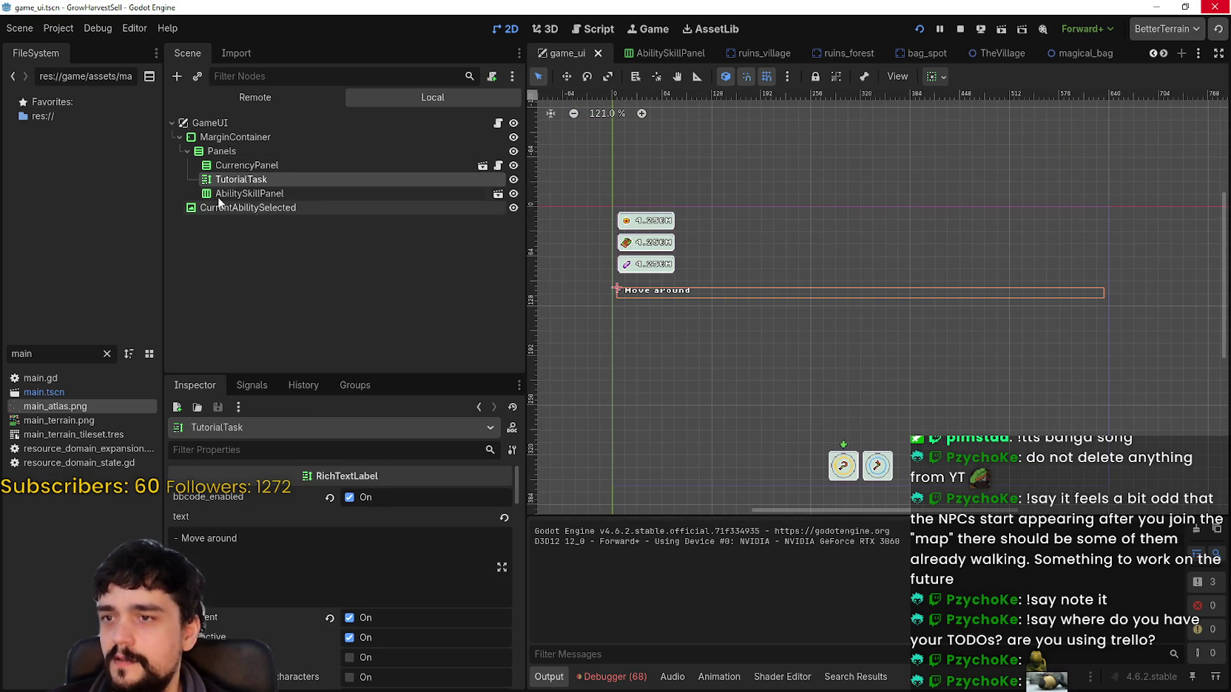
left_click(238, 194)
scroll(819, 297, "down", 1)
left_click_drag(801, 291, 808, 272)
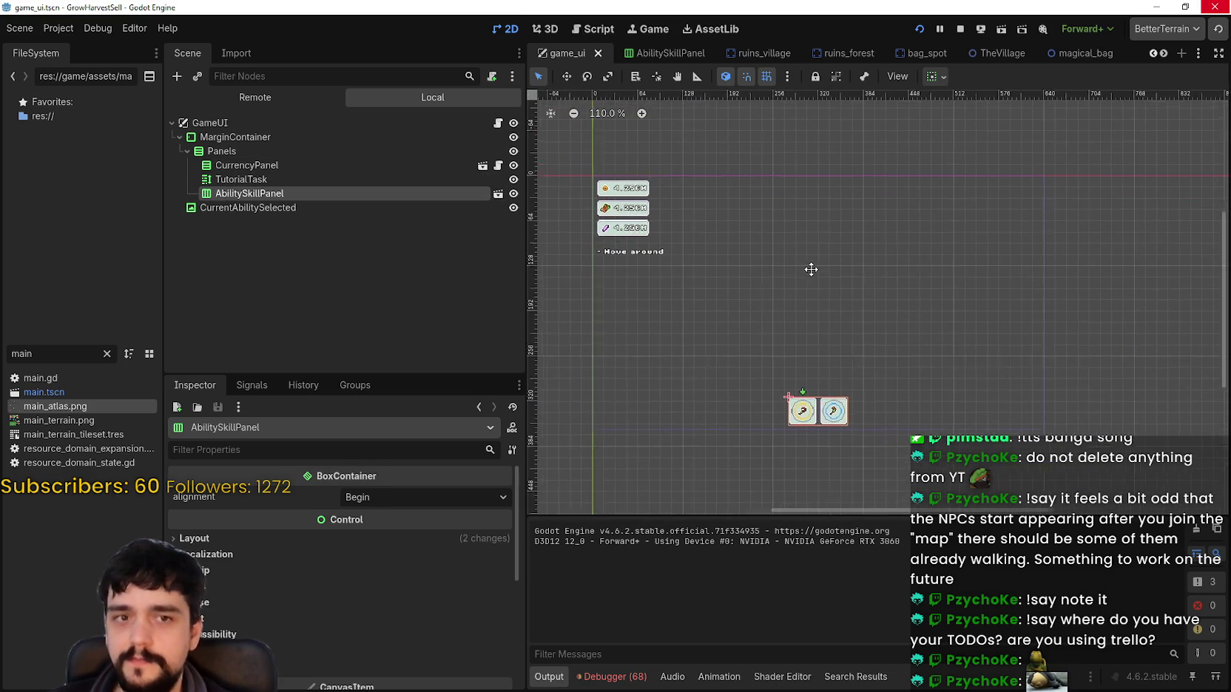
scroll(752, 404, "up", 2)
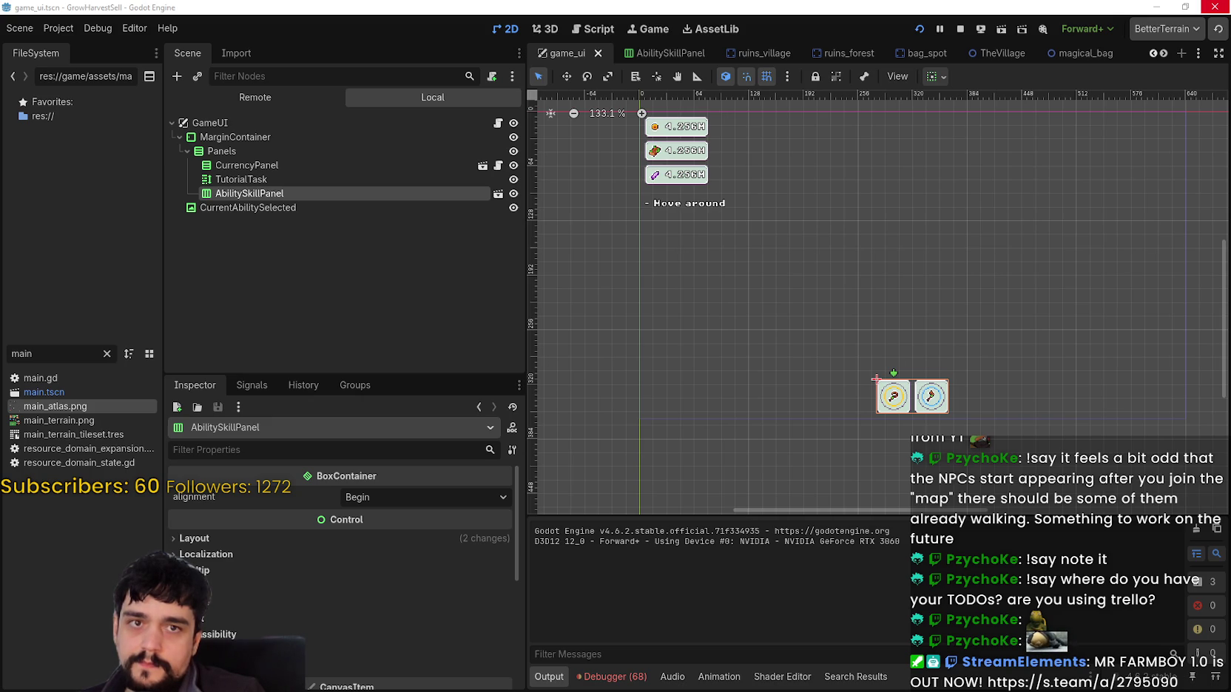
Look over the scene tree, inspecting the CurrencyPanel and AbilitySkillPanel nodes.
scroll(704, 260, "down", 2)
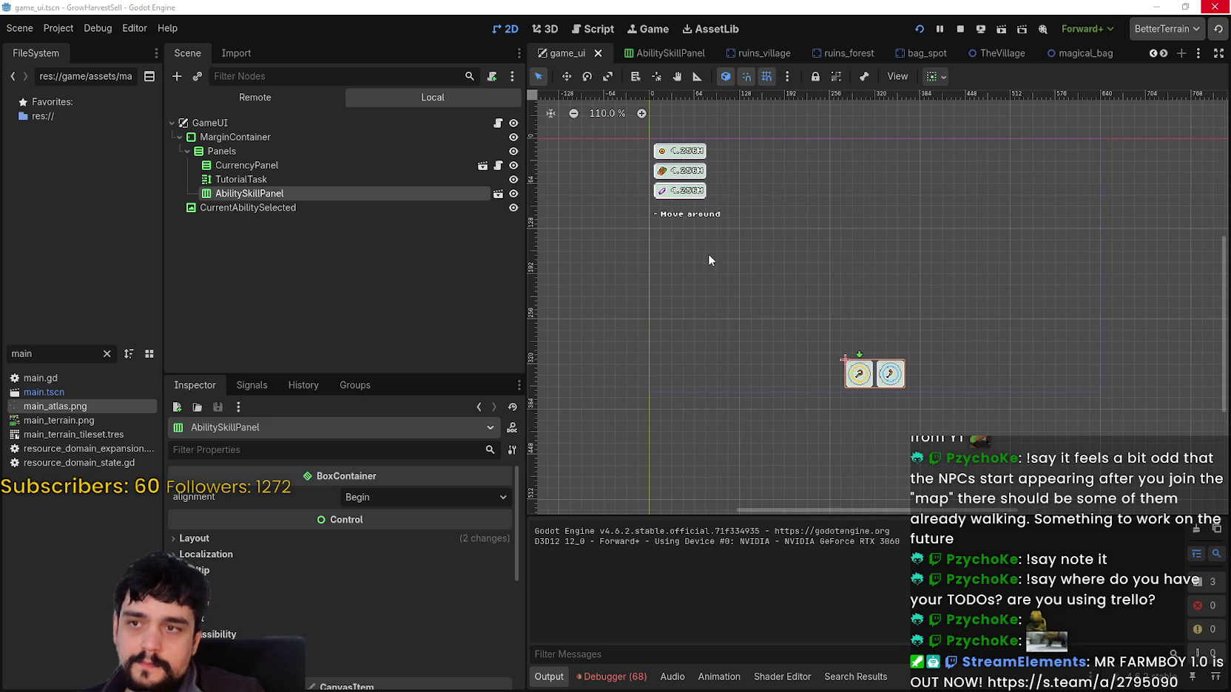
scroll(709, 252, "up", 1)
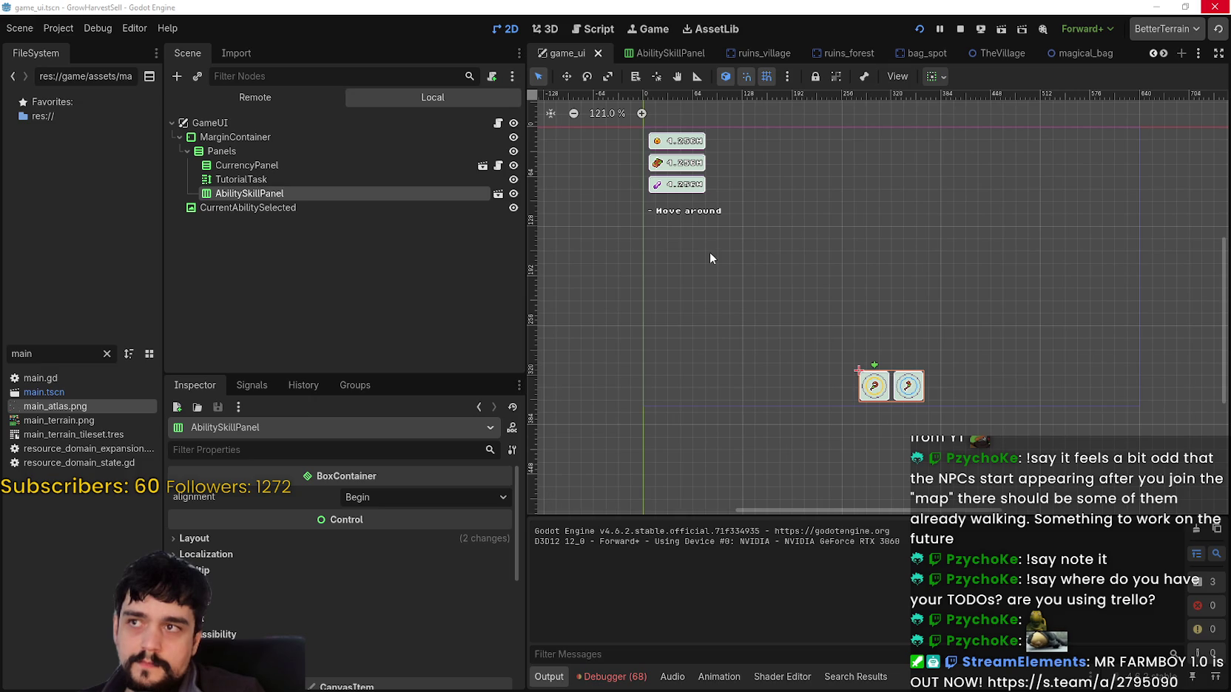
scroll(709, 252, "down", 2)
scroll(673, 383, "up", 1)
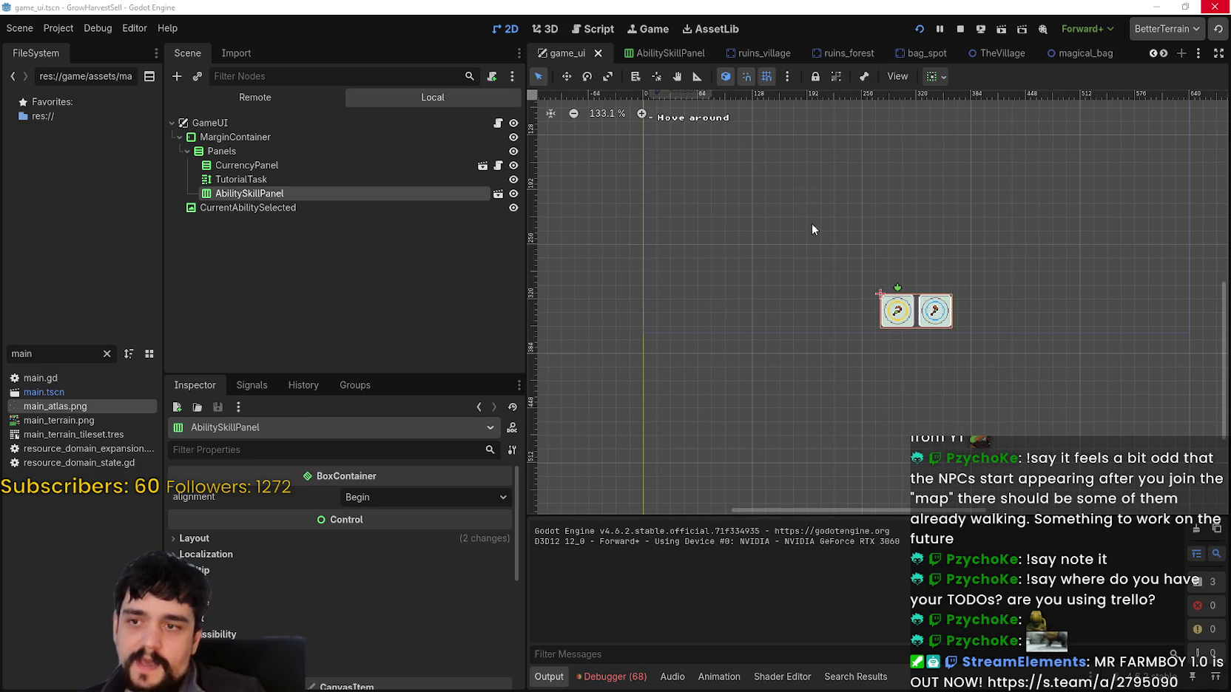
scroll(693, 273, "down", 1)
scroll(693, 273, "up", 1)
scroll(699, 267, "down", 4)
scroll(742, 273, "up", 2)
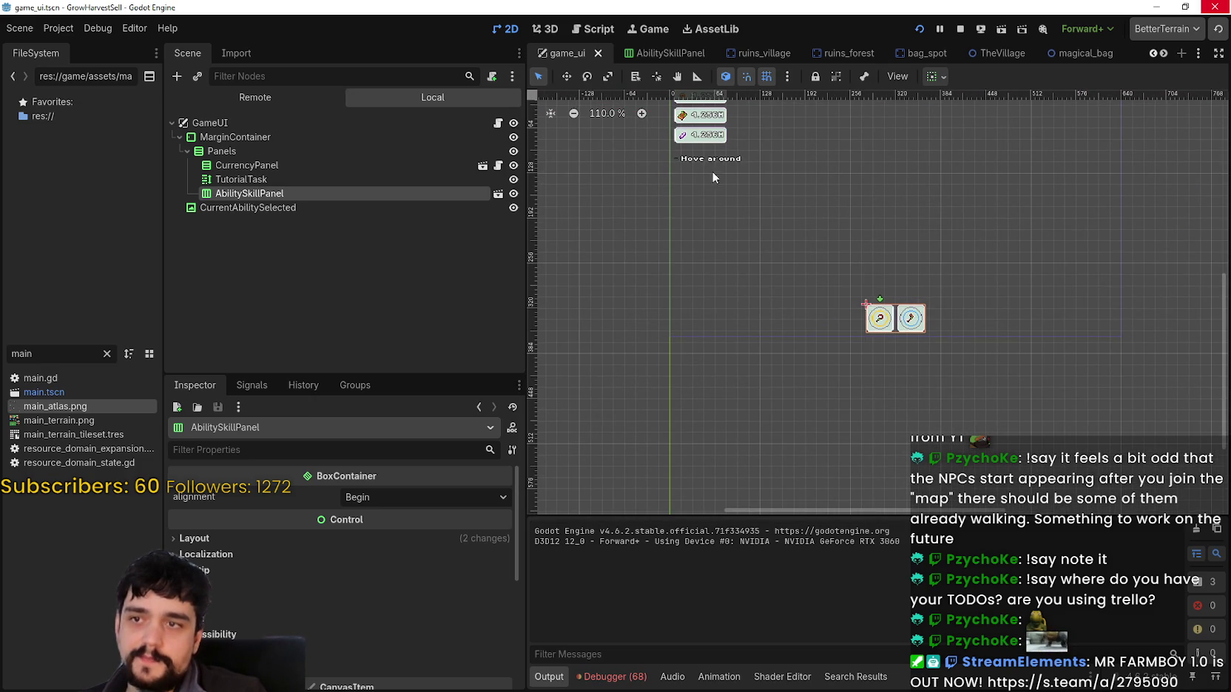
scroll(699, 159, "up", 2)
left_click(246, 165)
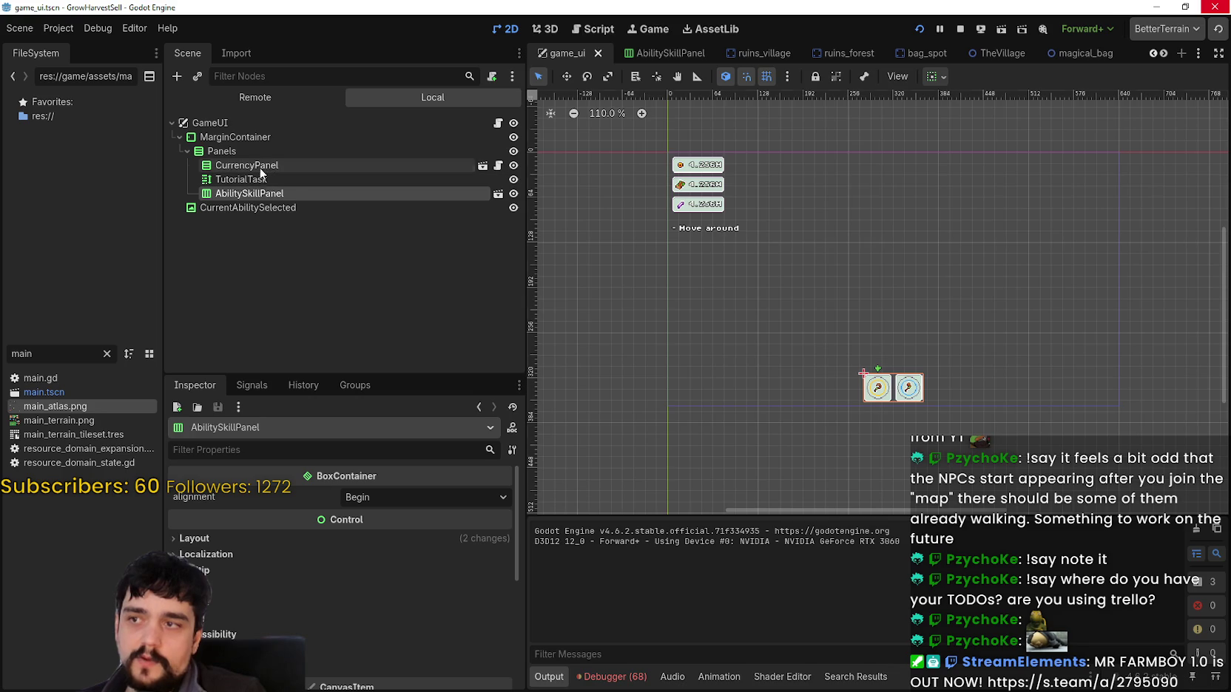
scroll(766, 219, "up", 2)
scroll(764, 217, "up", 2)
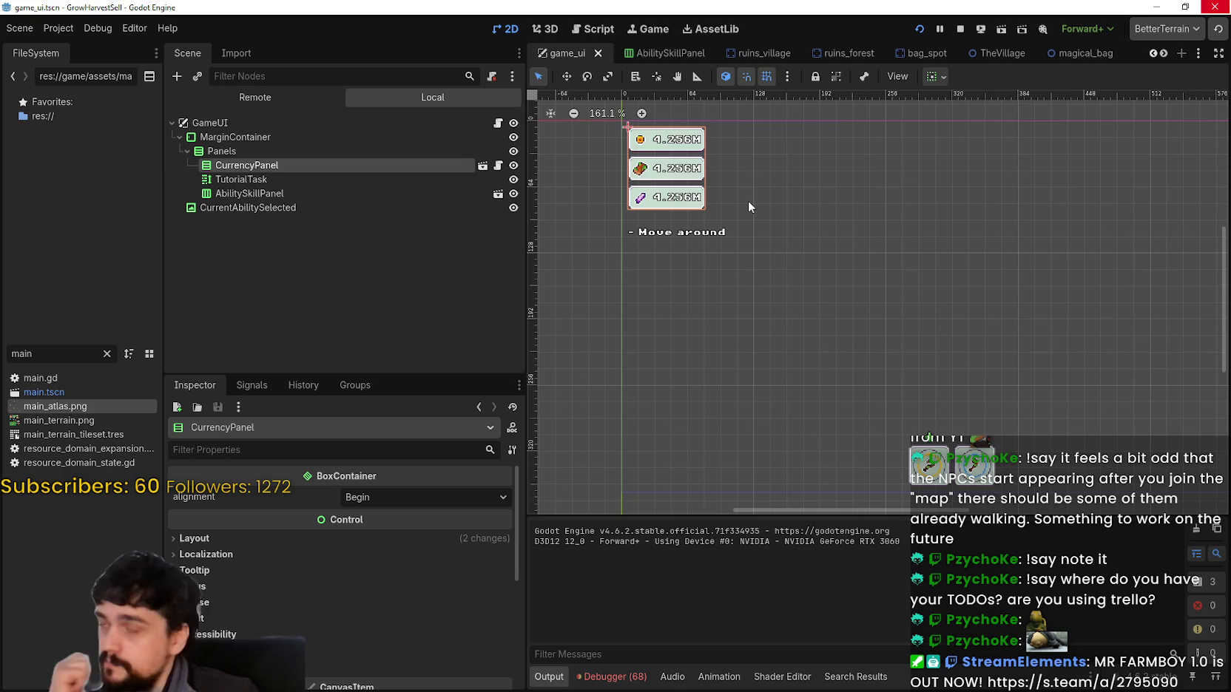
scroll(748, 200, "down", 3)
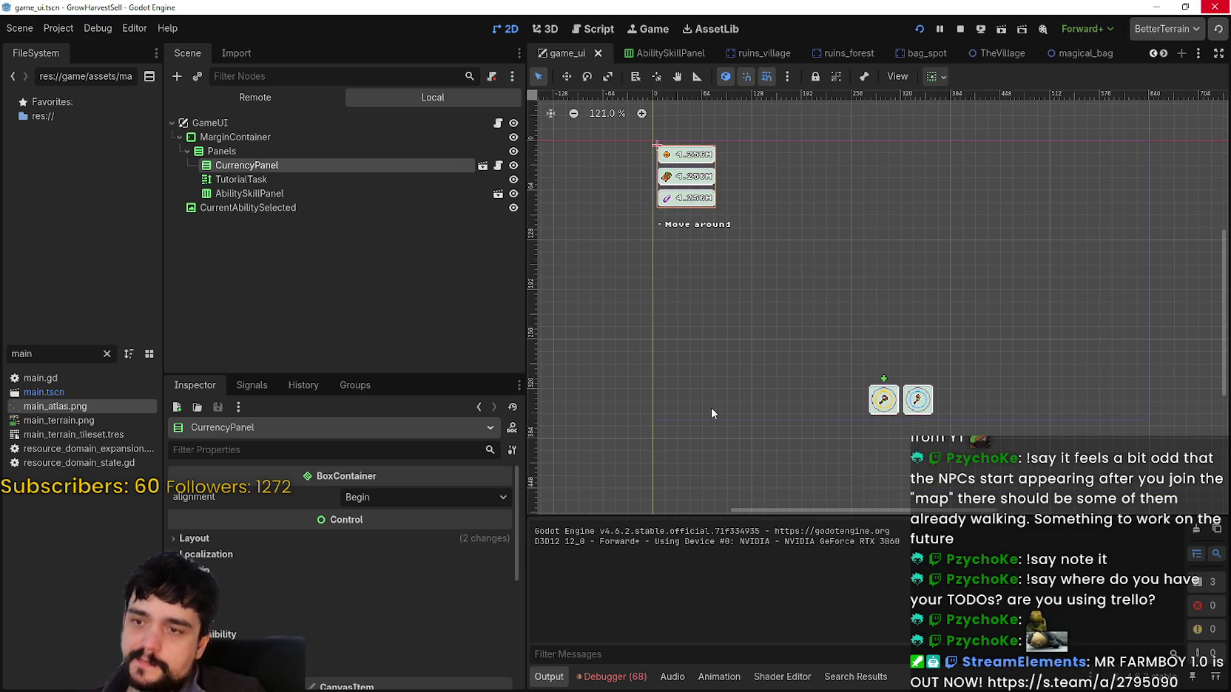
scroll(818, 443, "up", 3)
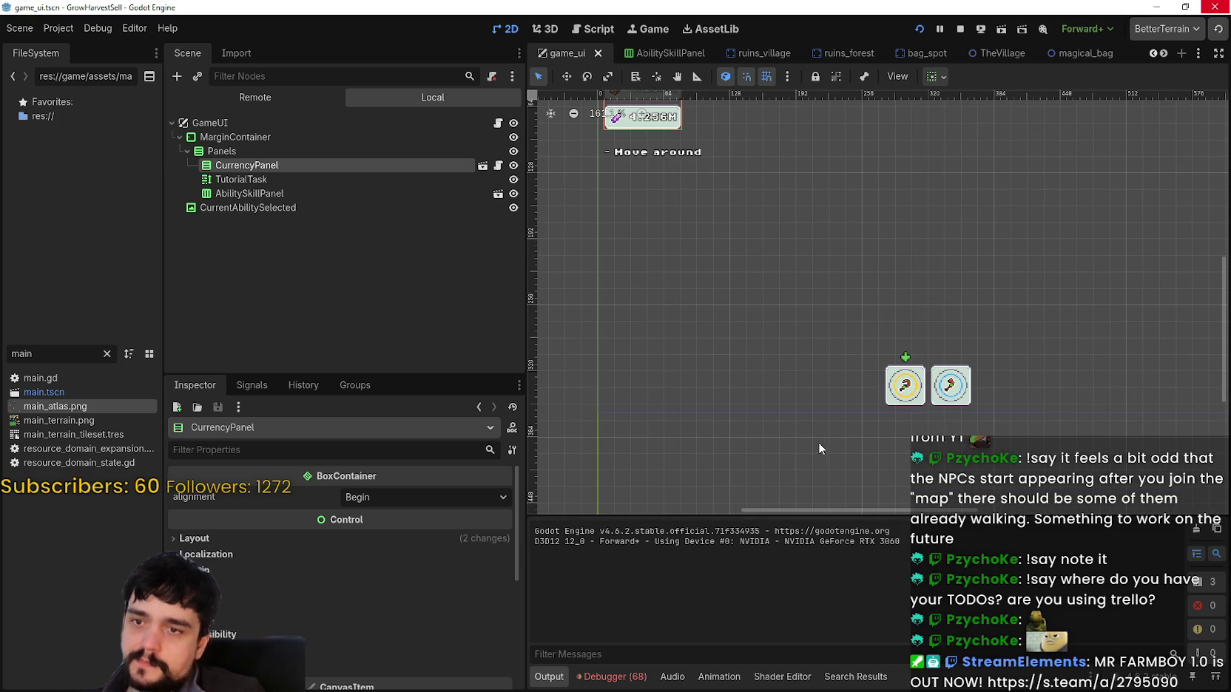
left_click(246, 193)
scroll(887, 437, "down", 2)
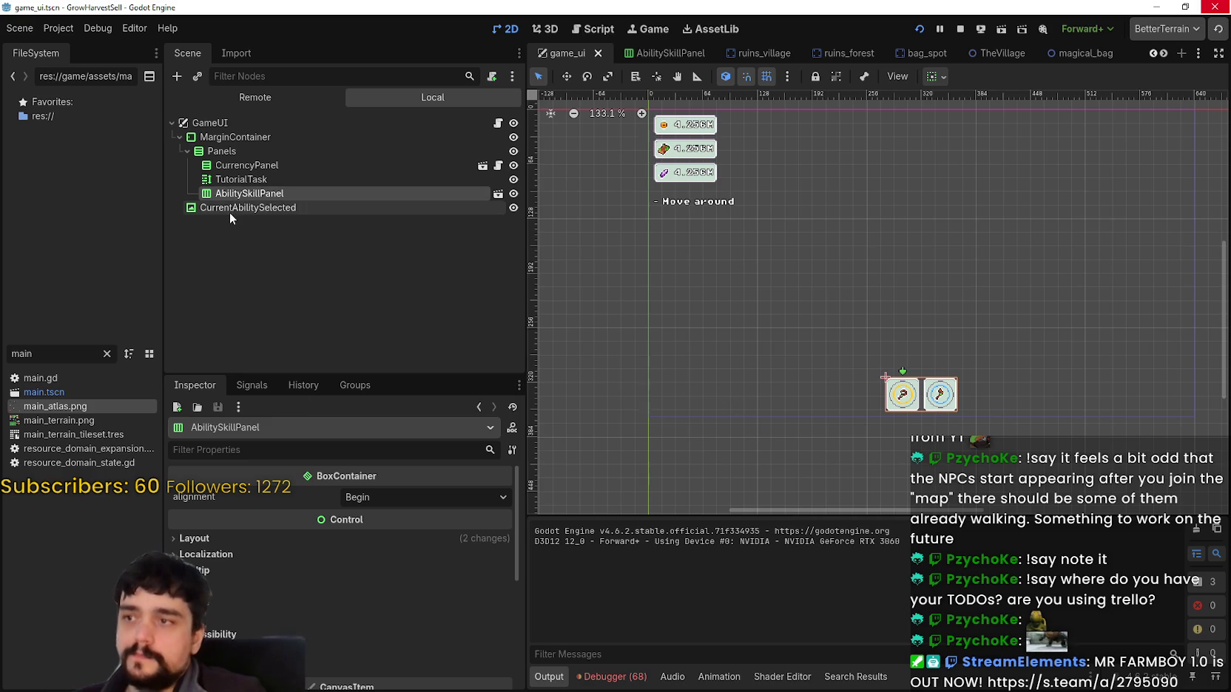
Inspect Panels, CurrencyPanel, TutorialTask, AbilitySkillPanel, CurrentAbilitySelected and MarginContainer in turn.
left_click(221, 152)
left_click(220, 165)
left_click(220, 179)
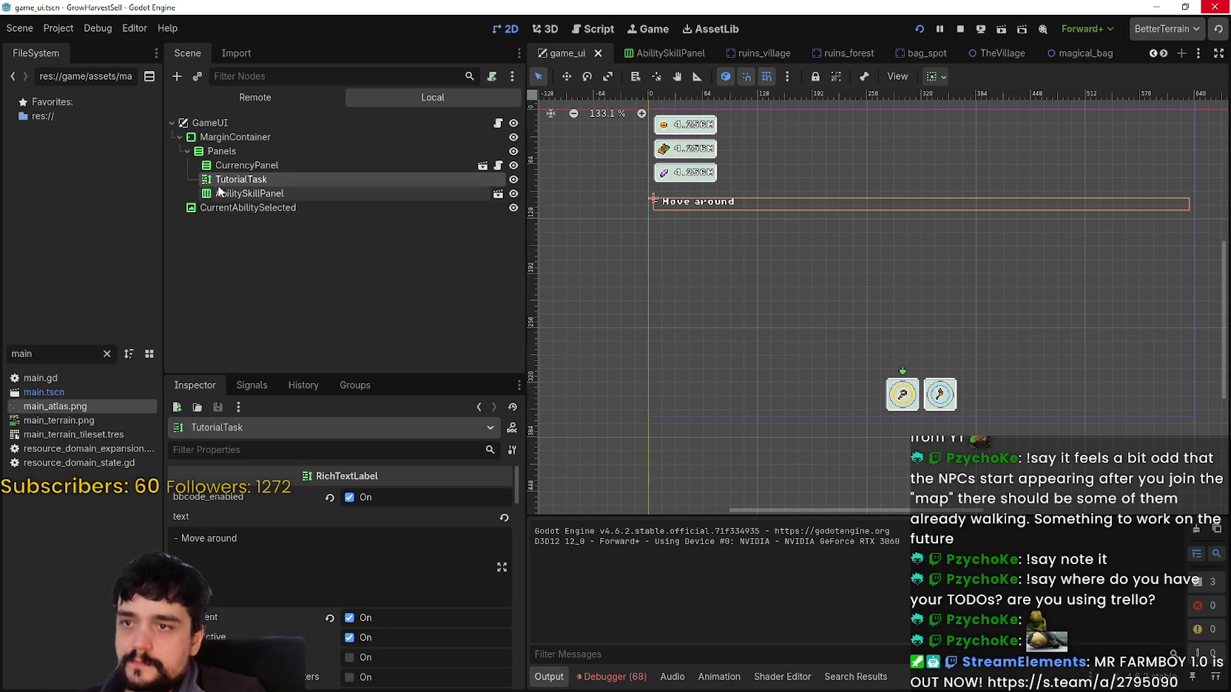
left_click(220, 193)
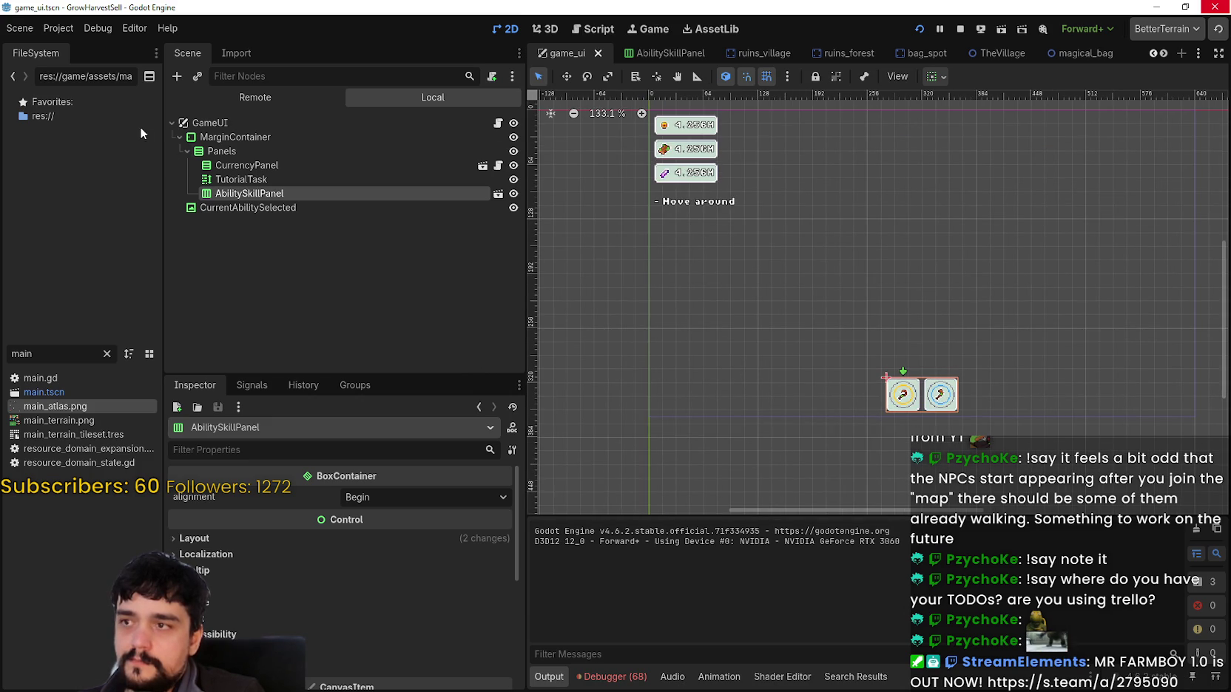
left_click(239, 166)
left_click(251, 180)
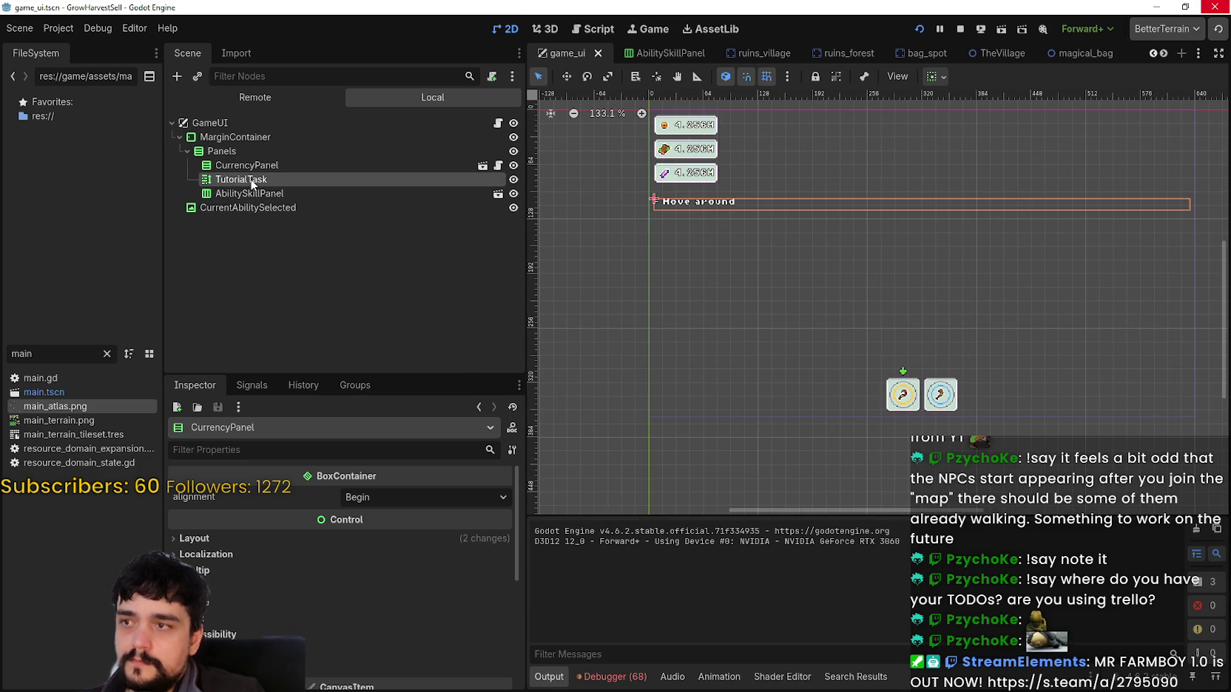
left_click(249, 208)
left_click(244, 194)
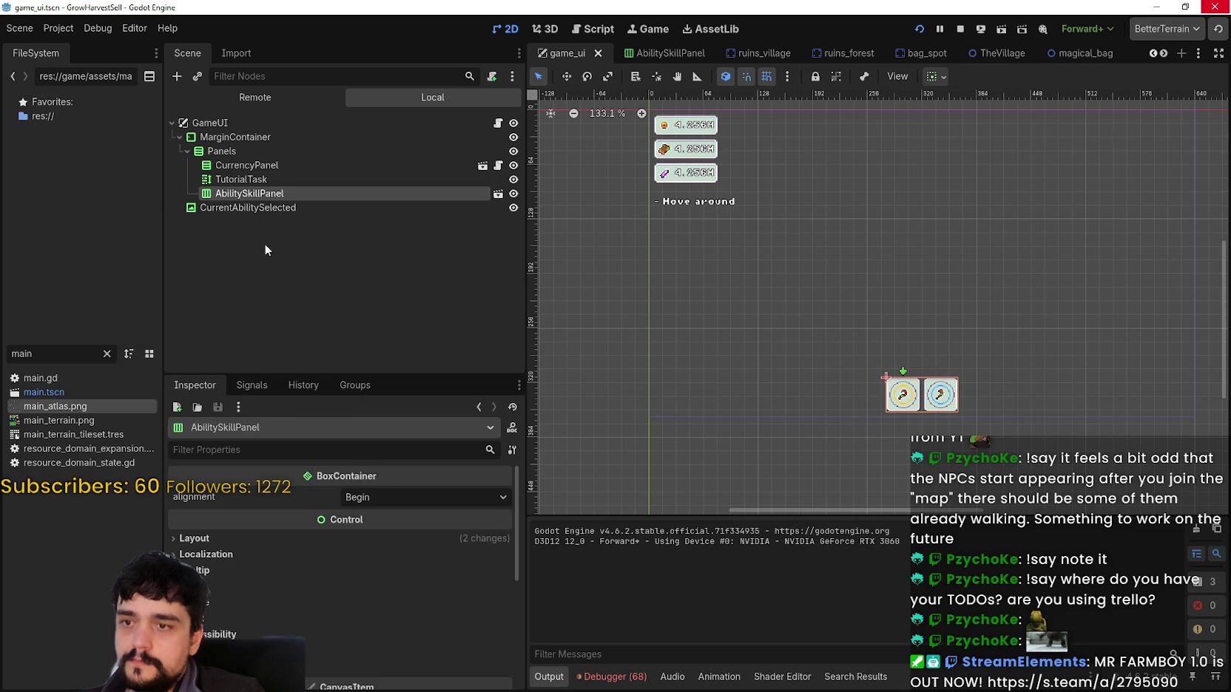
left_click(225, 150)
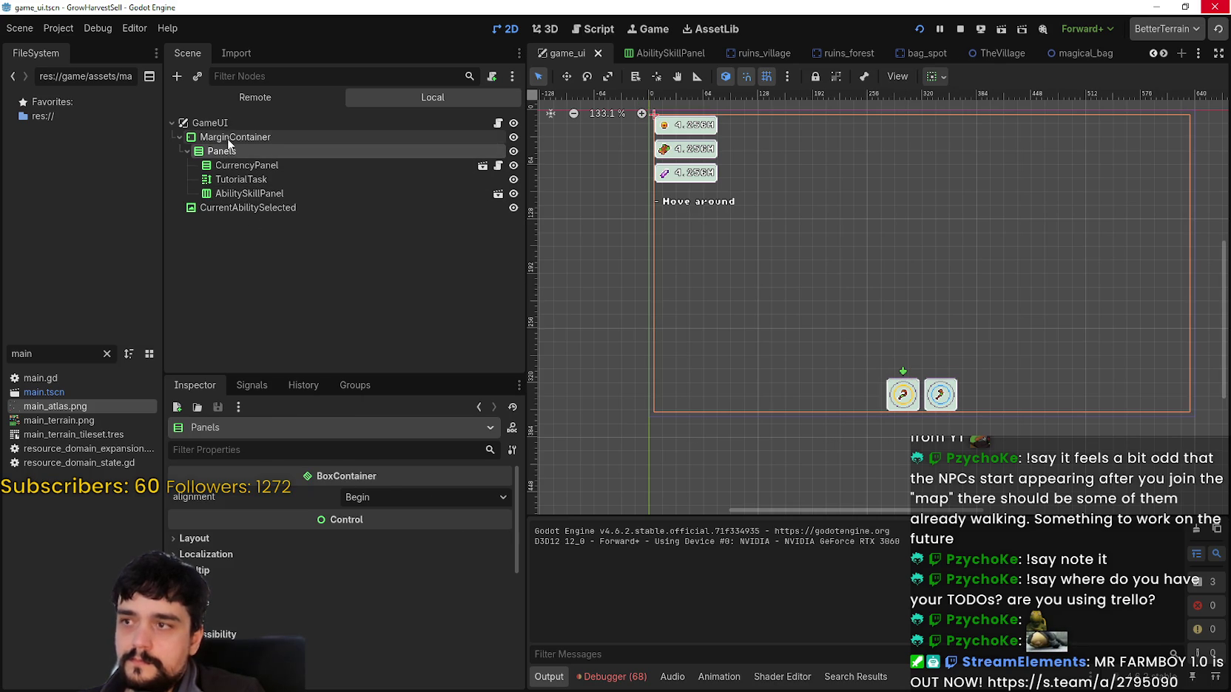
left_click(229, 138)
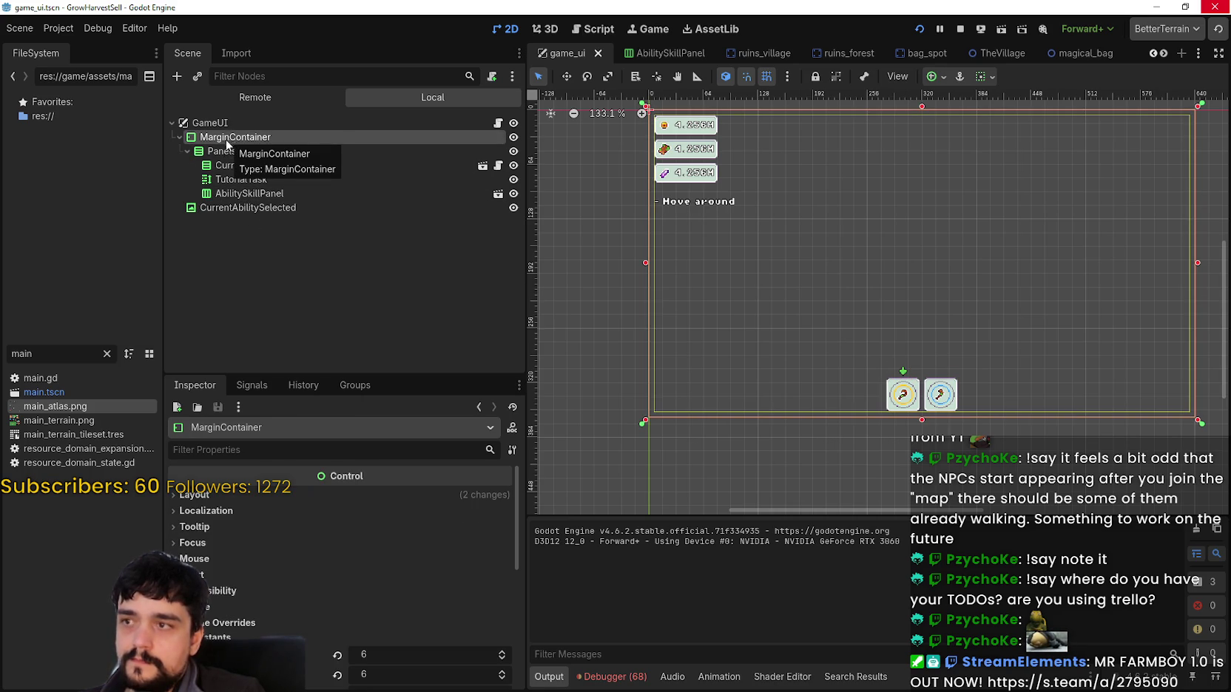
Collapse the Panels branch and open MarginContainer's context menu.
left_click(193, 153)
left_click(188, 151)
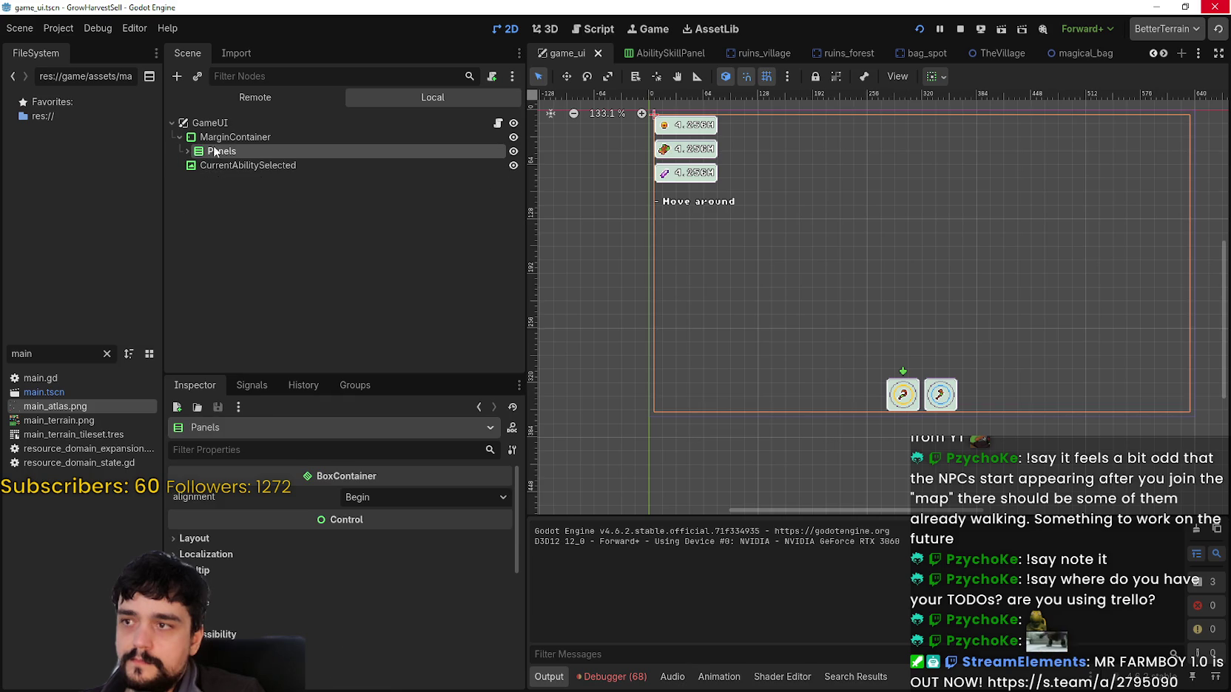
left_click(224, 139)
right_click(249, 140)
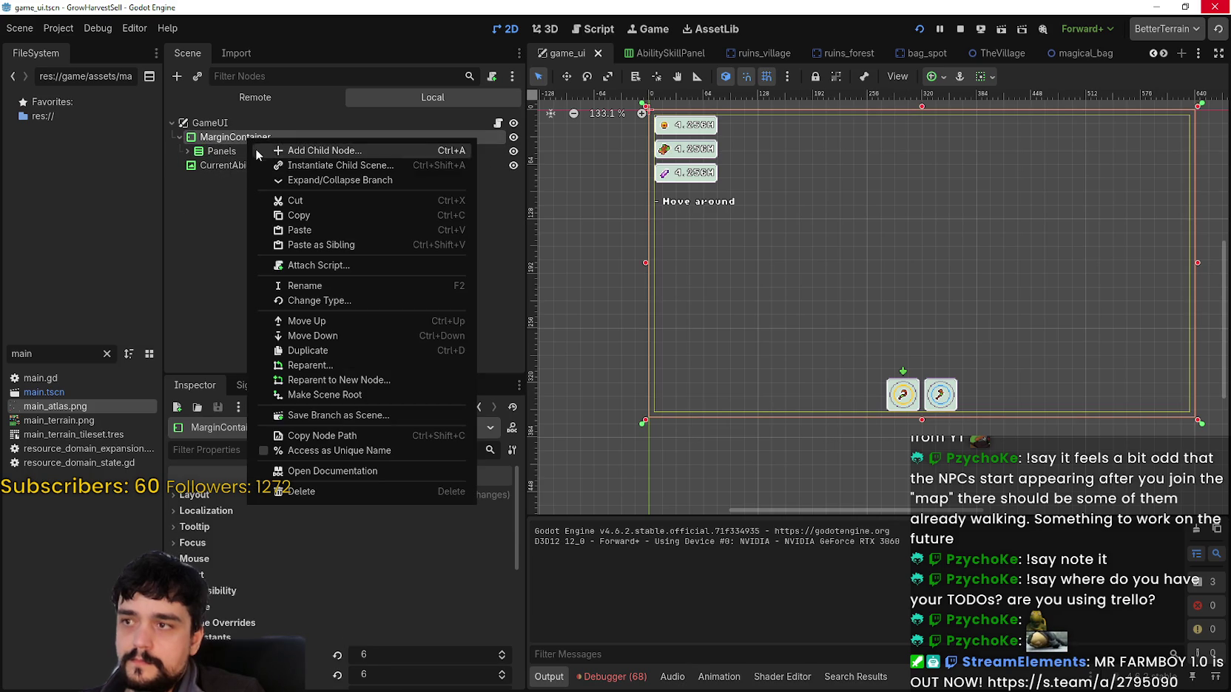
Add a PanelContainer child node under MarginContainer.
left_click(332, 152)
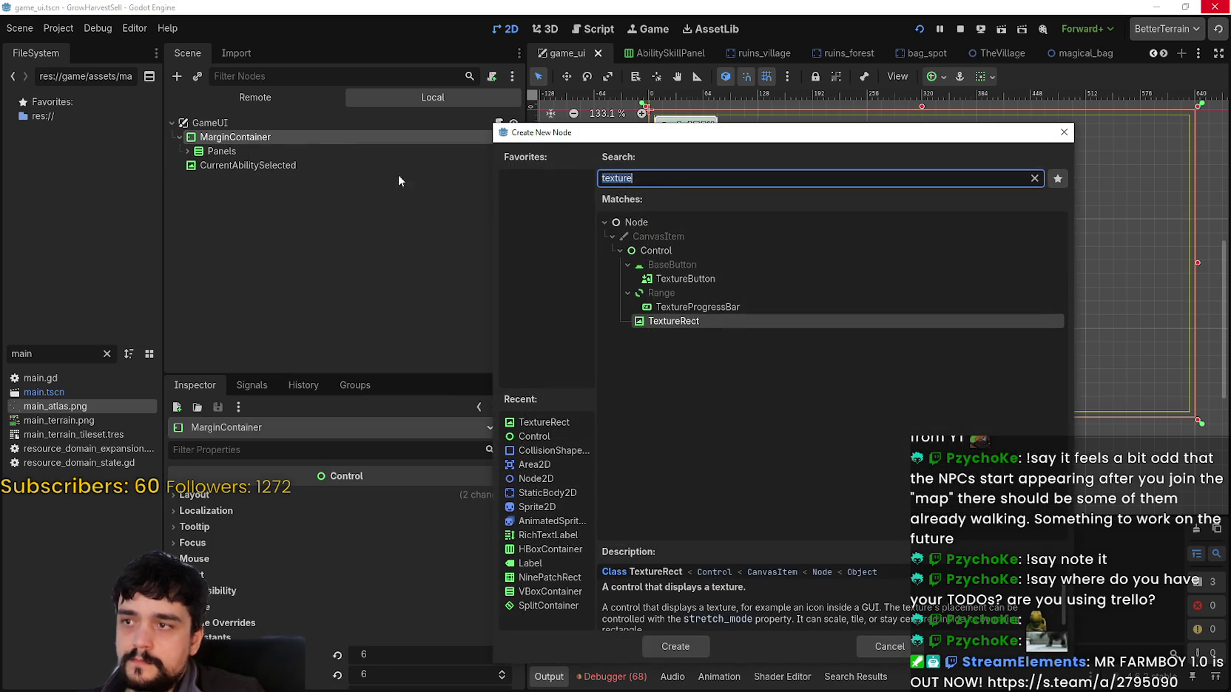
type("Panel")
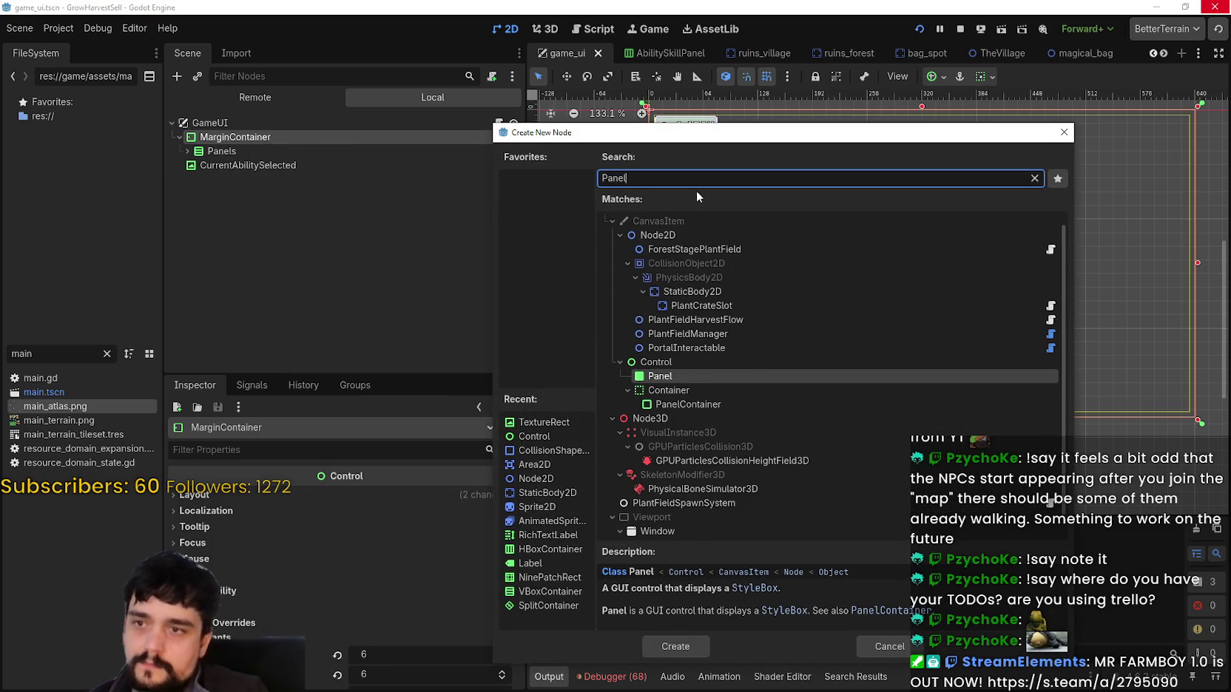
key("Down")
key("Return")
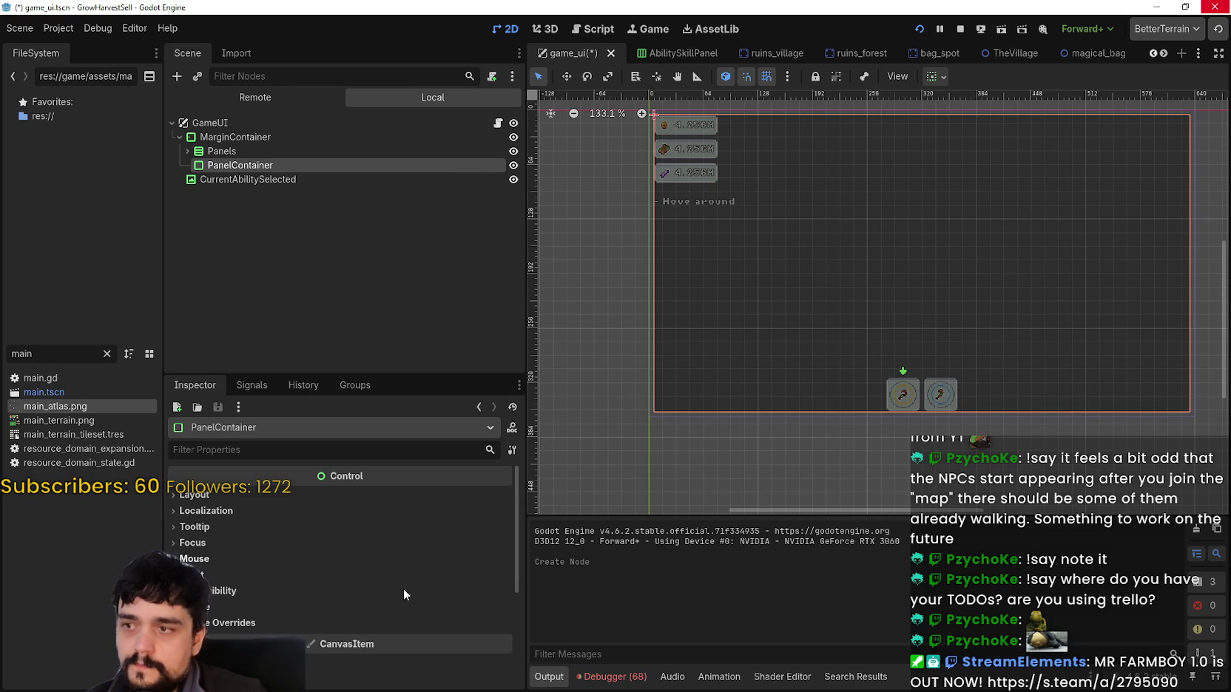
right_click(254, 165)
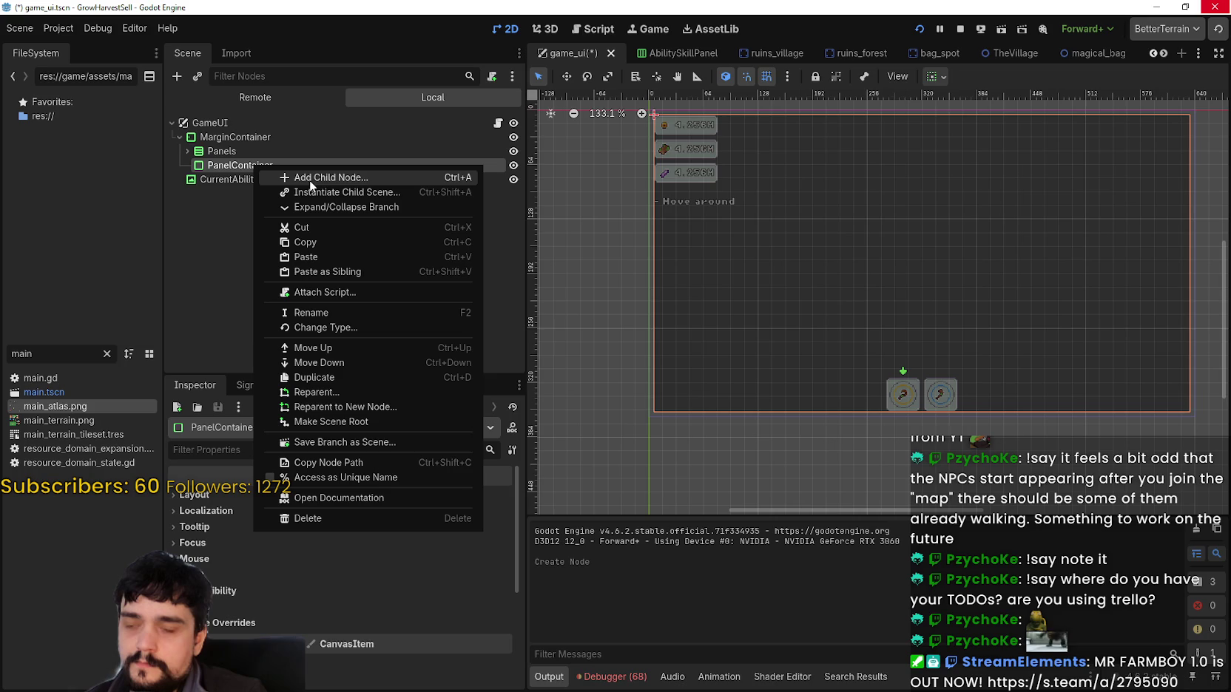
right_click(264, 165)
right_click(264, 165)
key("Escape")
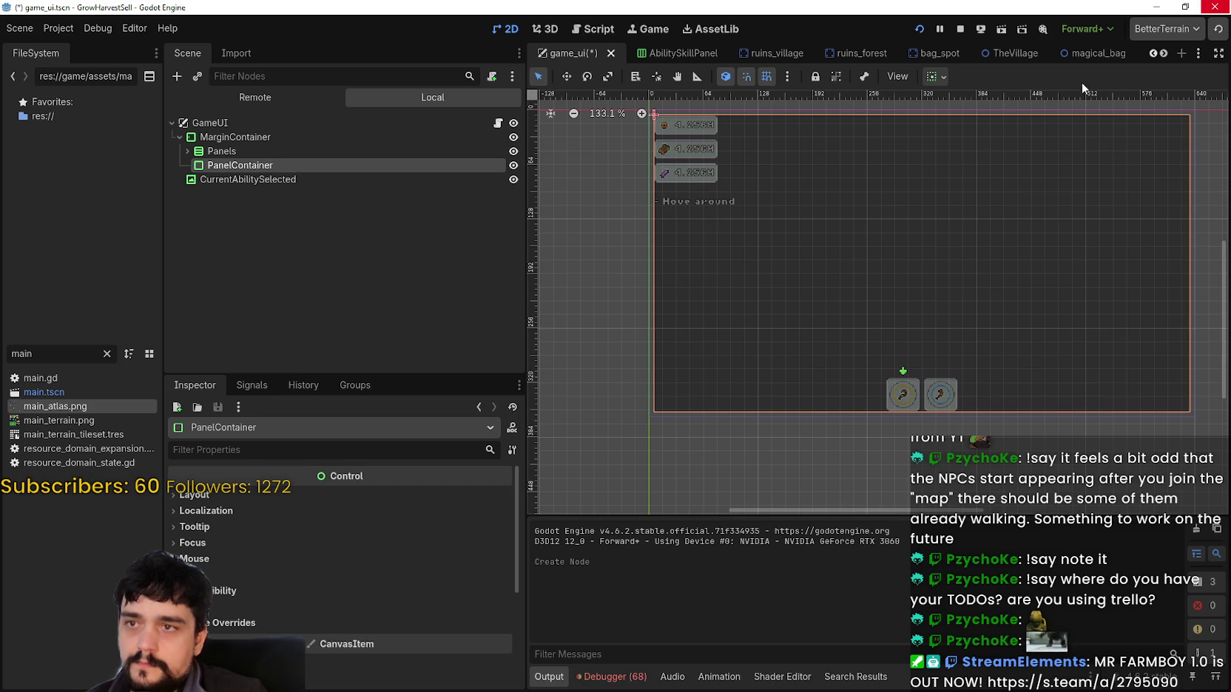
Set PanelContainer's container sizing so it aligns to the bottom.
left_click(935, 77)
left_click(941, 124)
left_click(941, 202)
left_click(983, 204)
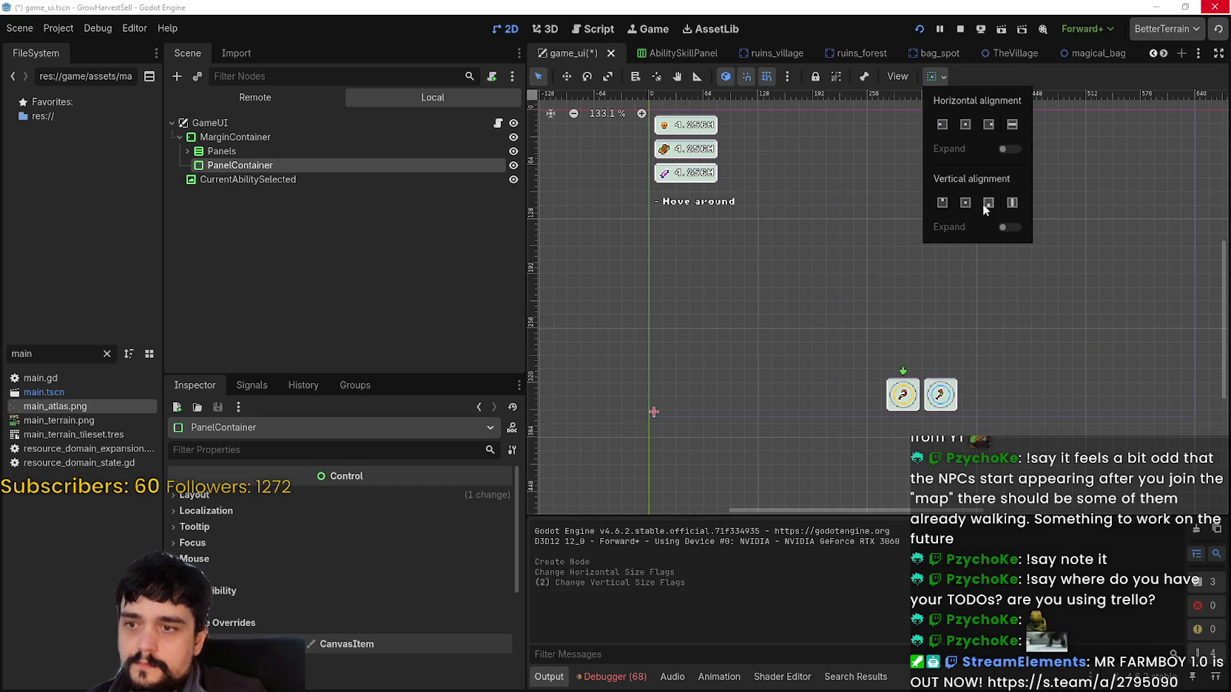
right_click(254, 166)
left_click(318, 180)
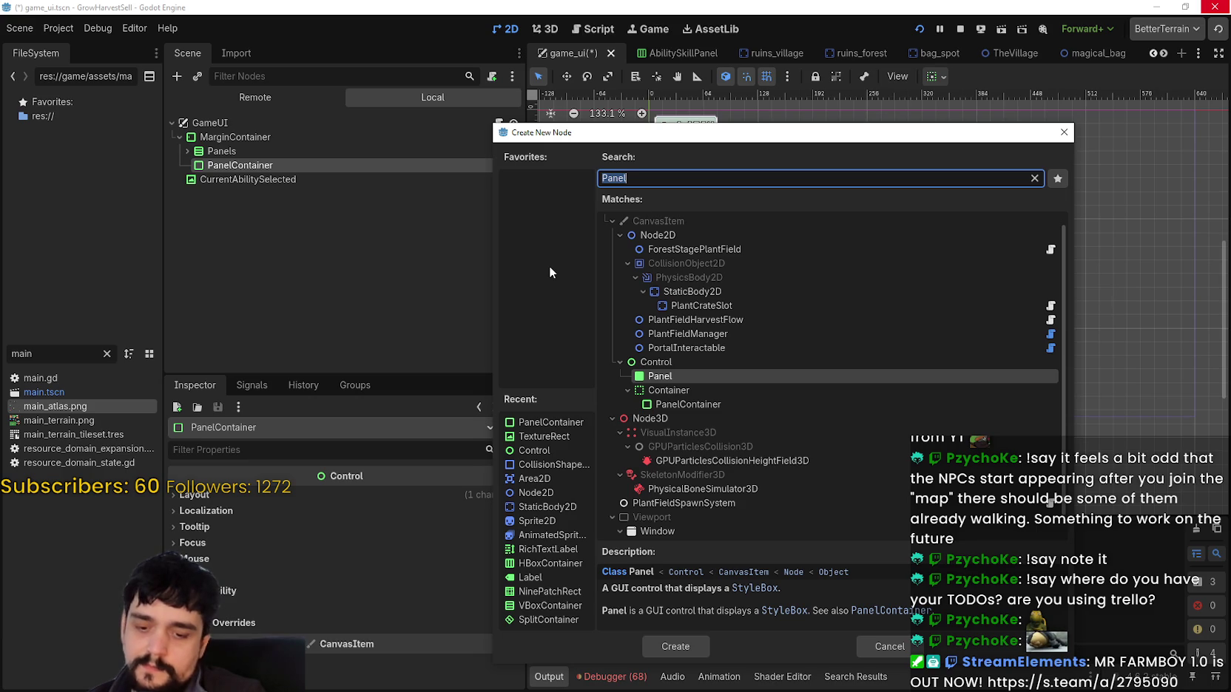
Create a TextureRect by searching 'texture', then select its empty Texture property.
type("tex")
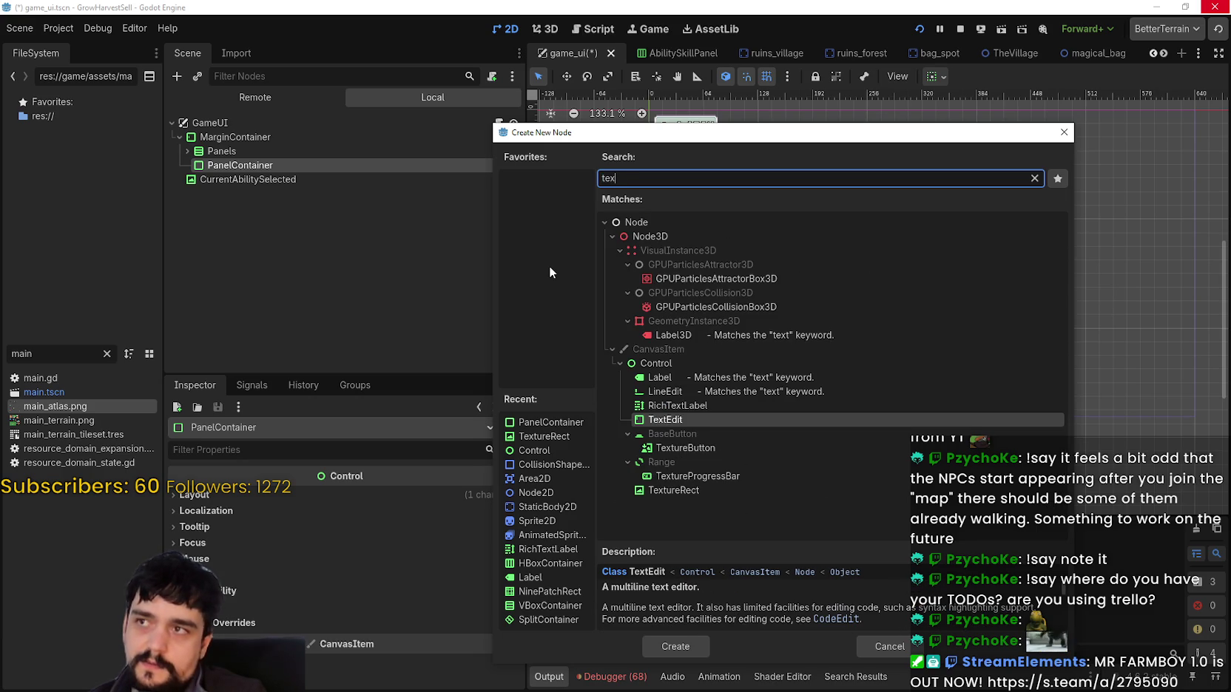
type("ture")
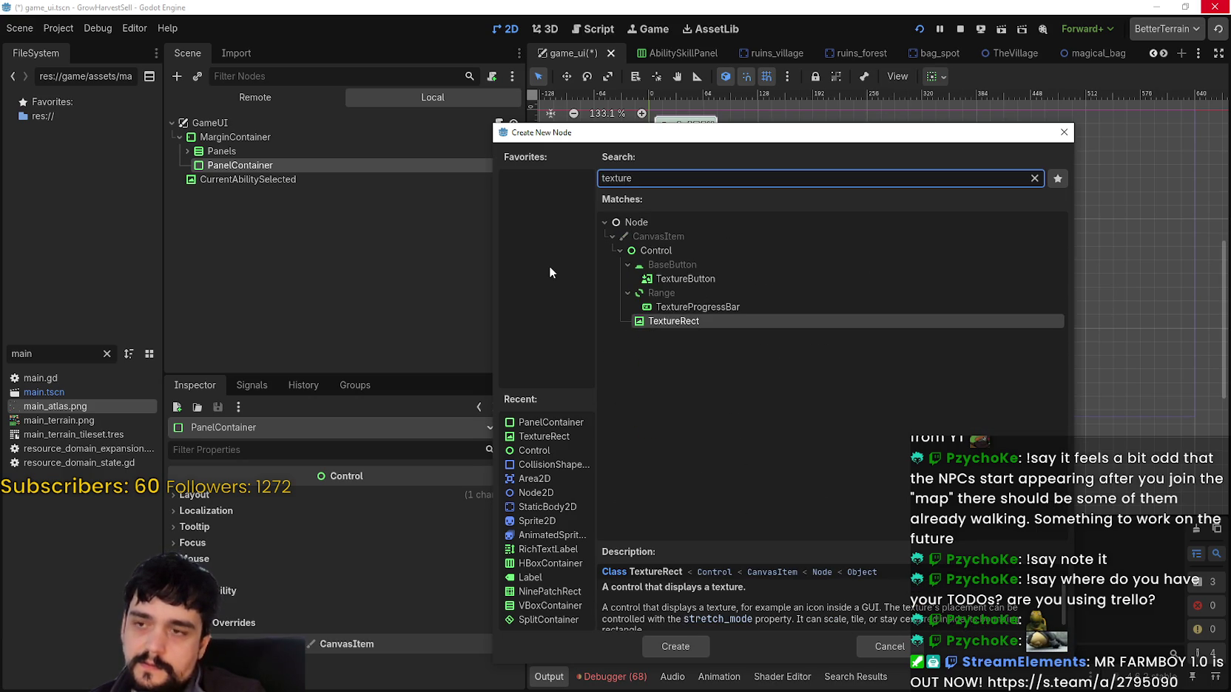
key("Return")
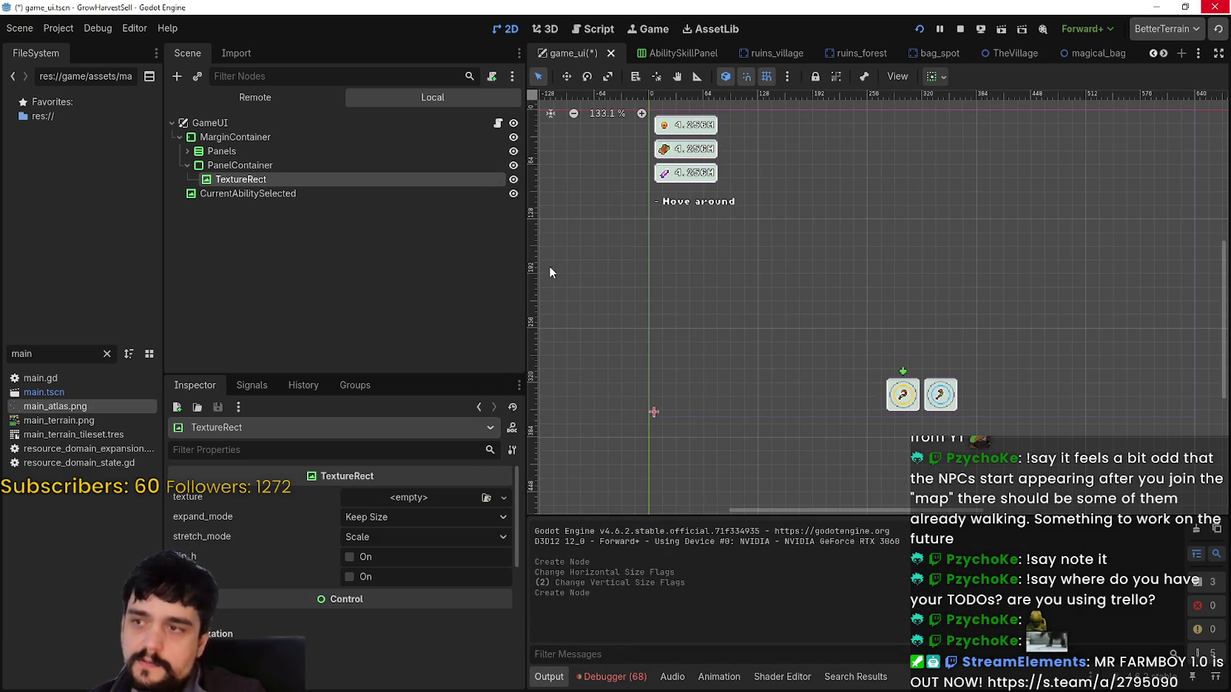
left_click(407, 499)
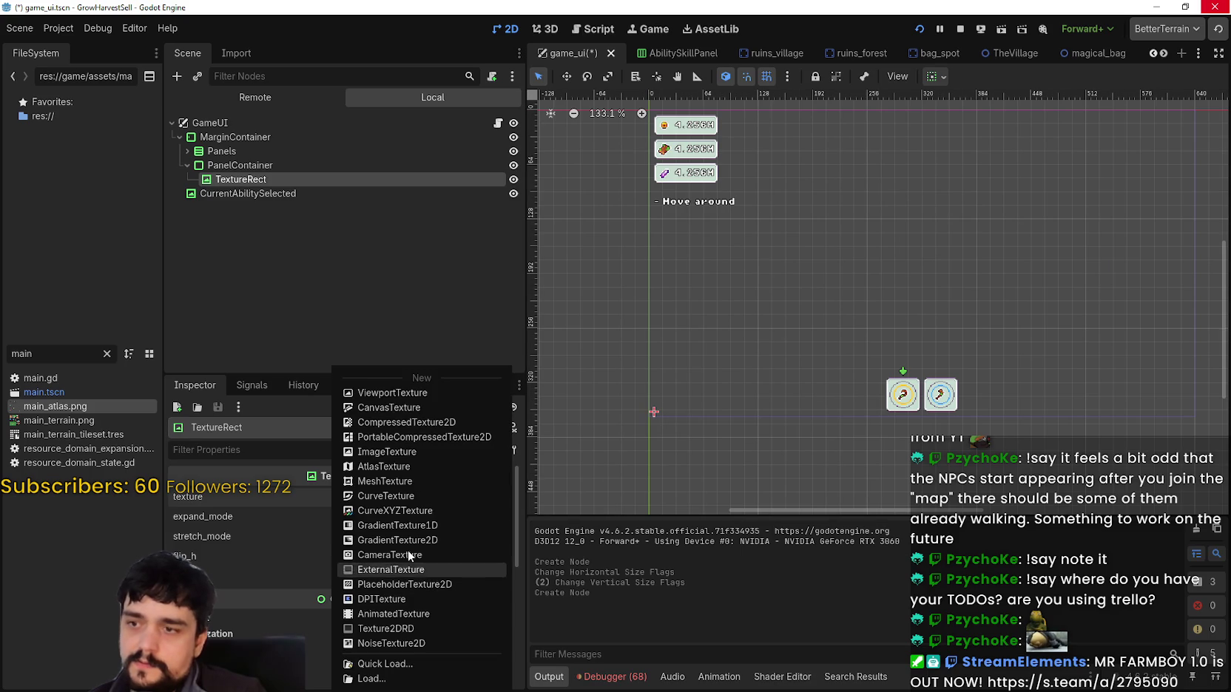
Assign a new AtlasTexture from main_atlas.png with a 32×32 region around the backpack.
left_click(398, 467)
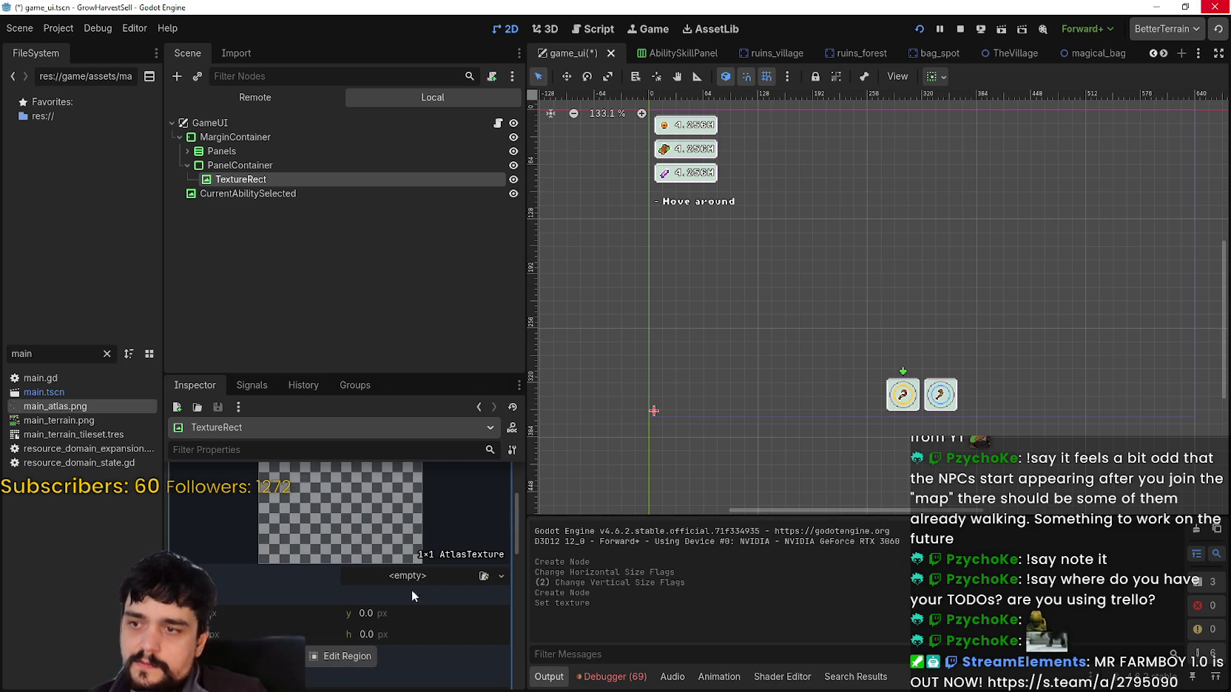
left_click(401, 578)
left_click(355, 664)
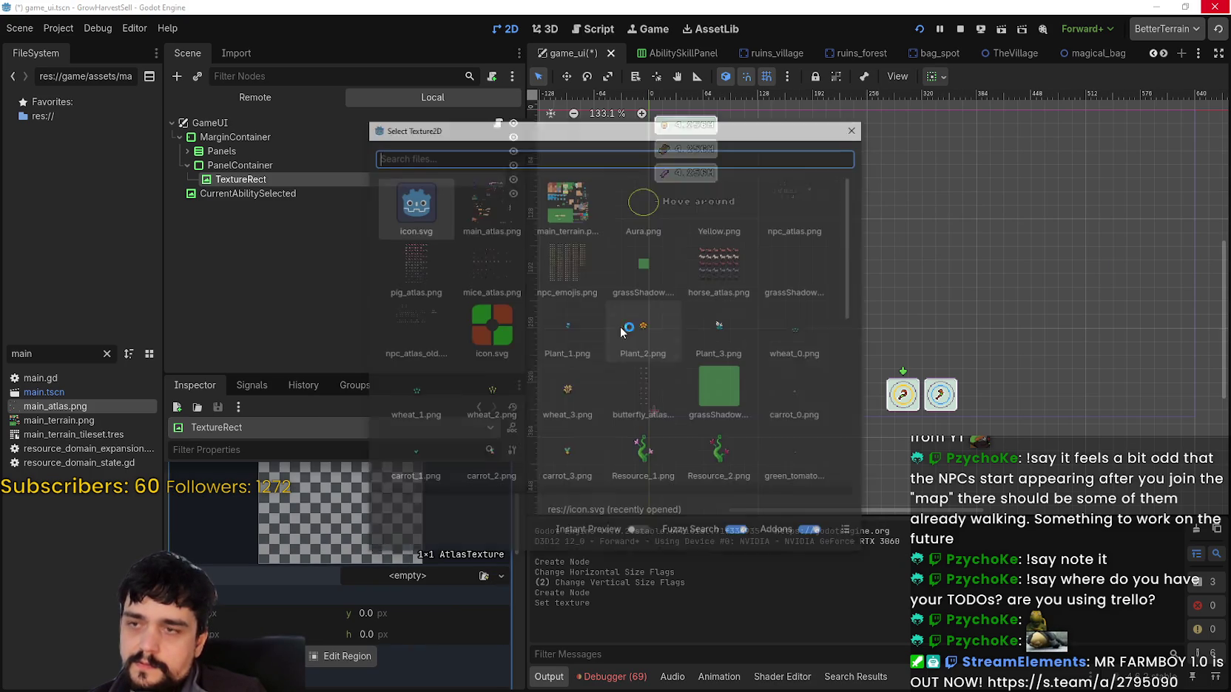
double_click(460, 212)
left_click(337, 678)
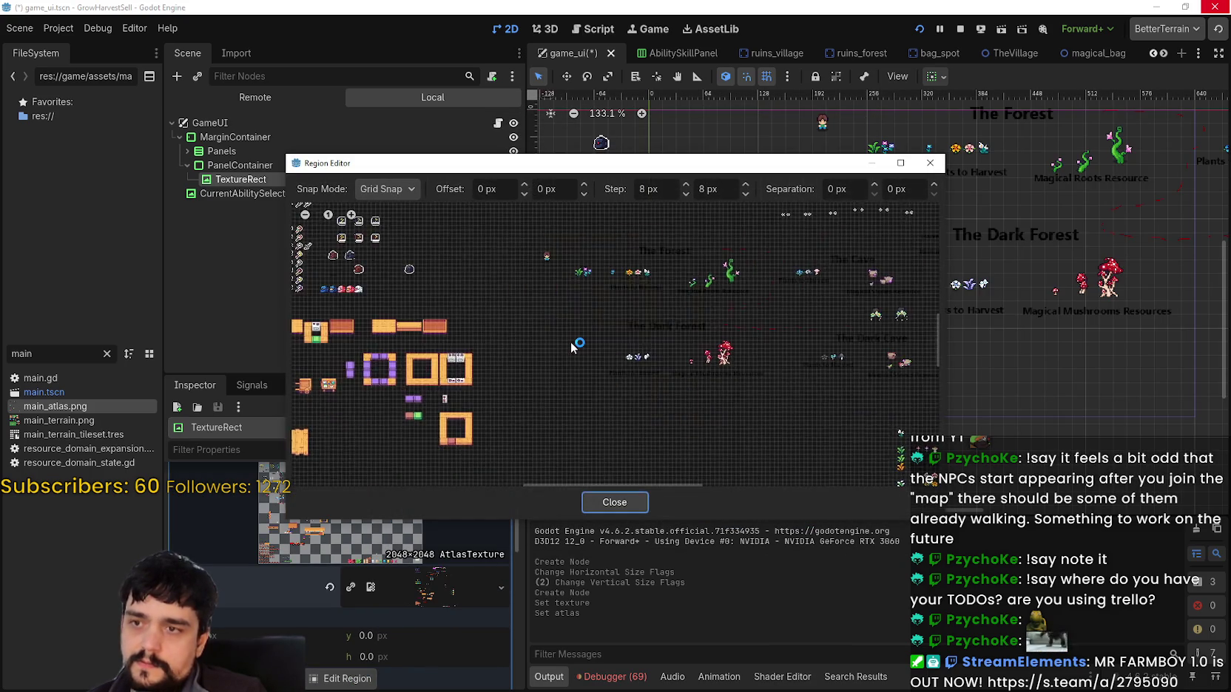
scroll(512, 337, "down", 2)
scroll(551, 258, "up", 8)
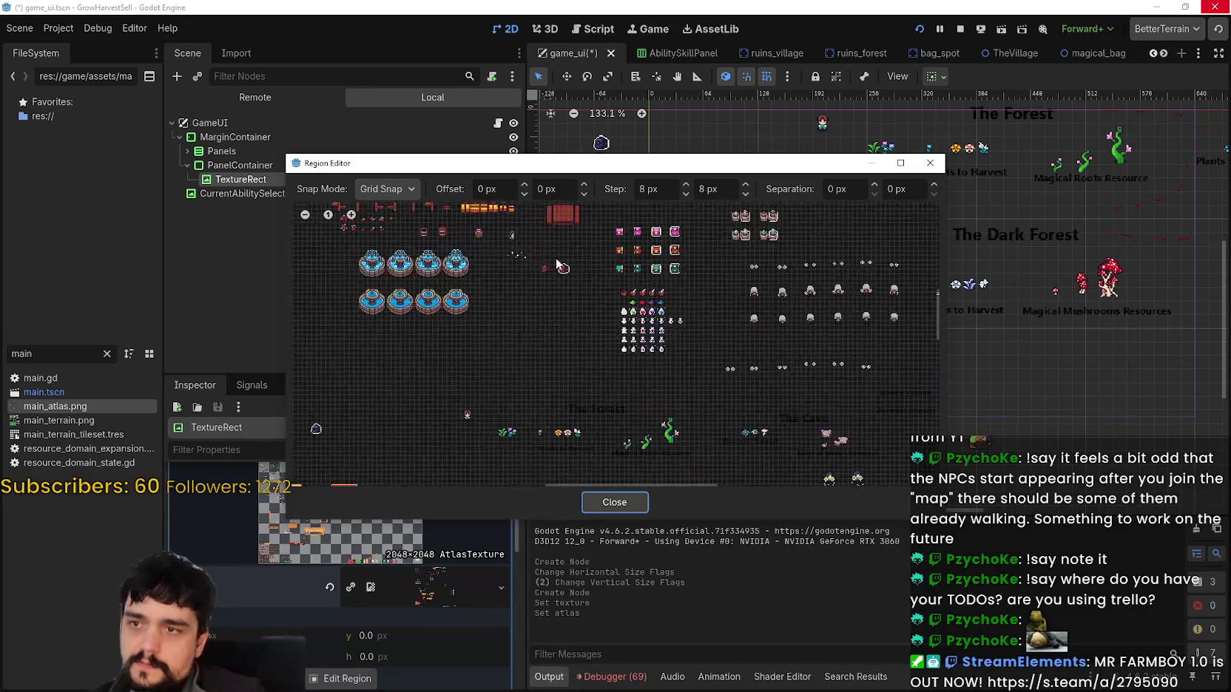
scroll(547, 270, "up", 5)
left_click_drag(531, 254, 600, 319)
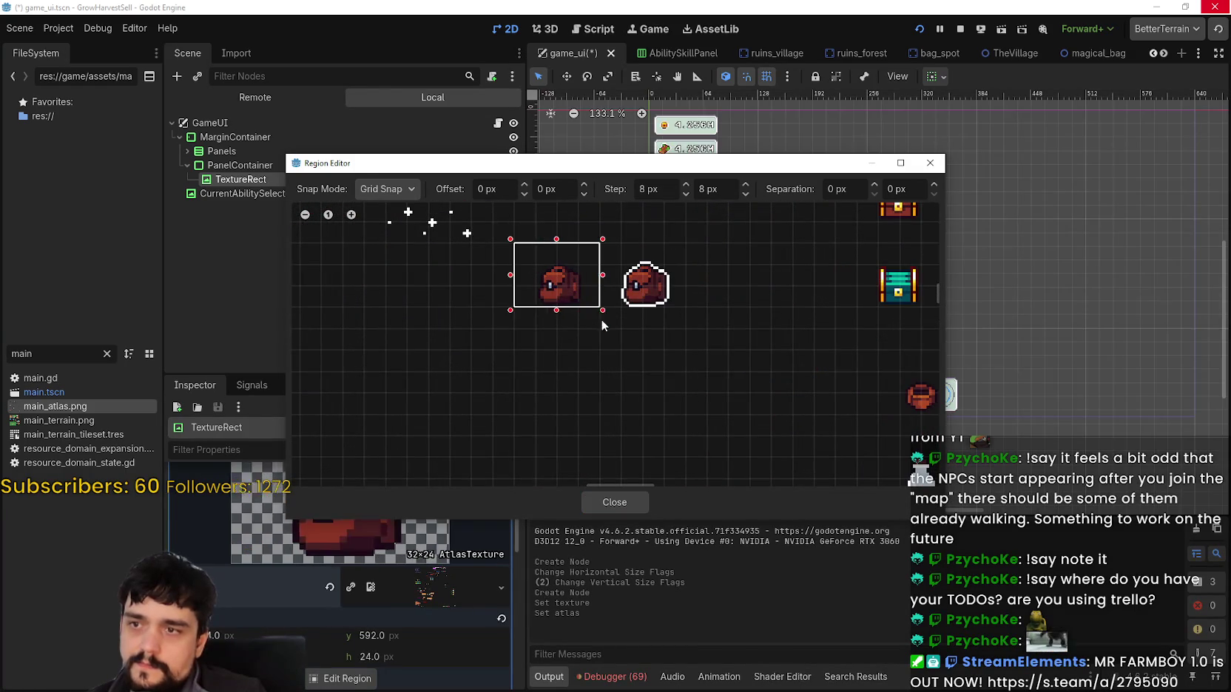
left_click(614, 502)
Keep expand mode at Keep Size and set the stretch mode to Scale.
scroll(705, 414, "up", 5)
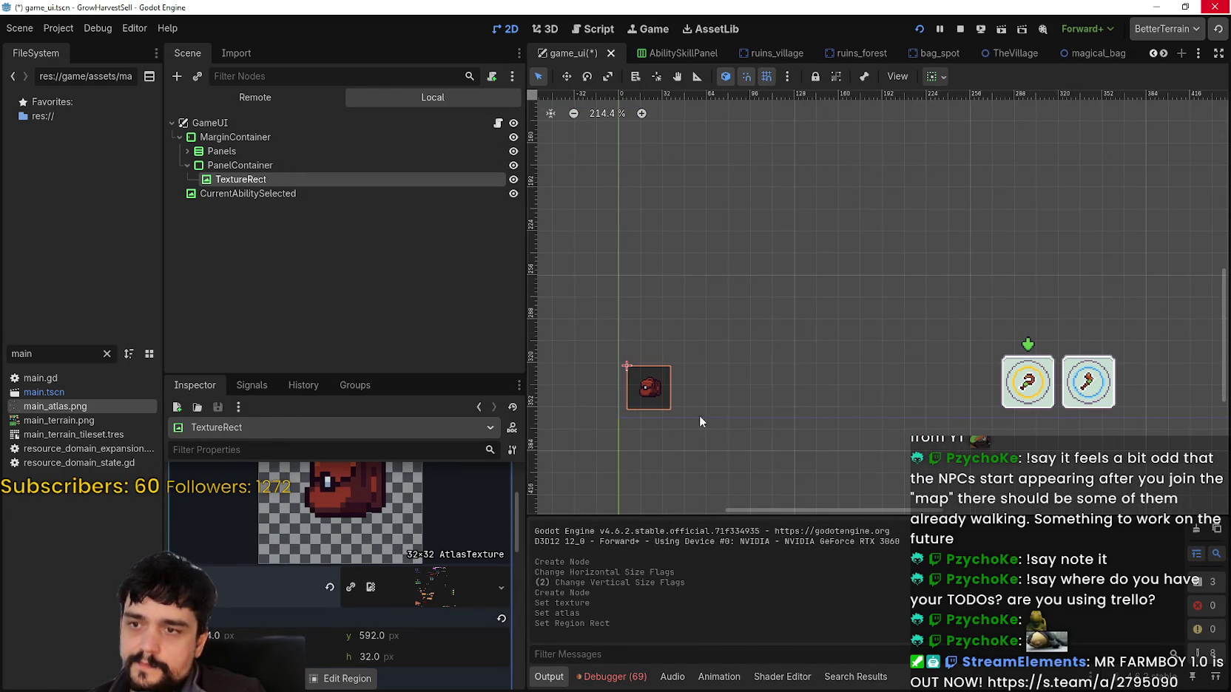
scroll(413, 575, "up", 3)
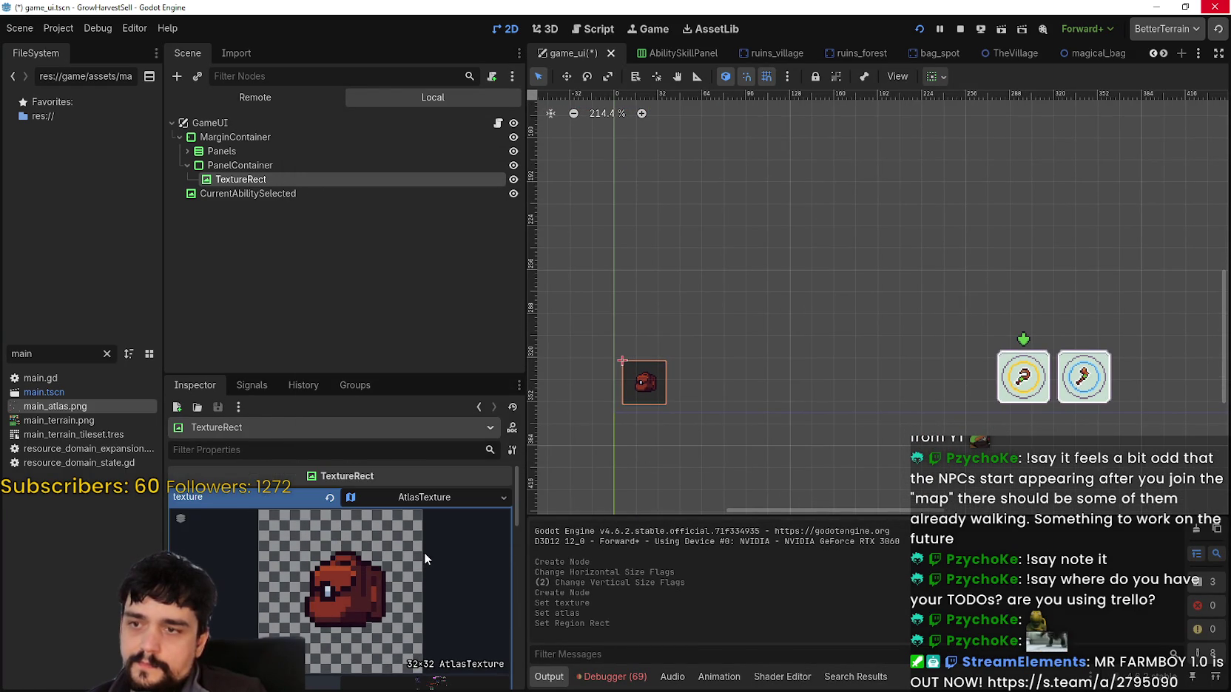
scroll(431, 592, "down", 4)
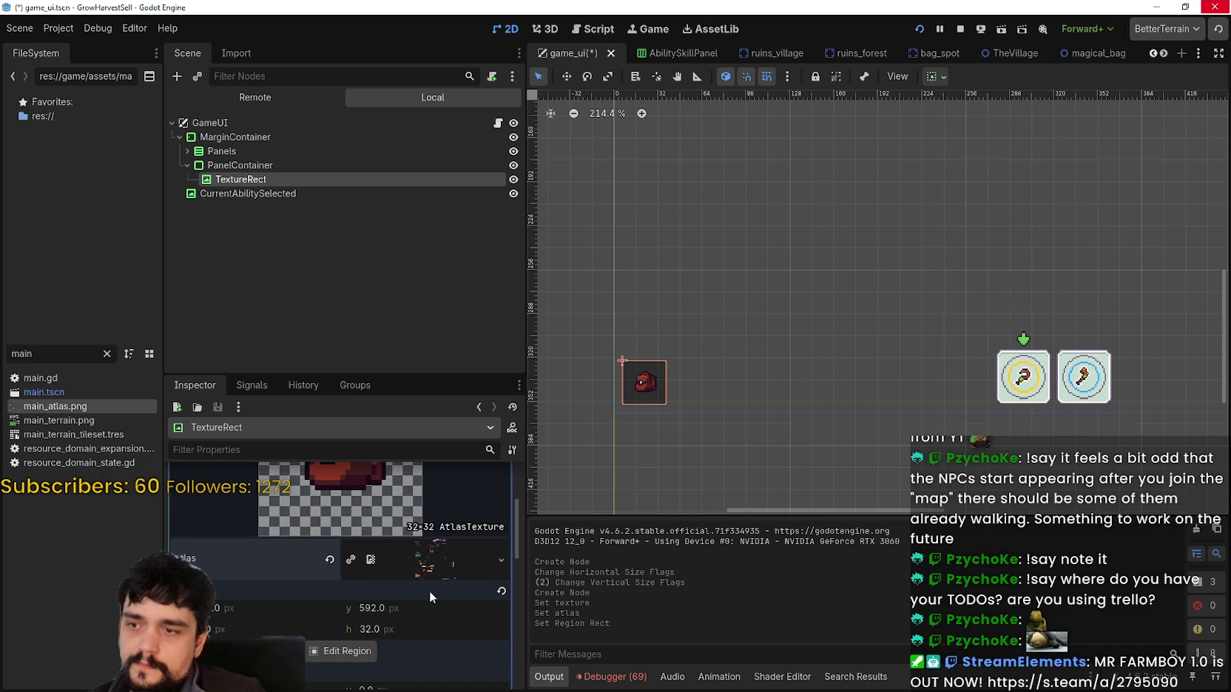
scroll(352, 632, "down", 5)
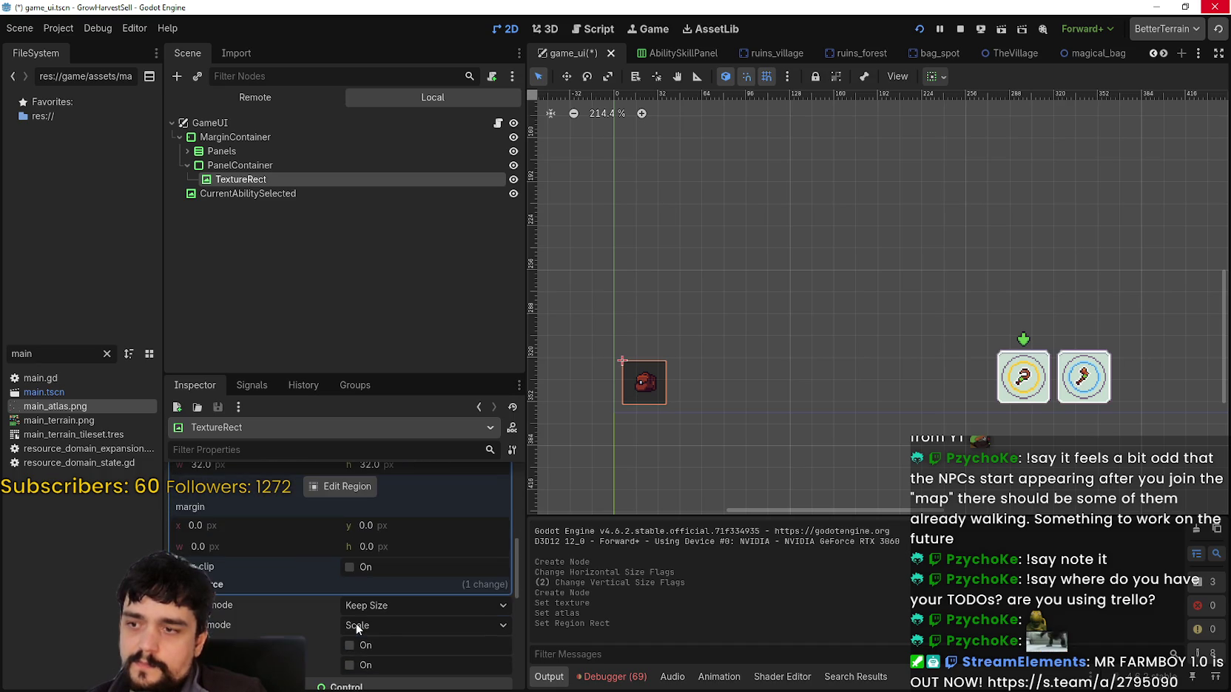
left_click(411, 602)
left_click(415, 600)
left_click(416, 624)
left_click(404, 589)
scroll(429, 651, "up", 8)
scroll(432, 642, "down", 8)
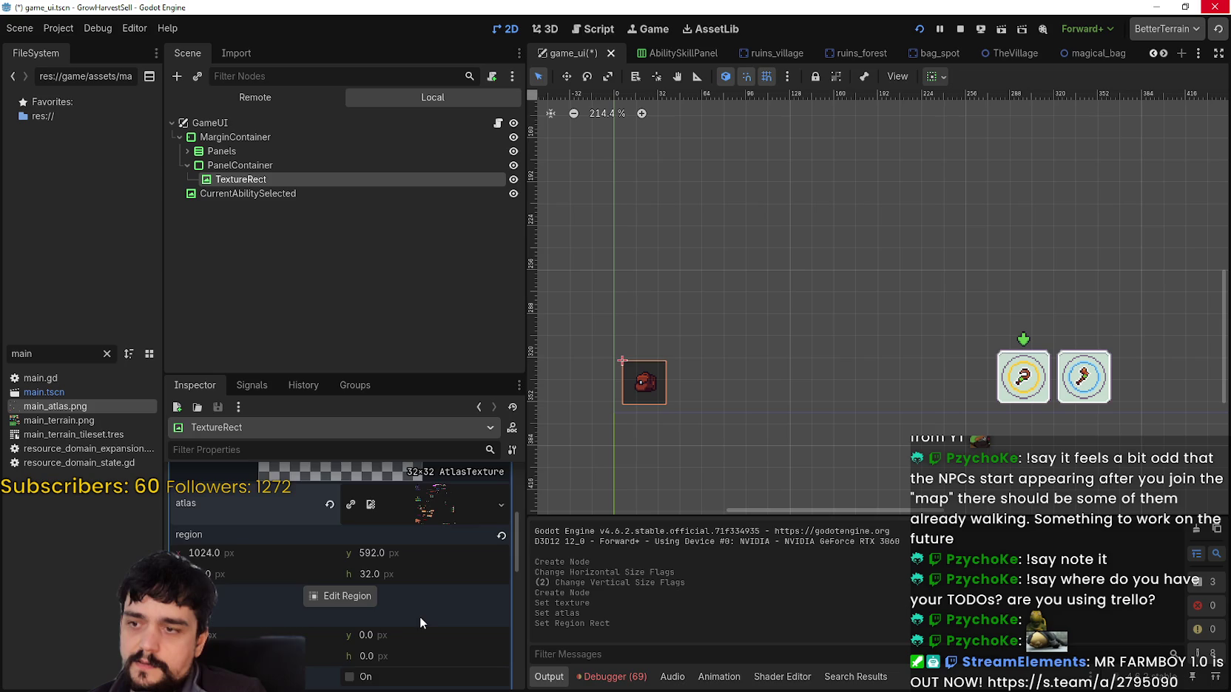
scroll(424, 592, "up", 5)
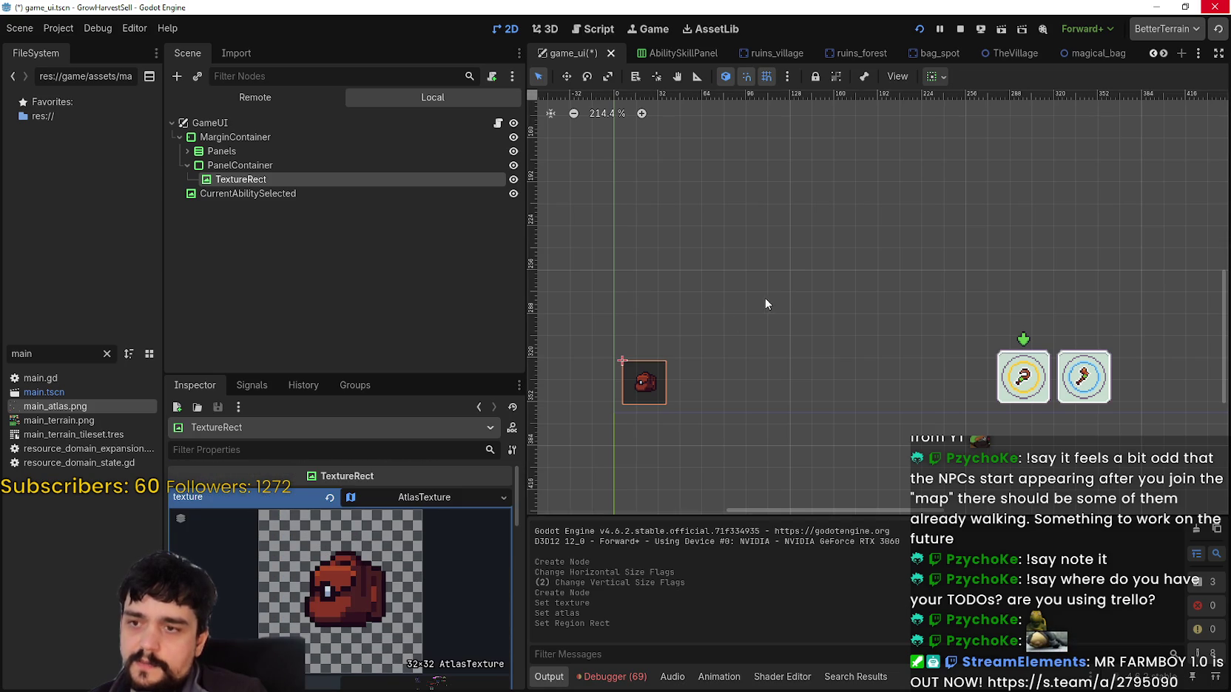
scroll(665, 354, "up", 1)
left_click(395, 498)
scroll(408, 571, "down", 3)
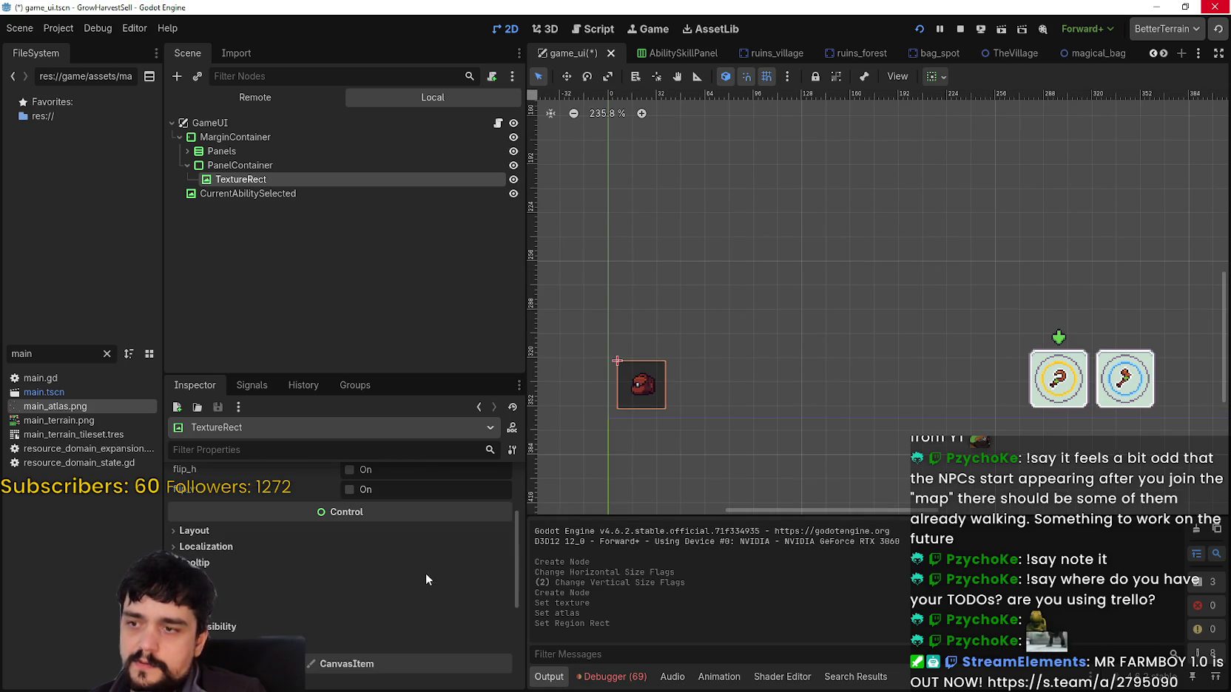
left_click(286, 534)
Set the TextureRect's custom minimum size to 64 × 64.
left_click(424, 590)
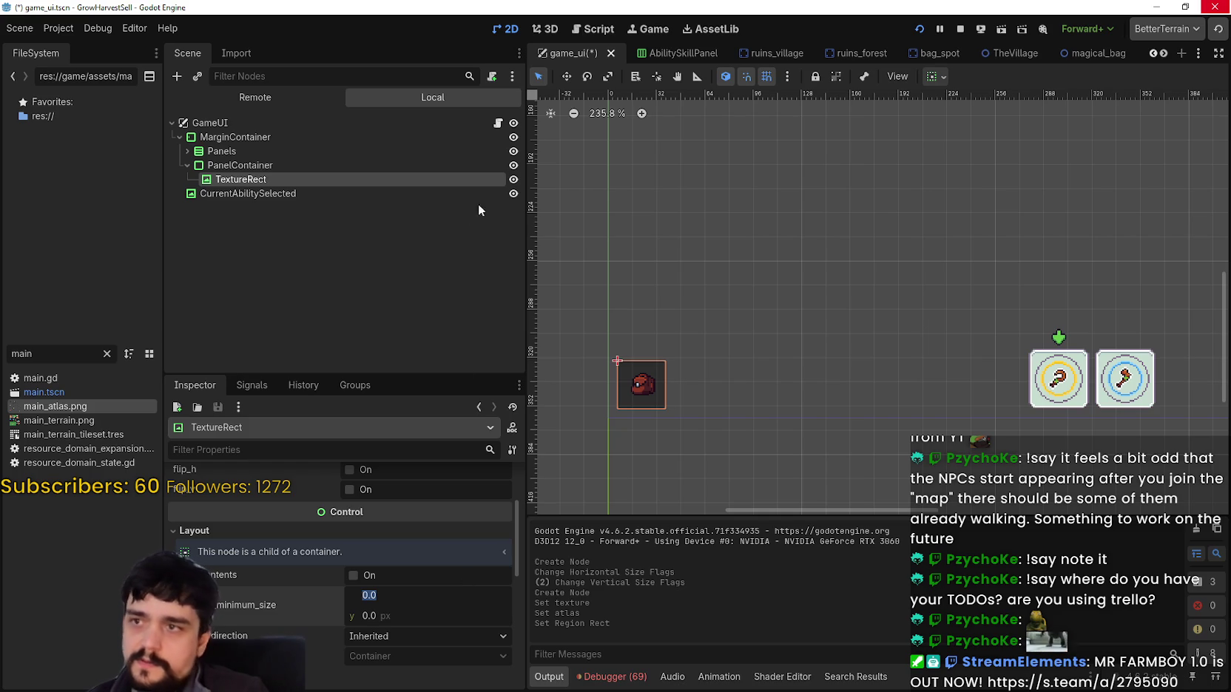
scroll(591, 296, "down", 3)
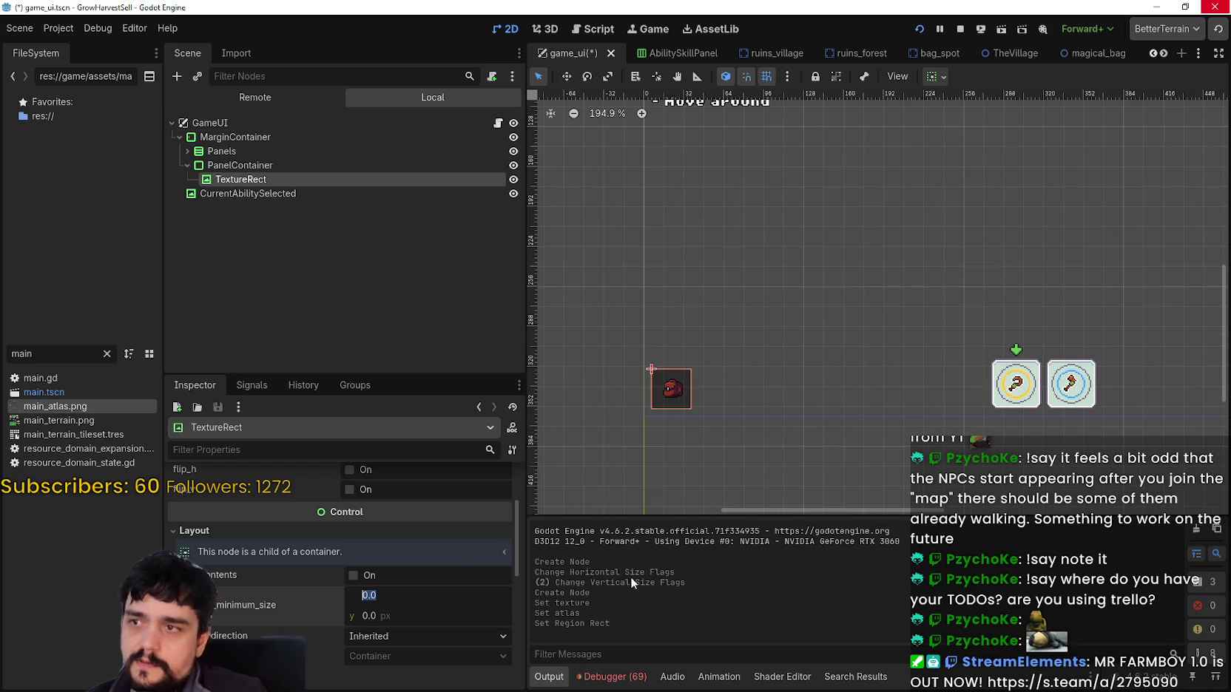
type("64")
key("Return")
left_click(403, 618)
type("64")
key("Return")
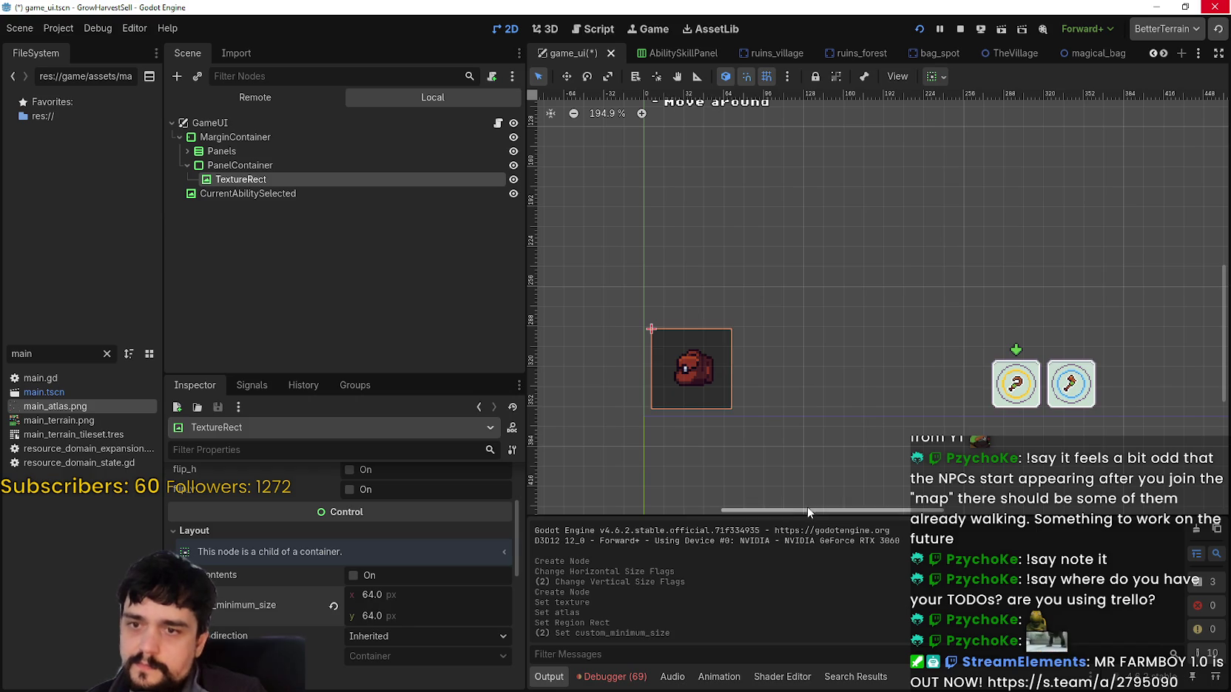
Turn on flip_h to mirror the backpack horizontally.
scroll(787, 508, "up", 2)
scroll(772, 438, "down", 1)
scroll(764, 441, "up", 2)
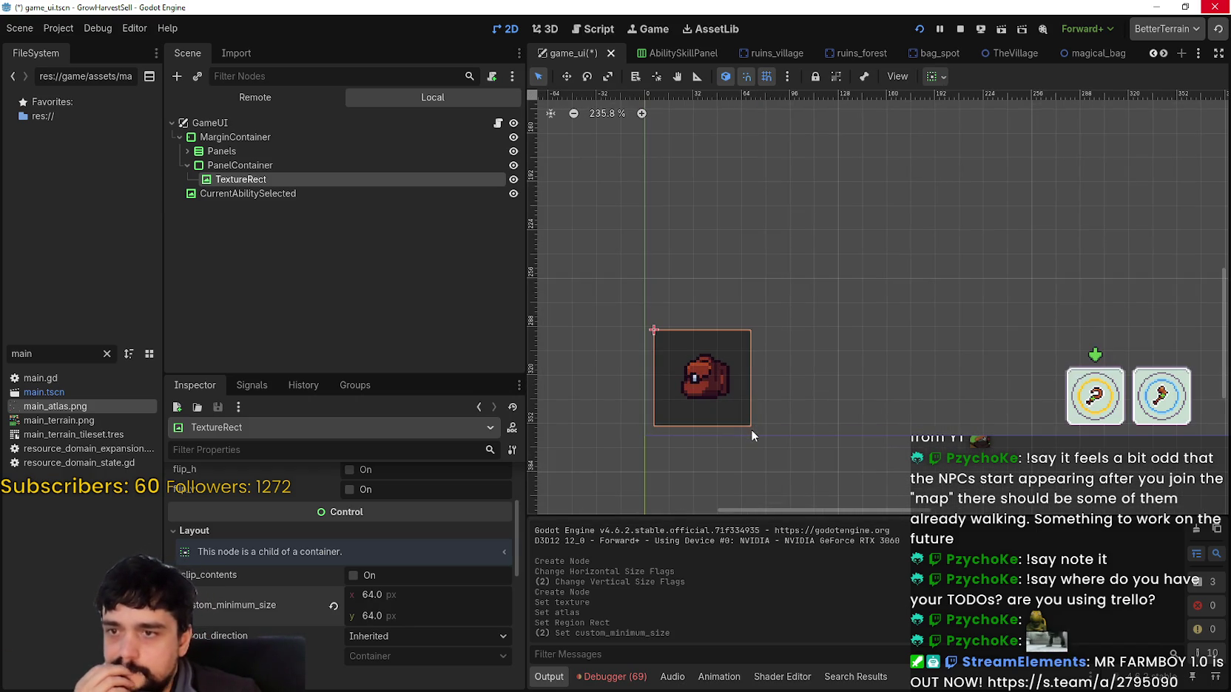
scroll(751, 427, "up", 1)
scroll(752, 421, "down", 3)
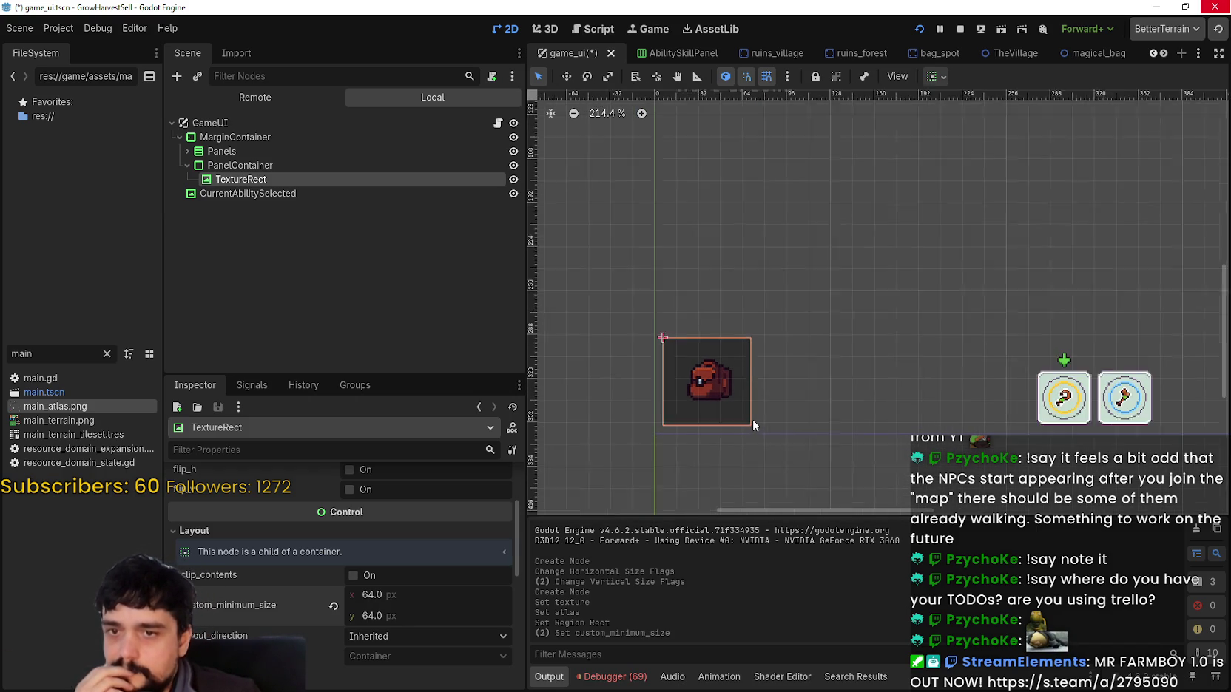
scroll(391, 584, "up", 3)
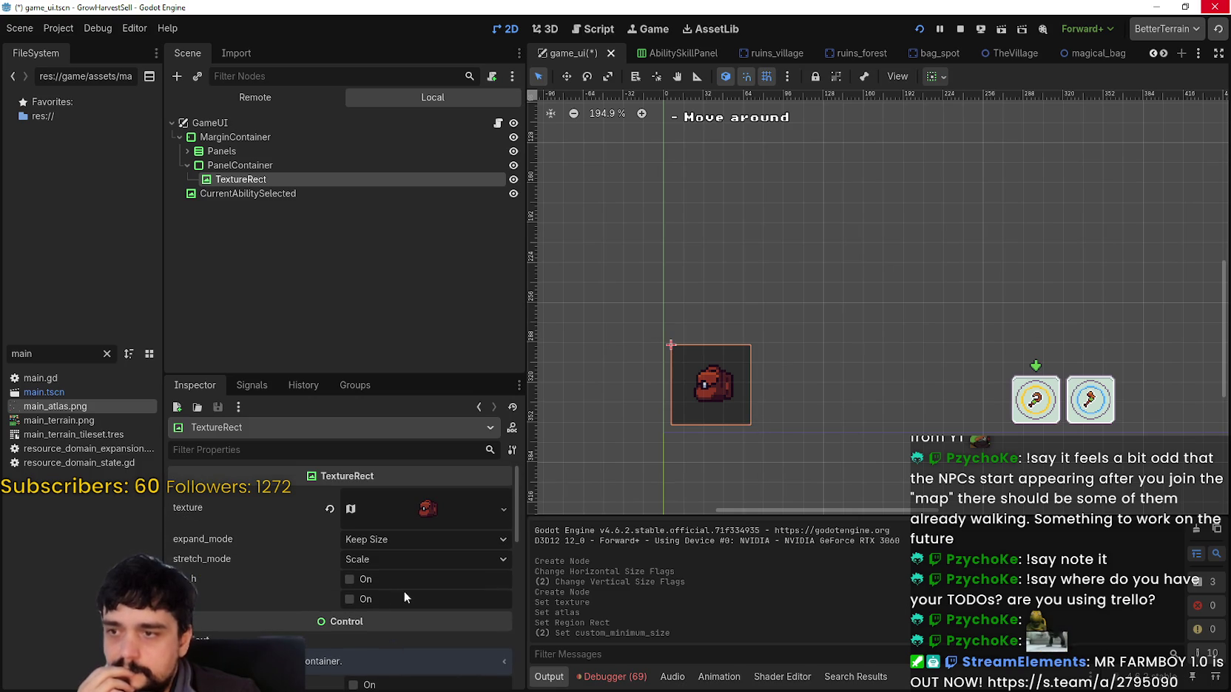
left_click(358, 581)
scroll(829, 374, "down", 4)
scroll(778, 392, "up", 5)
scroll(778, 392, "down", 5)
scroll(778, 392, "up", 5)
scroll(776, 403, "down", 6)
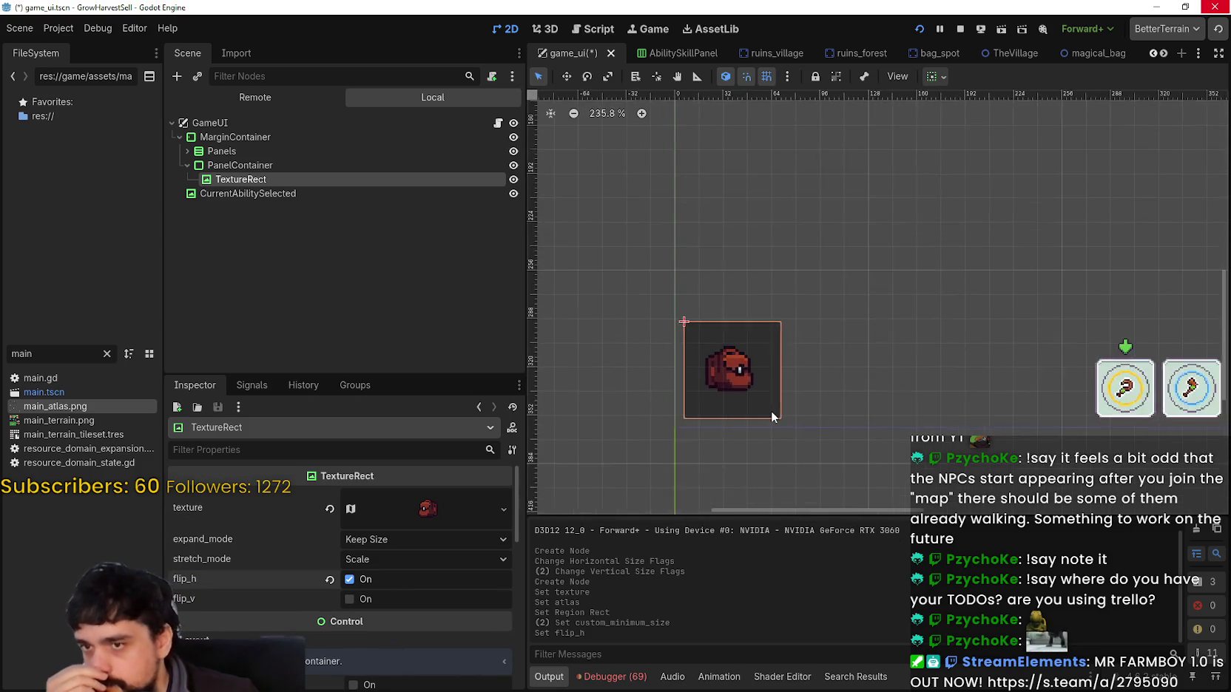
scroll(773, 411, "up", 5)
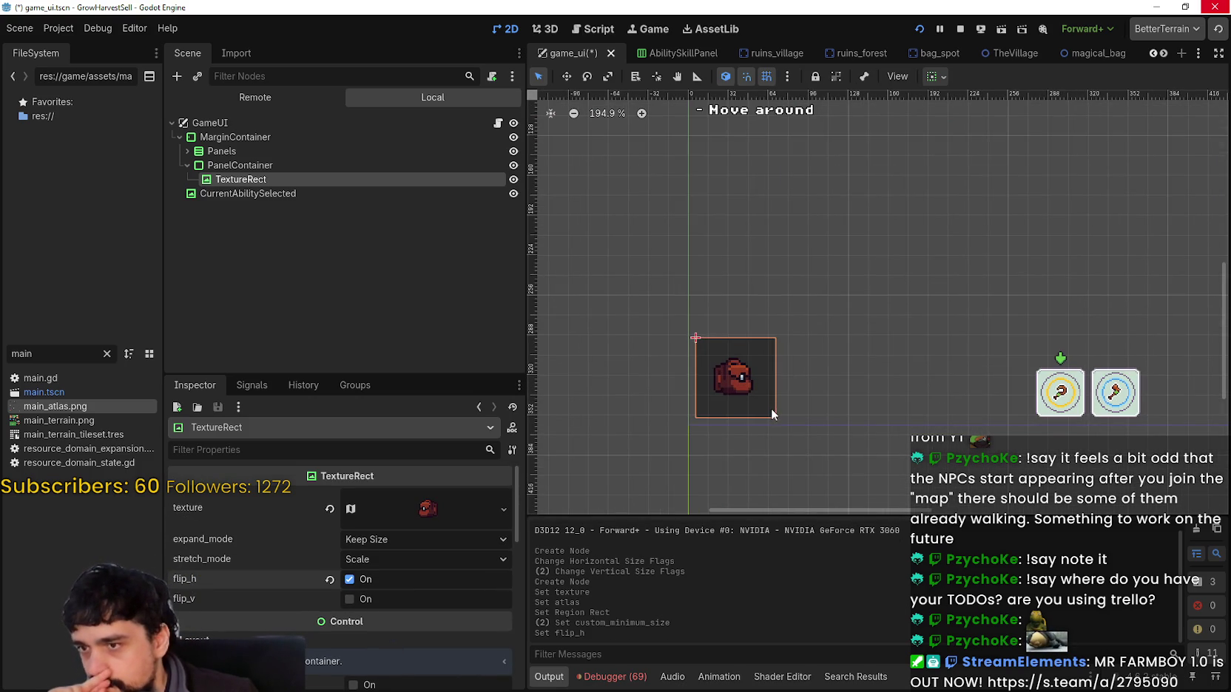
Override the PanelContainer's panel style with a new StyleBoxEmpty instead of StyleBoxFlat.
left_click(295, 164)
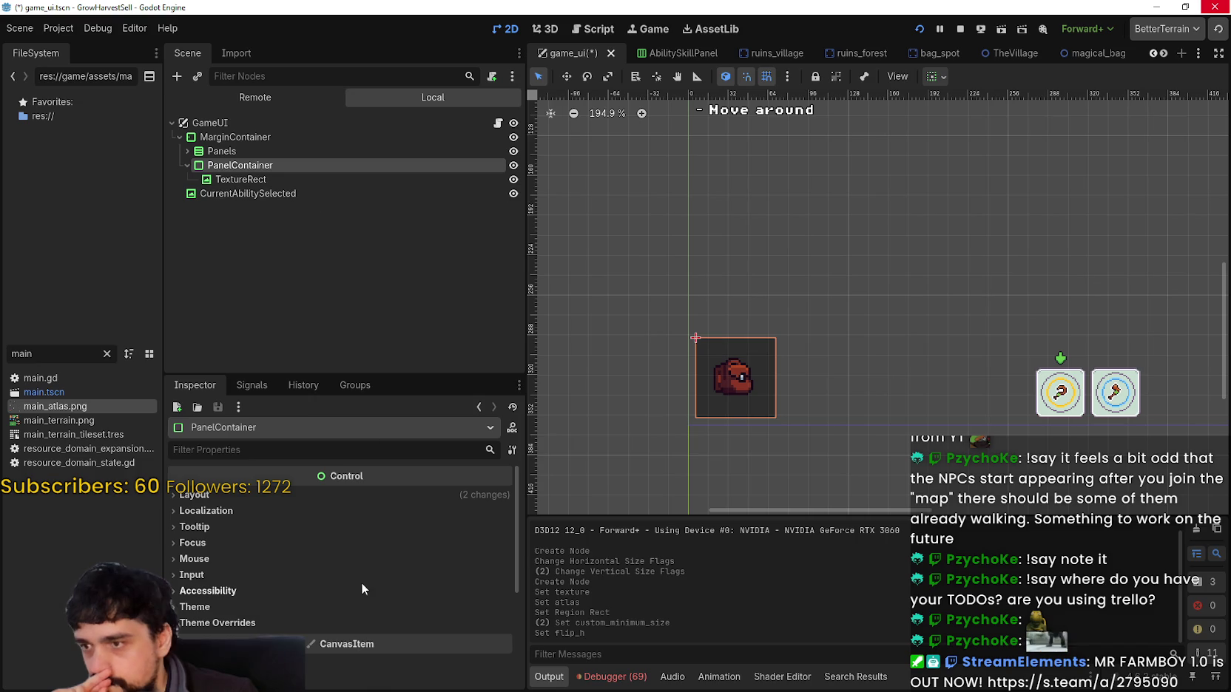
left_click(333, 623)
left_click(403, 637)
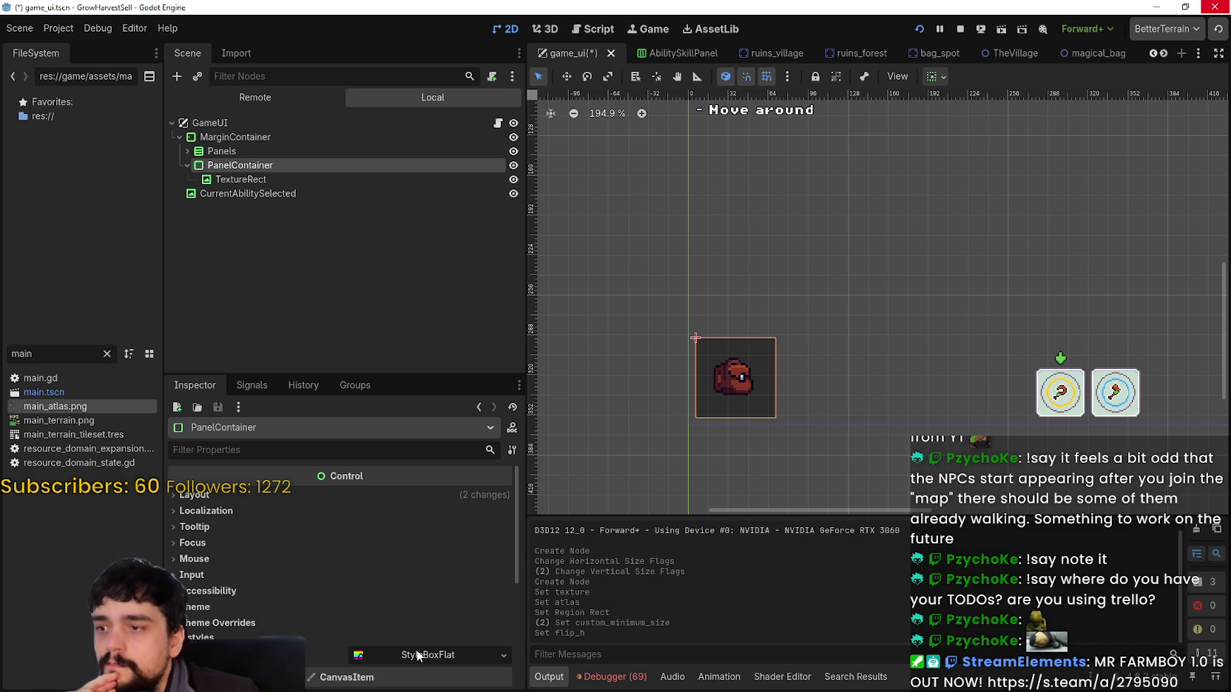
left_click(496, 655)
left_click(478, 507)
scroll(827, 353, "up", 2)
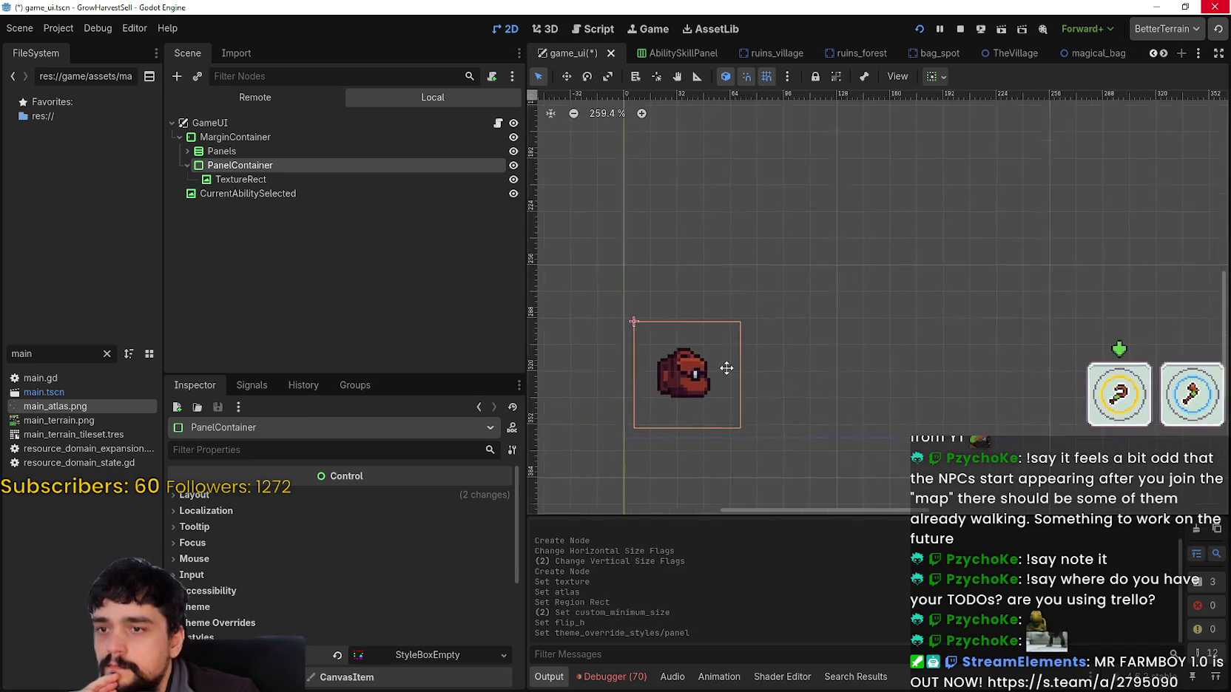
scroll(716, 372, "down", 3)
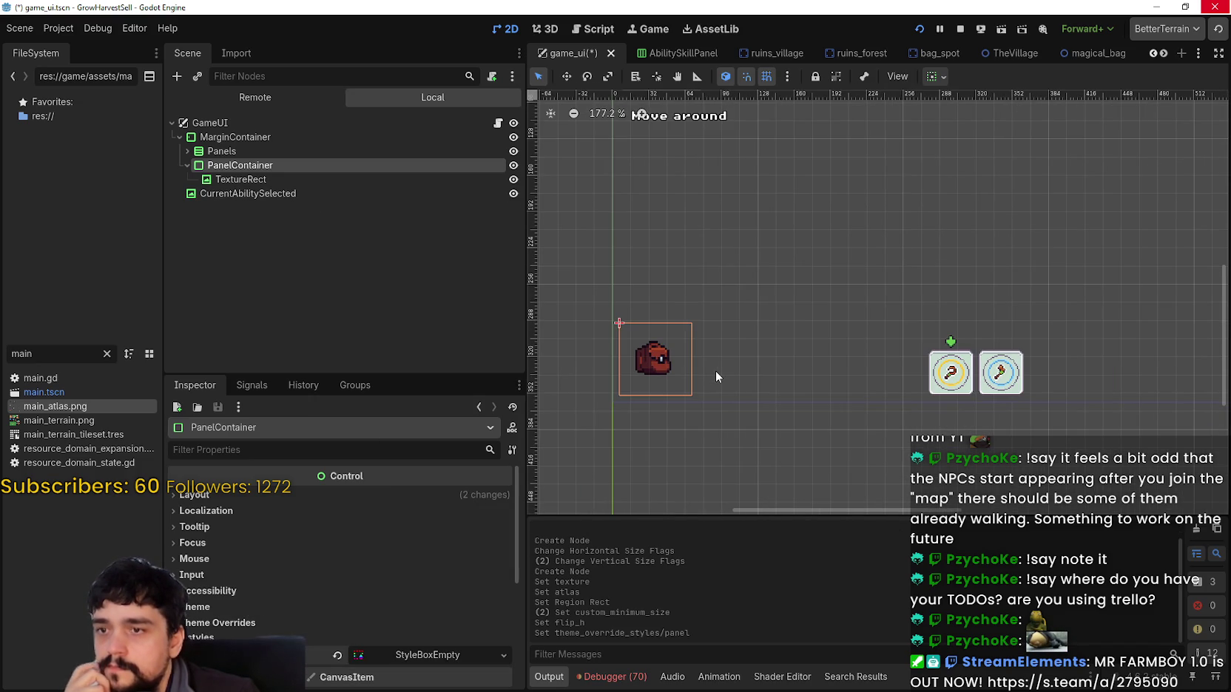
scroll(715, 370, "down", 5)
scroll(700, 379, "up", 2)
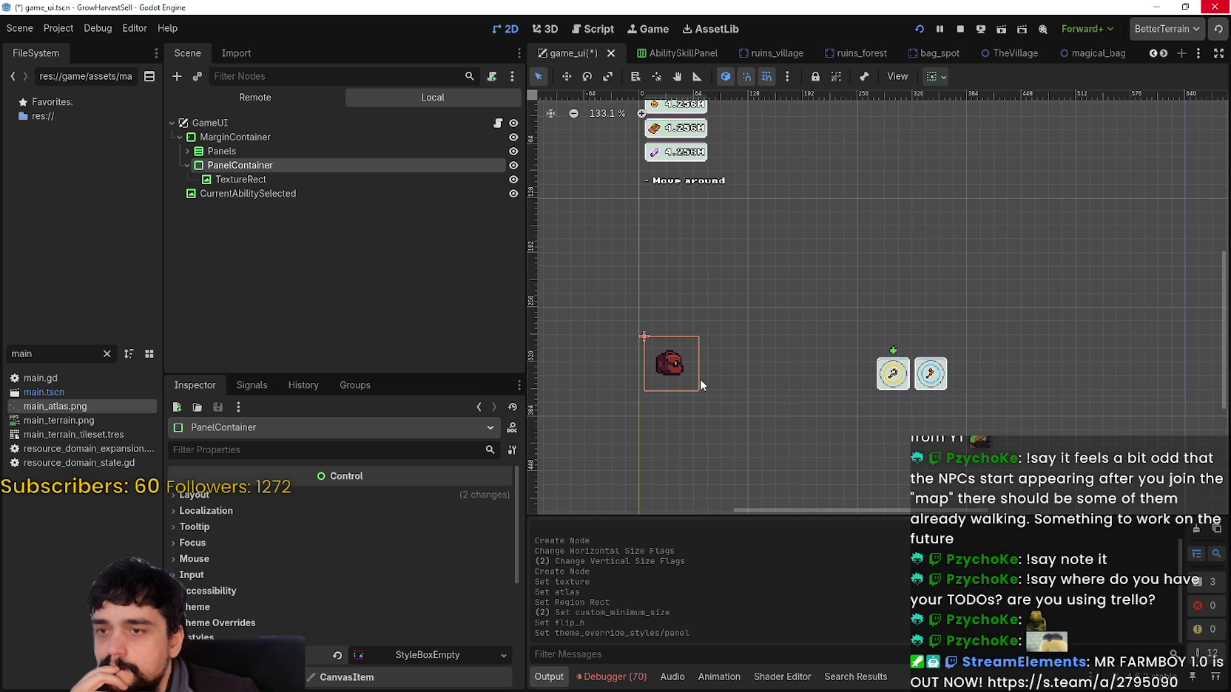
scroll(702, 377, "up", 2)
scroll(702, 377, "up", 4)
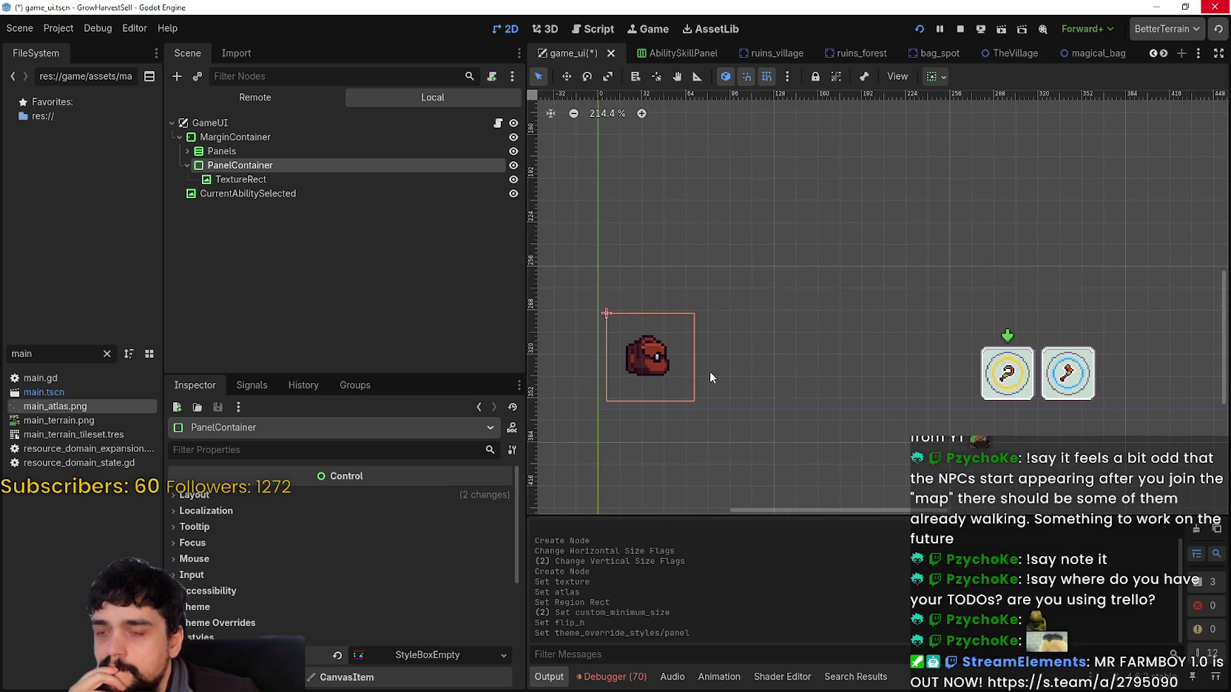
scroll(710, 369, "down", 3)
left_click(269, 178)
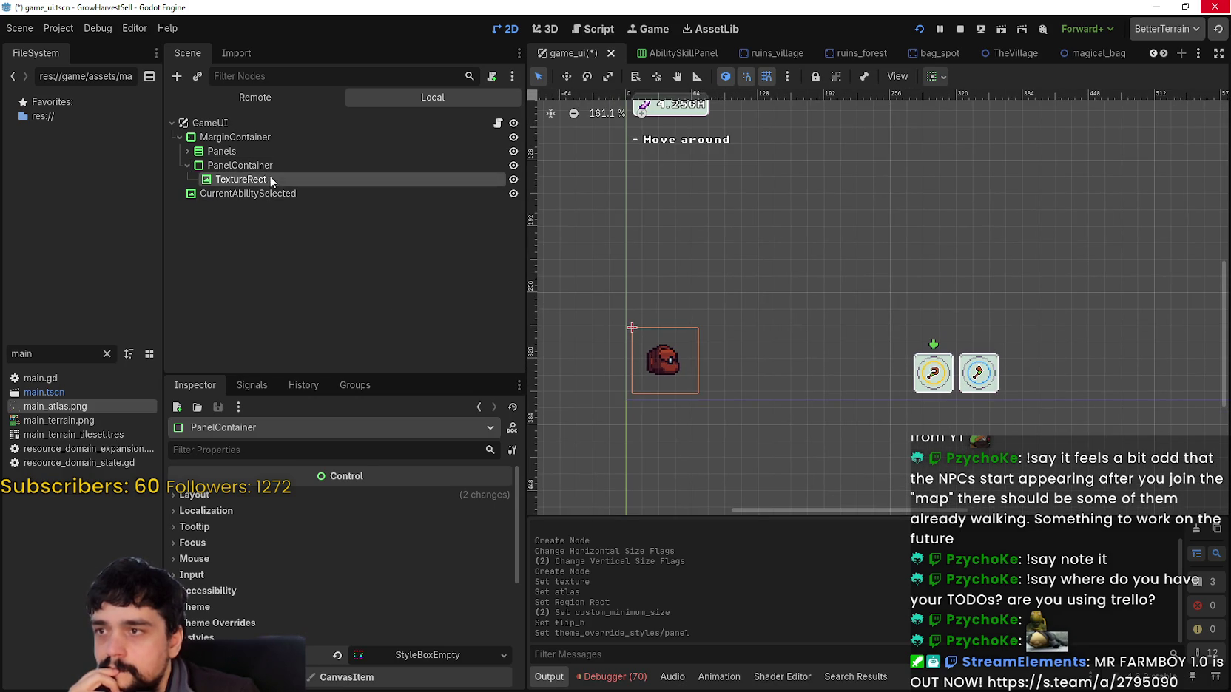
left_click(279, 166)
left_click(270, 175)
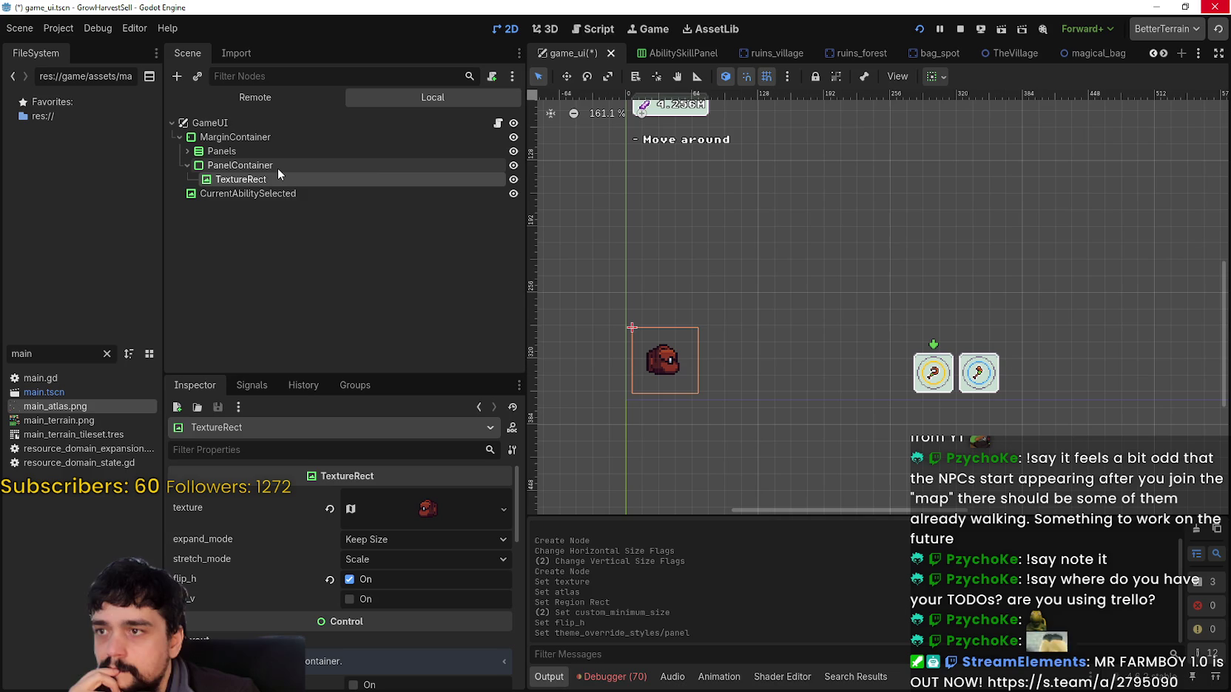
scroll(789, 299, "down", 2)
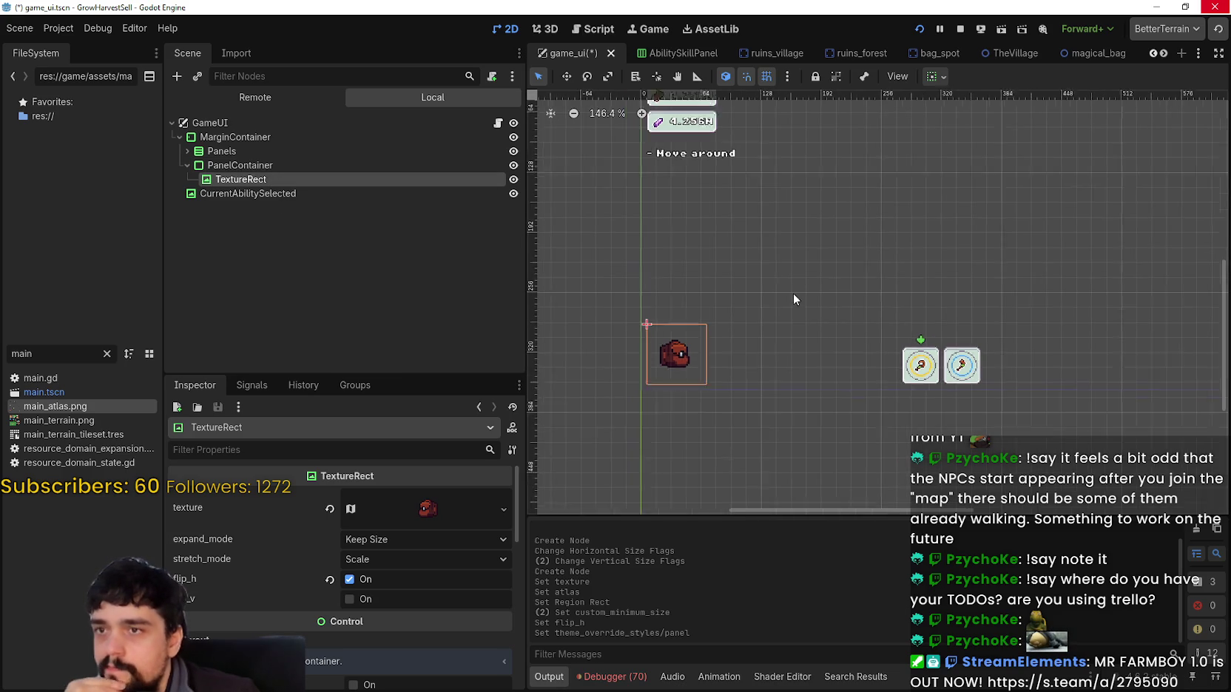
left_click_drag(760, 349, 746, 394)
scroll(745, 388, "up", 10)
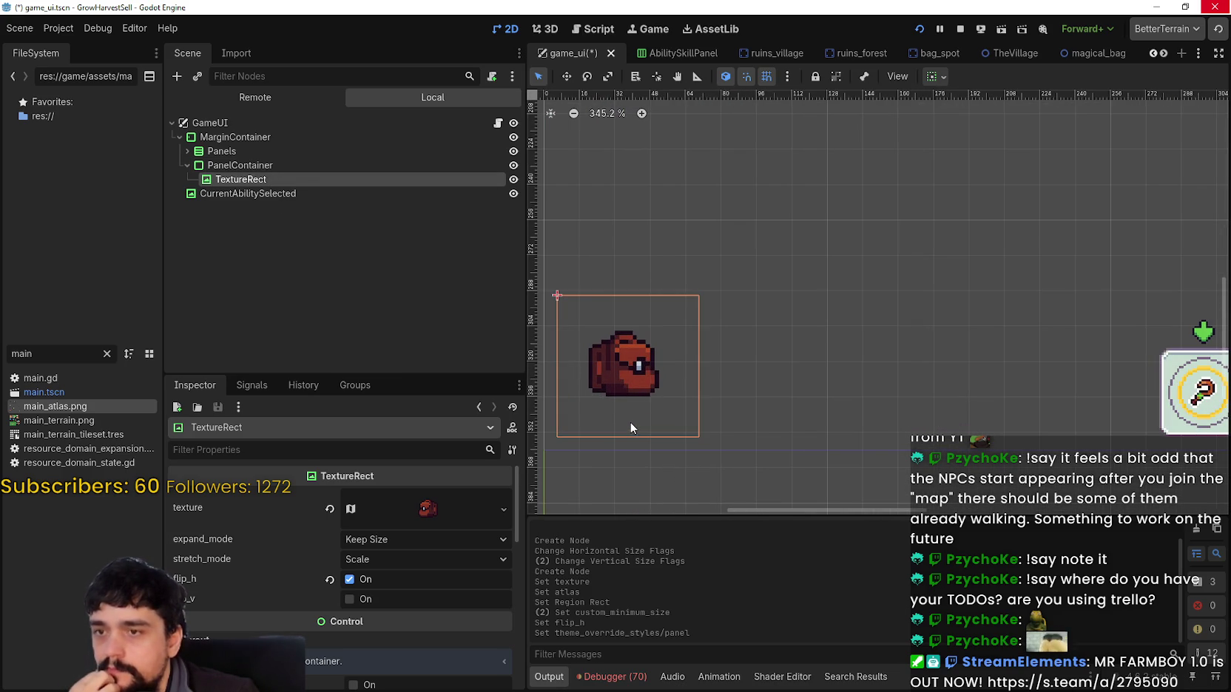
scroll(630, 422, "down", 2)
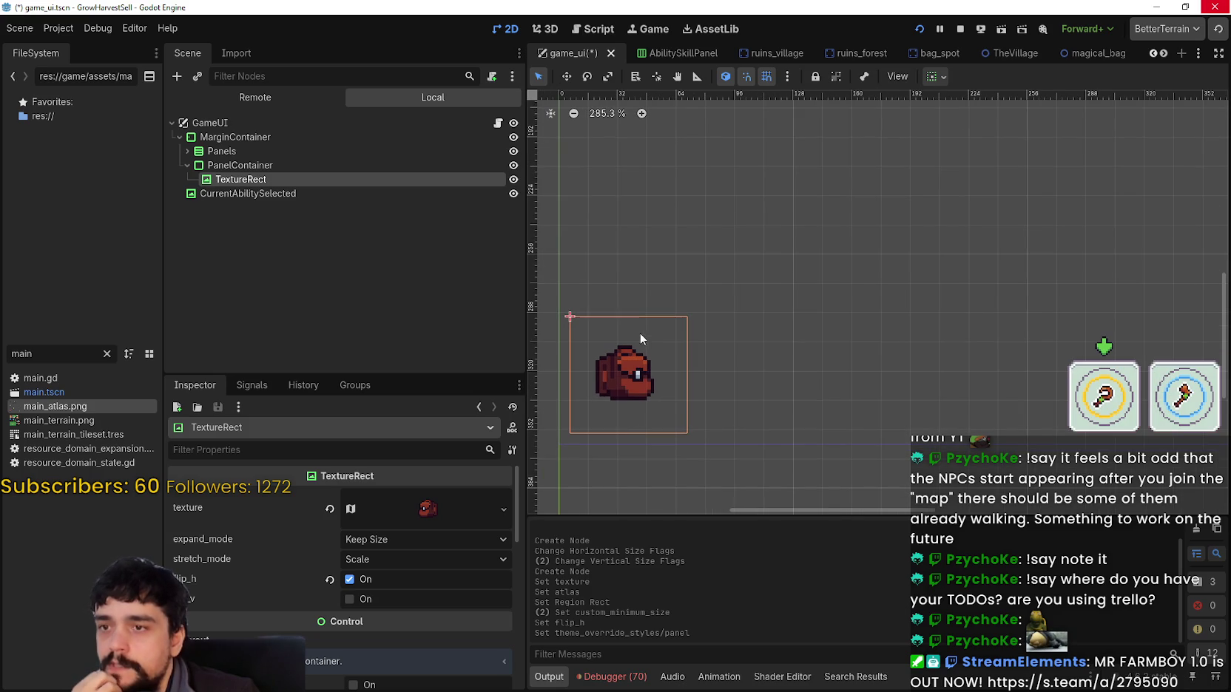
scroll(635, 333, "down", 3)
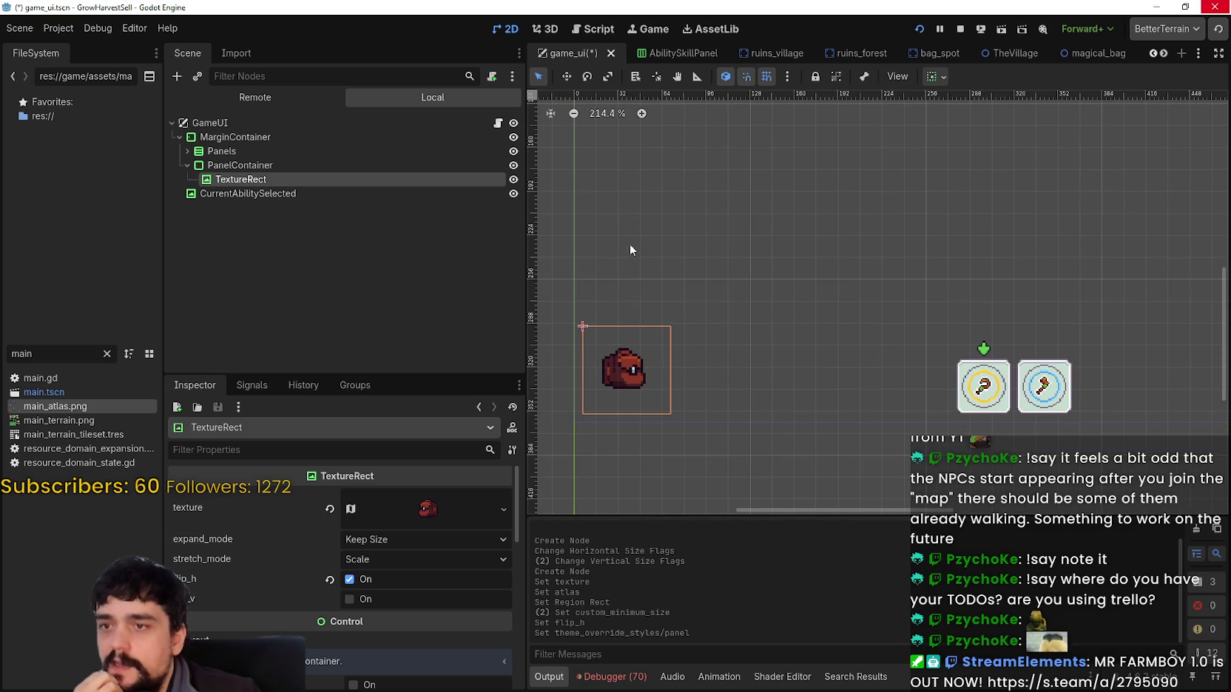
scroll(688, 388, "down", 3)
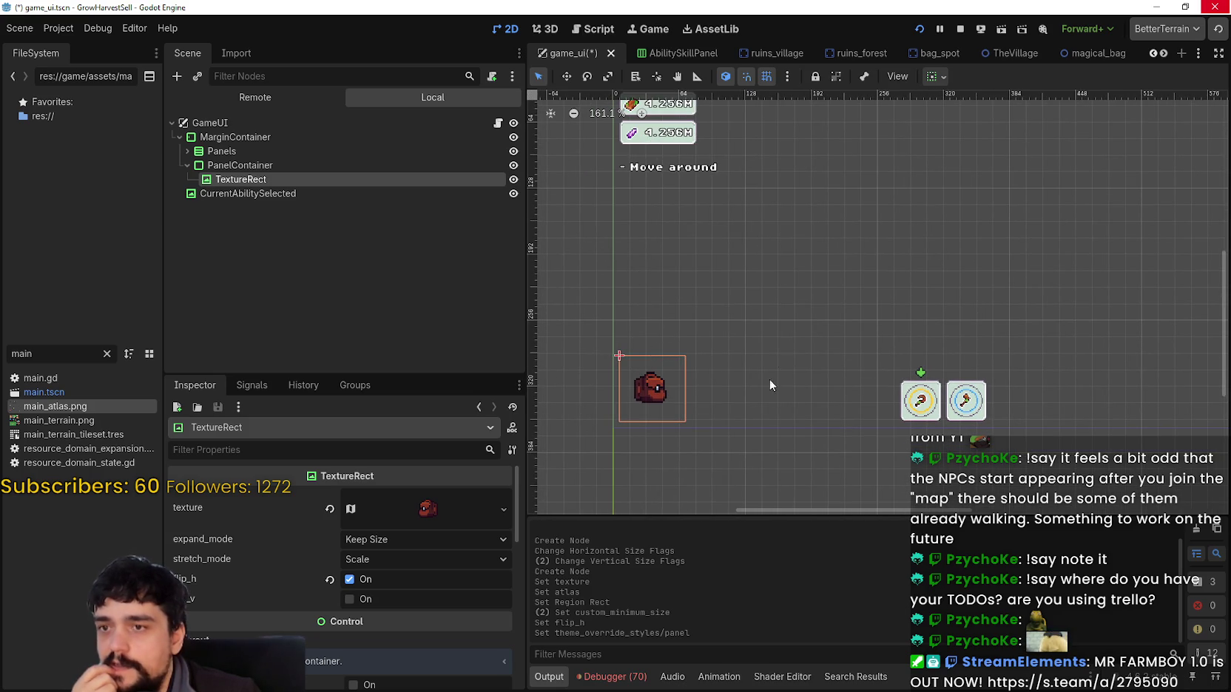
scroll(690, 383, "up", 1)
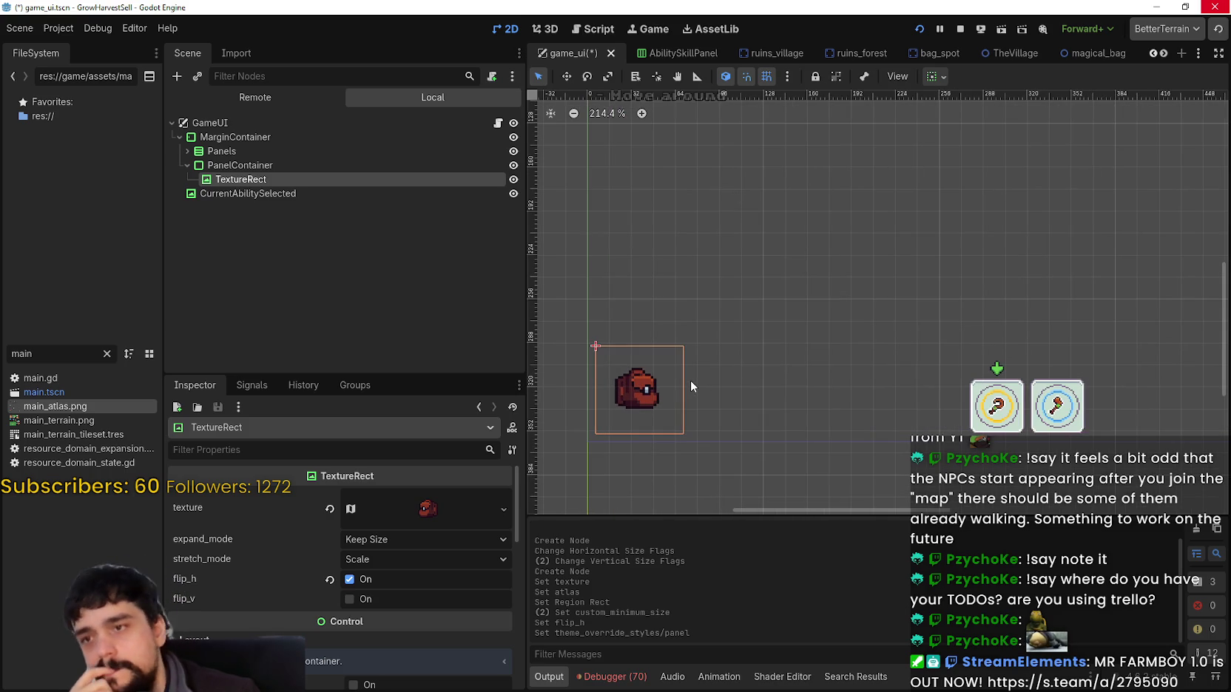
left_click_drag(691, 382, 712, 309)
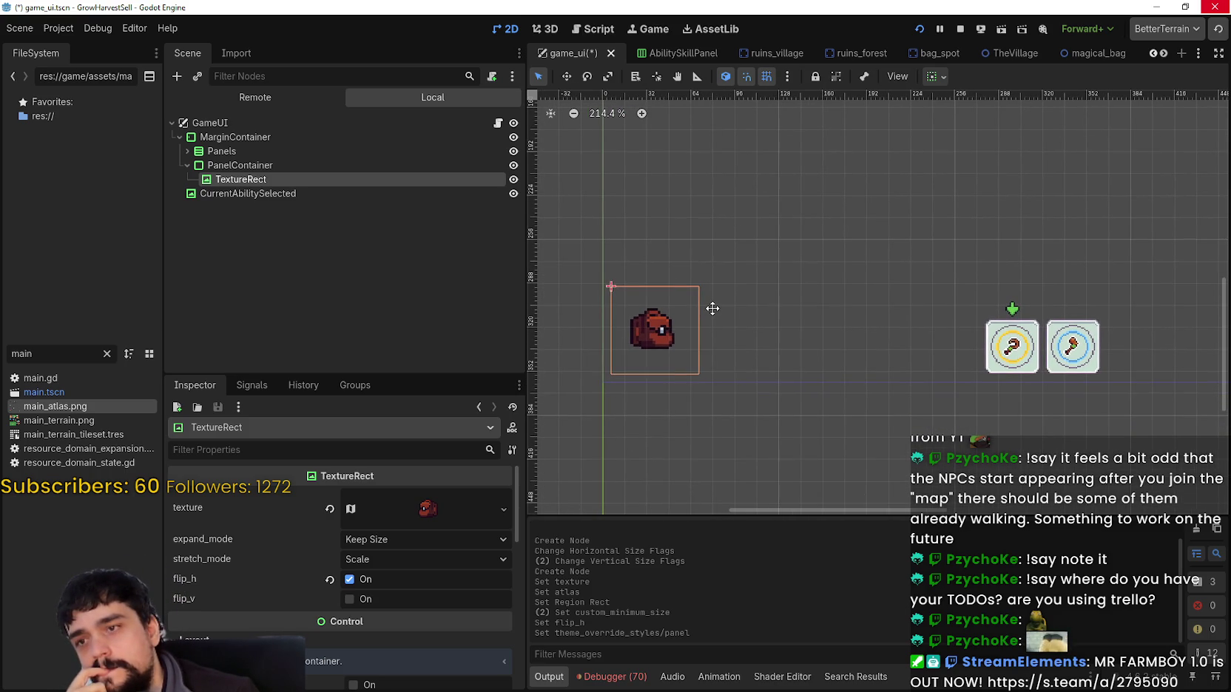
scroll(711, 307, "down", 1)
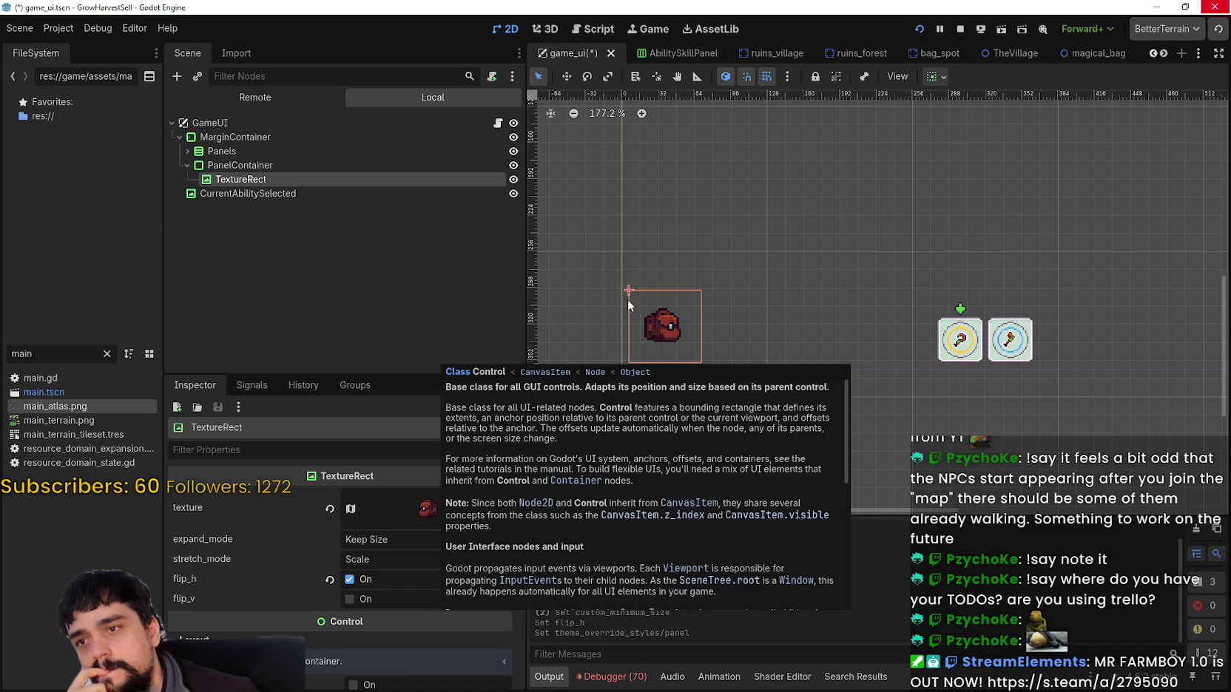
scroll(695, 340, "up", 3)
scroll(639, 343, "down", 2)
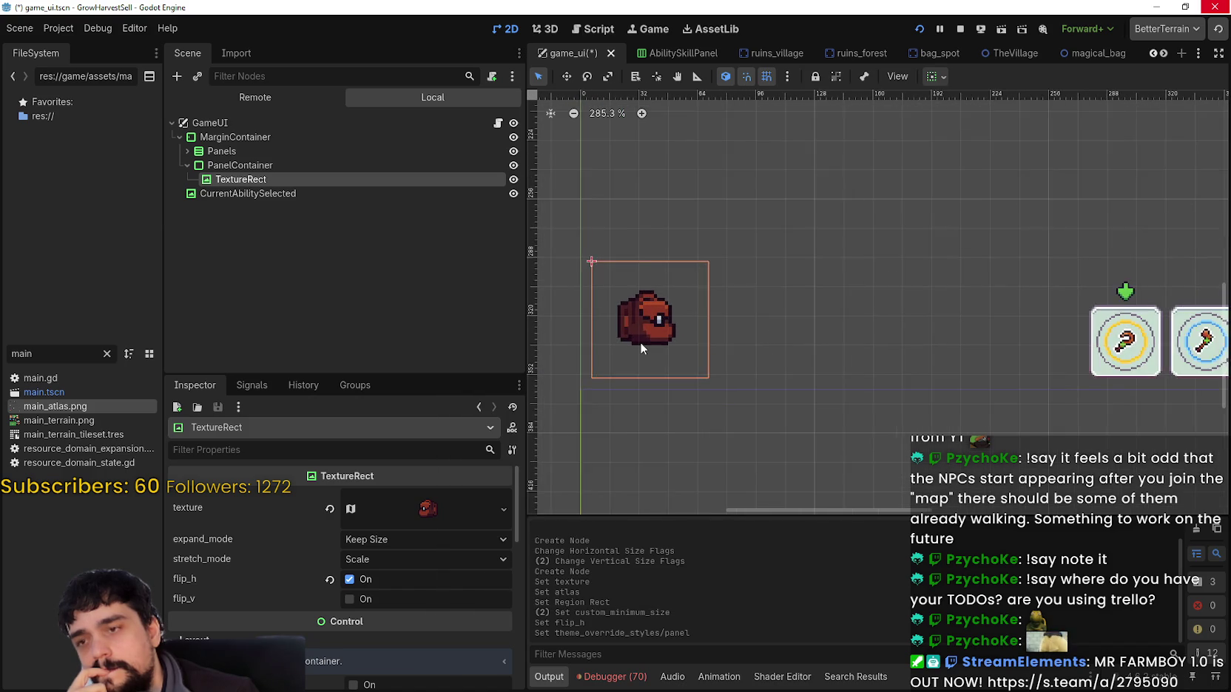
scroll(641, 340, "down", 2)
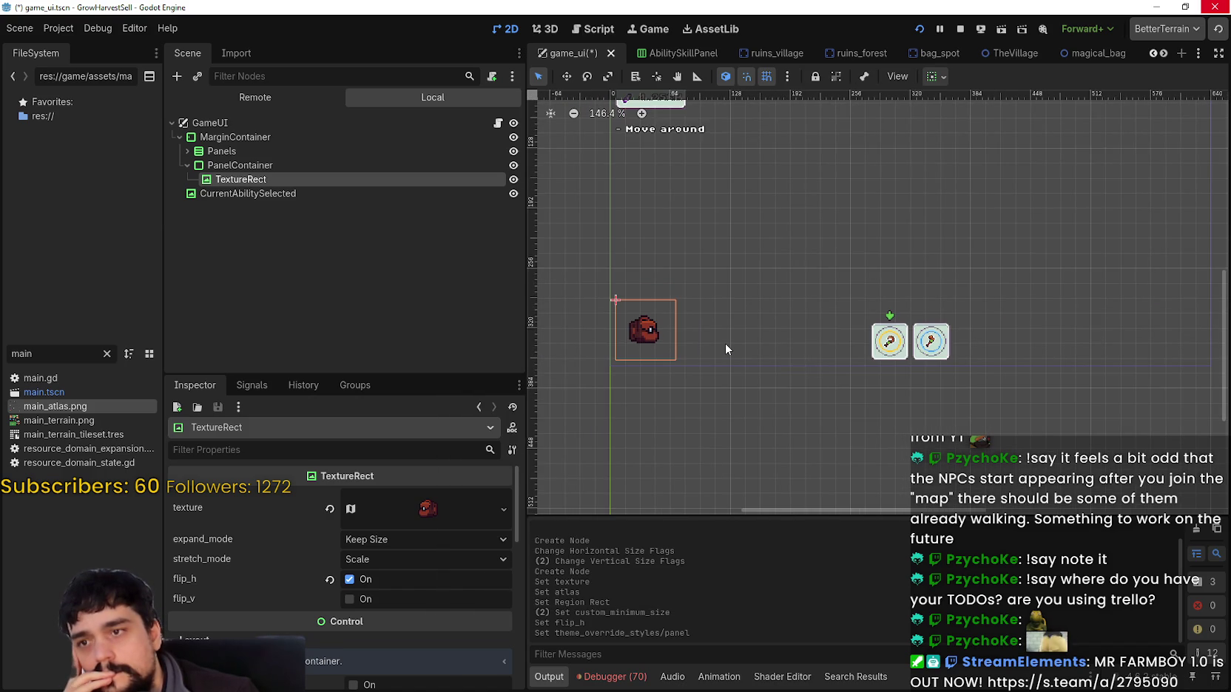
scroll(725, 343, "down", 1)
scroll(724, 343, "down", 3)
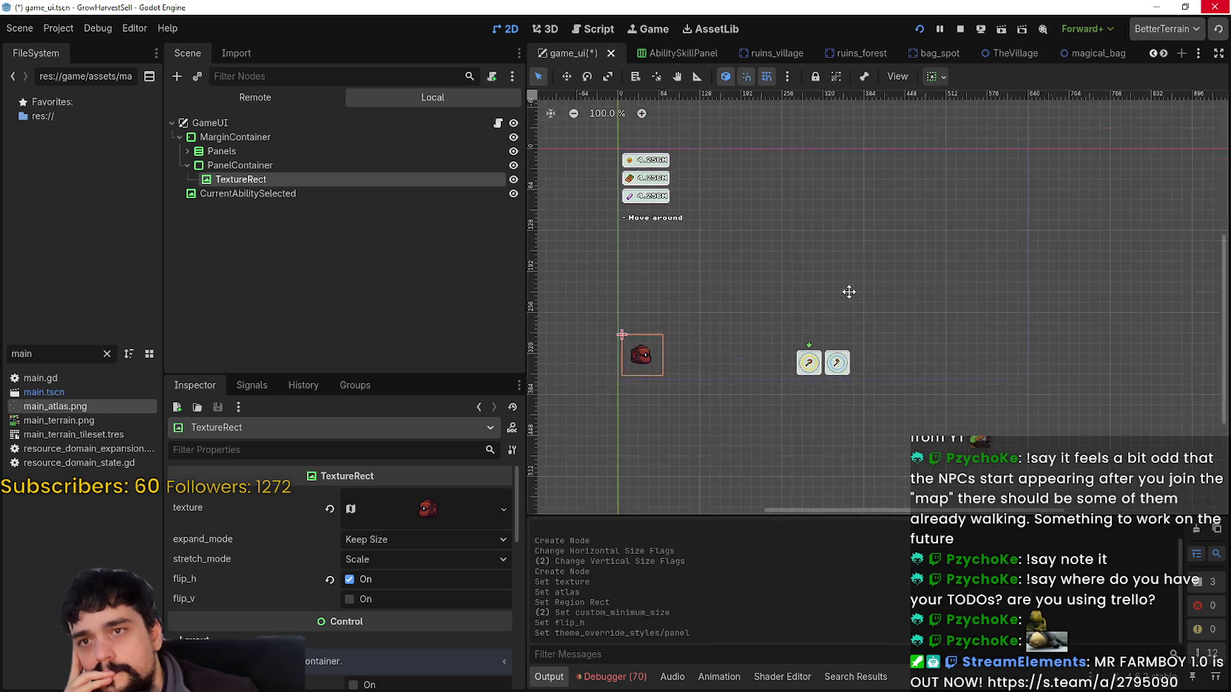
Save the scene, relaunch GrowHarvestSell, and start the game to load The Village.
left_click(919, 29)
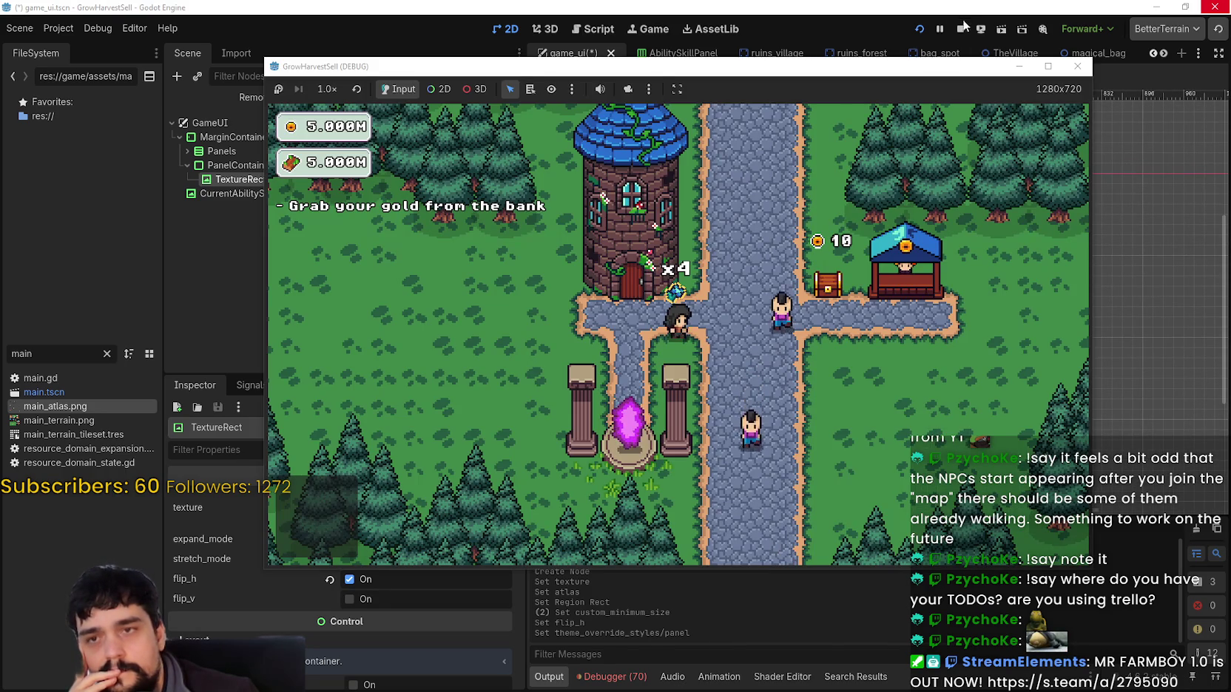
left_click(921, 29)
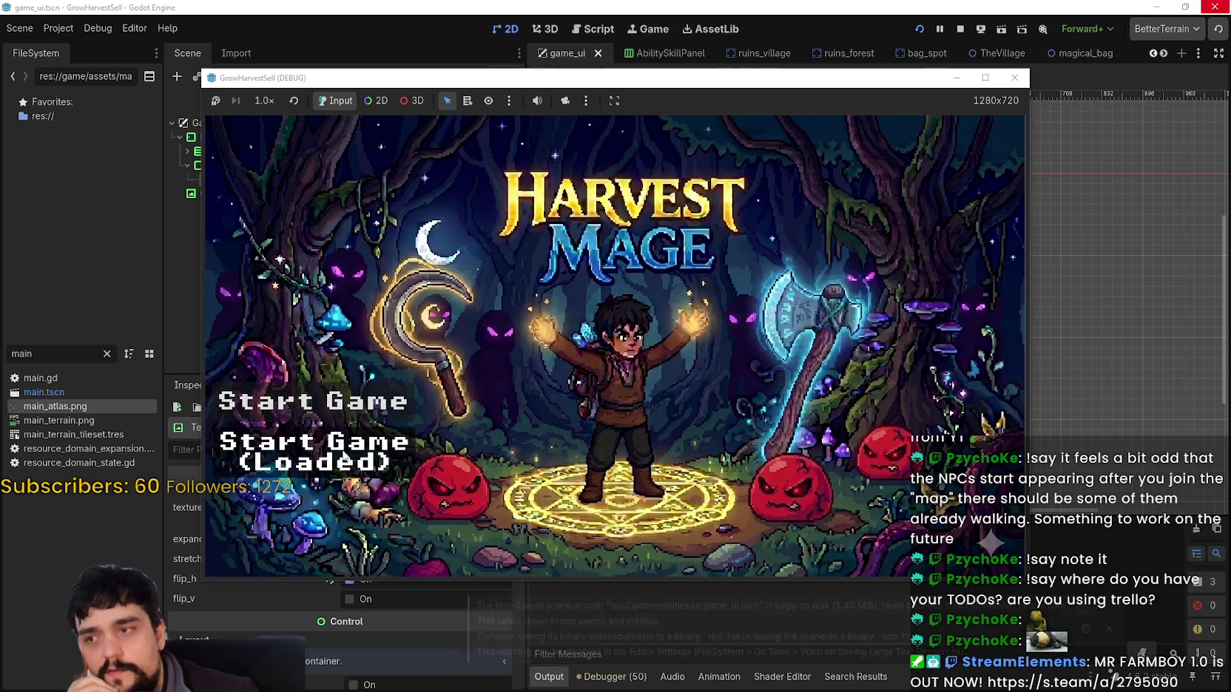
left_click(344, 458)
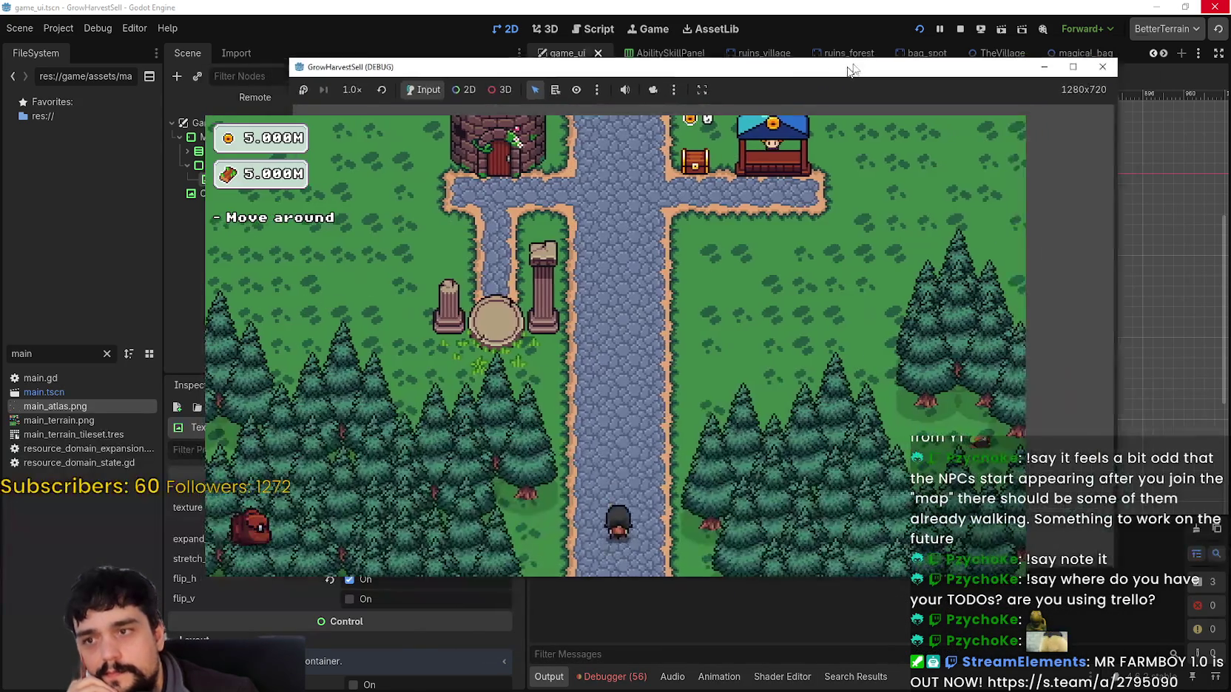
Walk the player around The Village with WASD while the backpack icon shows in the HUD.
key("w")
key("d")
key("a")
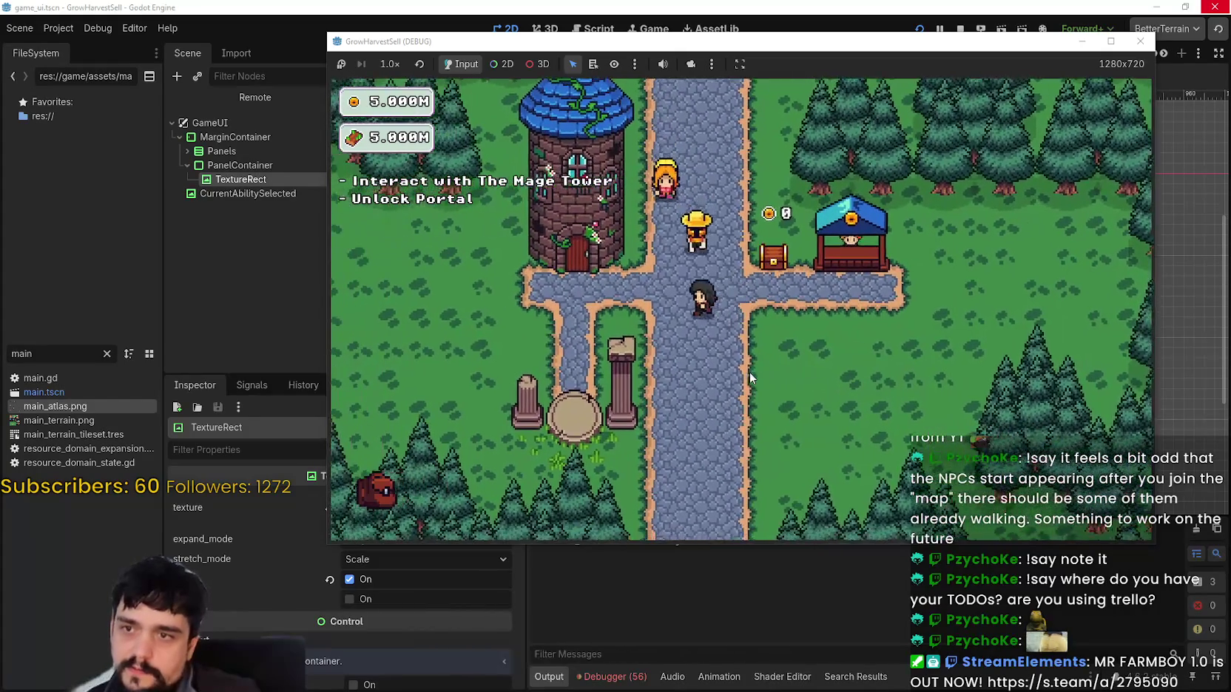
key("s")
key("w")
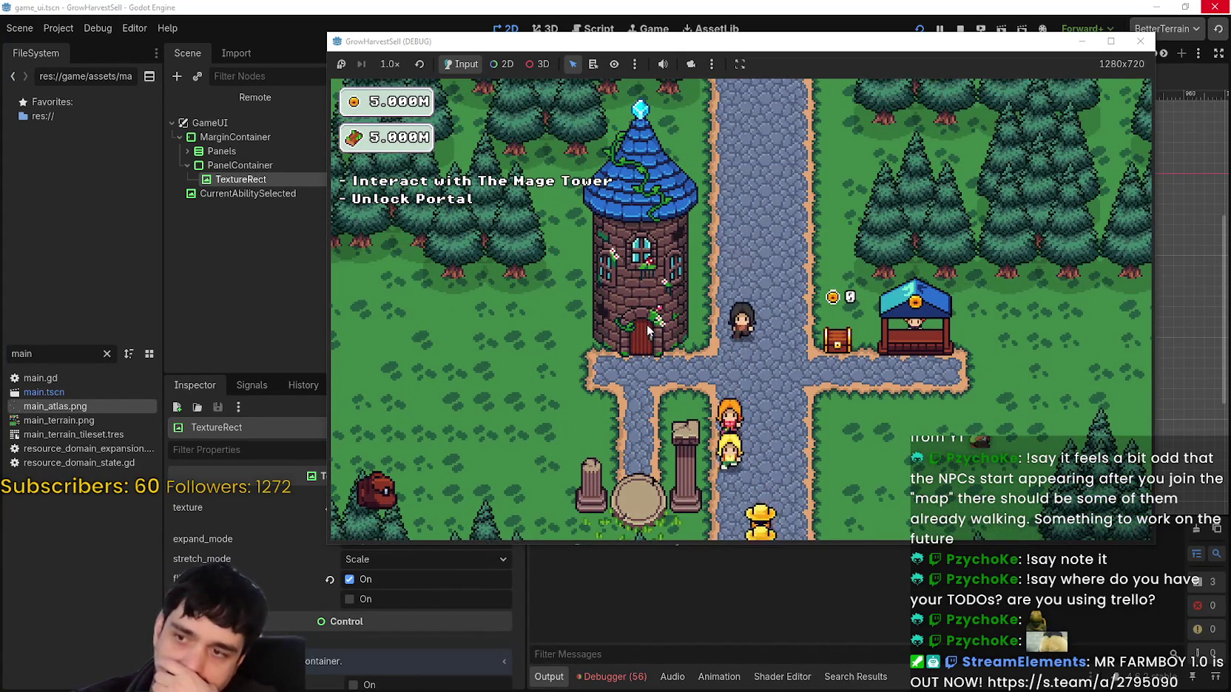
key("s")
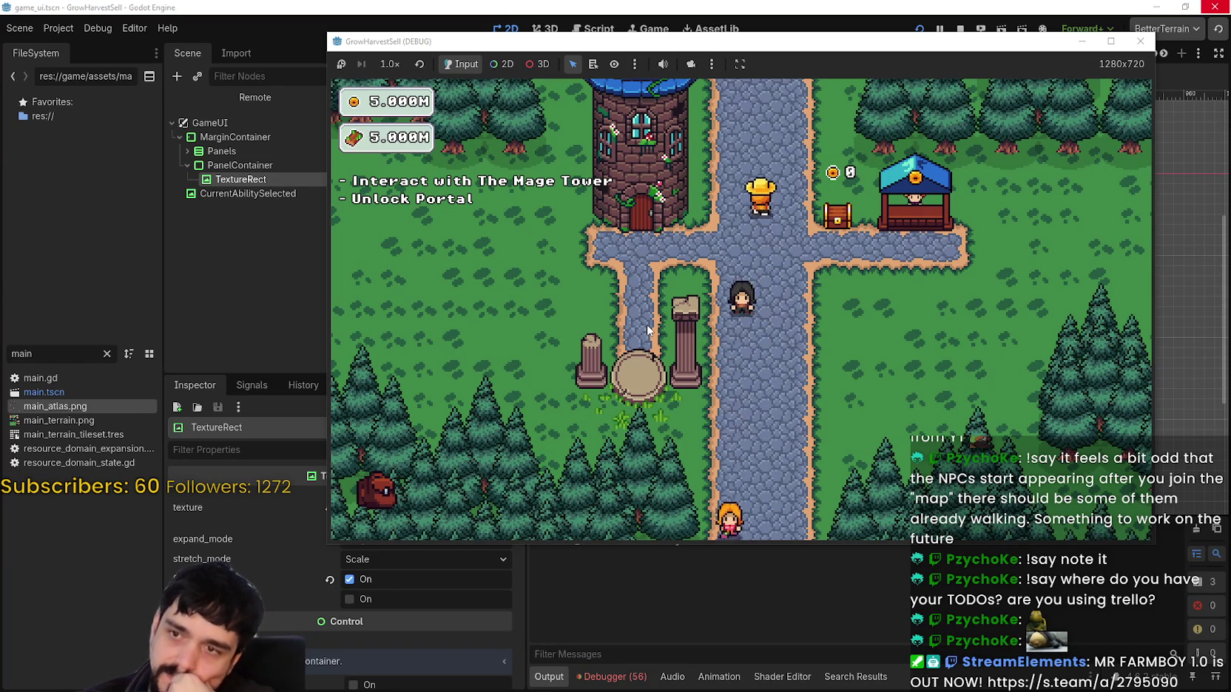
key("d")
key("s")
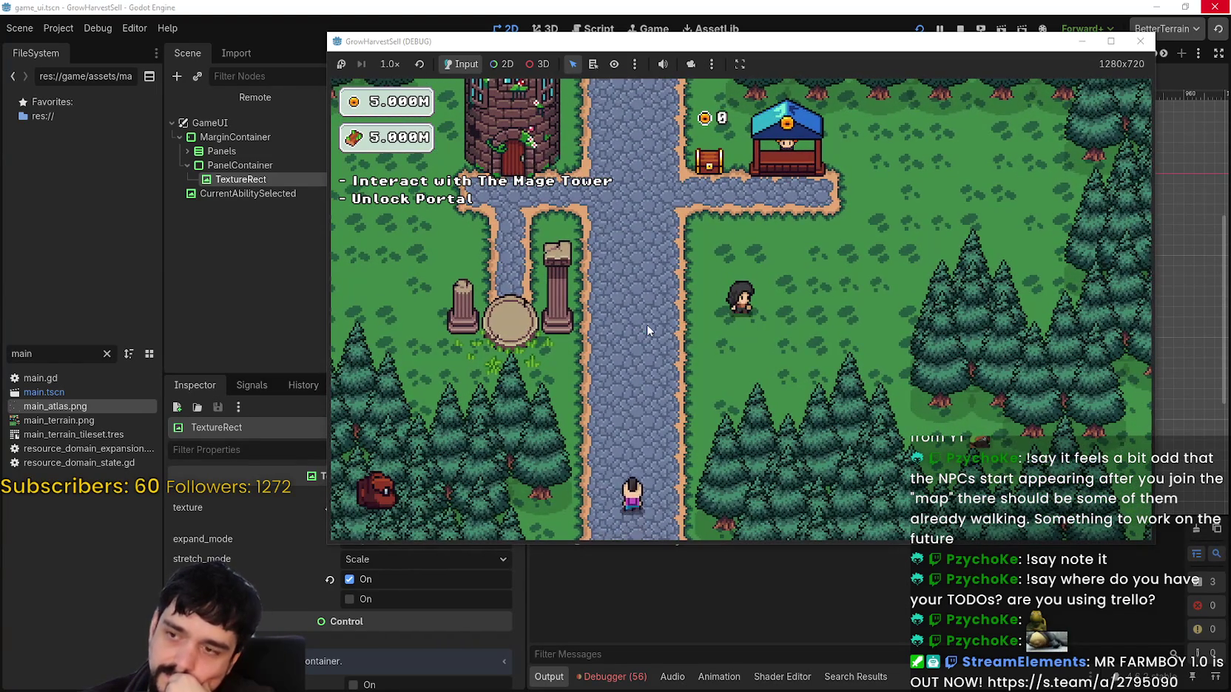
key("a")
key("a")
key("w")
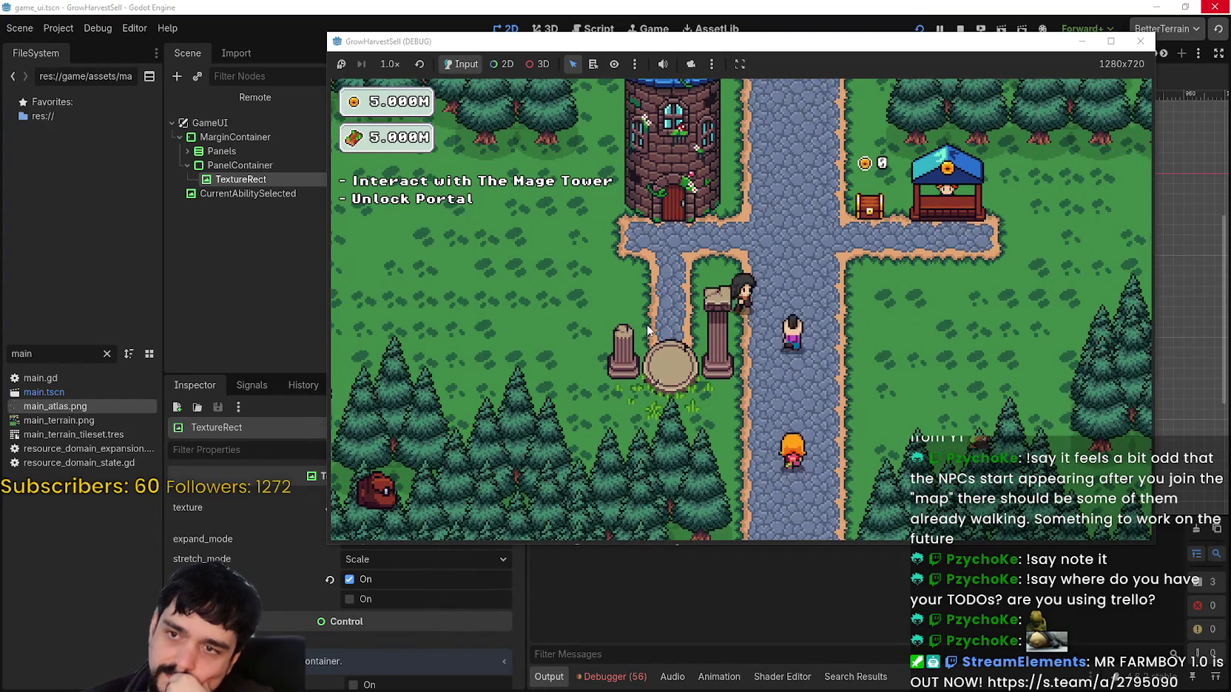
key("w")
key("d")
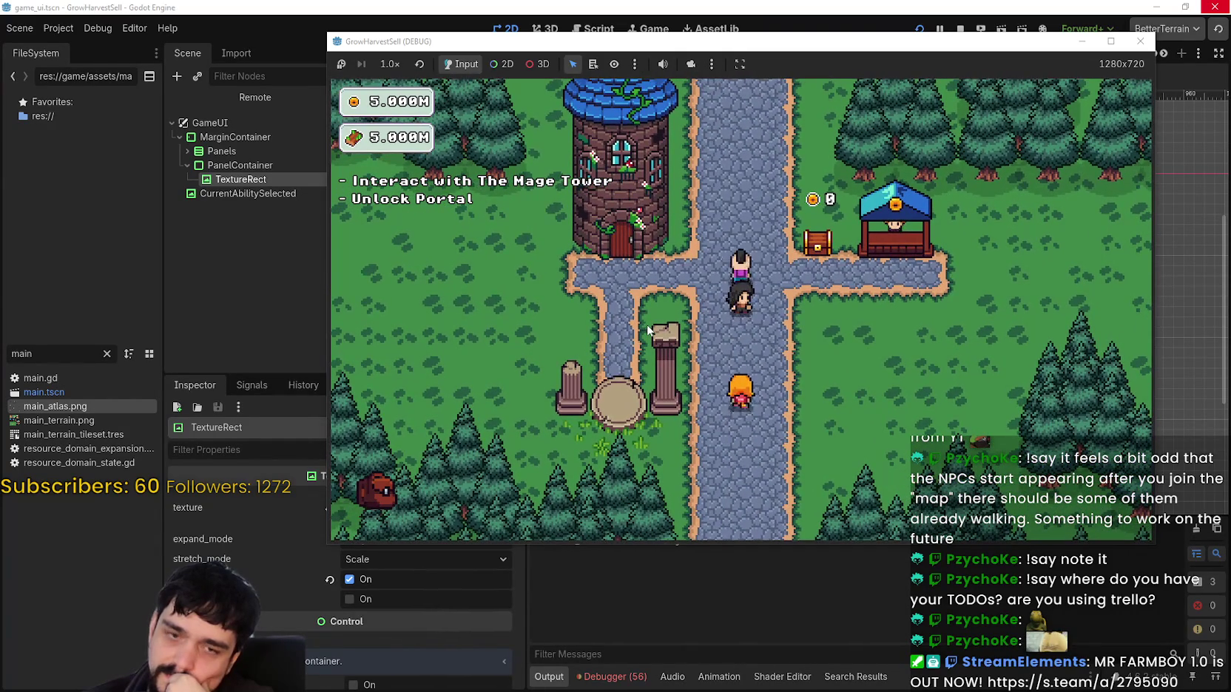
key("a")
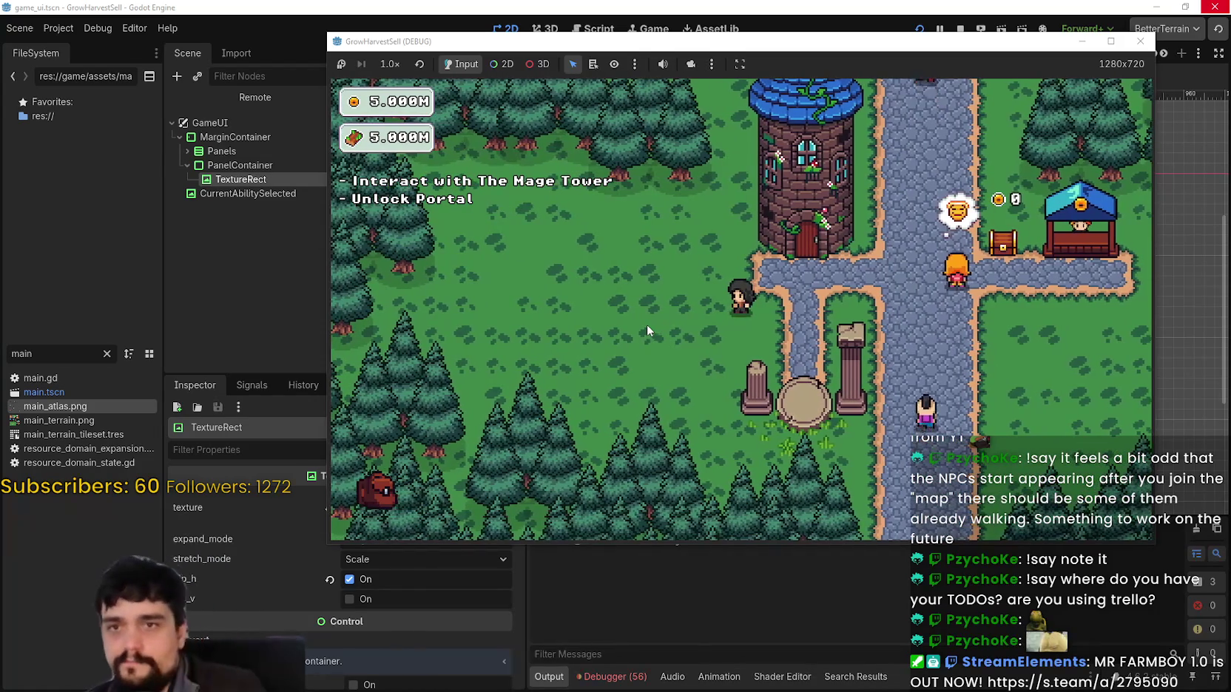
double_click(926, 41)
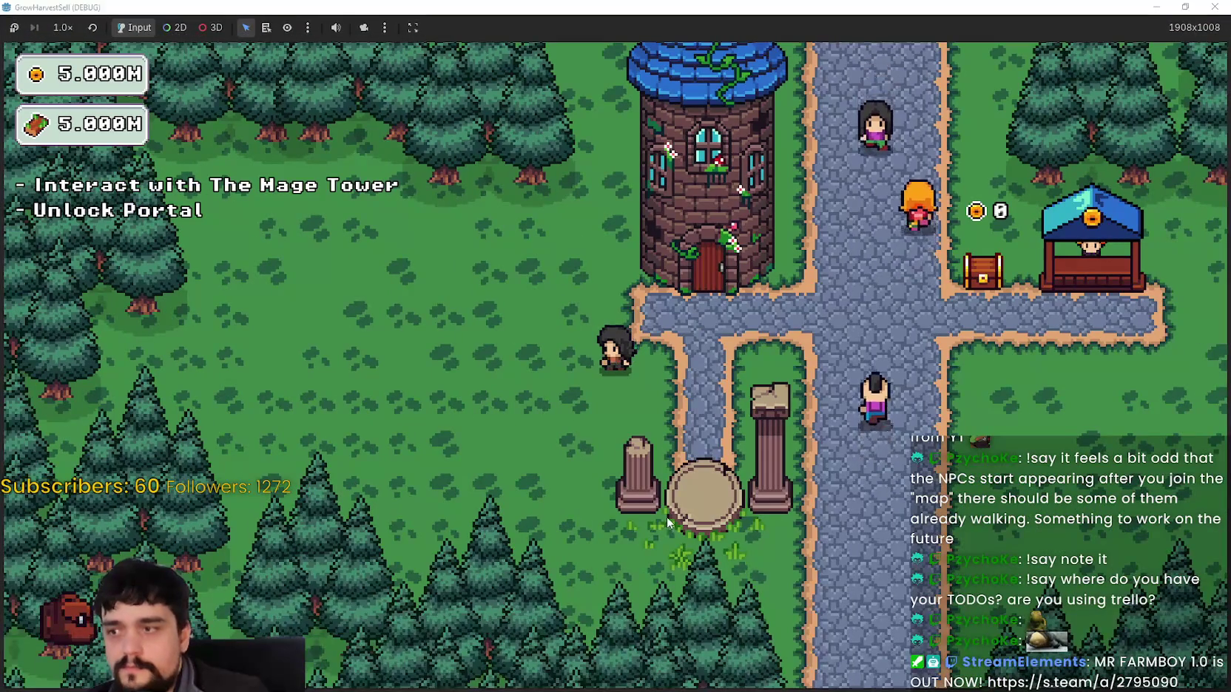
key("d")
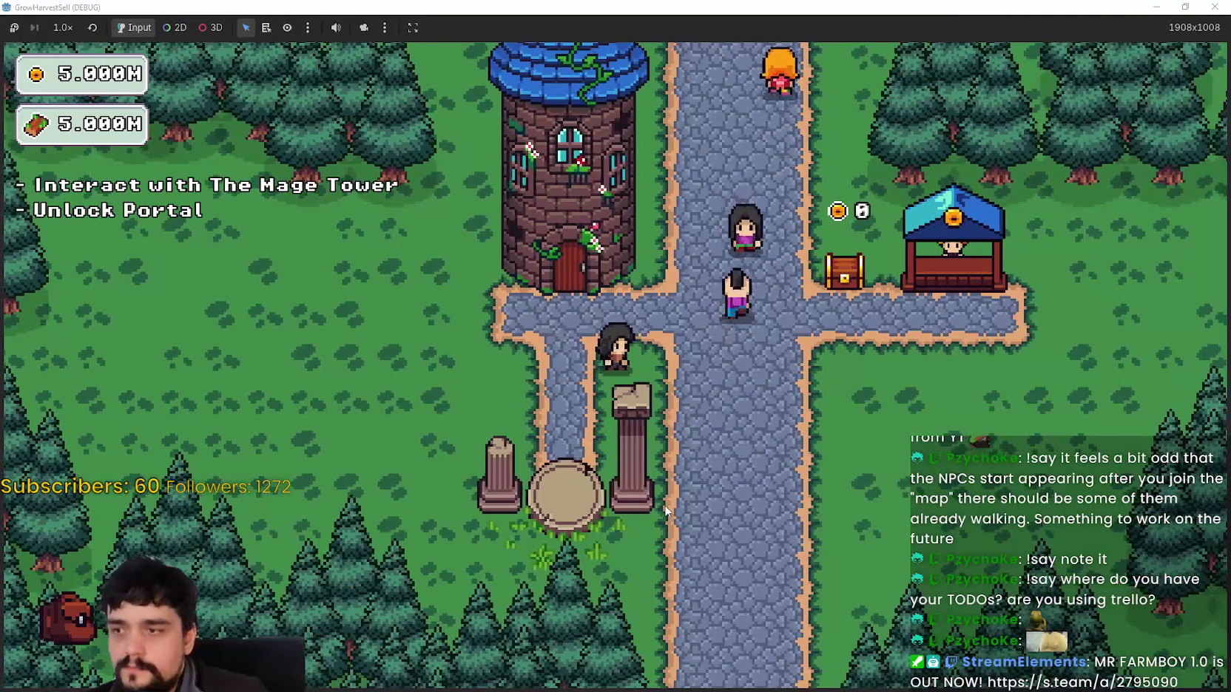
key("d")
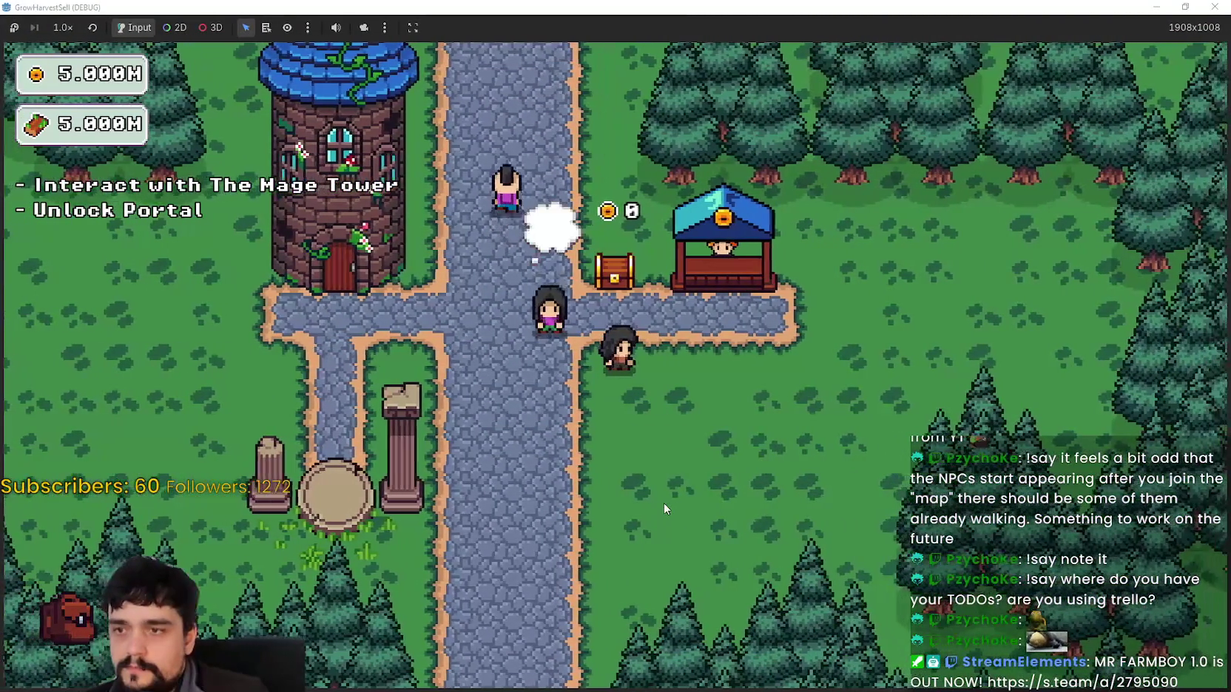
key("a")
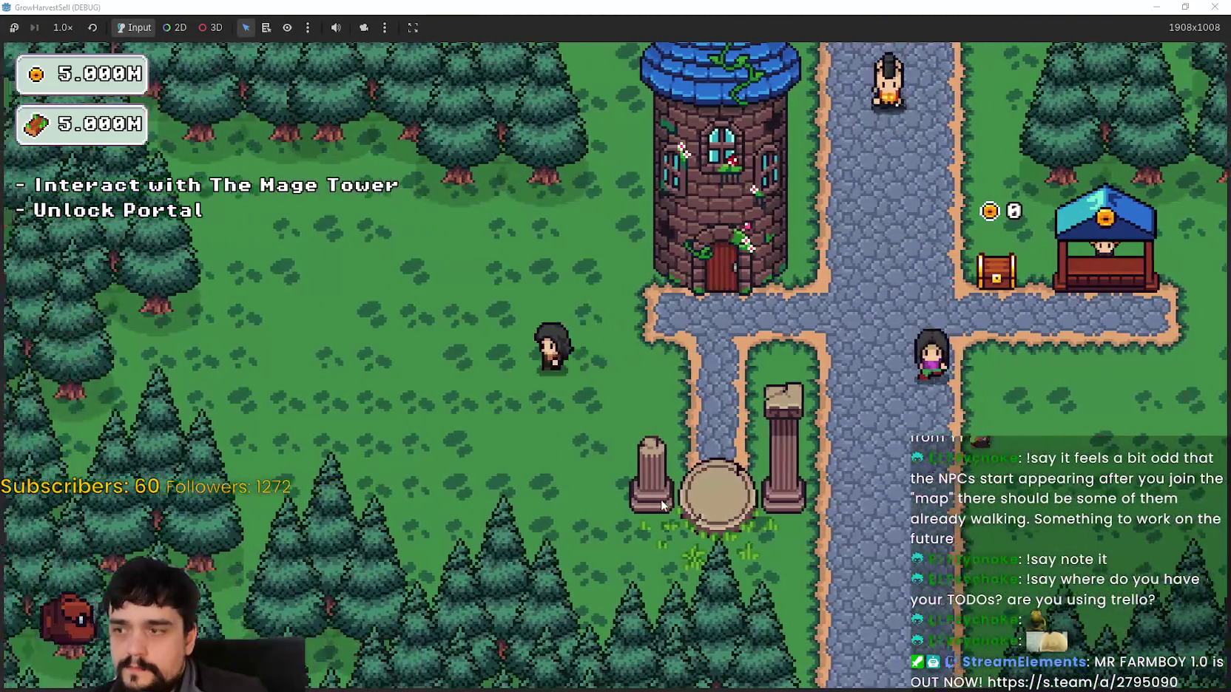
key("d")
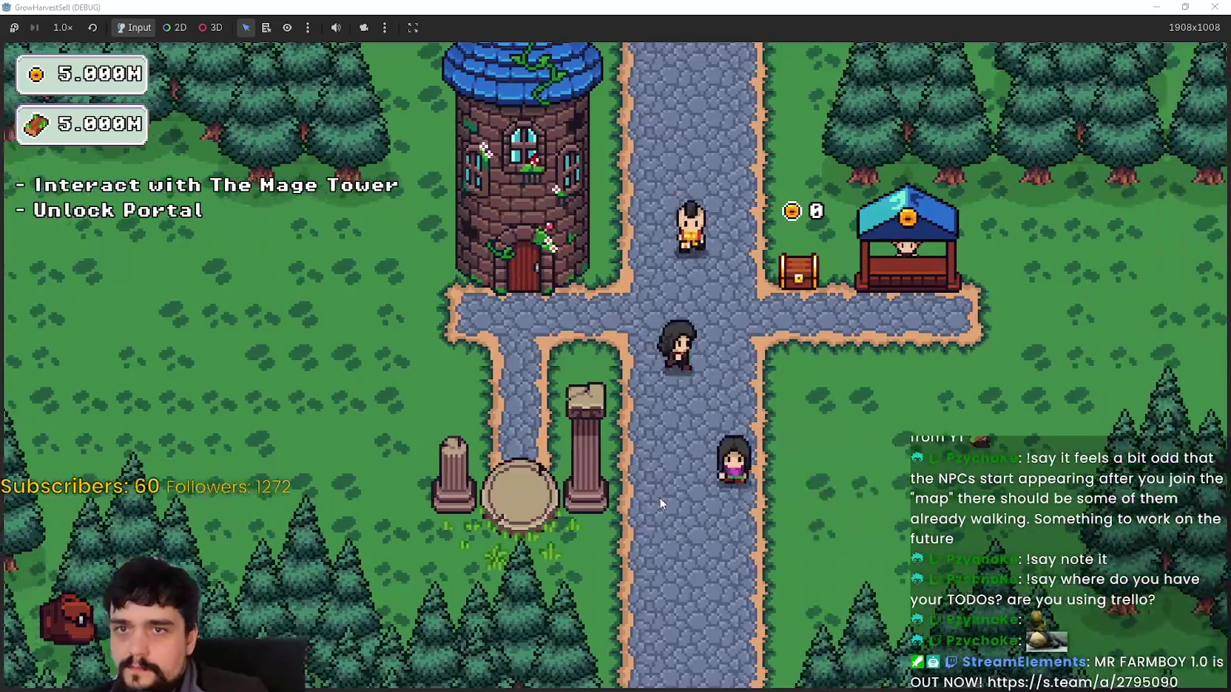
key("a")
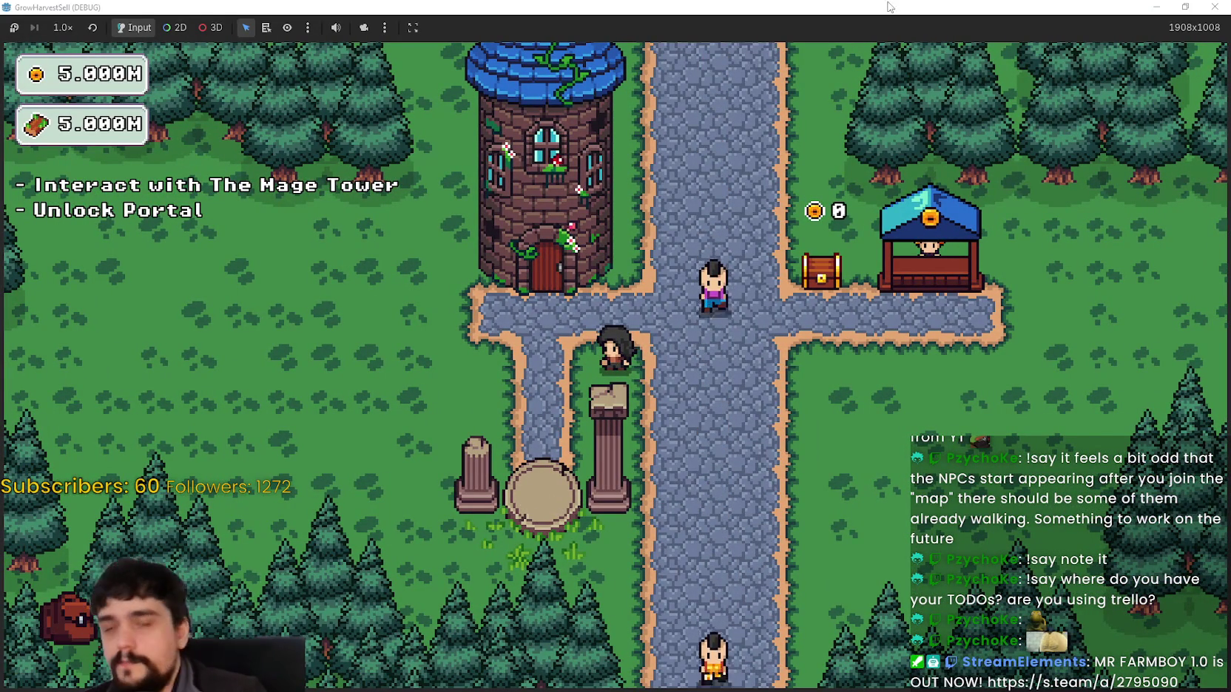
left_click(1184, 7)
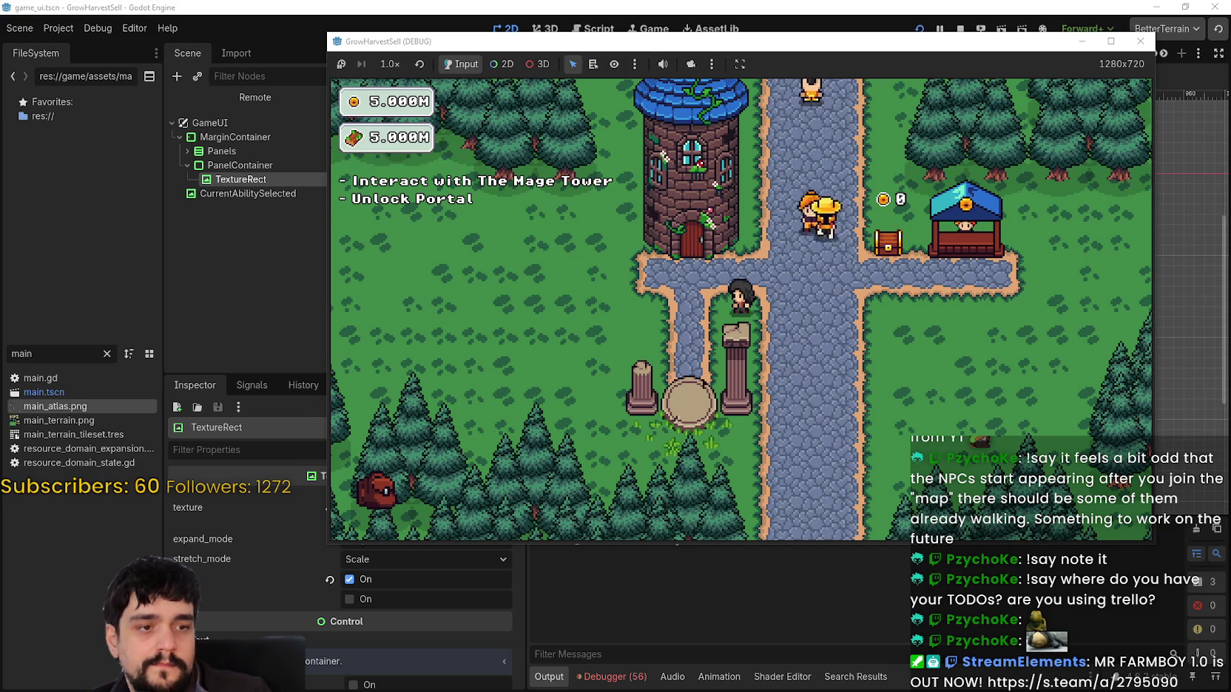
key("Down")
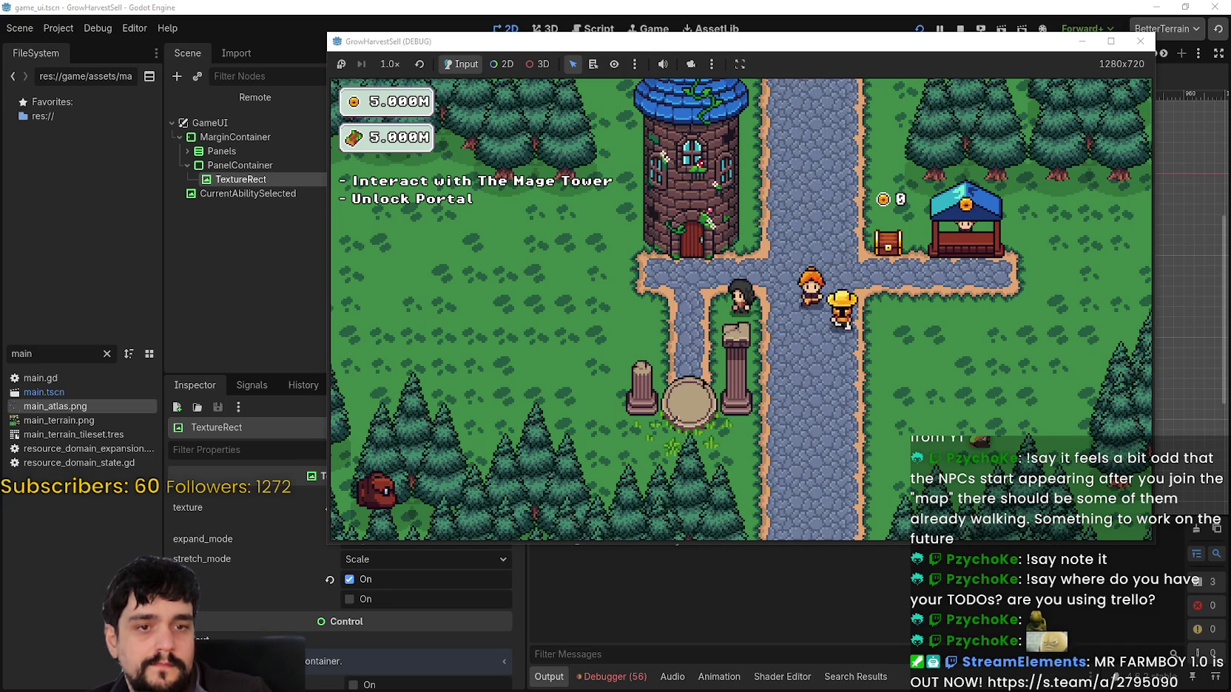
key("Right")
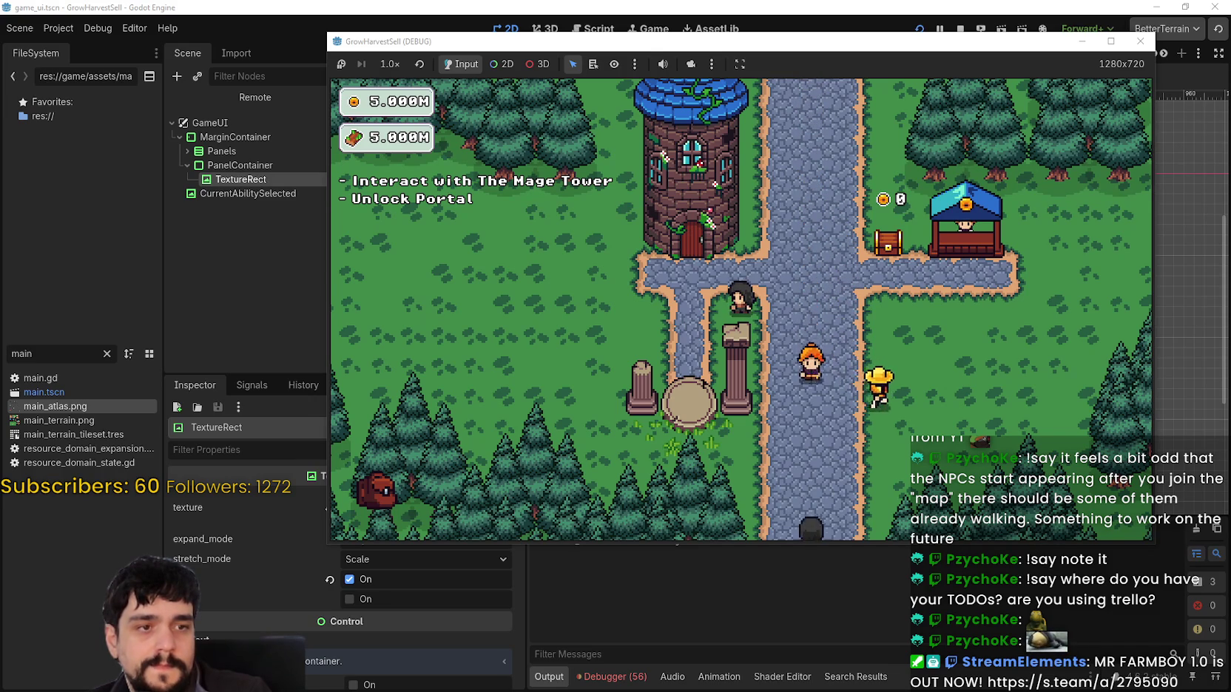
key("Left")
key("Down")
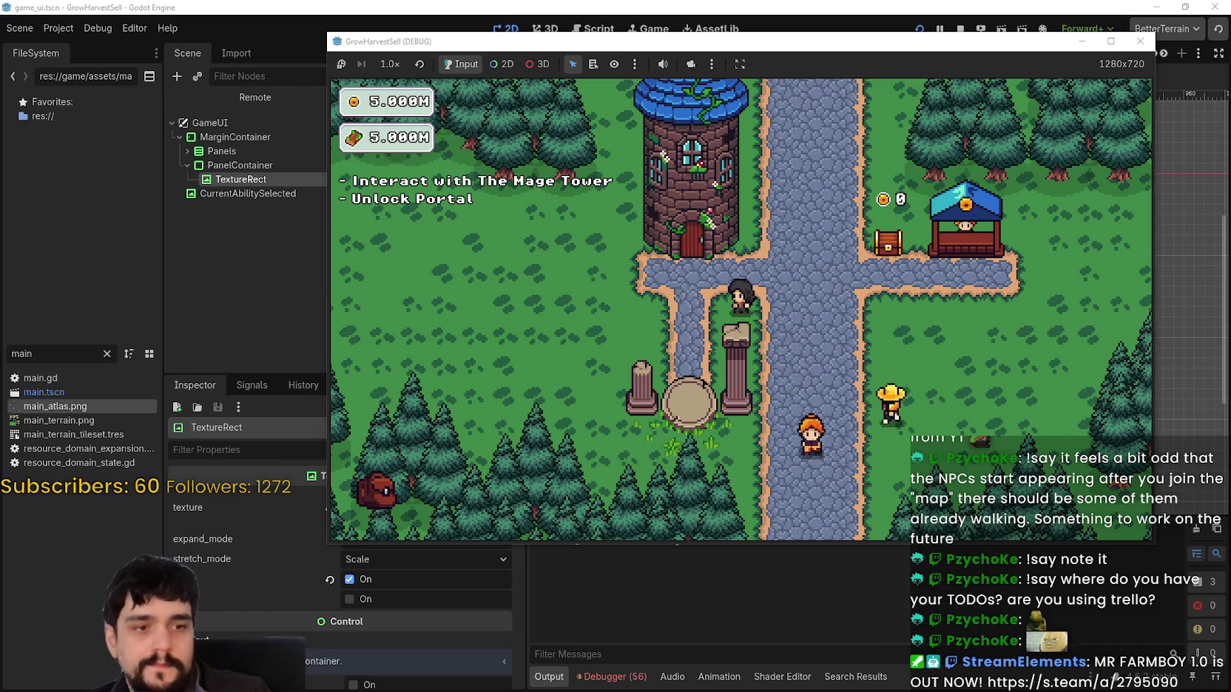
key("Down")
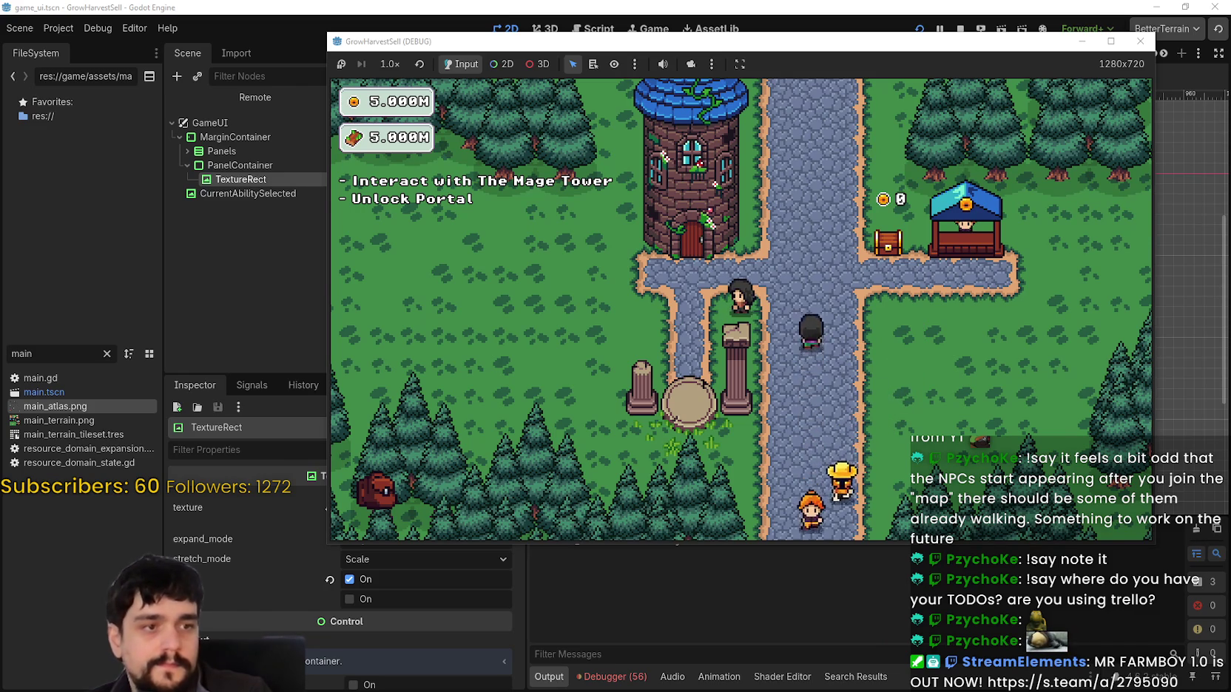
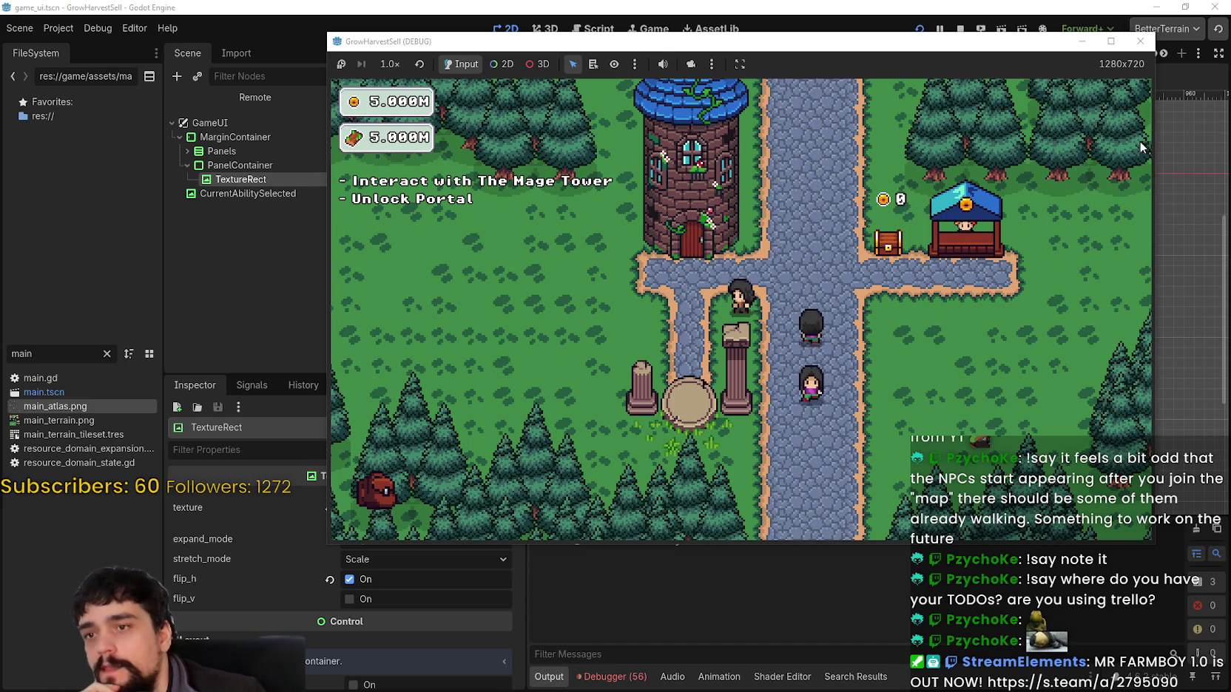
Stop the running game with F8.
left_click(1111, 40)
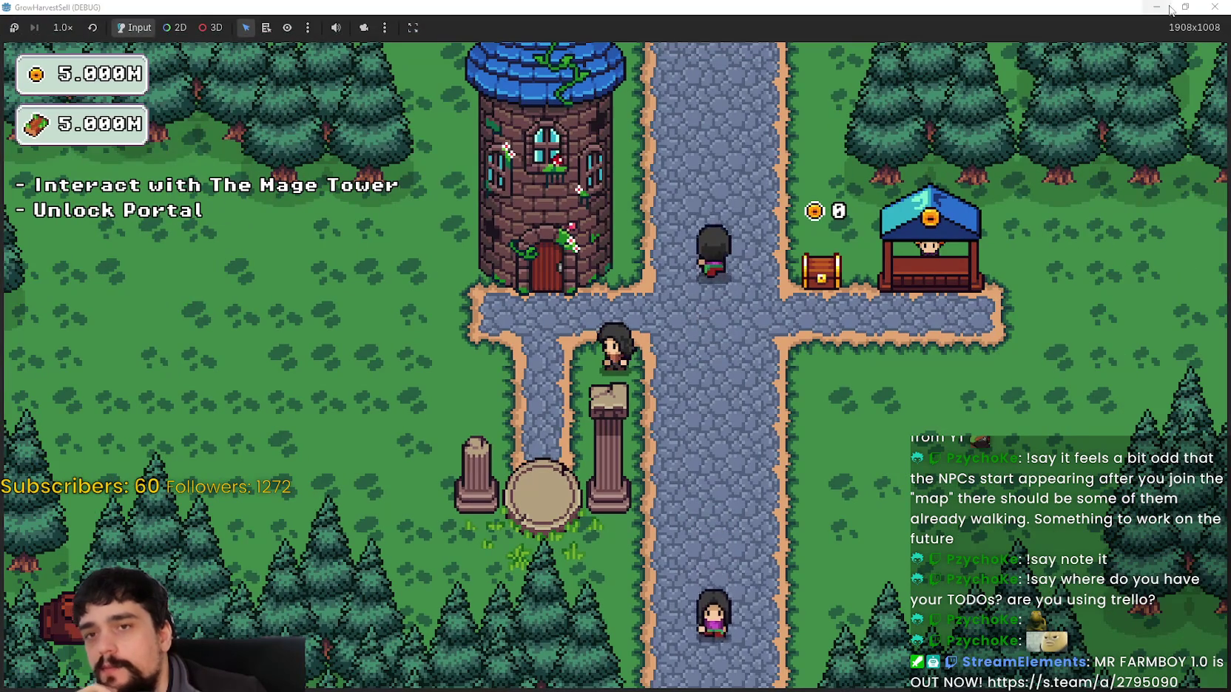
left_click_drag(964, 7, 963, 37)
key("F8")
Expand Panels in the Scene dock and open AbilitySkillPanel in its own scene tab.
scroll(600, 387, "up", 5)
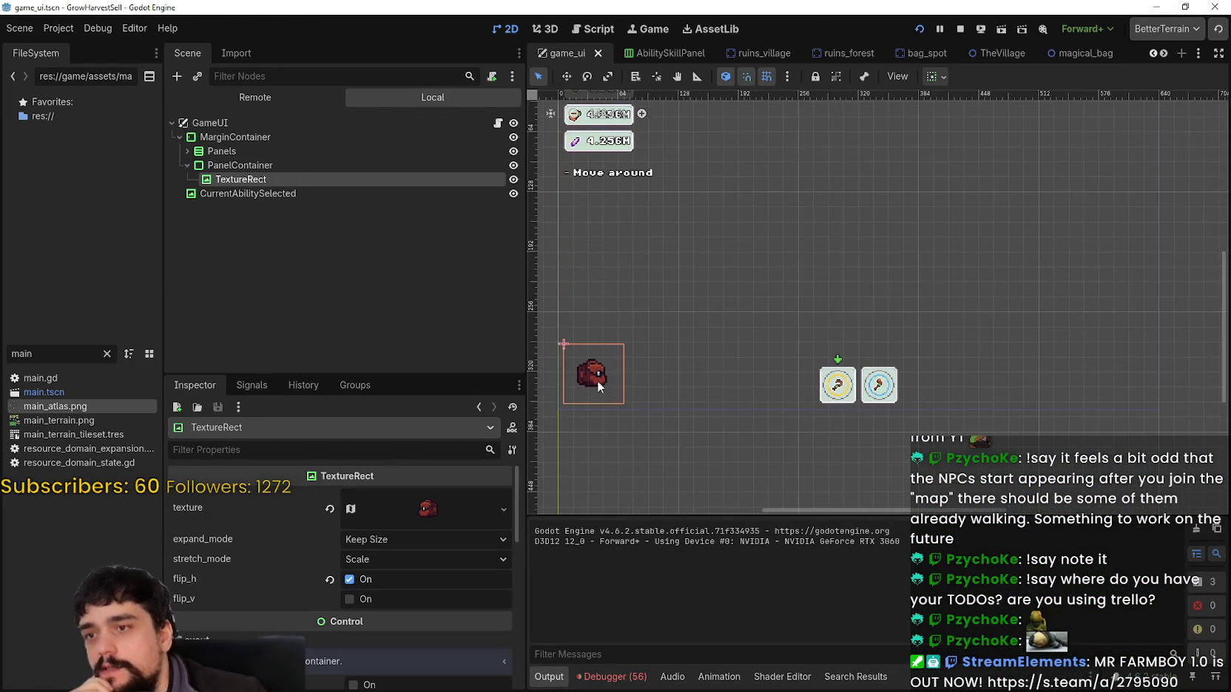
scroll(642, 395, "up", 4)
scroll(1039, 425, "up", 3)
scroll(880, 440, "down", 4)
scroll(716, 398, "up", 1)
scroll(716, 398, "down", 2)
left_click(188, 151)
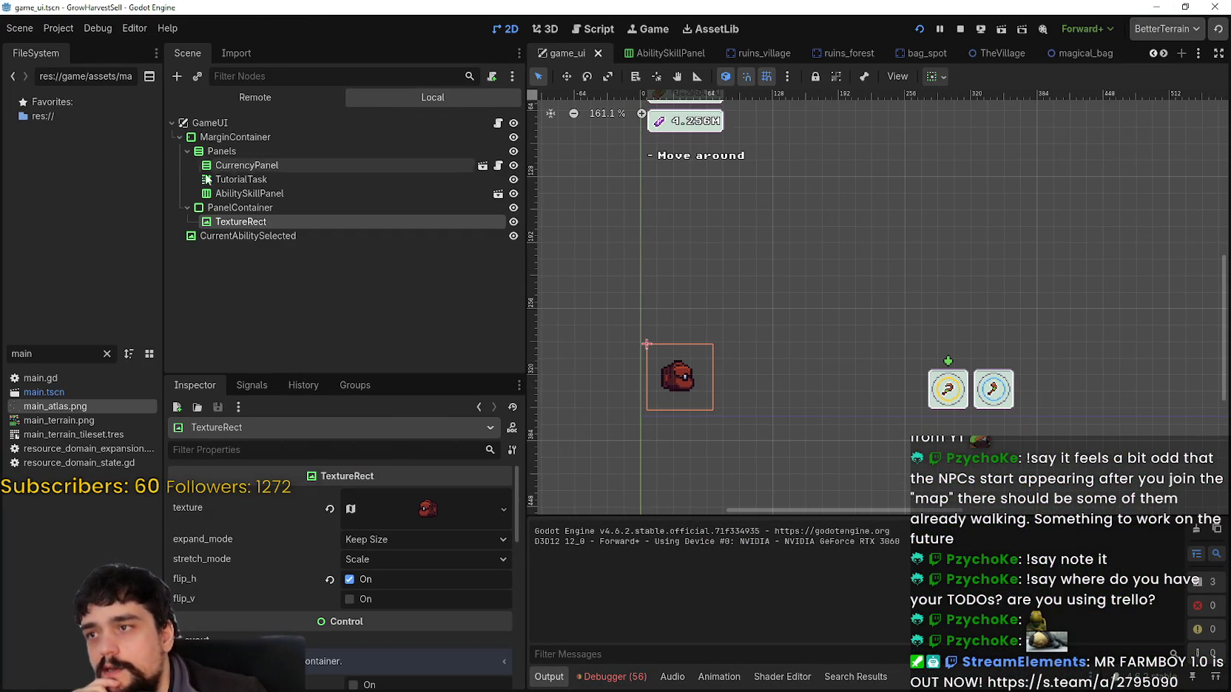
left_click(244, 180)
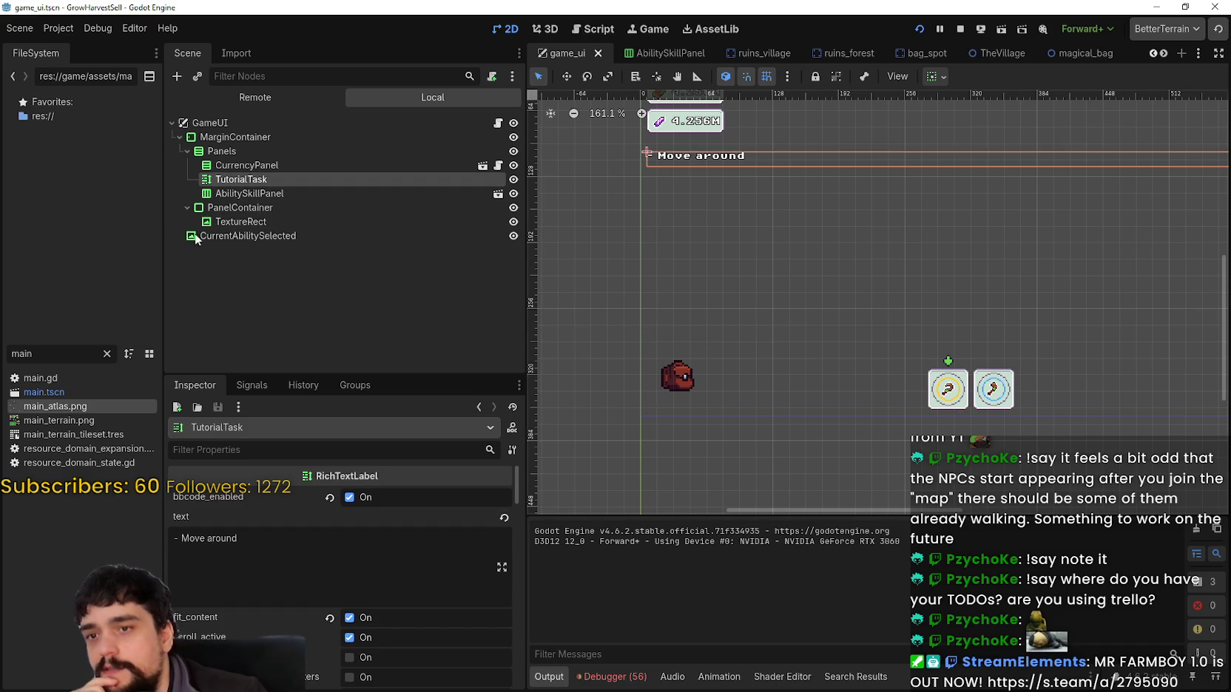
left_click(247, 193)
left_click(222, 179)
left_click(212, 167)
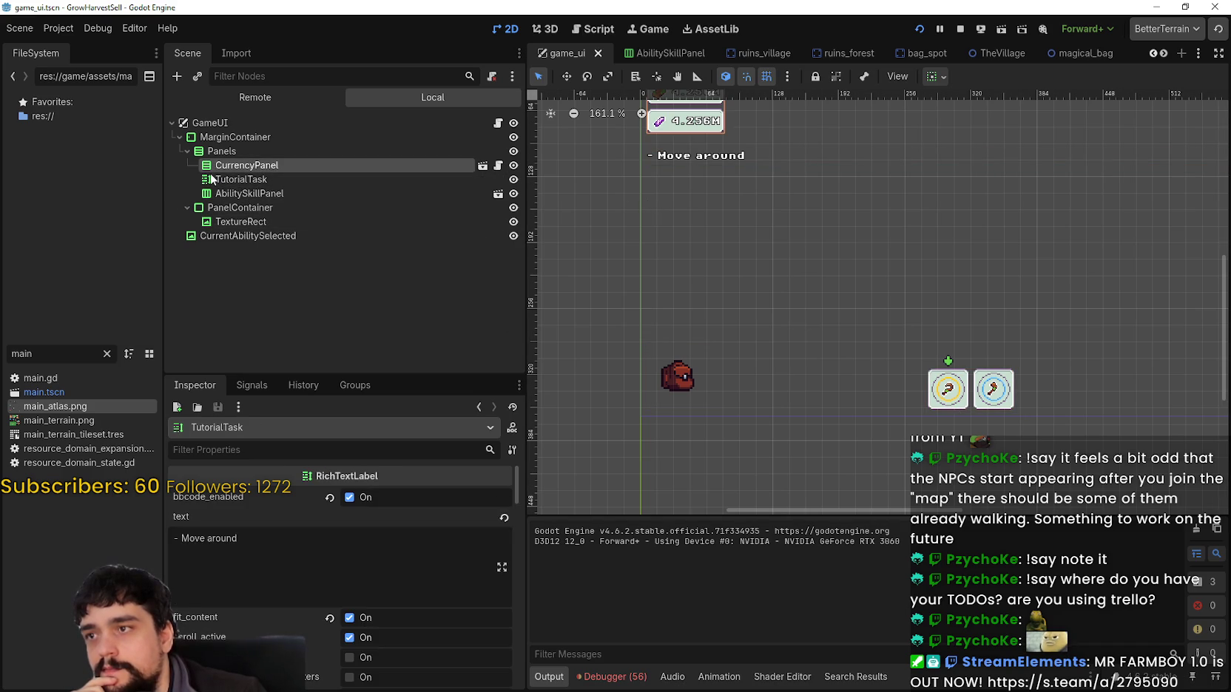
left_click(247, 193)
left_click(498, 193)
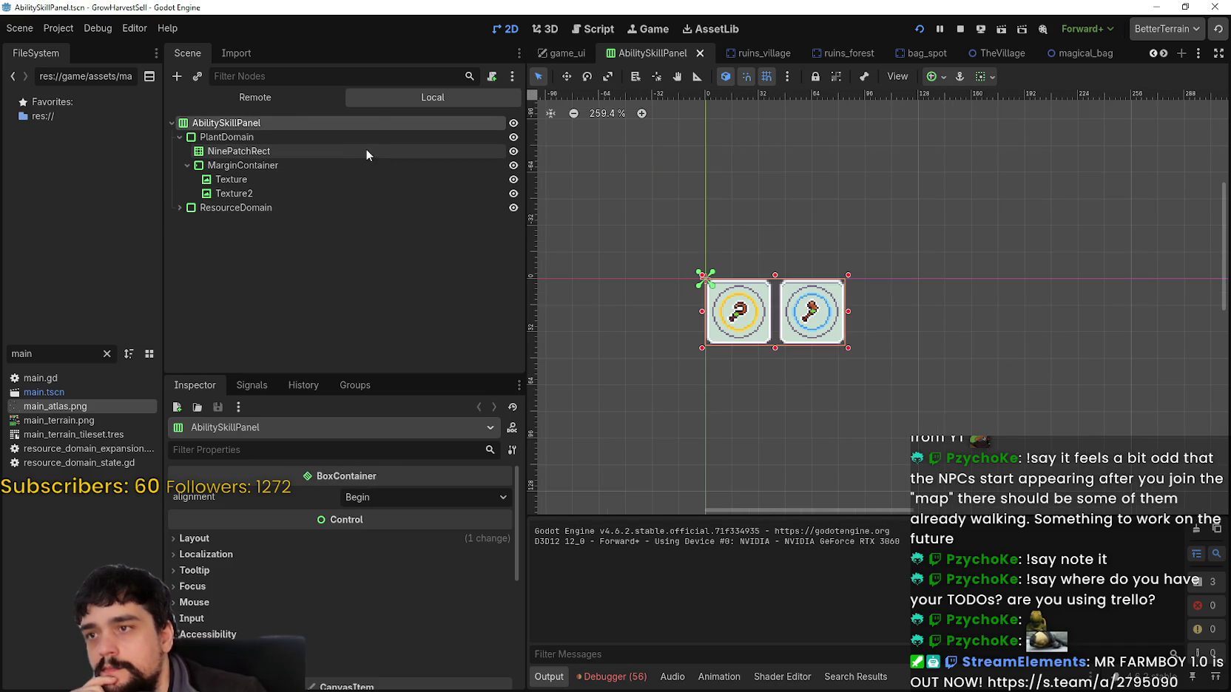
Inspect AbilitySkillPanel's MarginContainer, Texture, Texture2 and NinePatchRect nodes.
left_click(250, 166)
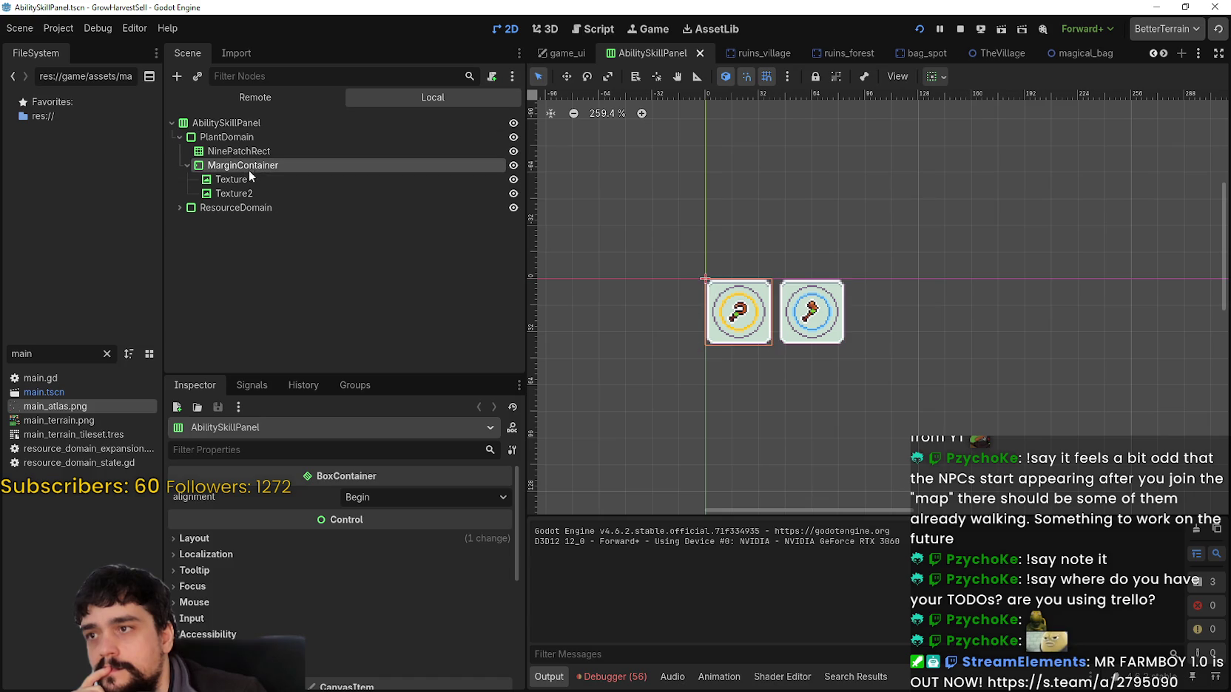
left_click(249, 179)
left_click(248, 195)
left_click(254, 166)
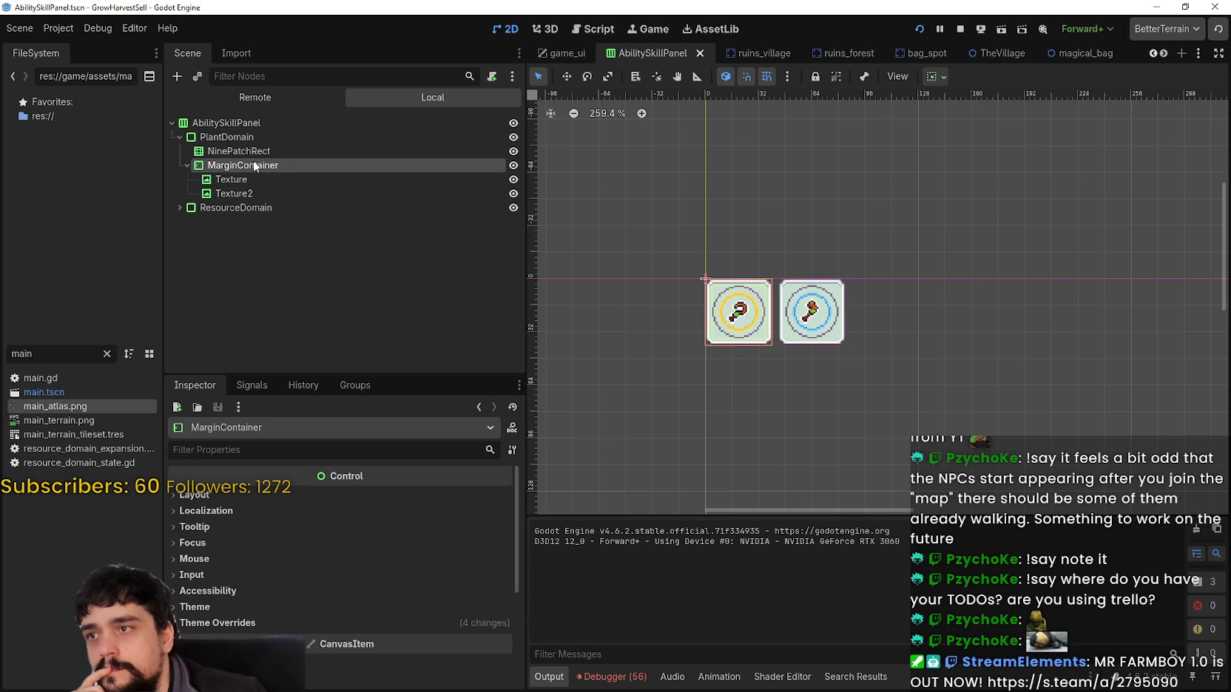
scroll(740, 330, "up", 3)
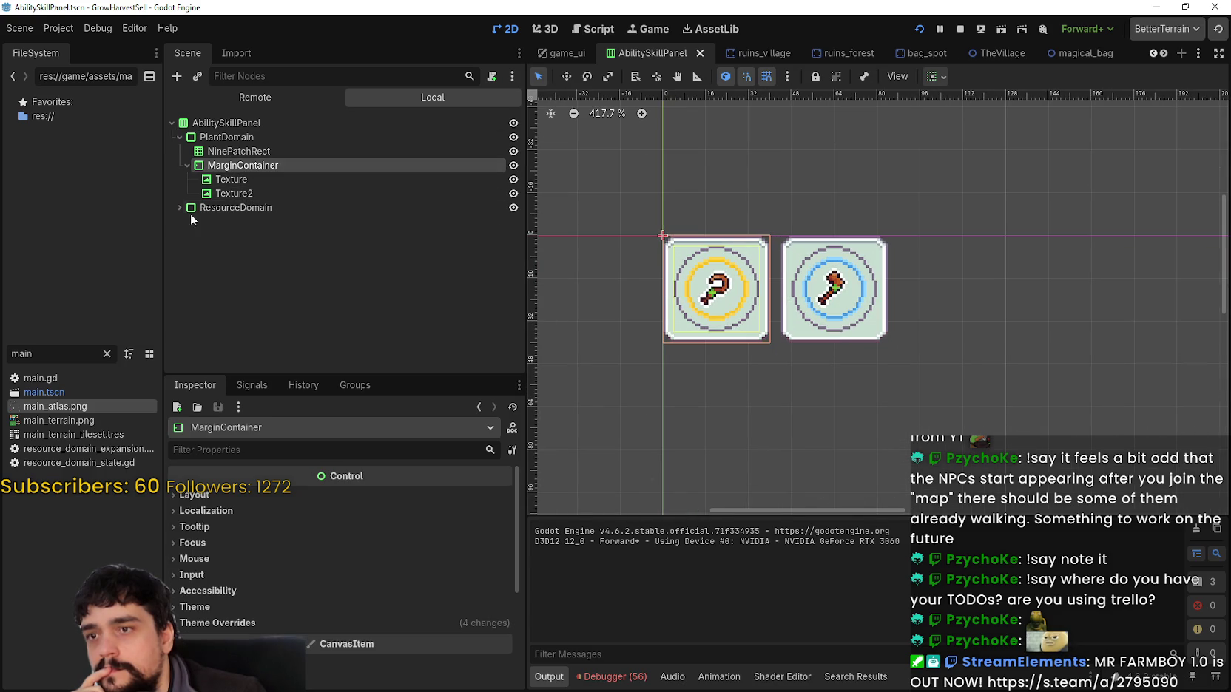
right_click(235, 166)
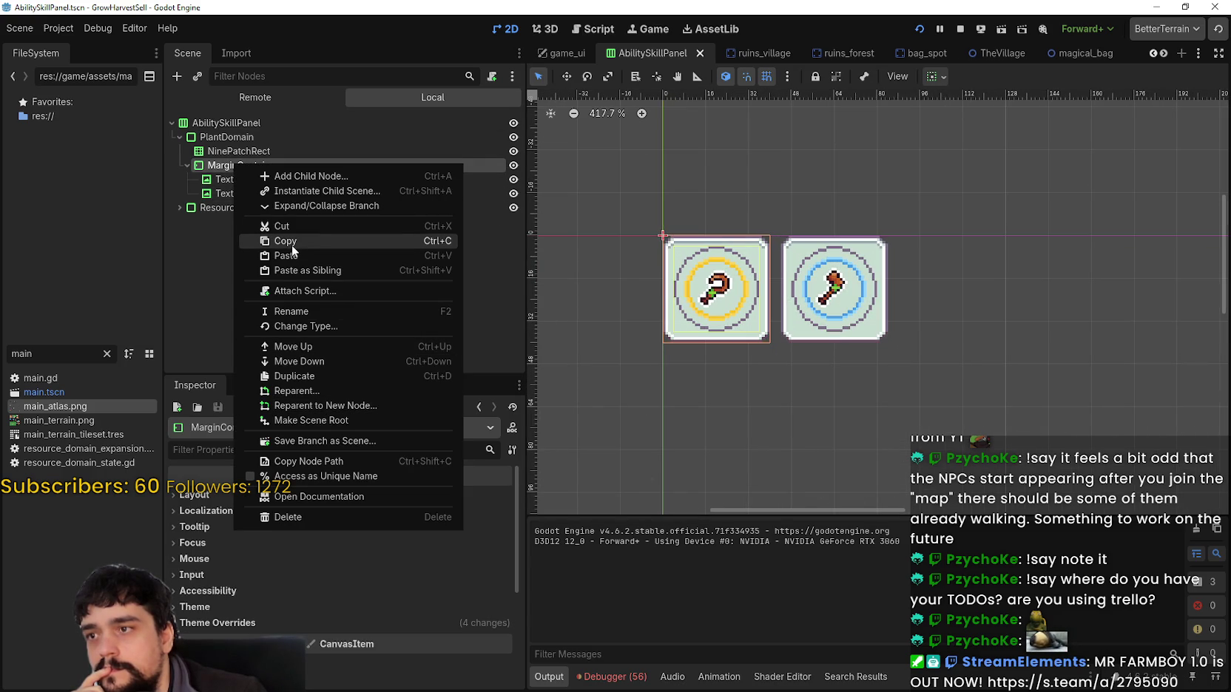
left_click(229, 150)
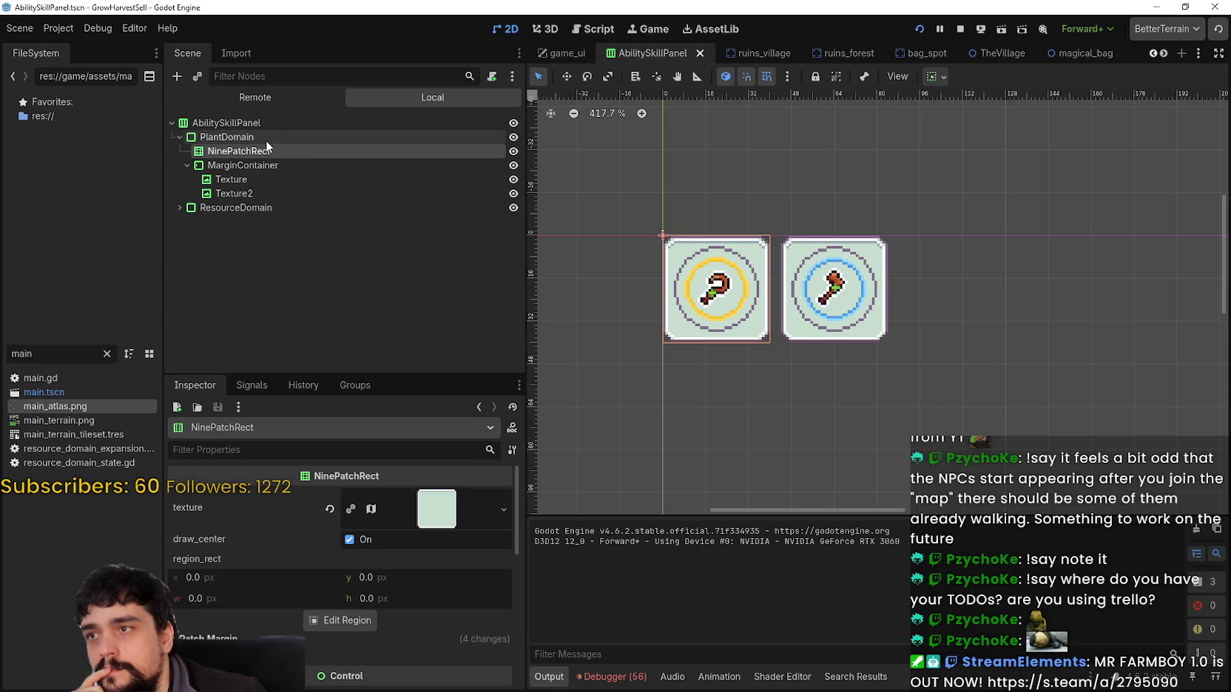
Copy the PlantDomain node, then go back to the game_ui scene tab.
left_click(263, 141)
right_click(255, 140)
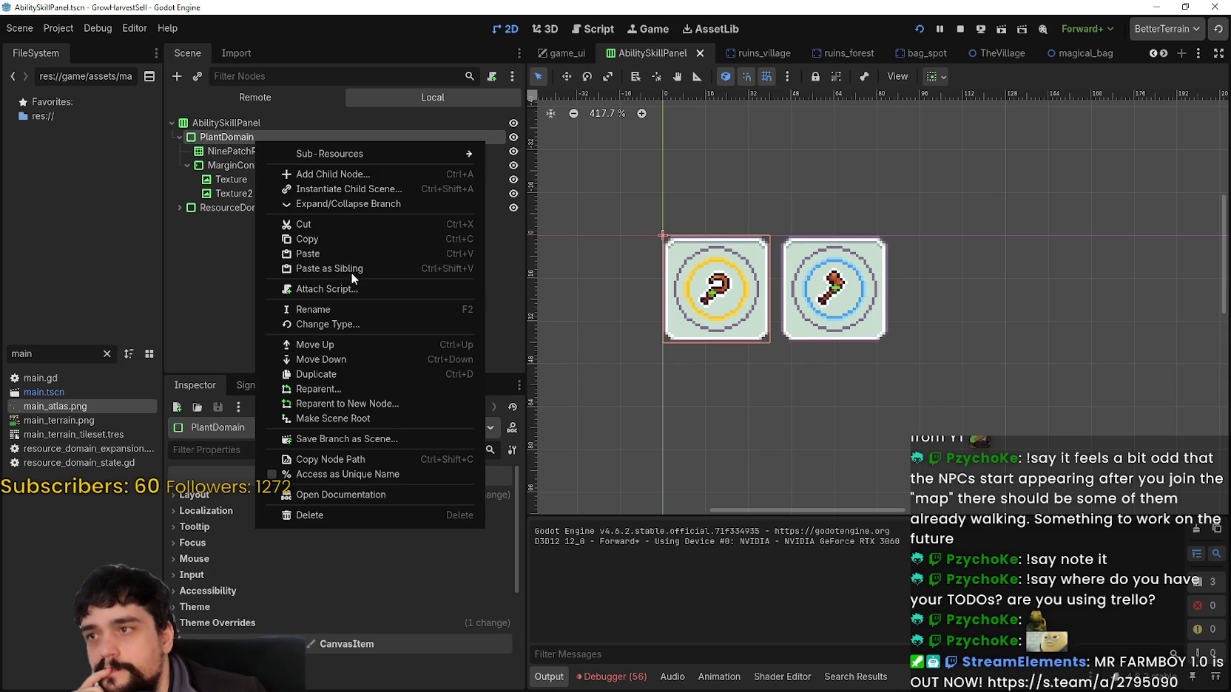
left_click(330, 241)
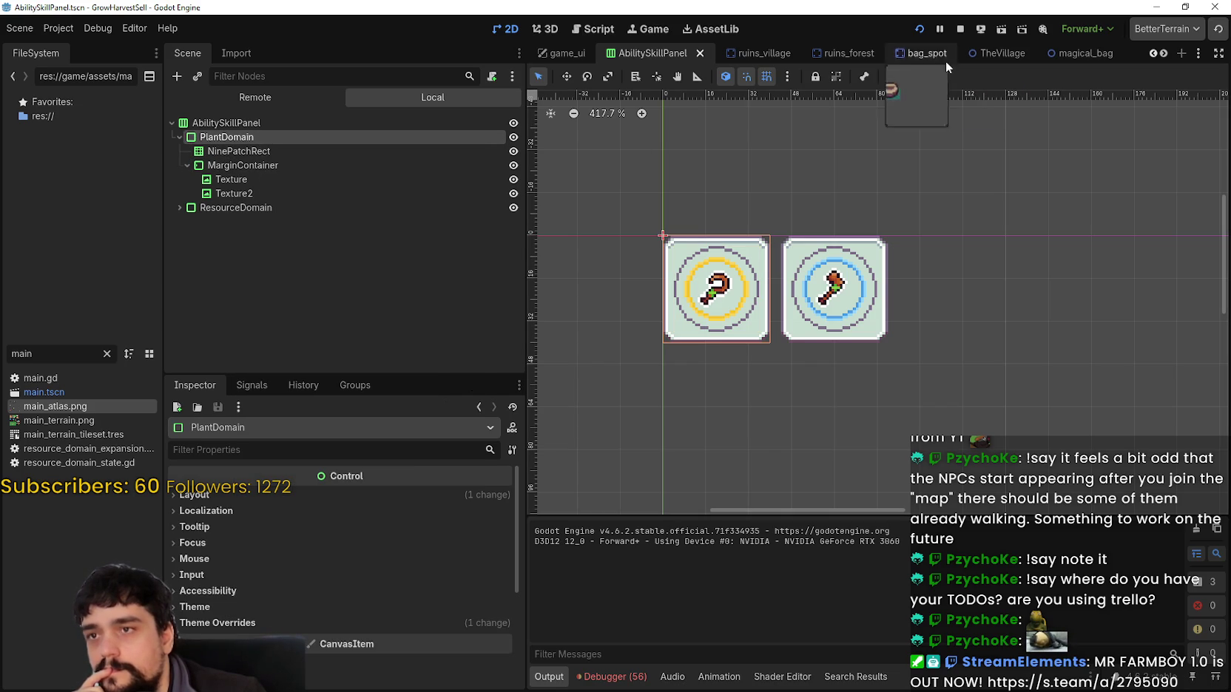
left_click(564, 60)
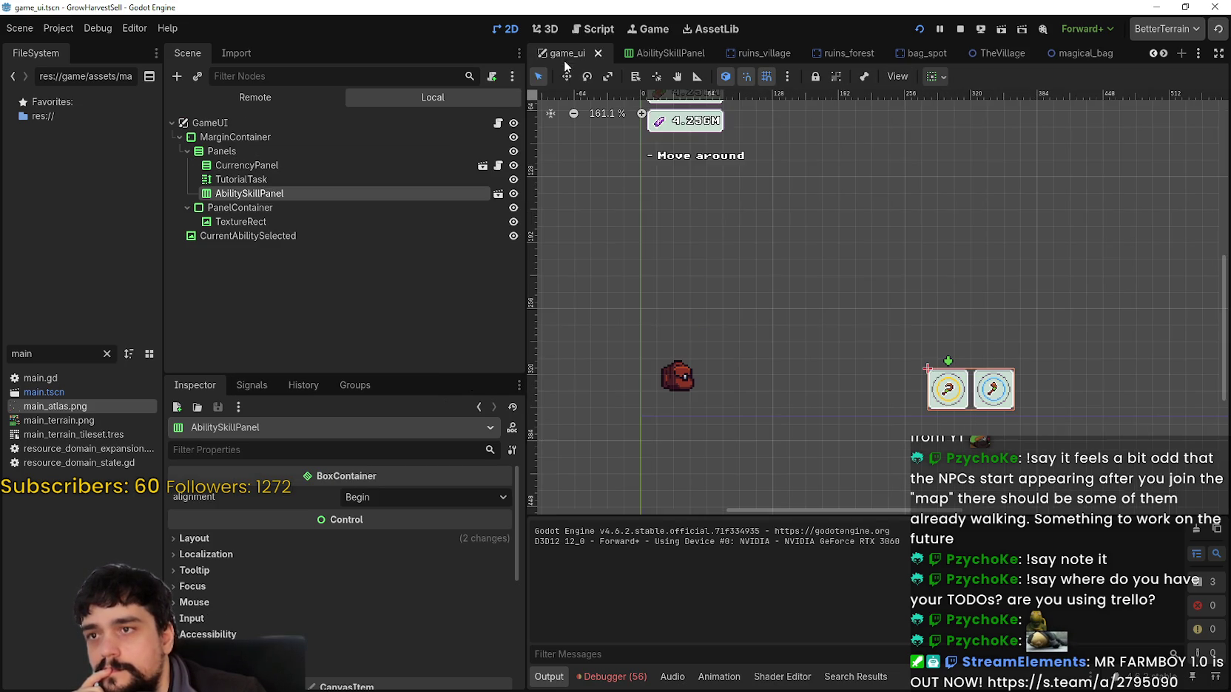
Paste PlantDomain as a child of PanelContainer.
left_click(252, 213)
right_click(252, 214)
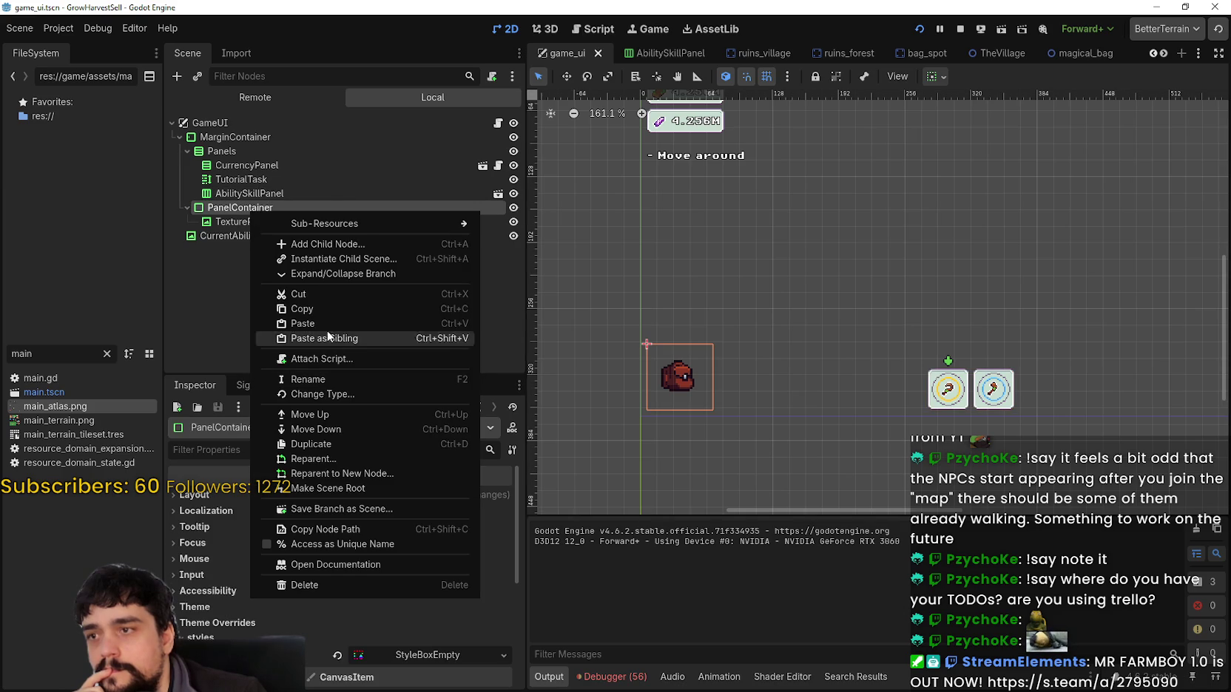
left_click(323, 324)
scroll(661, 364, "up", 3)
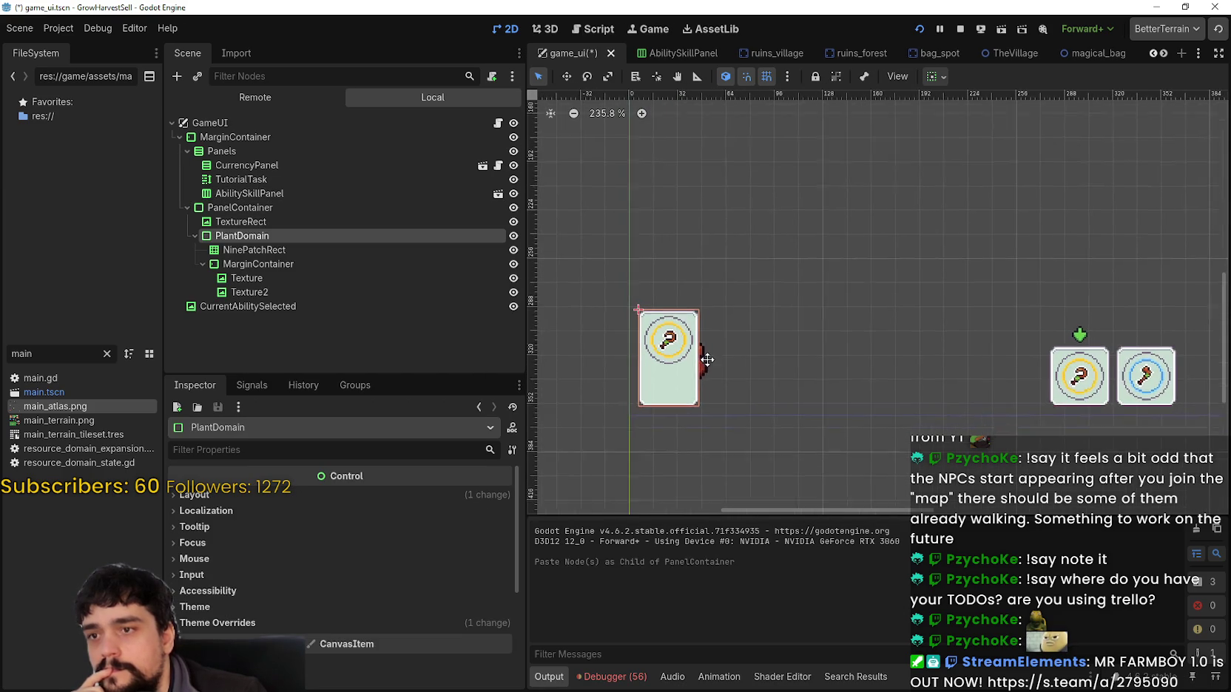
Copy the bag TextureRect node.
left_click(247, 250)
left_click(252, 265)
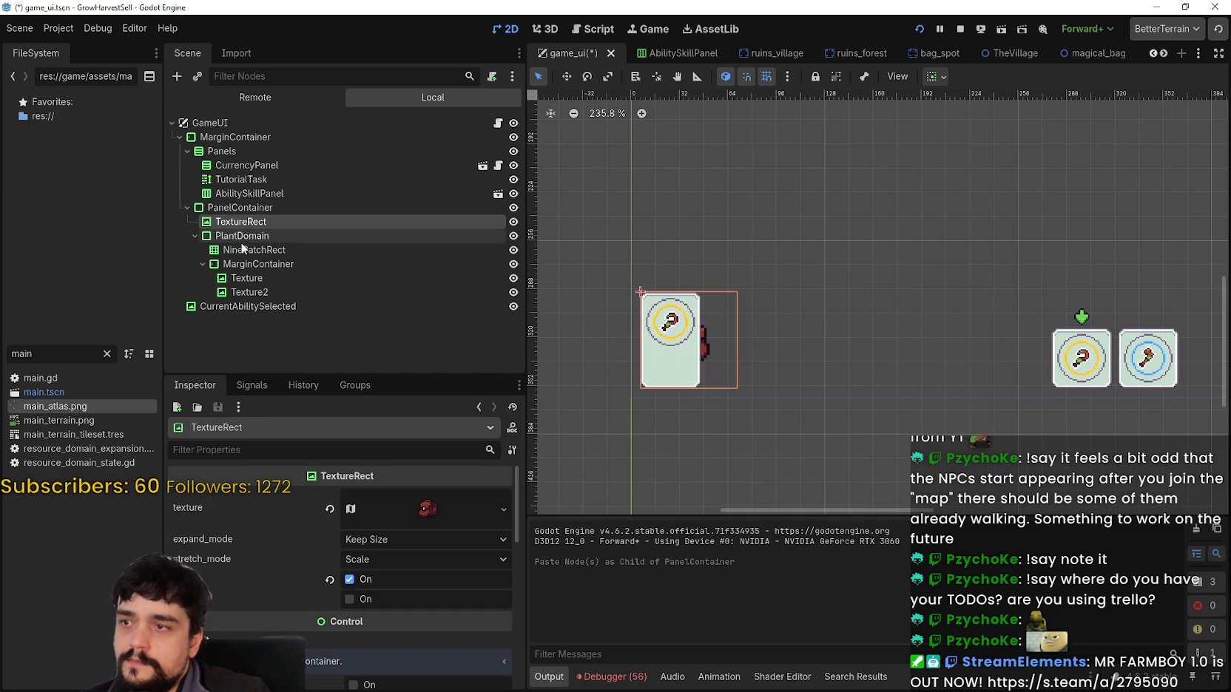
left_click(247, 264)
left_click(241, 223)
right_click(242, 224)
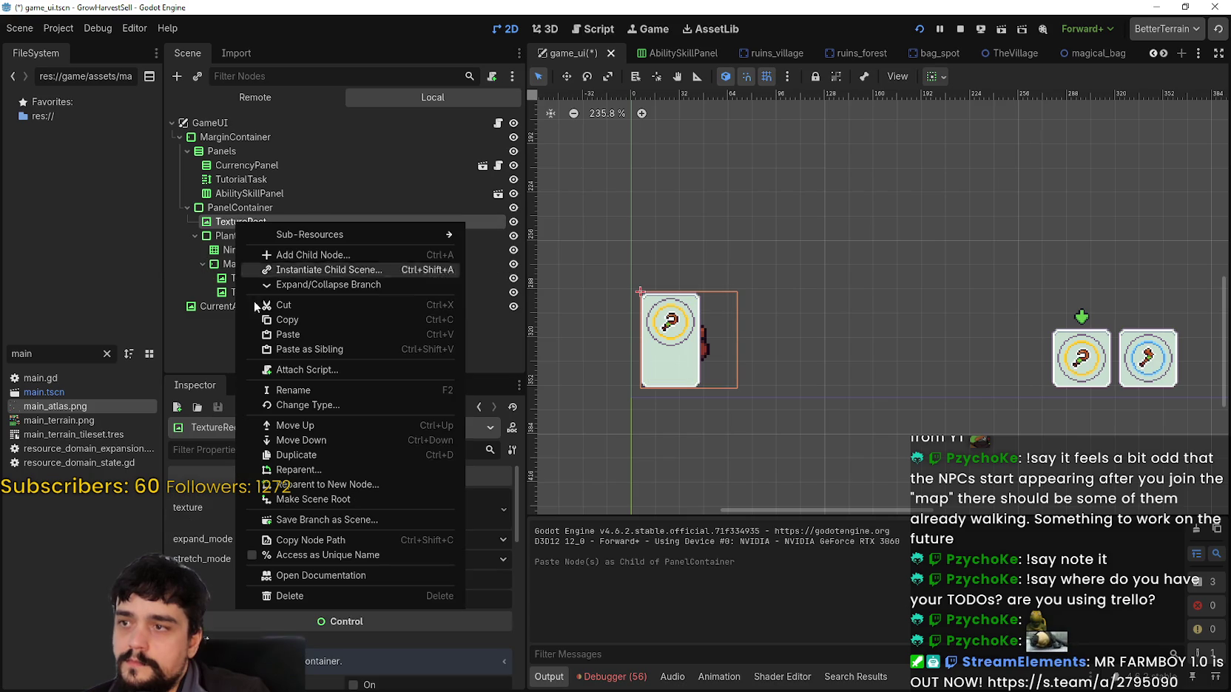
left_click(299, 323)
Delete the Texture2 ability icon node from the pasted panel.
left_click(252, 280)
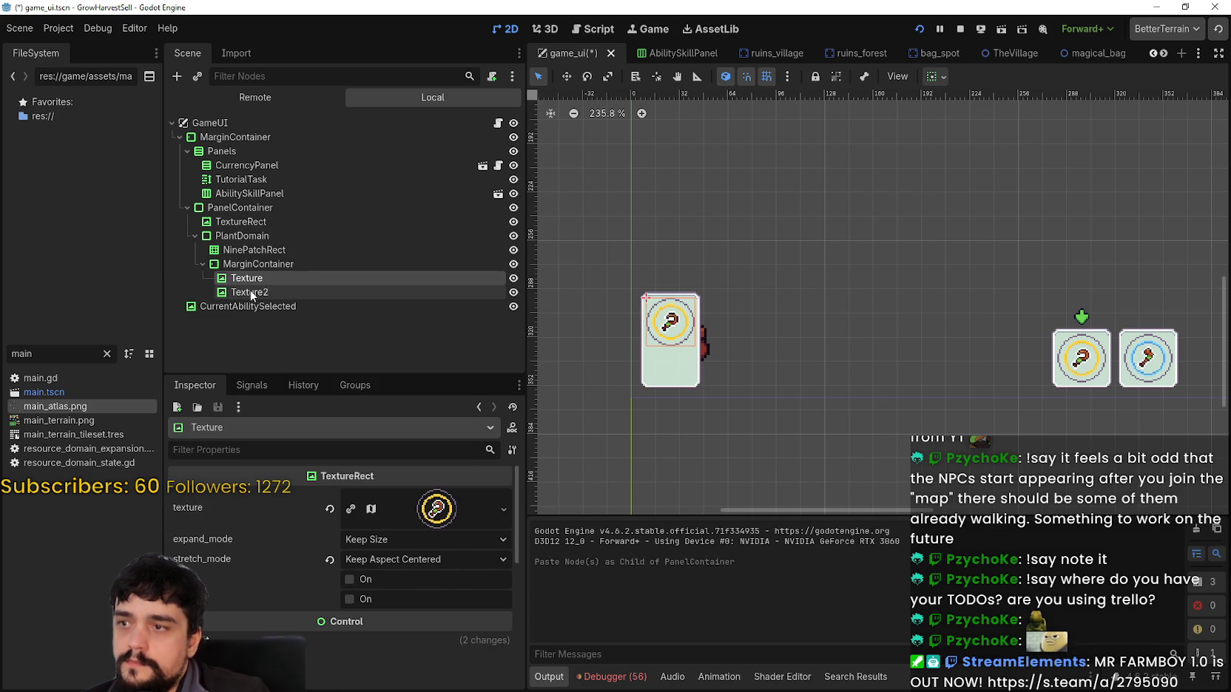
left_click(252, 295)
left_click(256, 281)
left_click(254, 290)
left_click(259, 283)
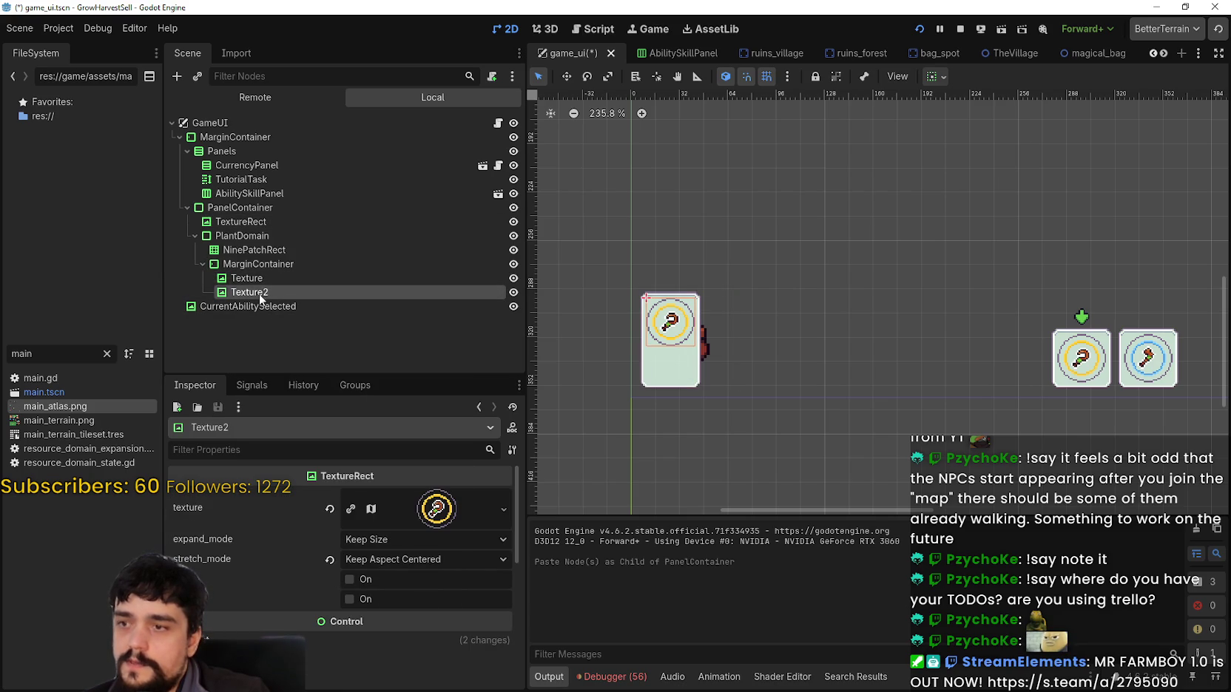
key("Up")
left_click(256, 292)
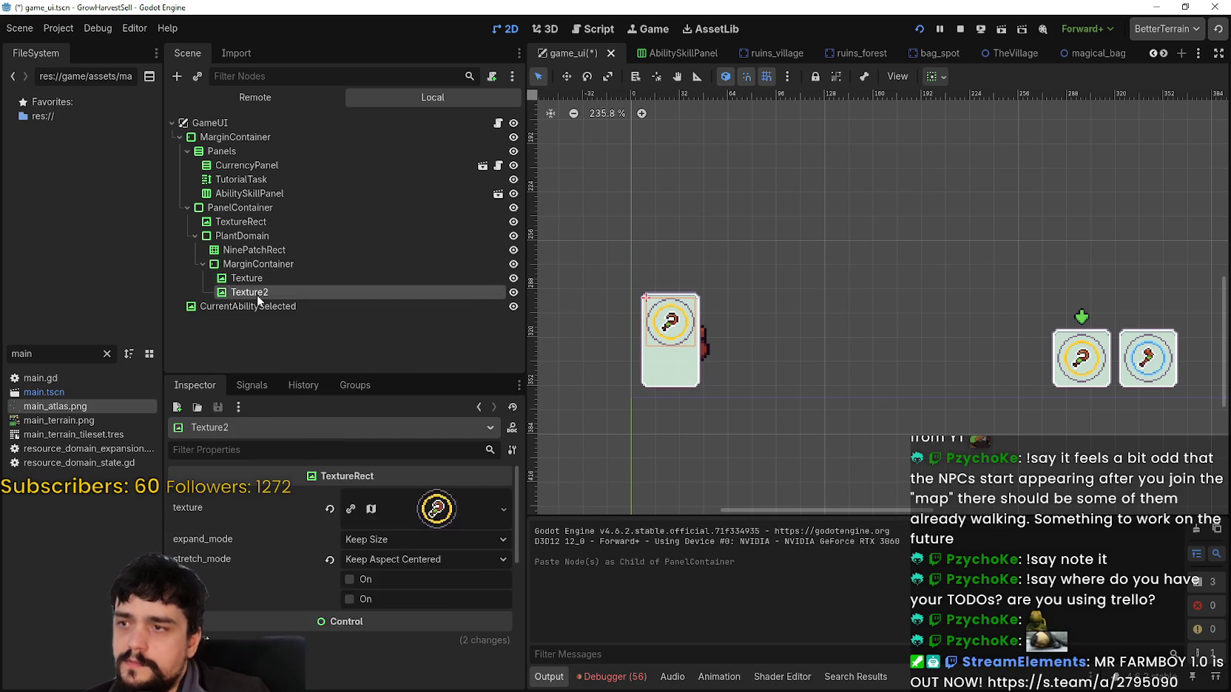
right_click(257, 294)
key("Delete")
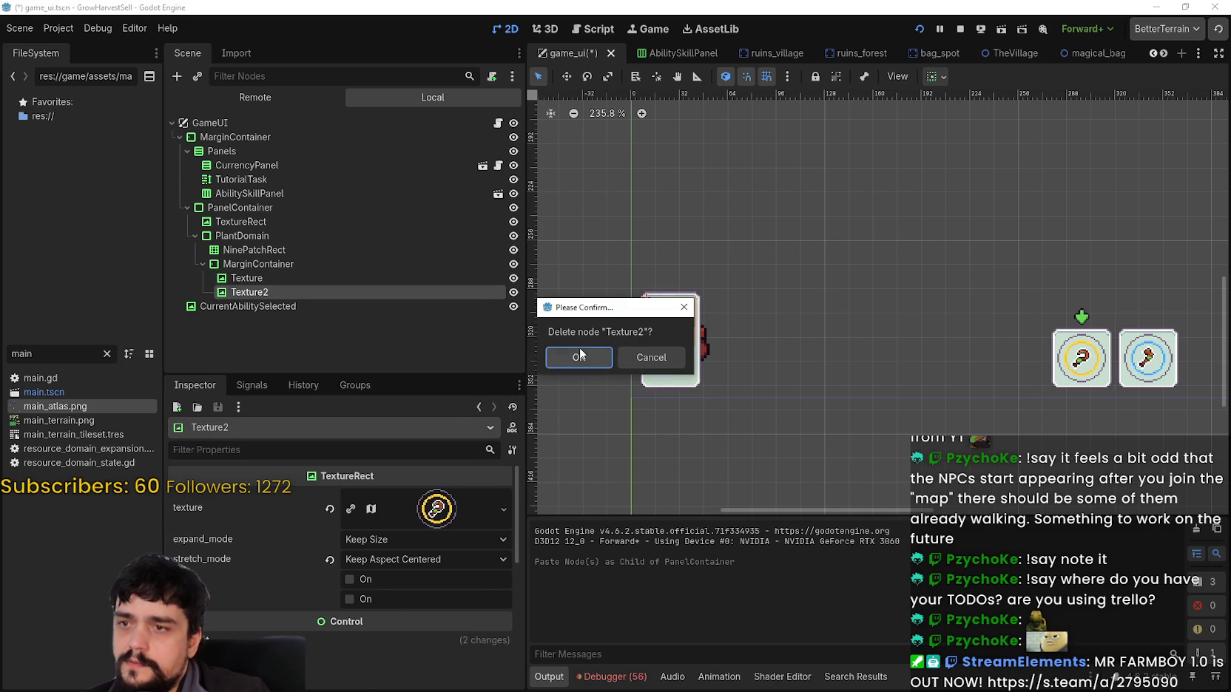
left_click(569, 356)
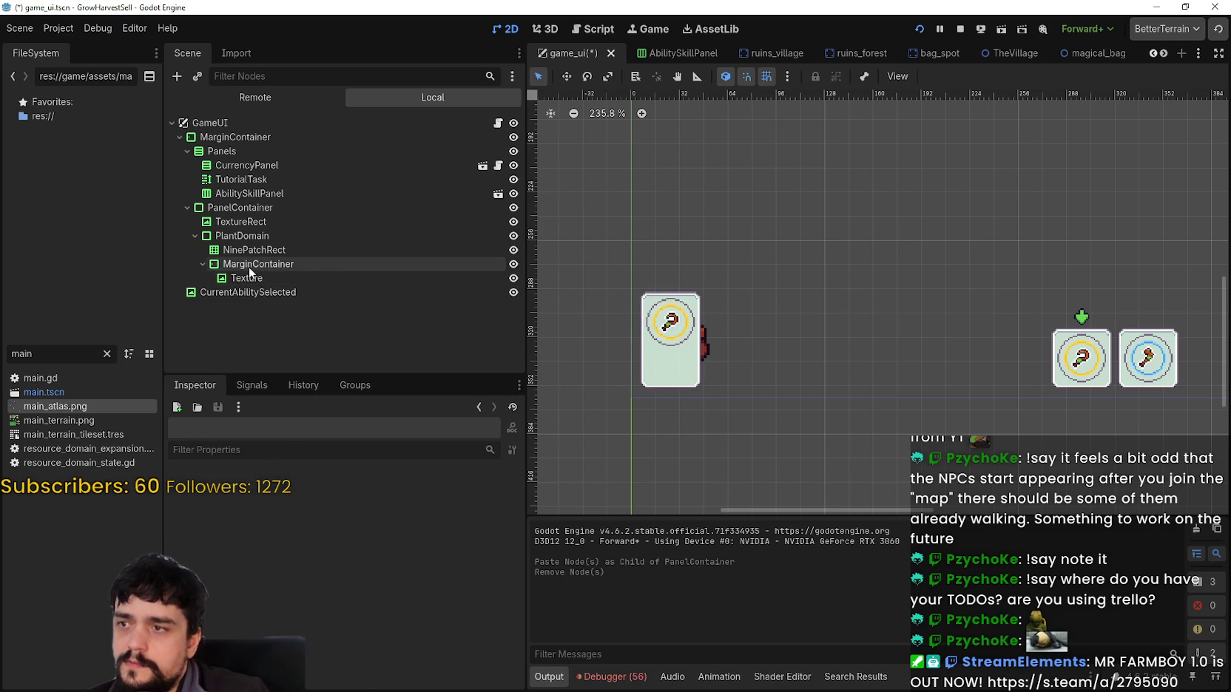
Paste the bag TextureRect into MarginContainer and delete the remaining Texture node.
right_click(253, 267)
left_click(303, 357)
left_click(256, 277)
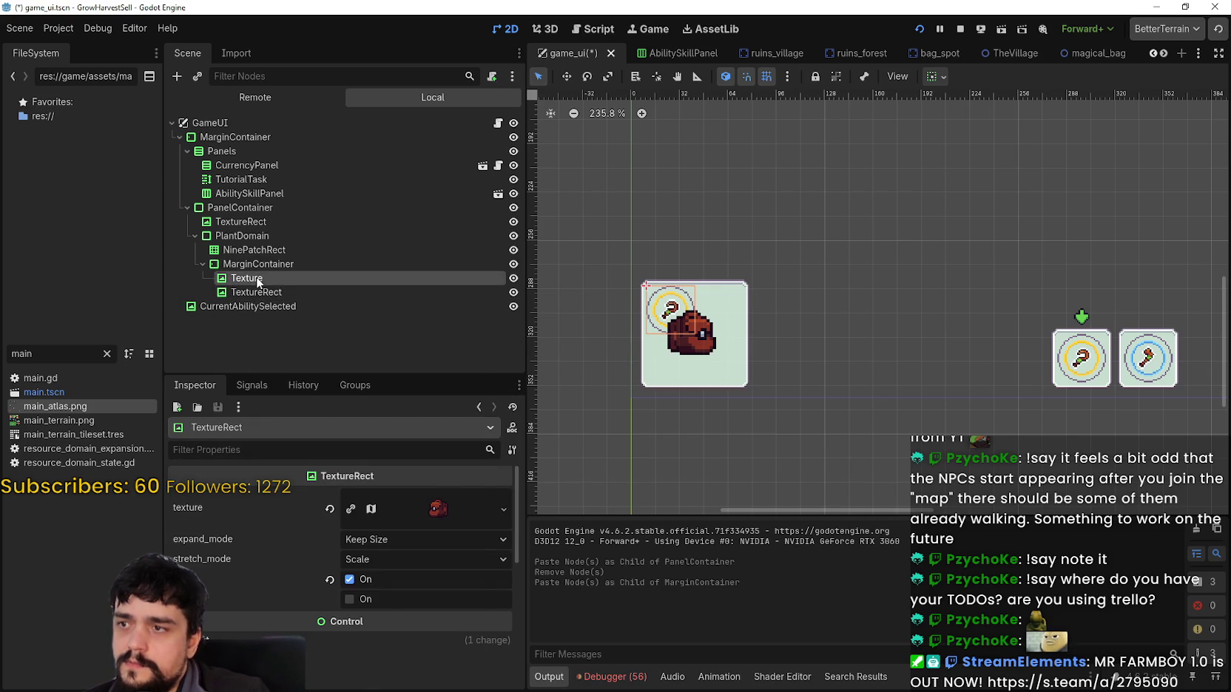
right_click(256, 278)
left_click(377, 651)
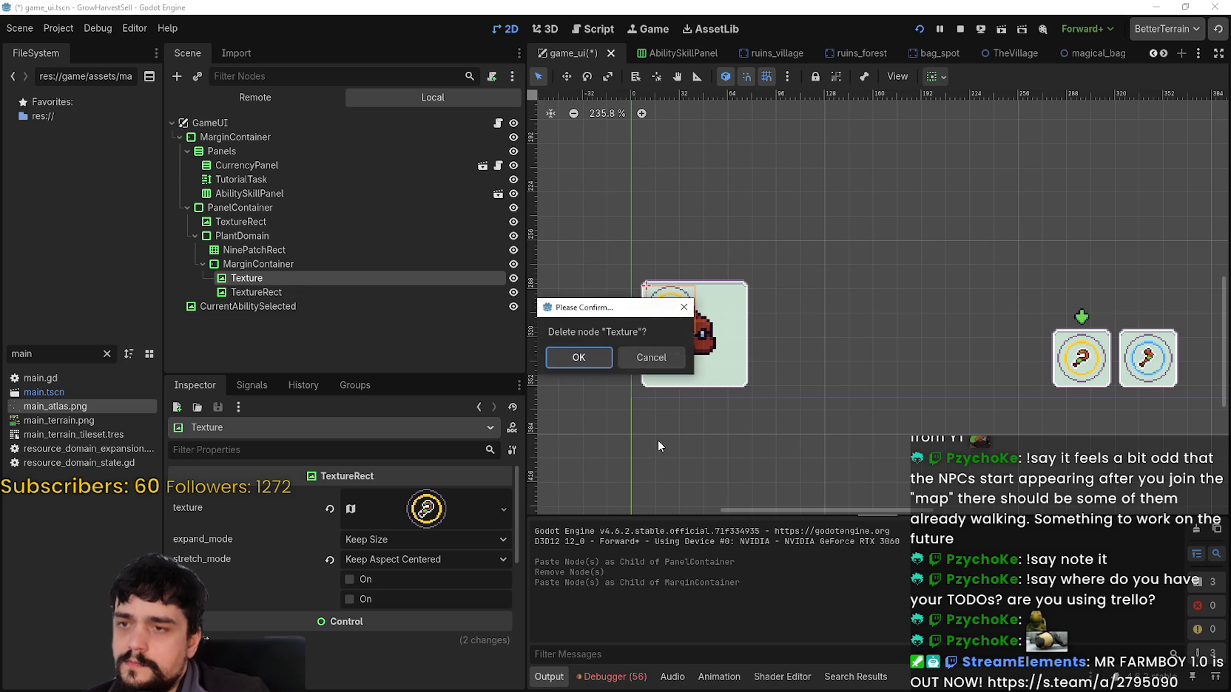
left_click(587, 362)
scroll(781, 380, "down", 2)
scroll(781, 380, "up", 3)
left_click(238, 279)
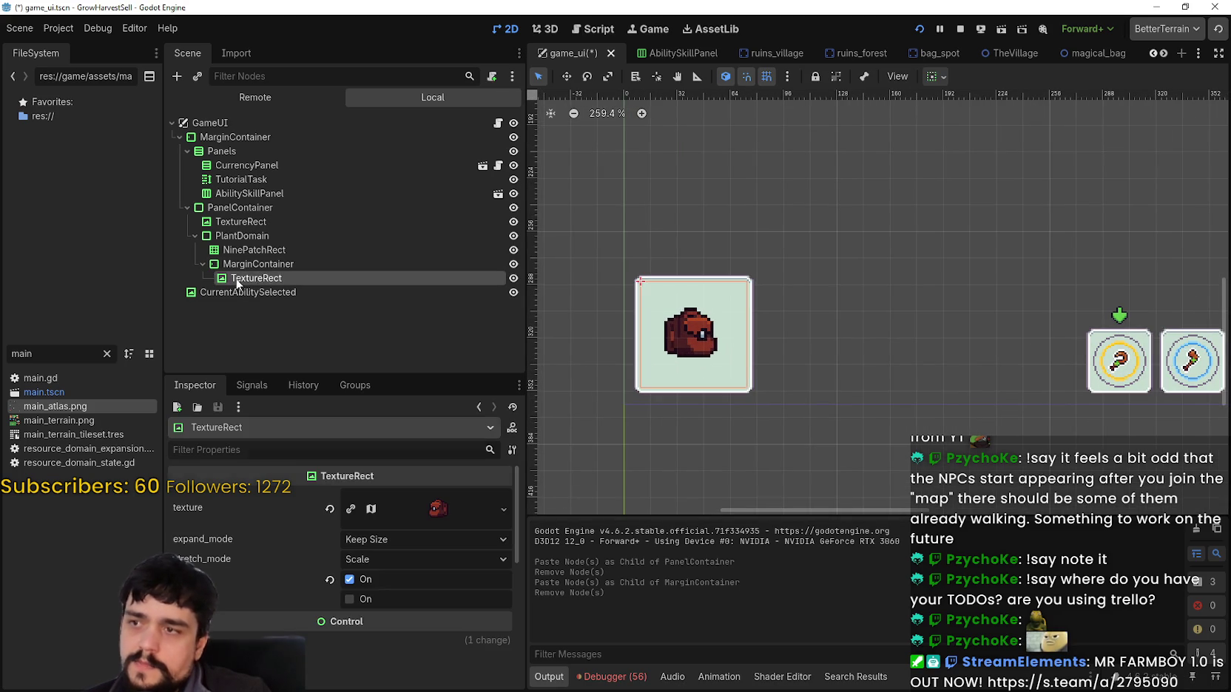
Reset the bag TextureRect's minimum size in its layout properties.
scroll(364, 596, "down", 3)
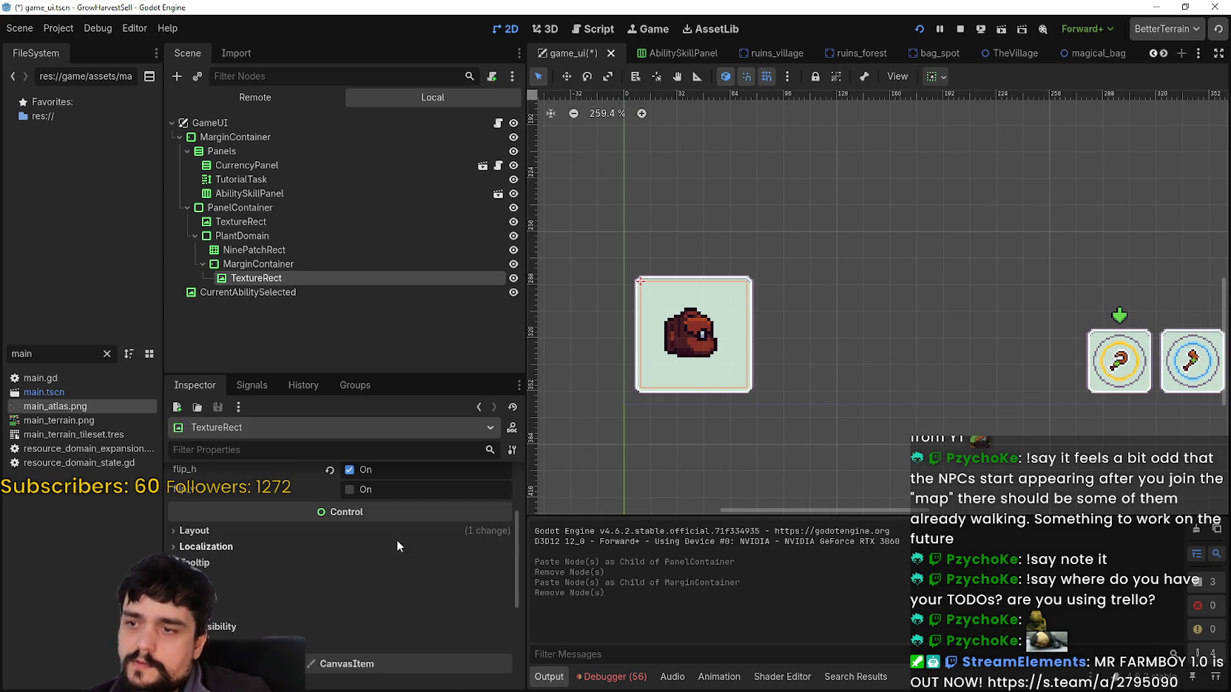
left_click(396, 532)
left_click(335, 618)
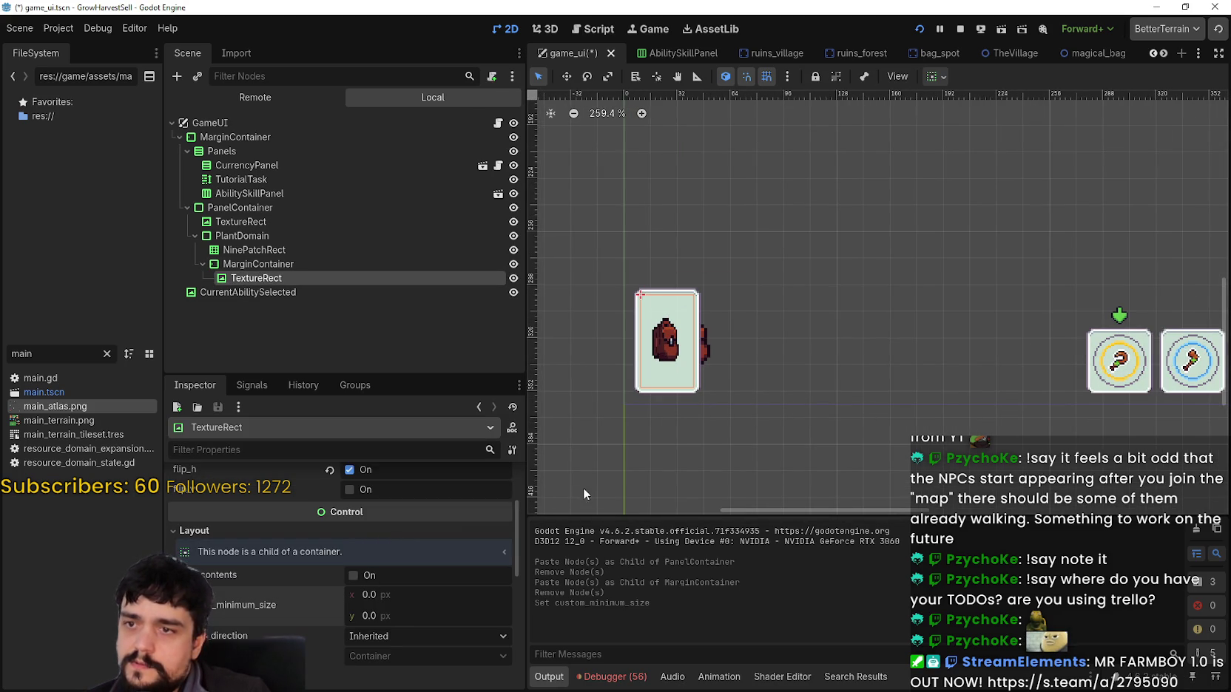
Set PlantDomain's vertical container sizing to End.
left_click(293, 262)
left_click(288, 235)
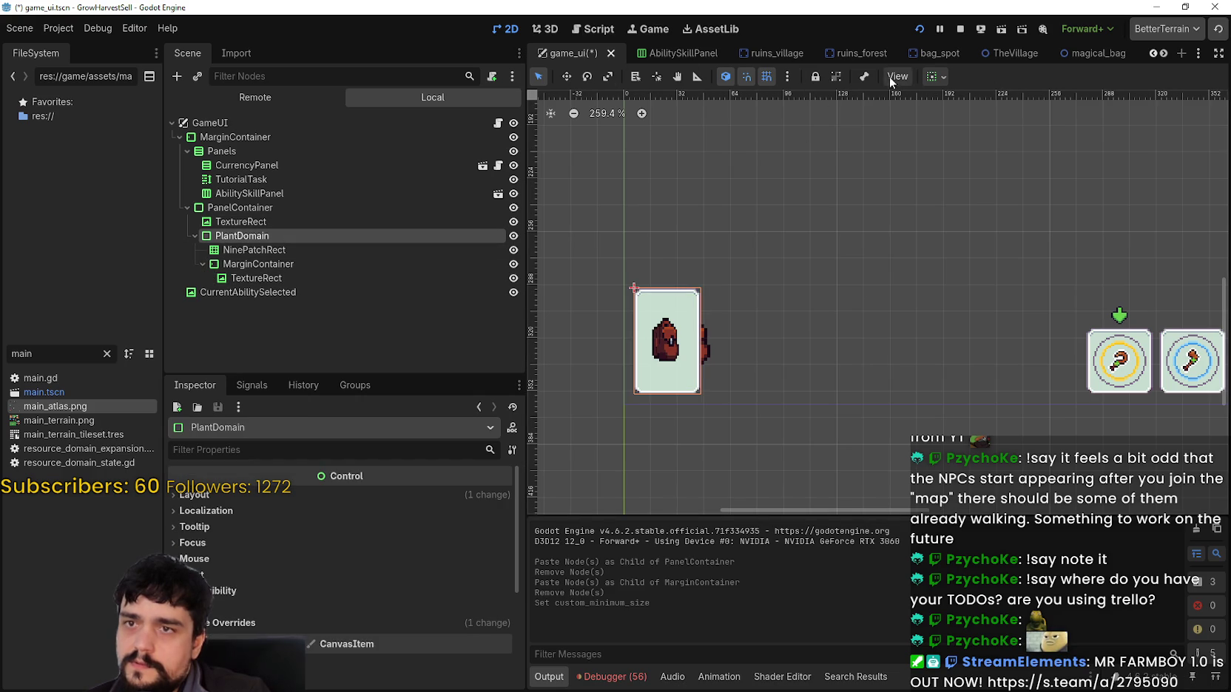
left_click(934, 77)
left_click(942, 203)
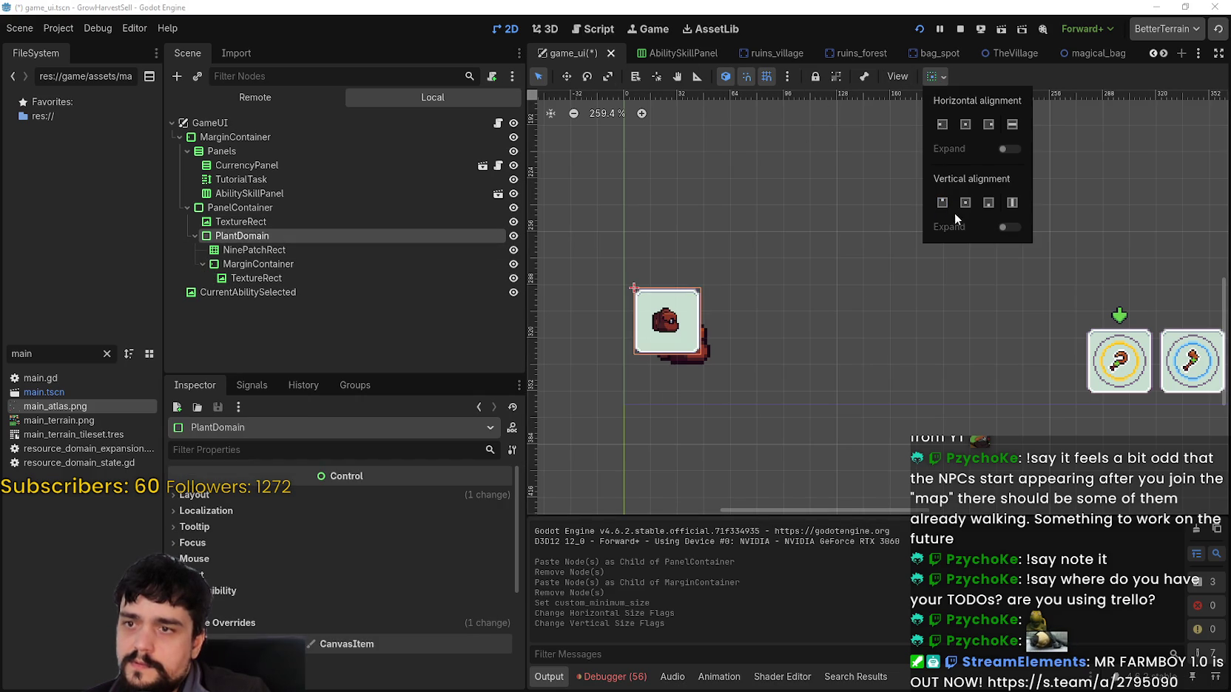
left_click(953, 147)
left_click(988, 202)
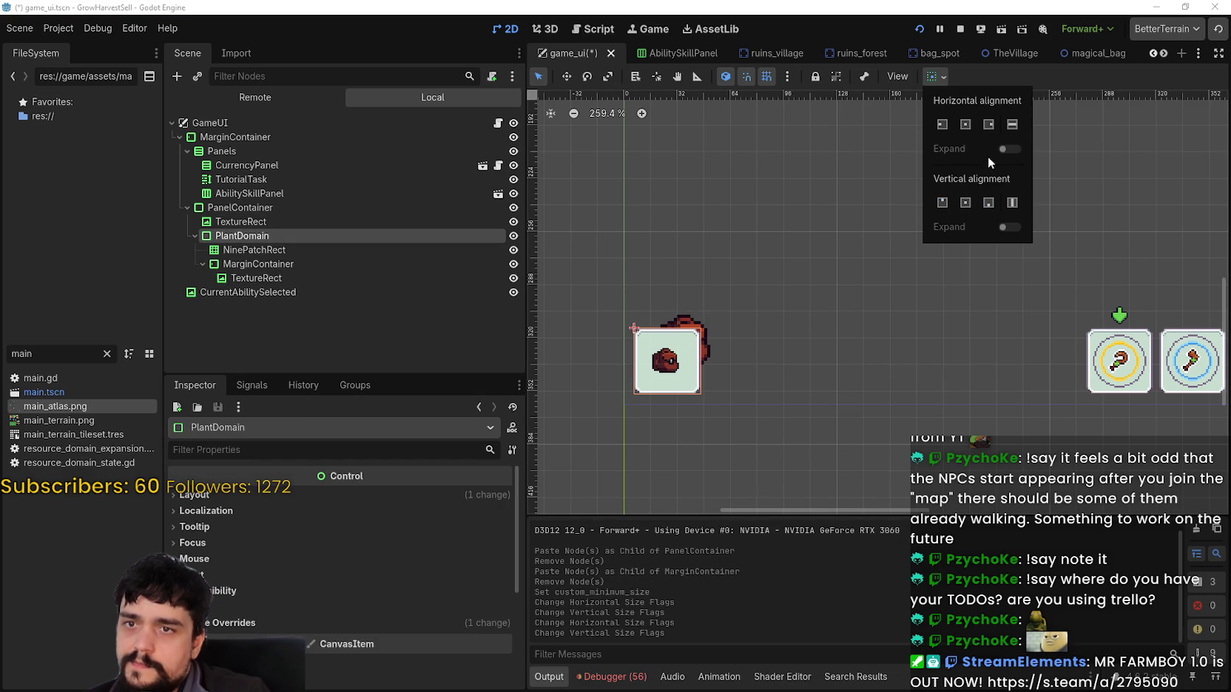
scroll(708, 416, "down", 4)
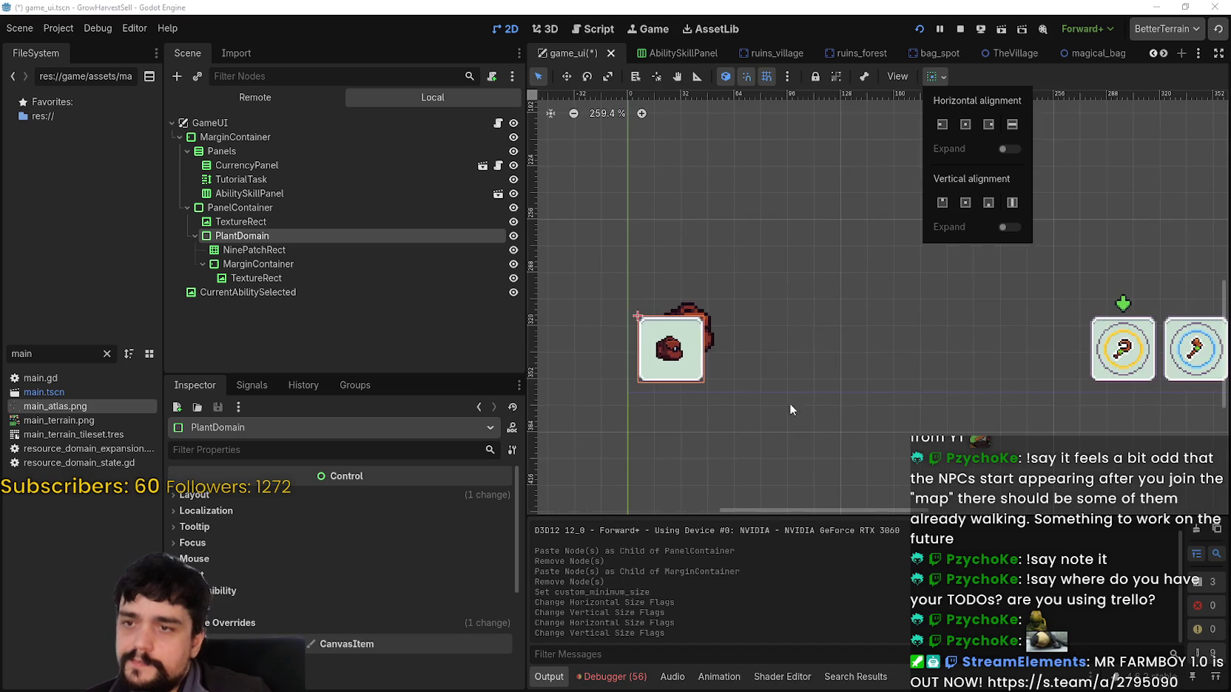
scroll(667, 388, "up", 4)
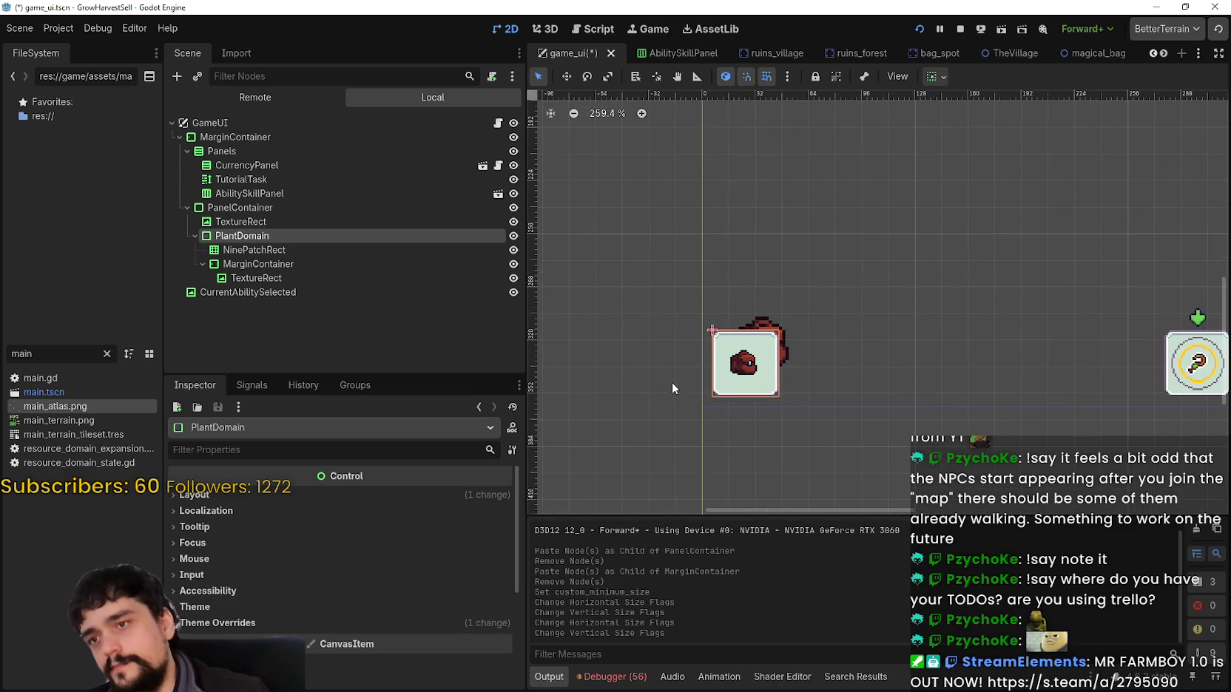
scroll(829, 400, "down", 3)
scroll(751, 361, "up", 3)
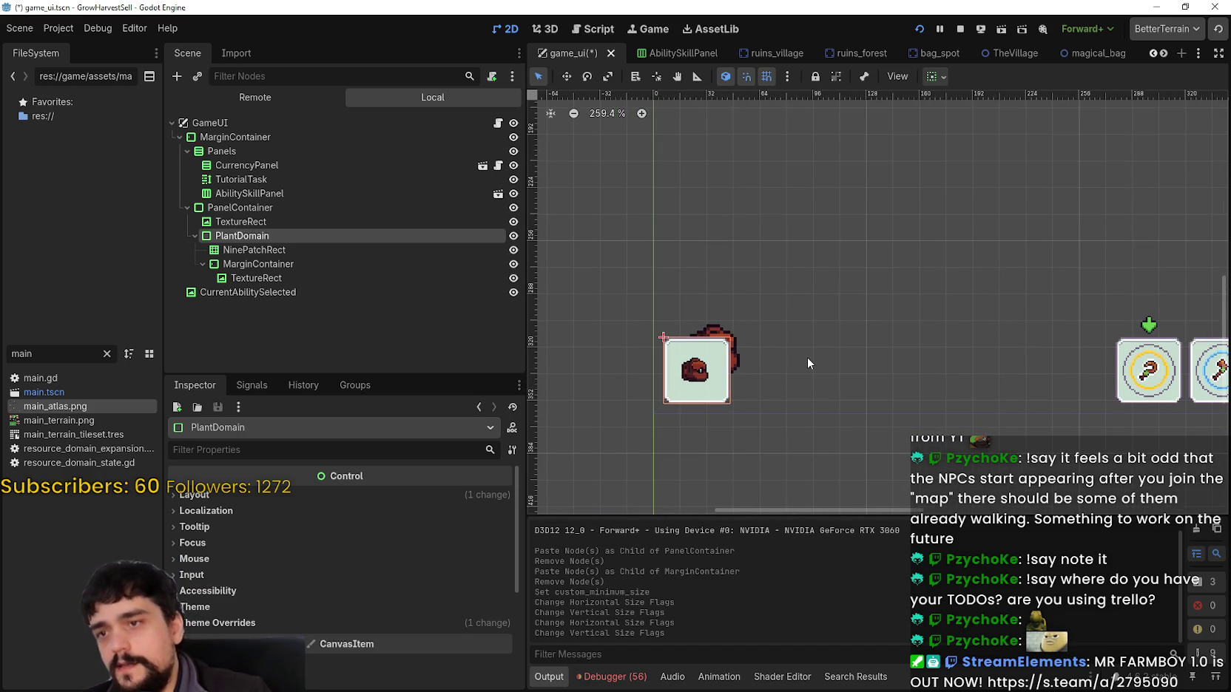
scroll(798, 355, "up", 1)
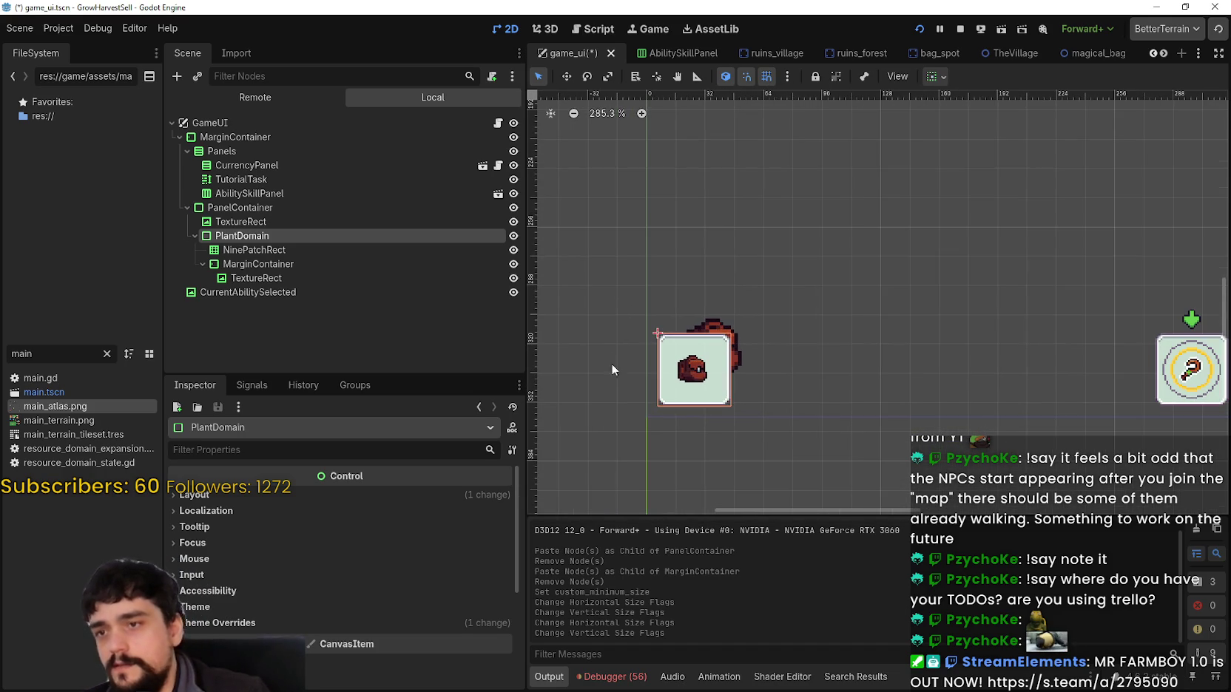
Expand the bag TextureRect's AtlasTexture and open its Region Editor.
left_click(300, 250)
left_click(291, 277)
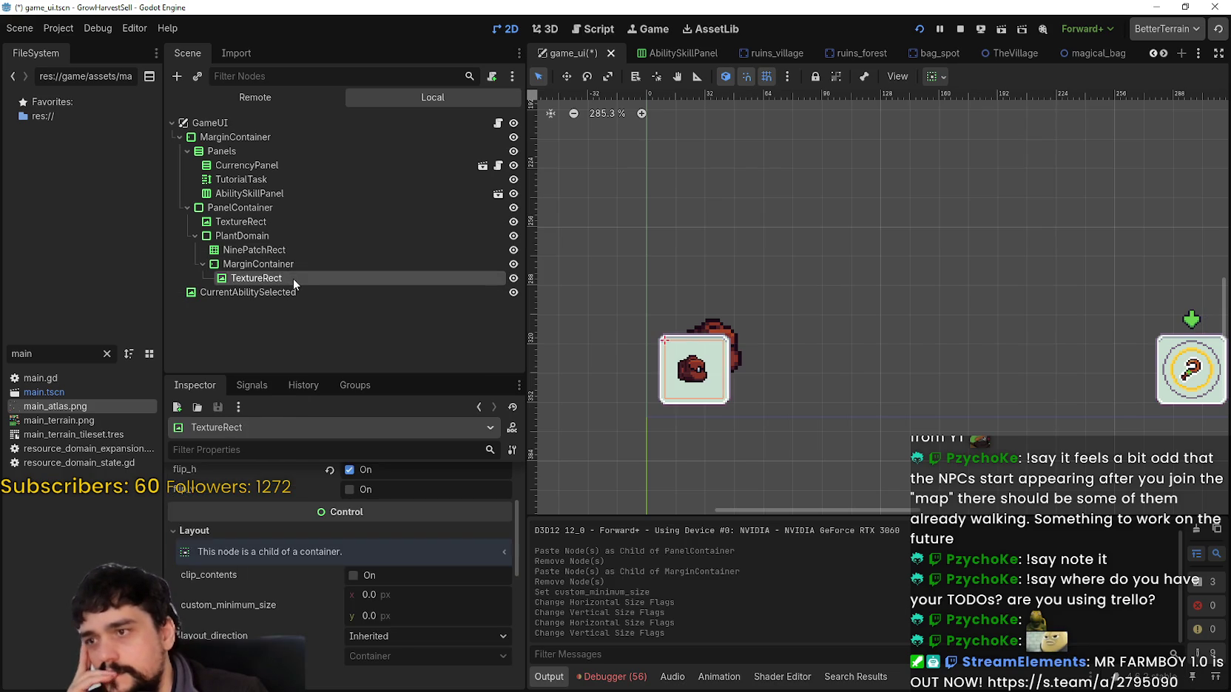
scroll(394, 560, "up", 3)
left_click(451, 507)
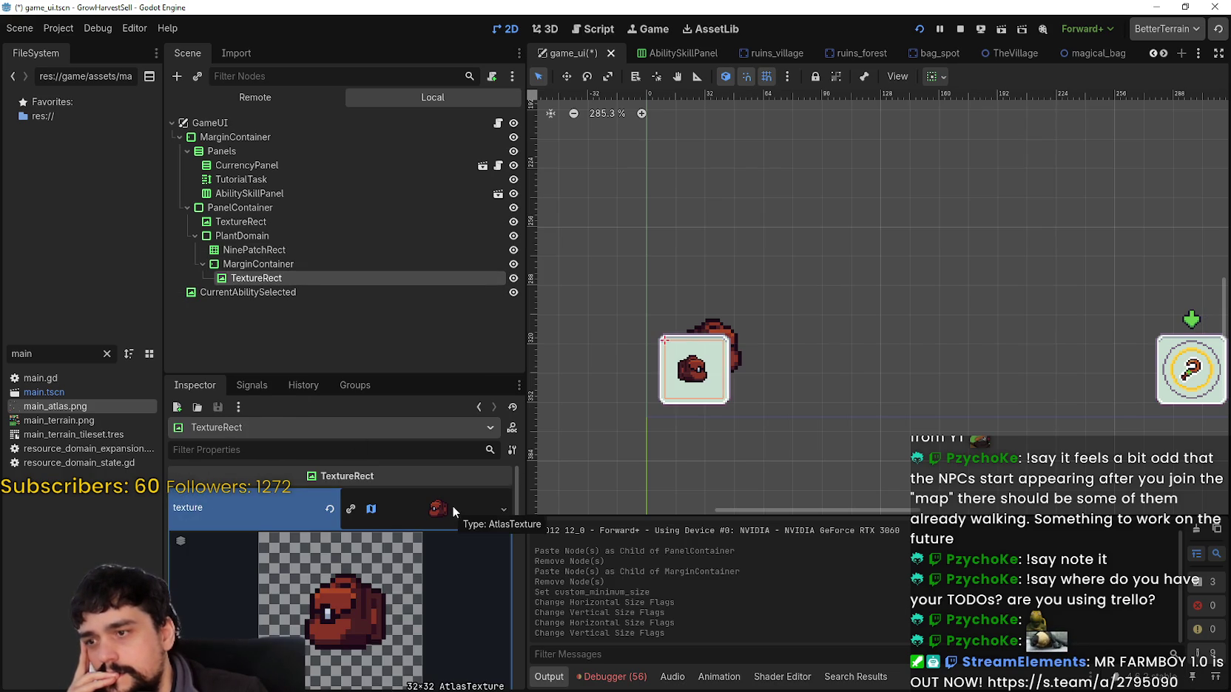
scroll(455, 577, "down", 3)
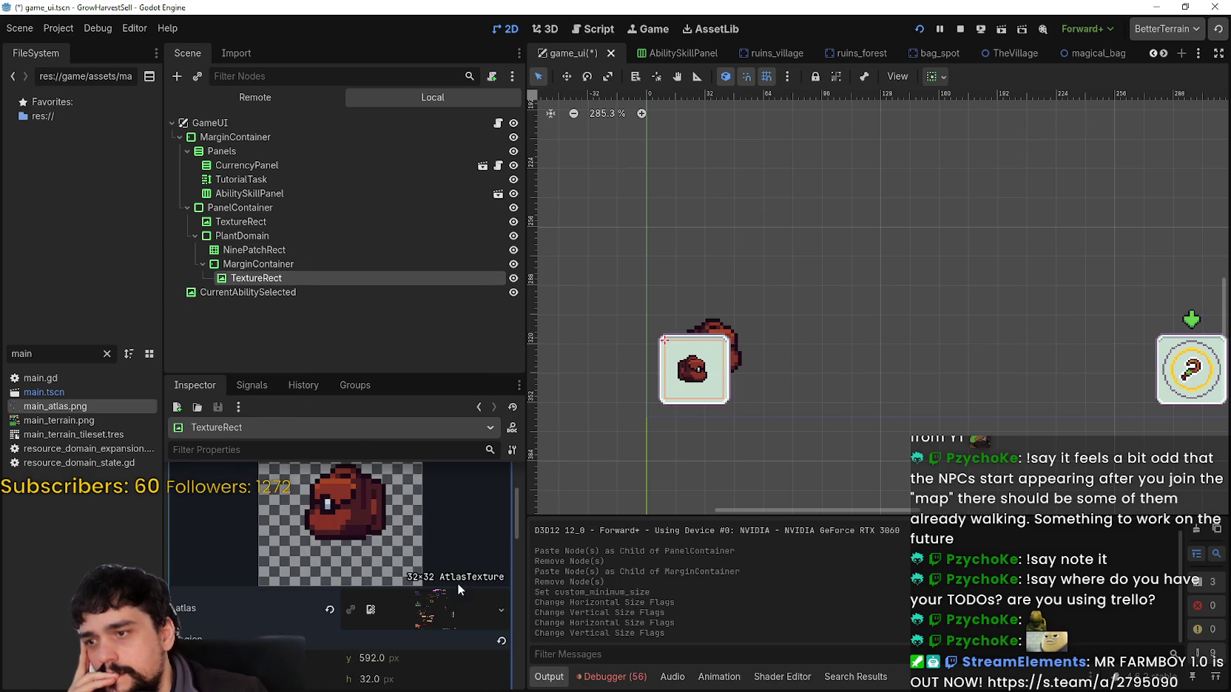
scroll(460, 555, "up", 3)
scroll(438, 516, "down", 2)
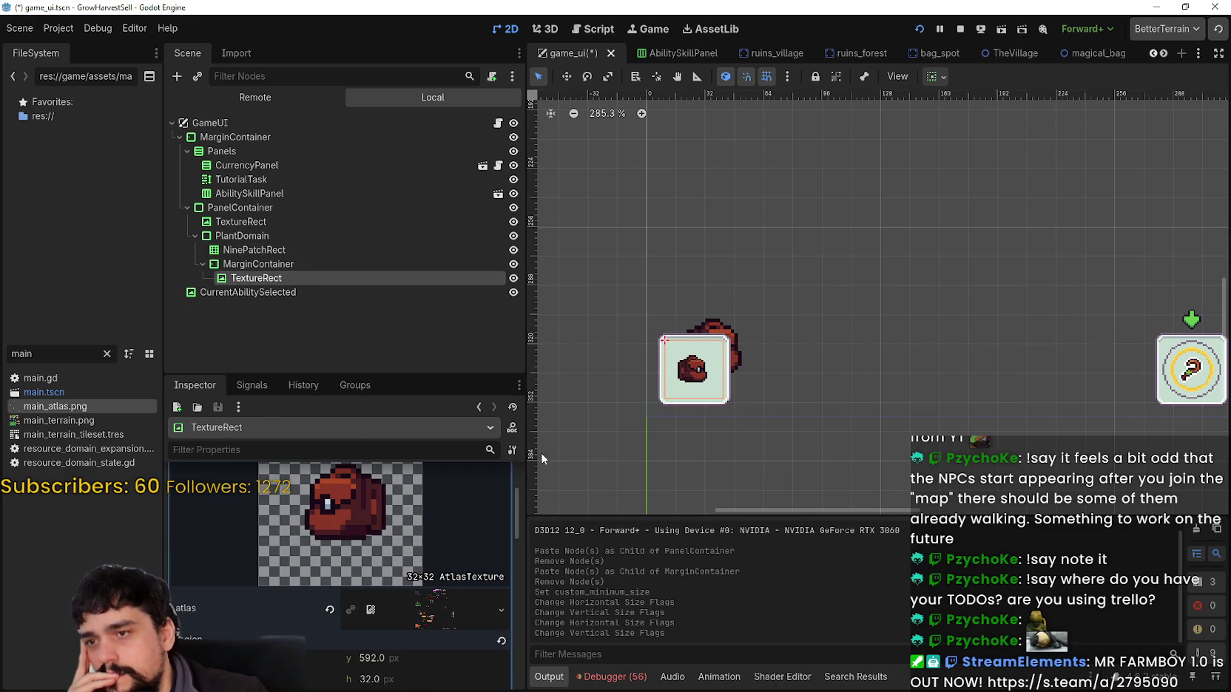
scroll(743, 385, "up", 4)
scroll(743, 382, "down", 7)
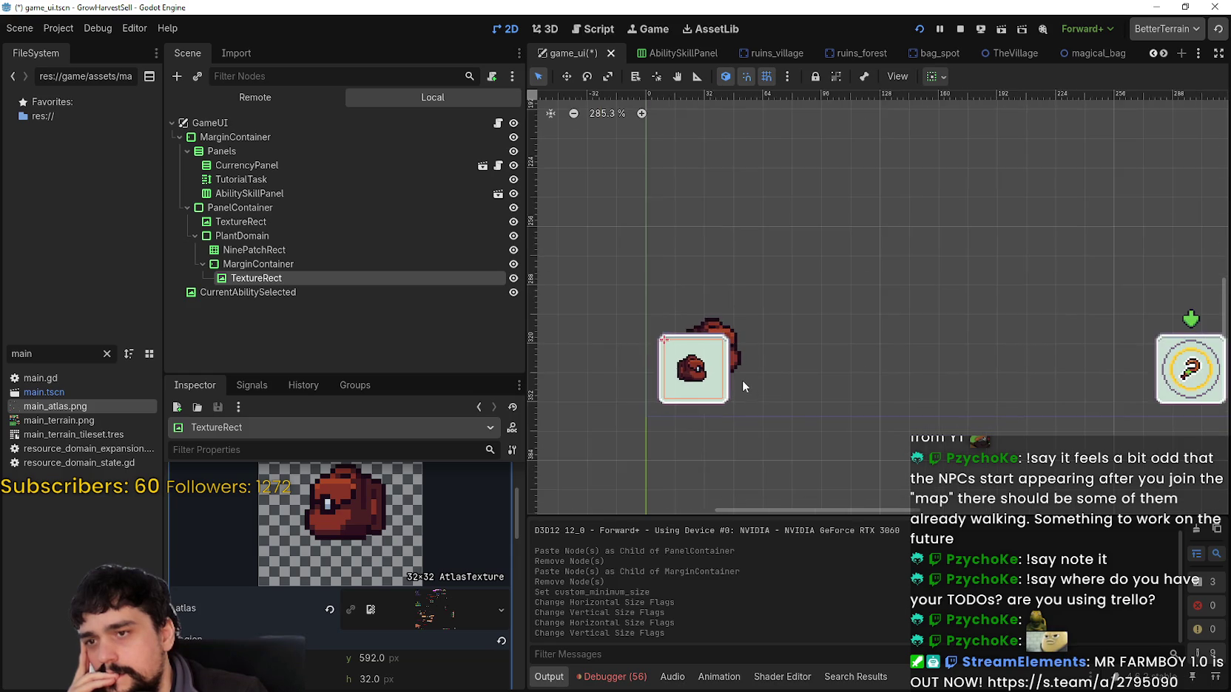
scroll(743, 384, "up", 1)
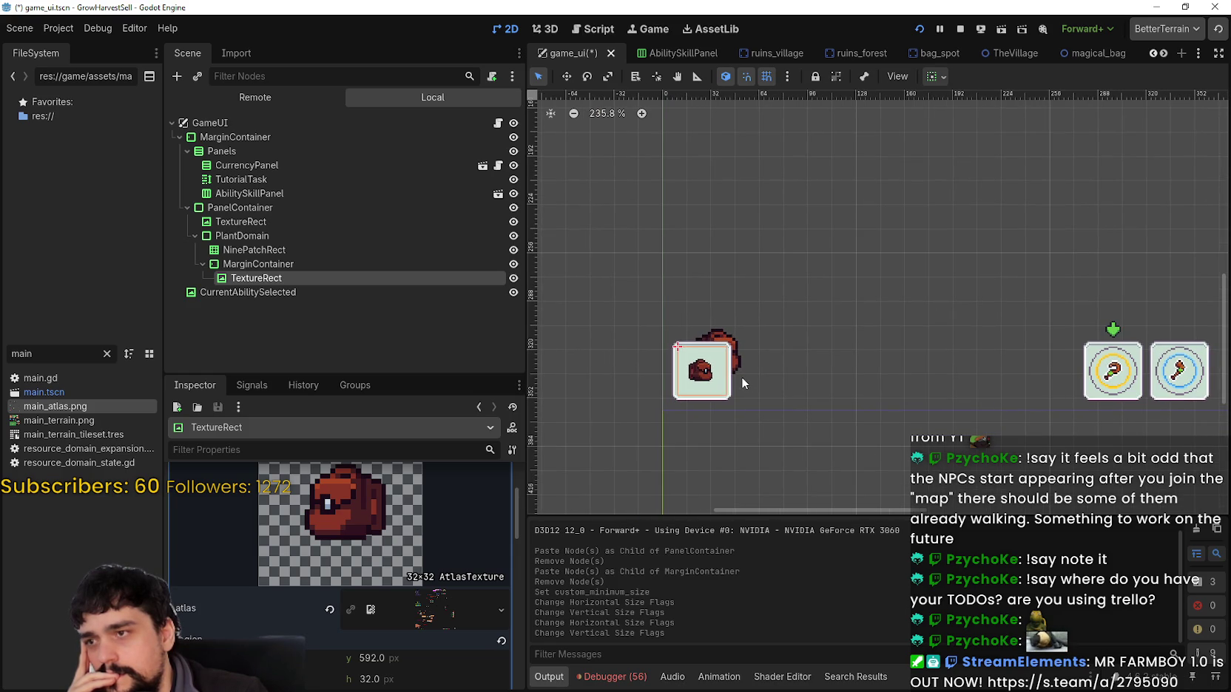
scroll(308, 589, "up", 2)
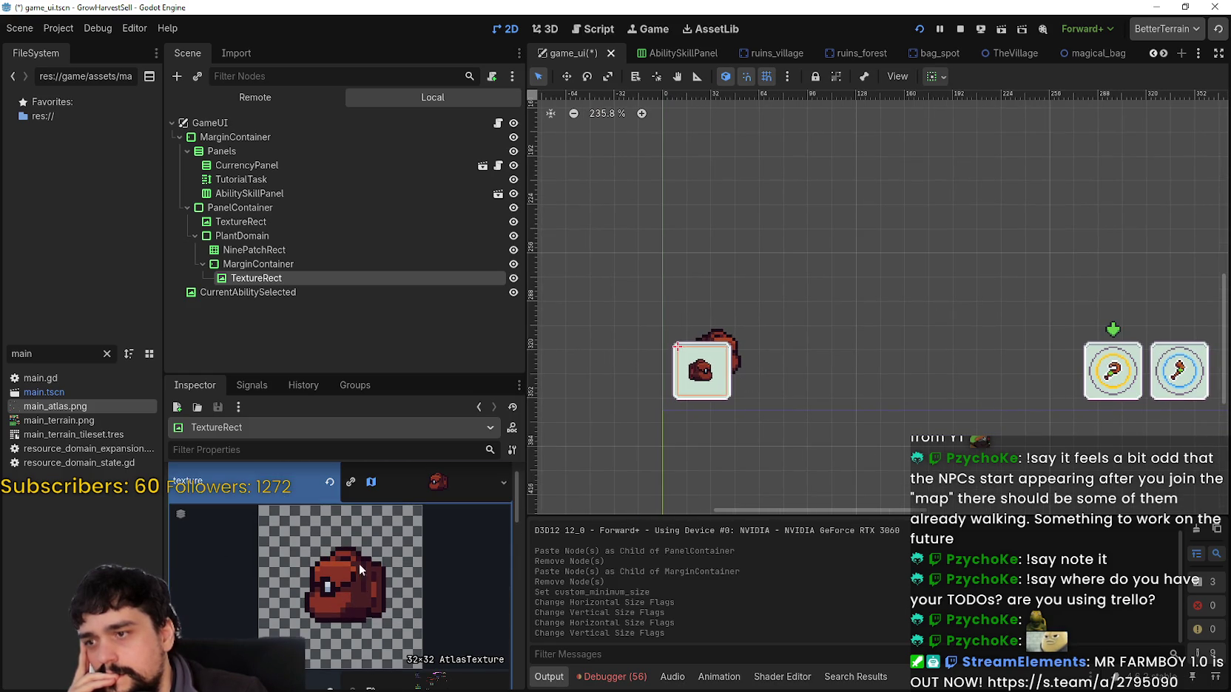
scroll(357, 582, "down", 5)
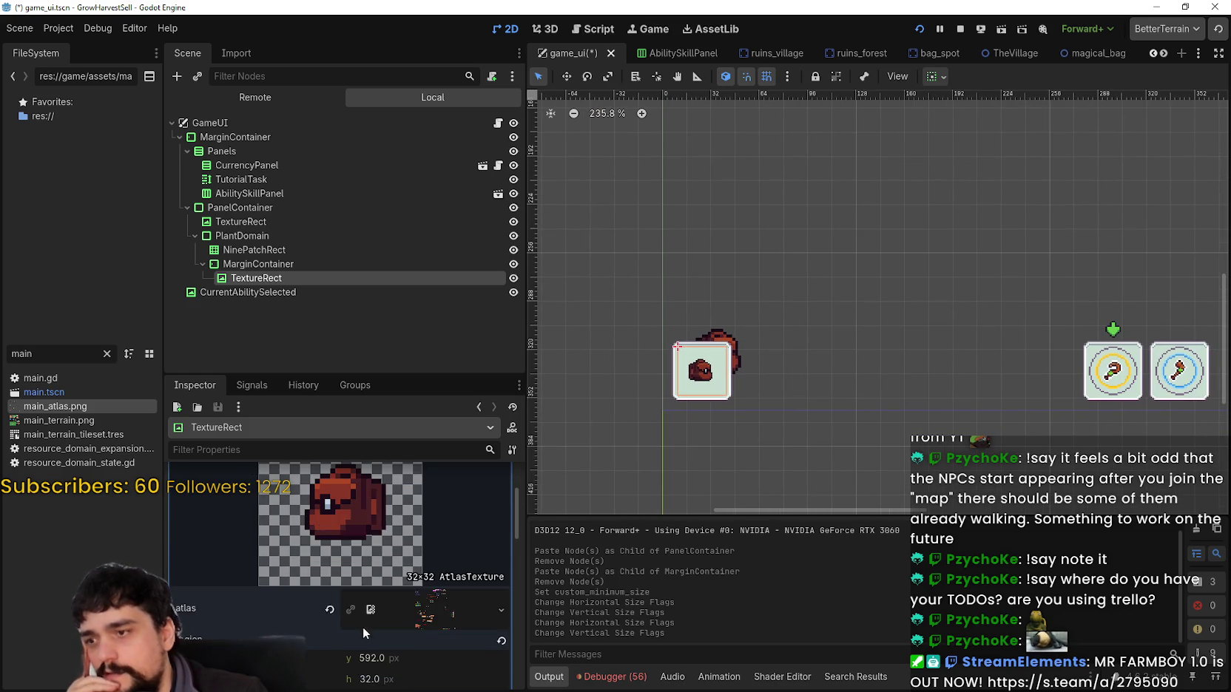
left_click(340, 564)
In Aseprite, marquee-select the plain backpack sprite in main_atlas.png.
scroll(666, 326, "down", 3)
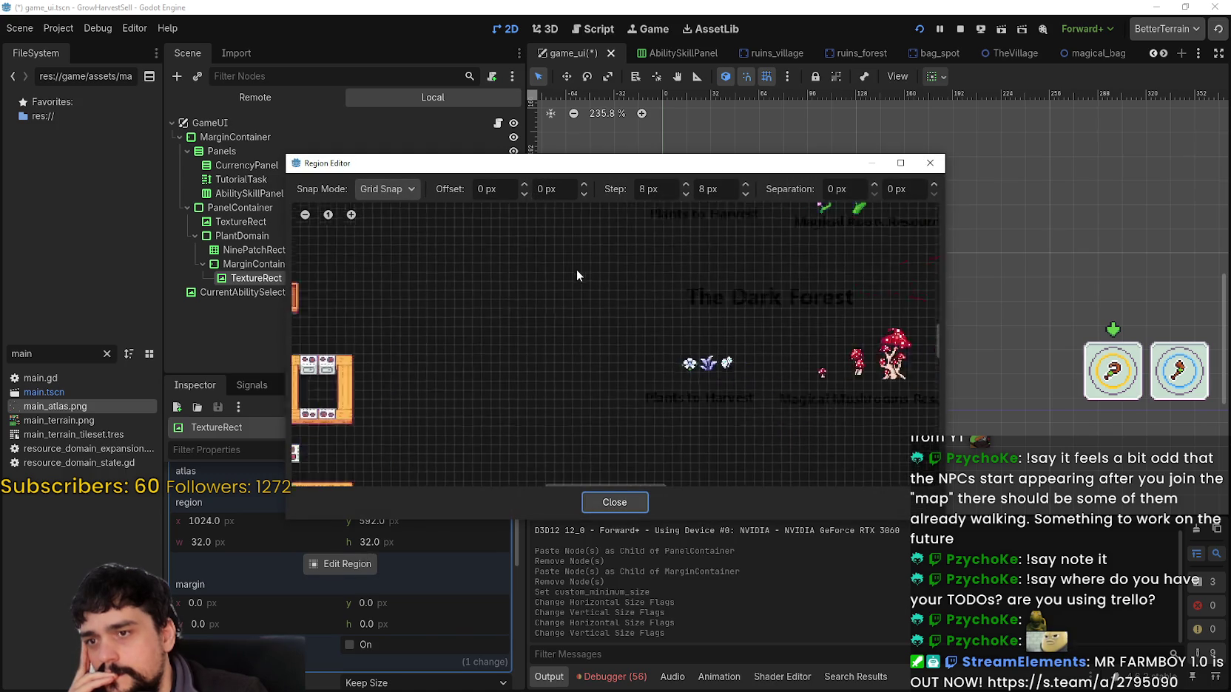
scroll(575, 265, "up", 4)
key("alt+Tab")
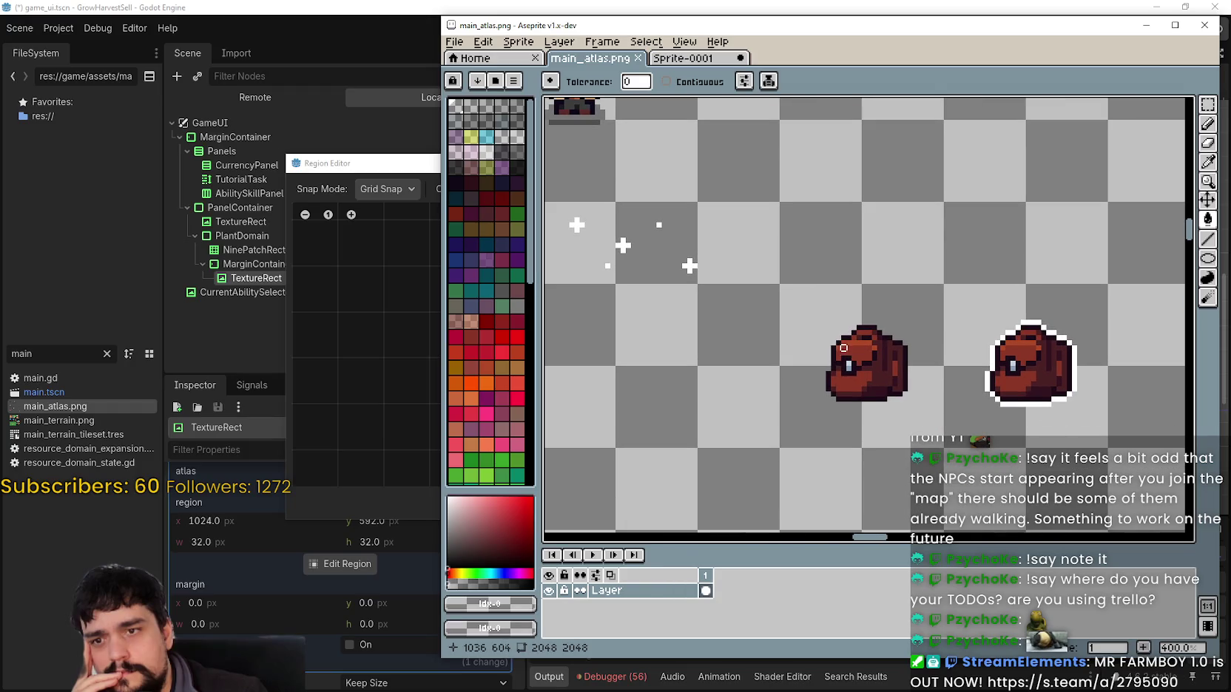
left_click(1207, 104)
mouse_move(778, 284)
left_mouse_down()
mouse_move(945, 366)
mouse_move(945, 448)
left_mouse_up()
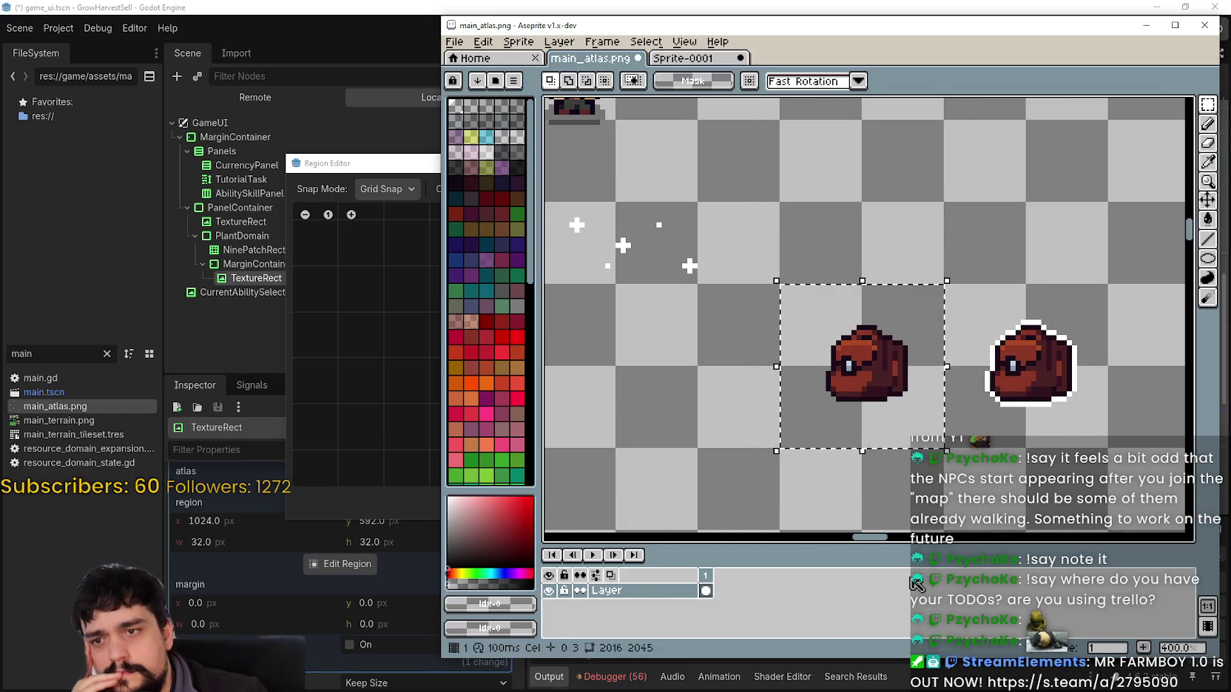
left_click(1147, 26)
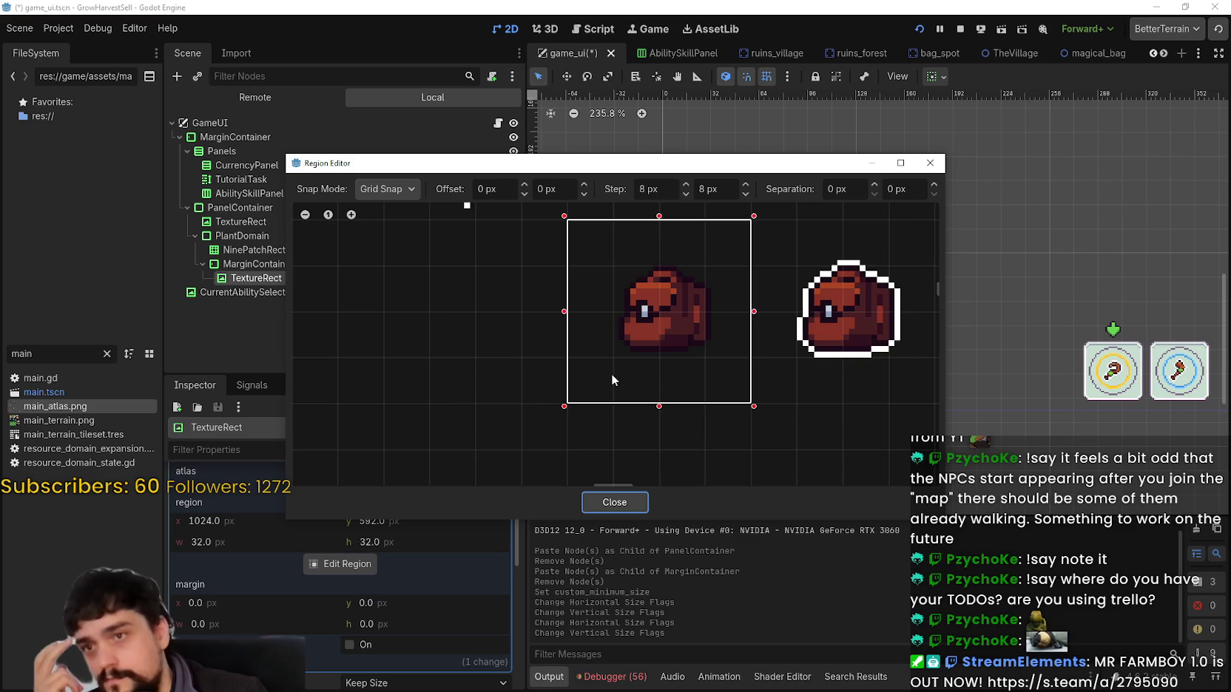
scroll(658, 331, "down", 2)
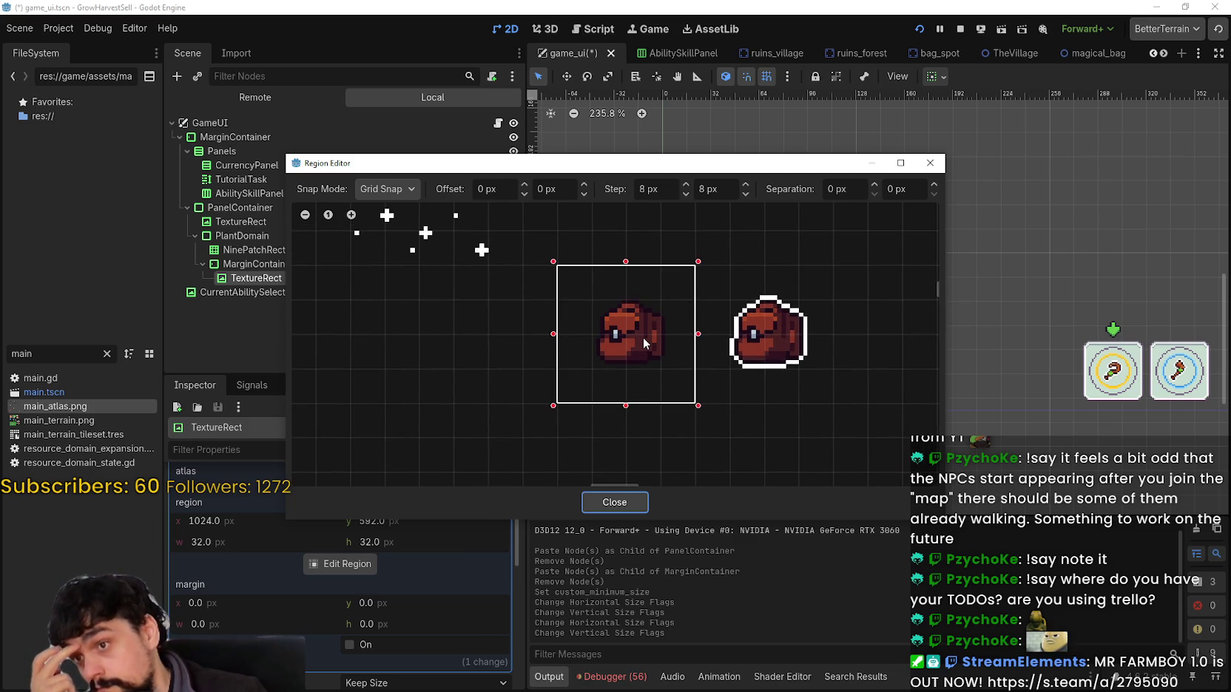
scroll(642, 337, "up", 2)
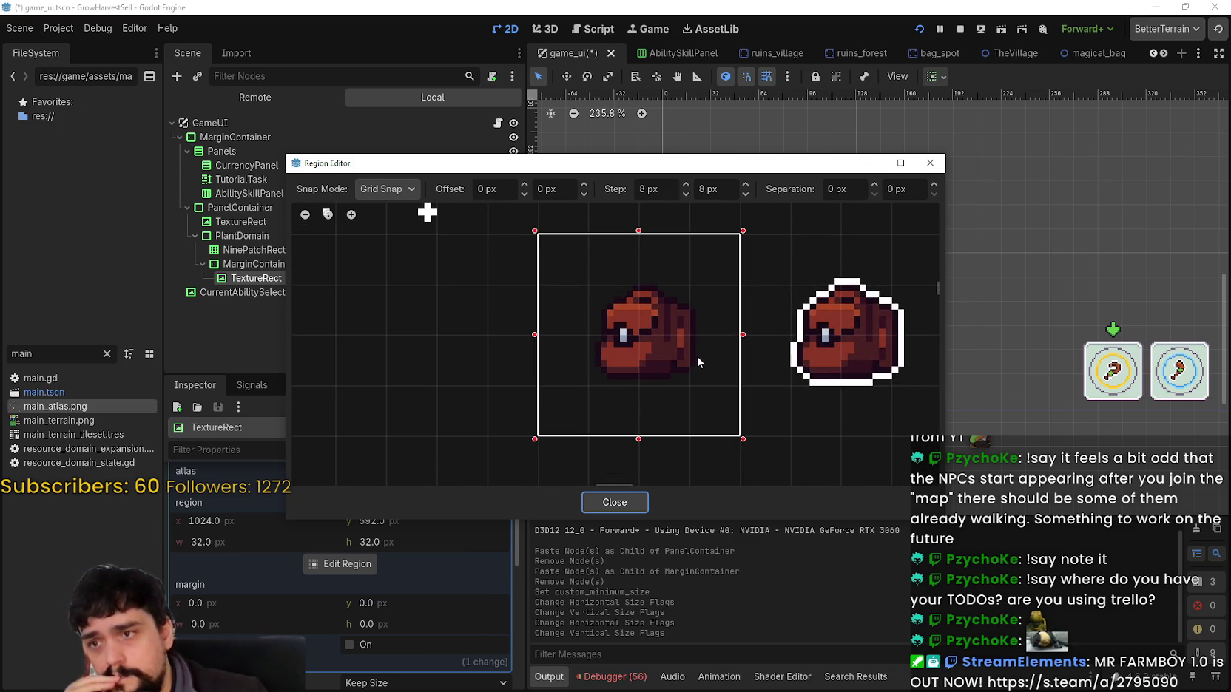
scroll(655, 359, "up", 3)
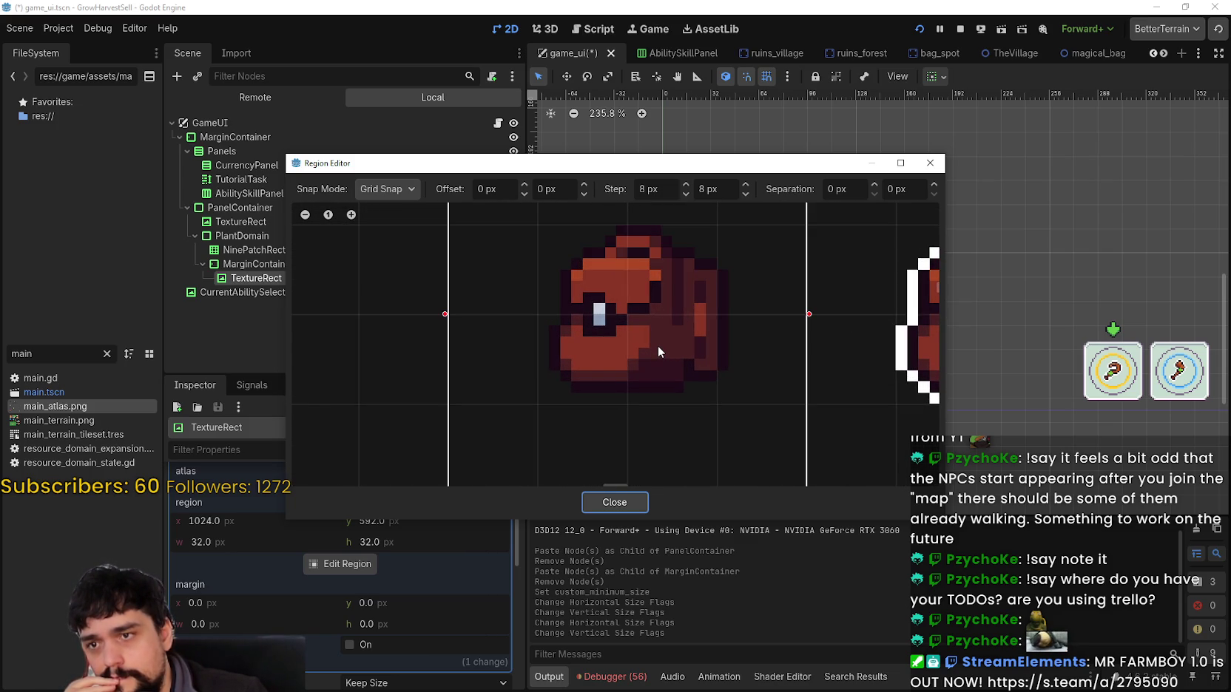
scroll(659, 346, "down", 1)
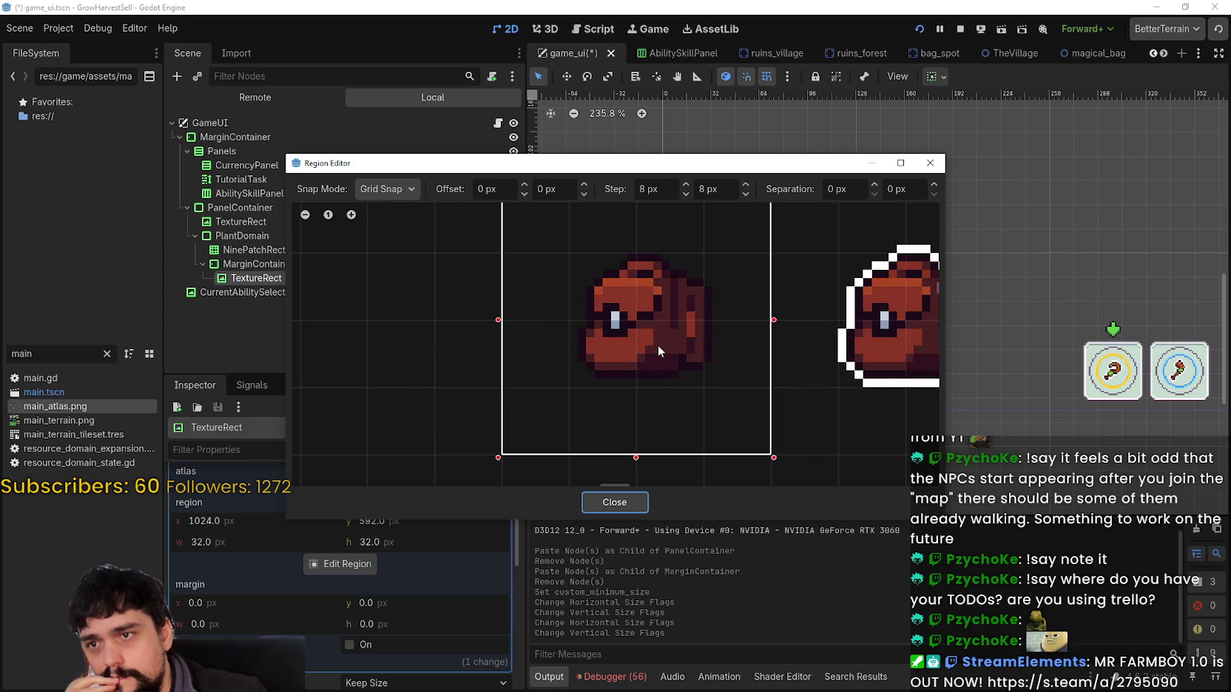
Nudge the backpack one pixel left, save main_atlas.png, and return to Godot.
key("alt+Tab")
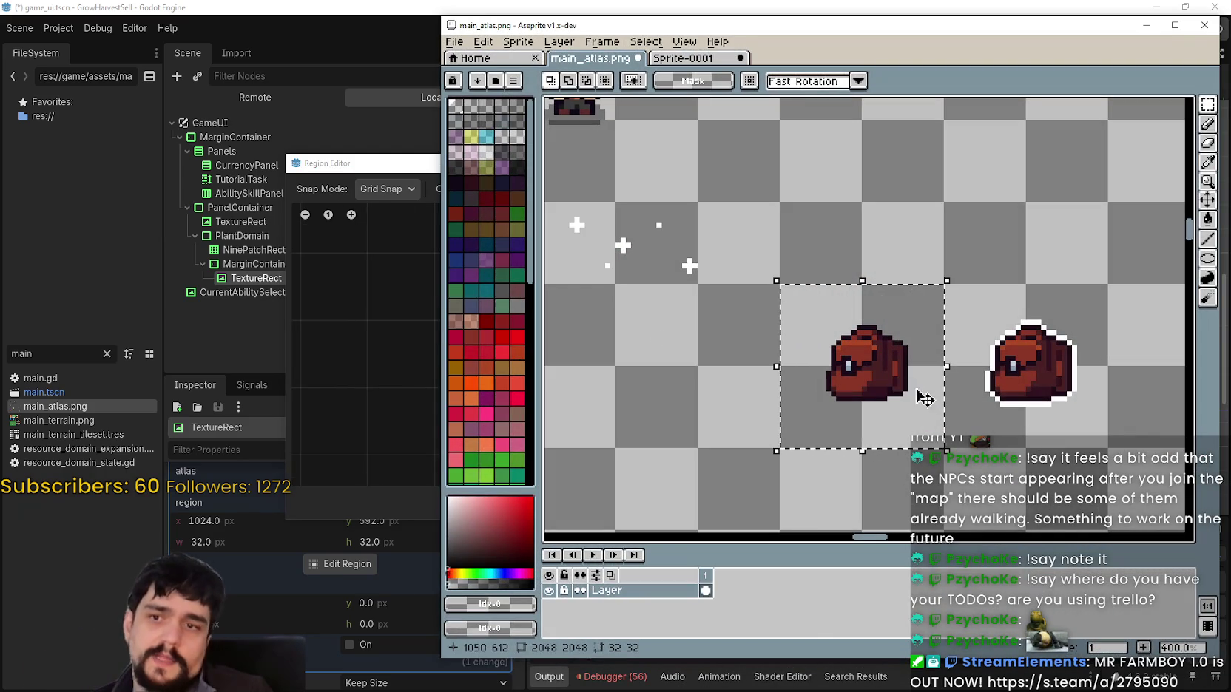
key("Left")
mouse_move(950, 404)
left_mouse_down()
mouse_move(1027, 348)
mouse_move(1085, 349)
left_mouse_up()
key("ctrl+s")
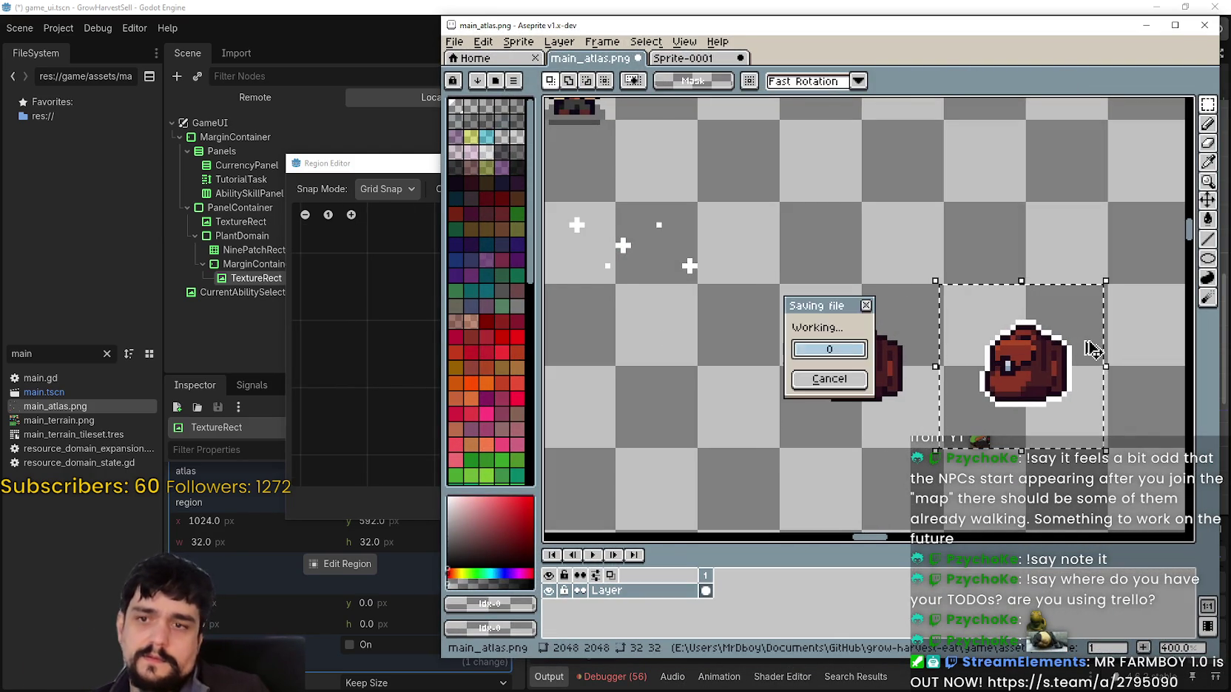
left_click(392, 175)
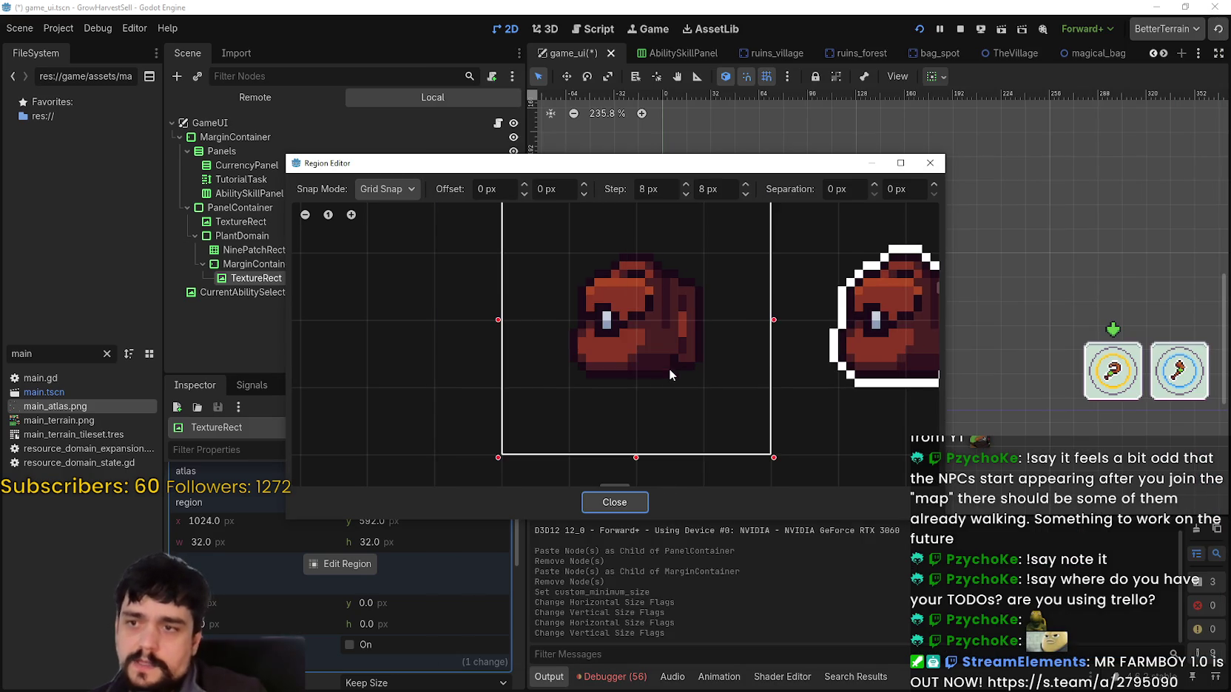
Centre the Region Editor on the backpack and trim the region to 24 px wide.
scroll(647, 351, "up", 2)
scroll(761, 320, "down", 3)
scroll(735, 358, "up", 3)
scroll(735, 358, "up", 1)
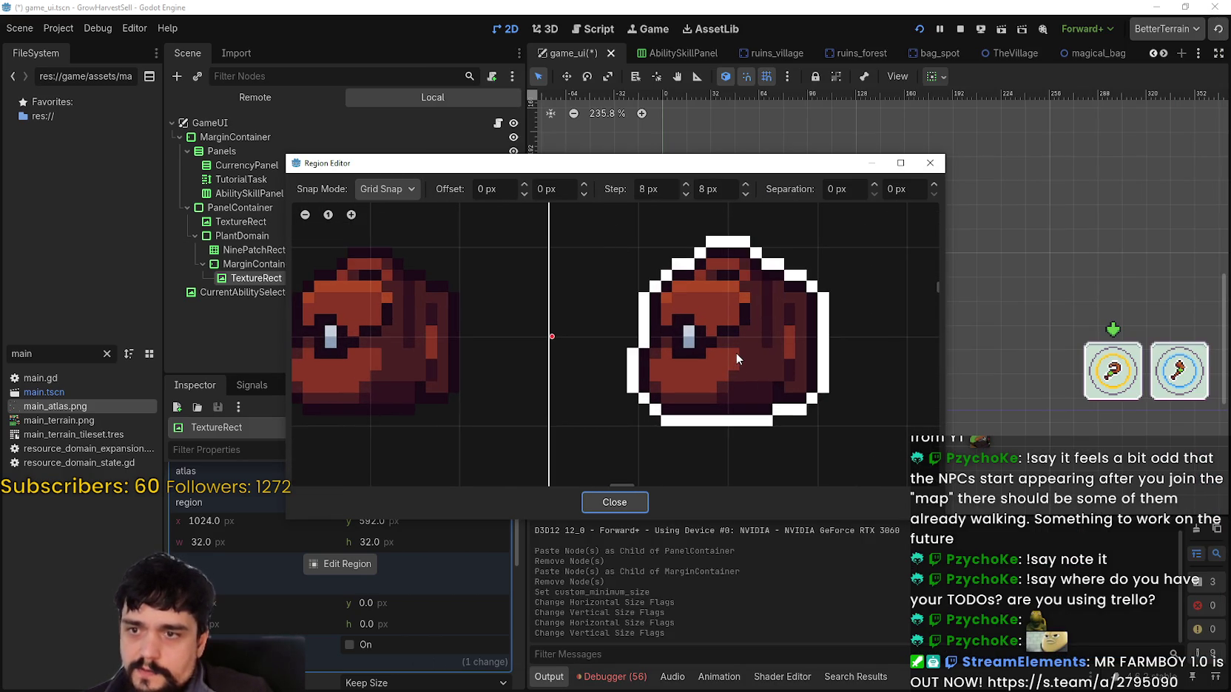
left_click_drag(725, 359, 783, 347)
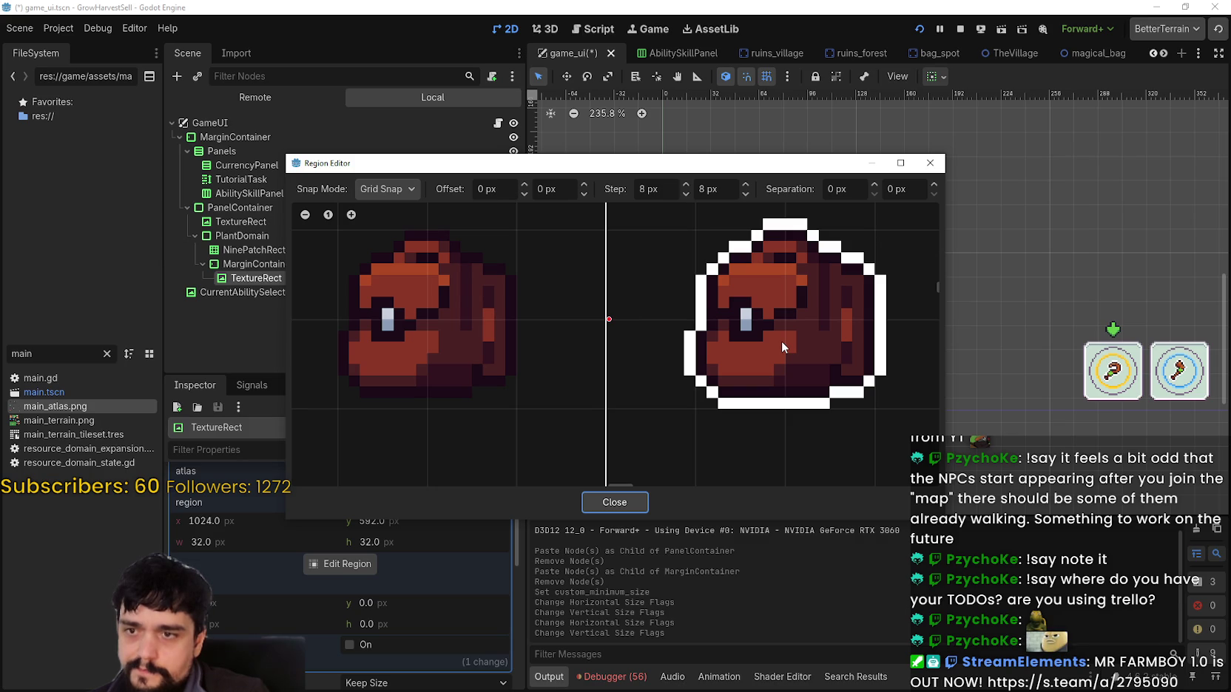
scroll(529, 316, "down", 4)
left_click_drag(541, 322, 666, 358)
scroll(667, 355, "down", 2)
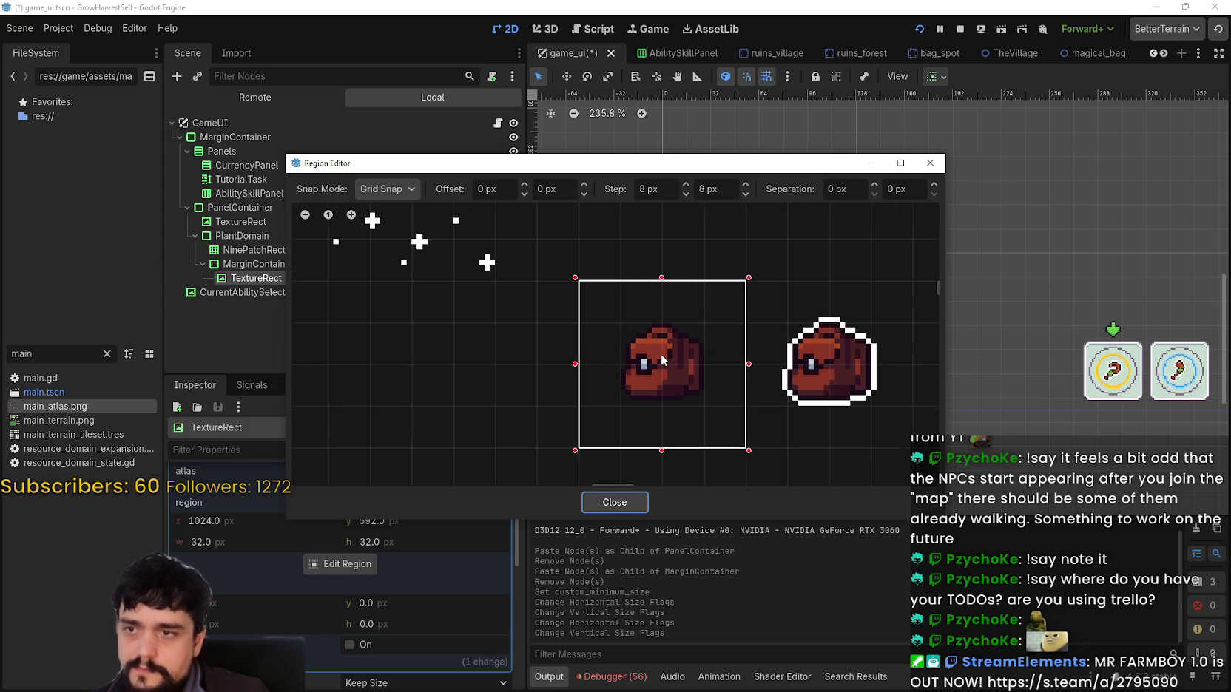
scroll(660, 354, "up", 2)
scroll(656, 354, "down", 3)
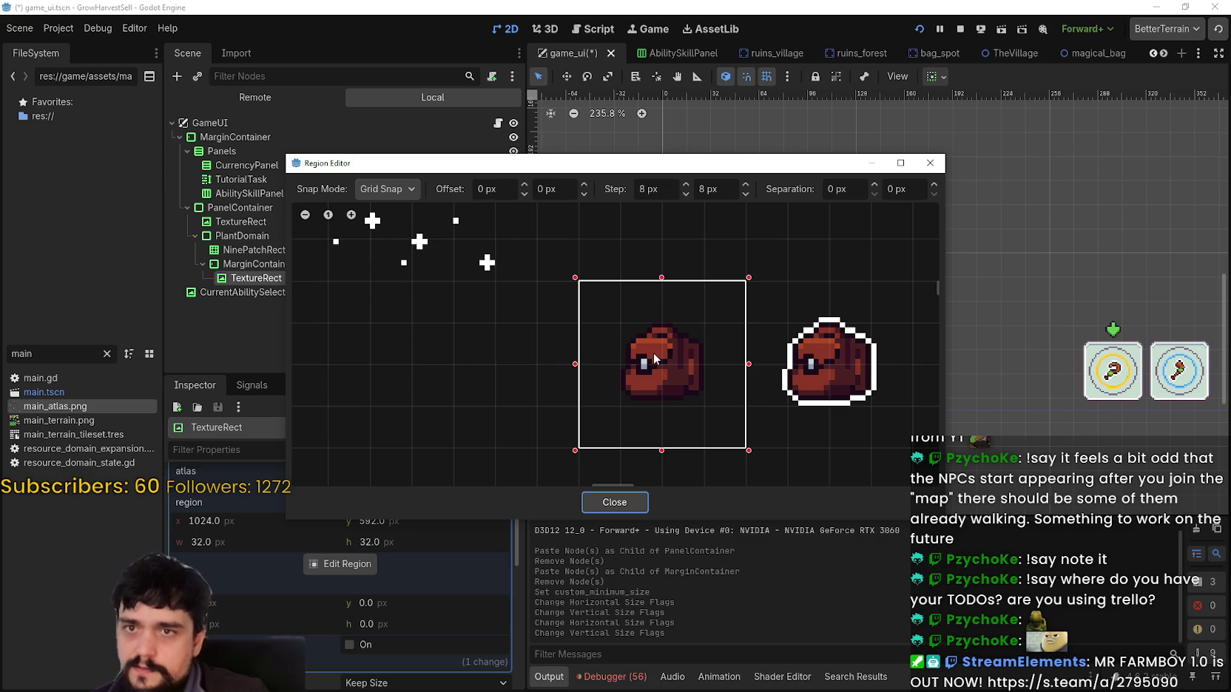
scroll(704, 375, "up", 1)
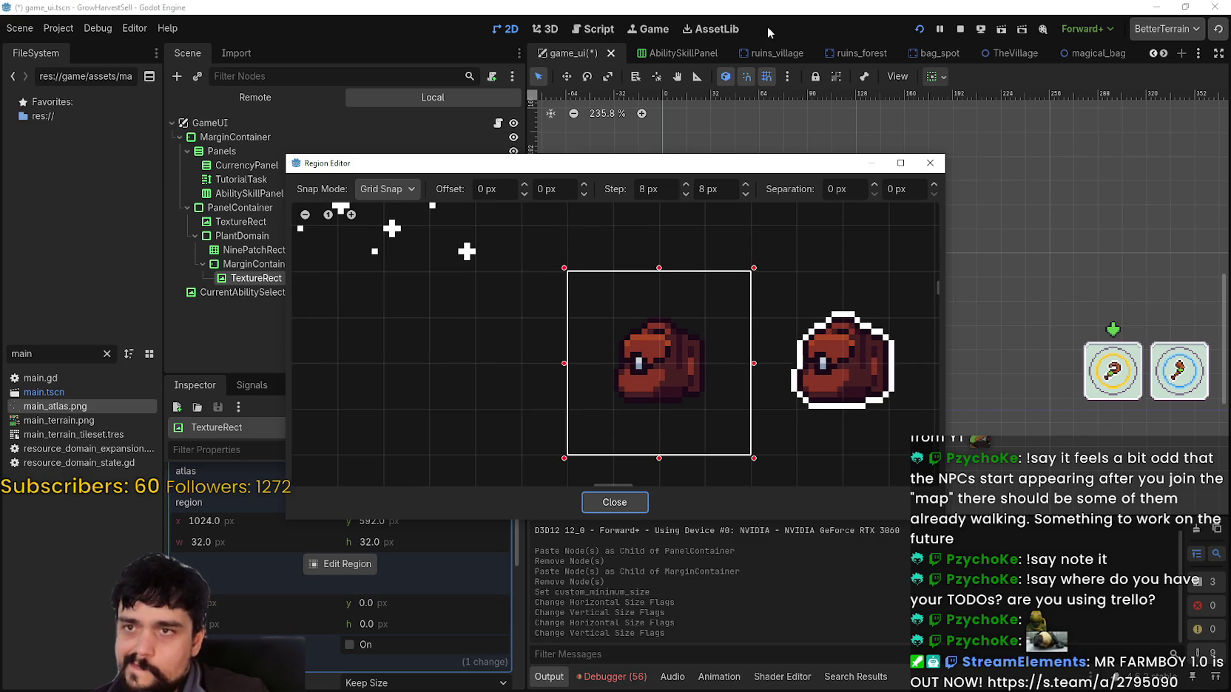
scroll(653, 329, "up", 2)
scroll(798, 382, "up", 1)
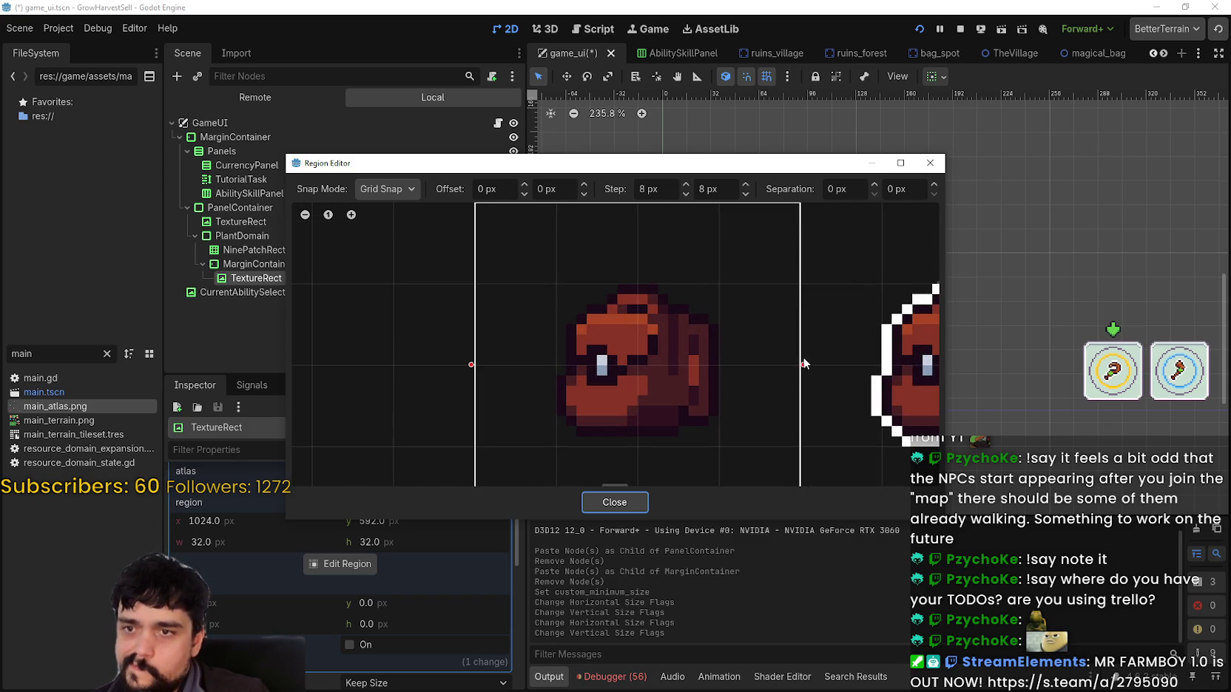
left_click_drag(803, 363, 719, 364)
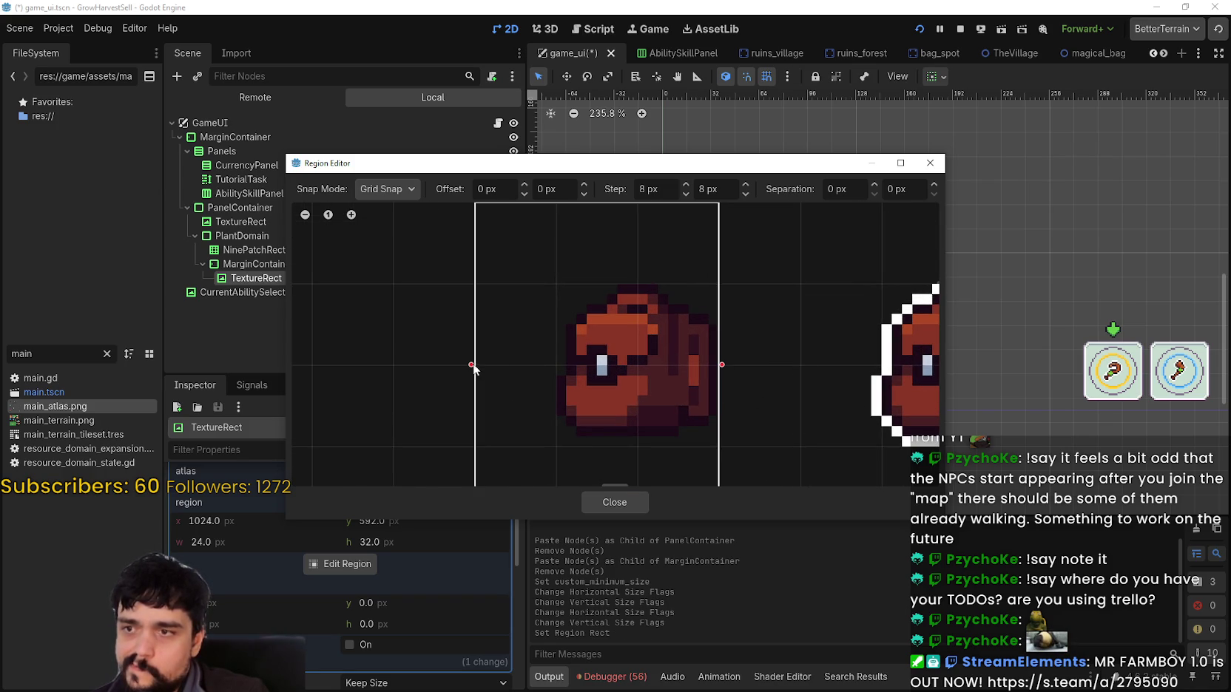
Trim left, top and bottom edges to a 16×16 region at 1032, 600, then close.
left_click_drag(519, 379, 559, 374)
scroll(632, 292, "up", 2)
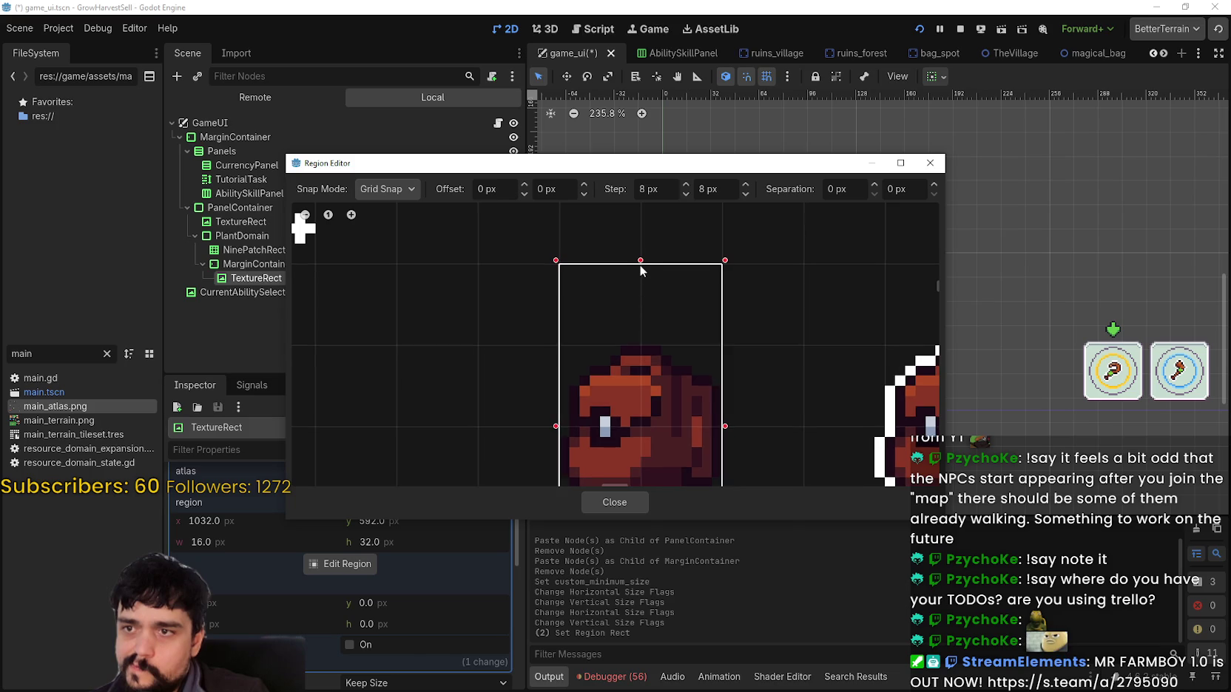
left_click_drag(641, 260, 641, 345)
scroll(645, 226, "down", 4)
left_click_drag(640, 442, 640, 357)
key("Escape")
scroll(776, 415, "up", 3)
scroll(776, 416, "down", 3)
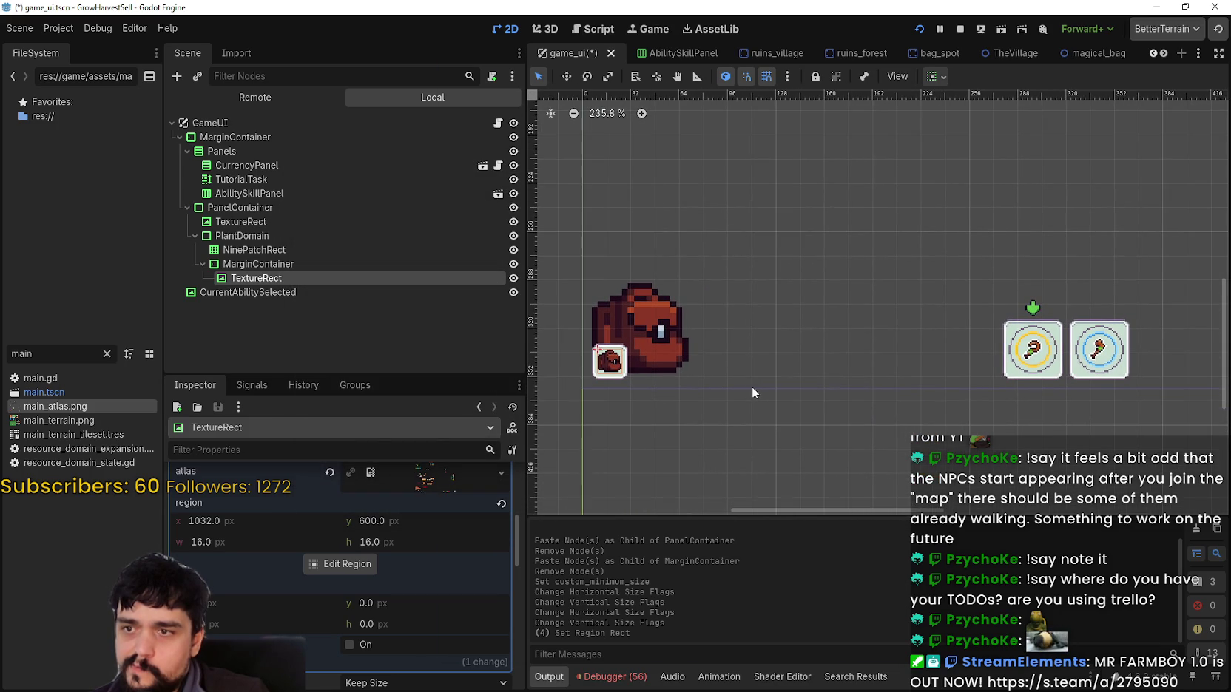
Delete the large bag TextureRect under PanelContainer.
scroll(675, 391, "up", 3)
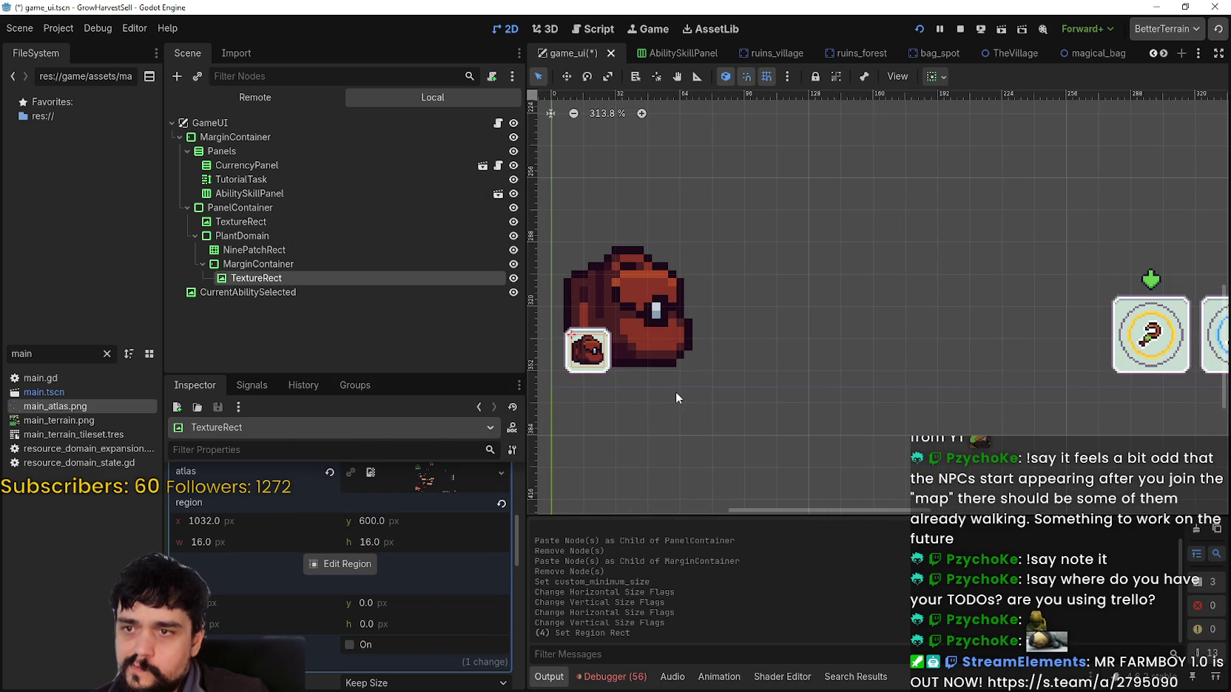
left_click(343, 227)
right_click(344, 226)
left_click(436, 600)
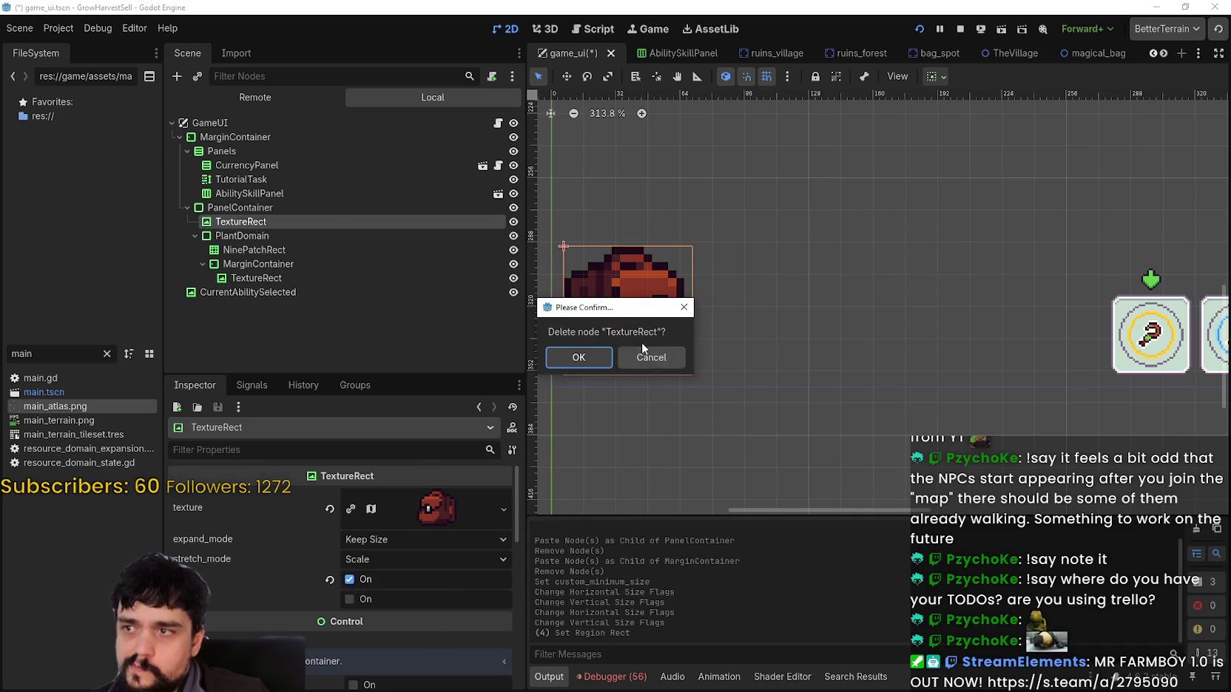
left_click(618, 358)
scroll(721, 412, "down", 3)
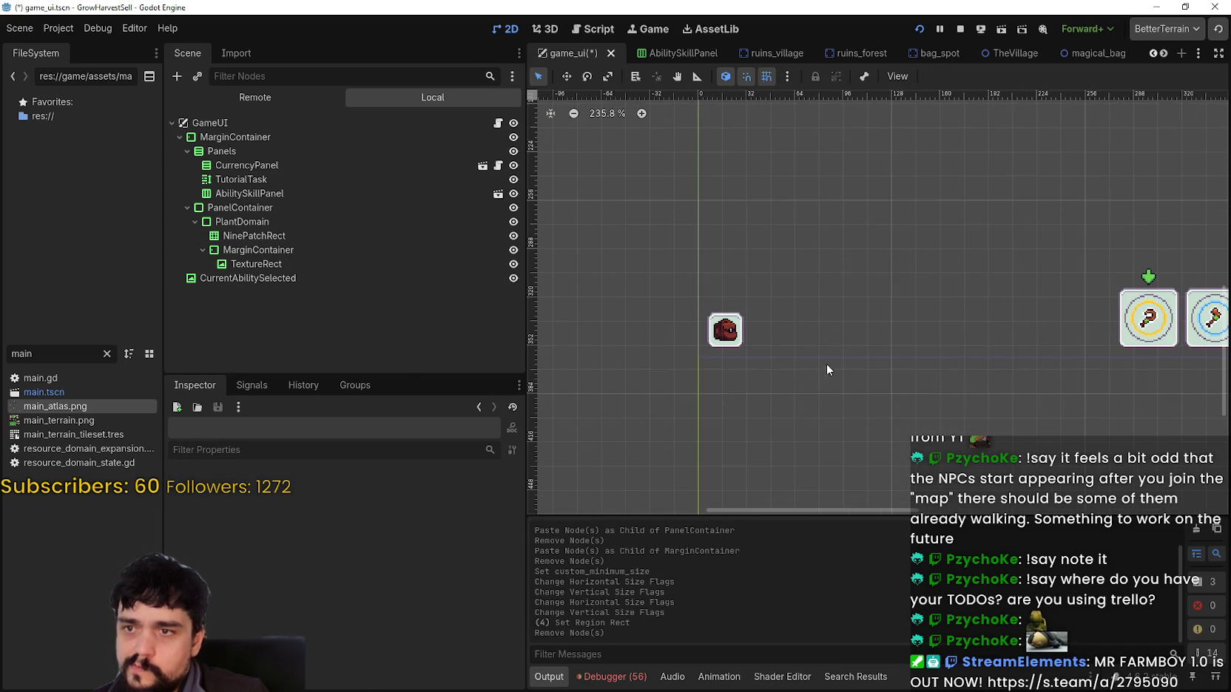
scroll(779, 362, "up", 9)
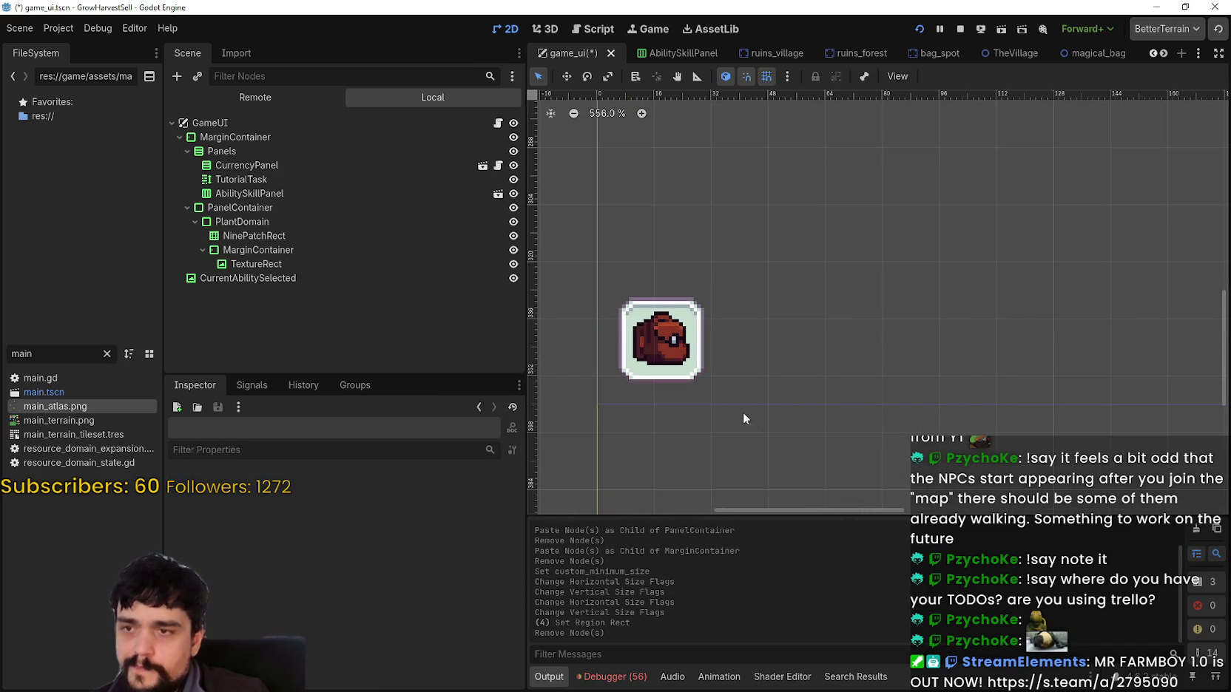
scroll(704, 370, "down", 4)
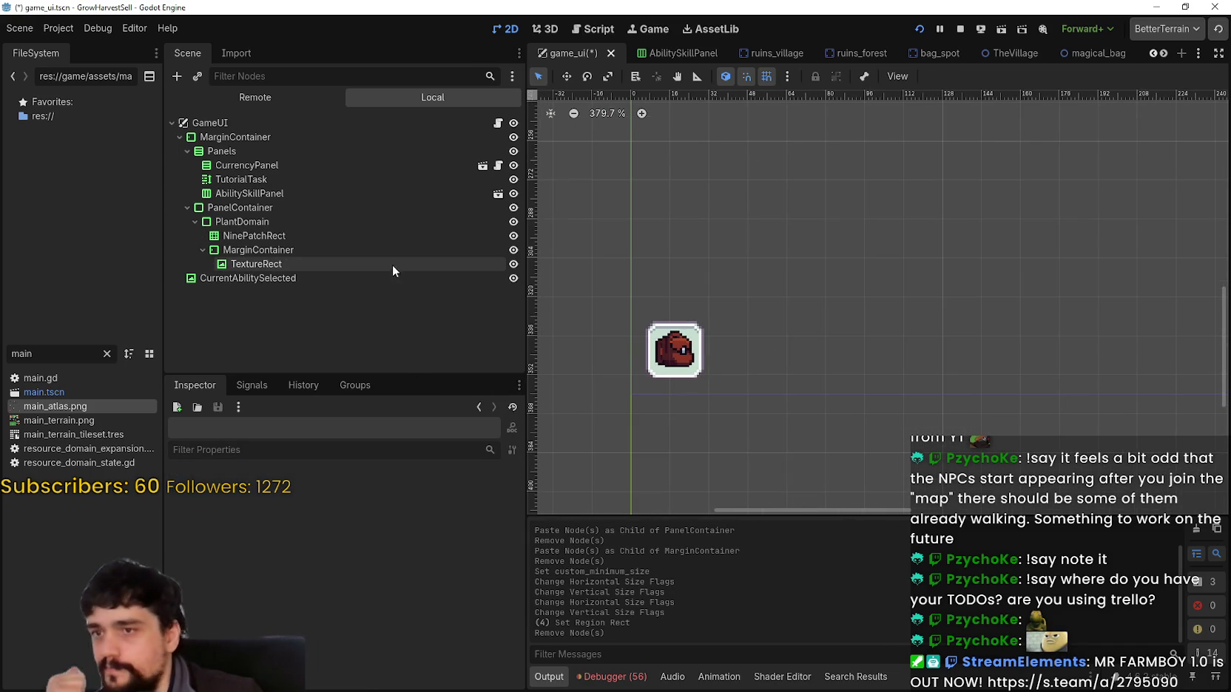
Check PlantDomain, NinePatchRect and MarginContainer, then pan to show both ability icons.
left_click(367, 222)
left_click(363, 208)
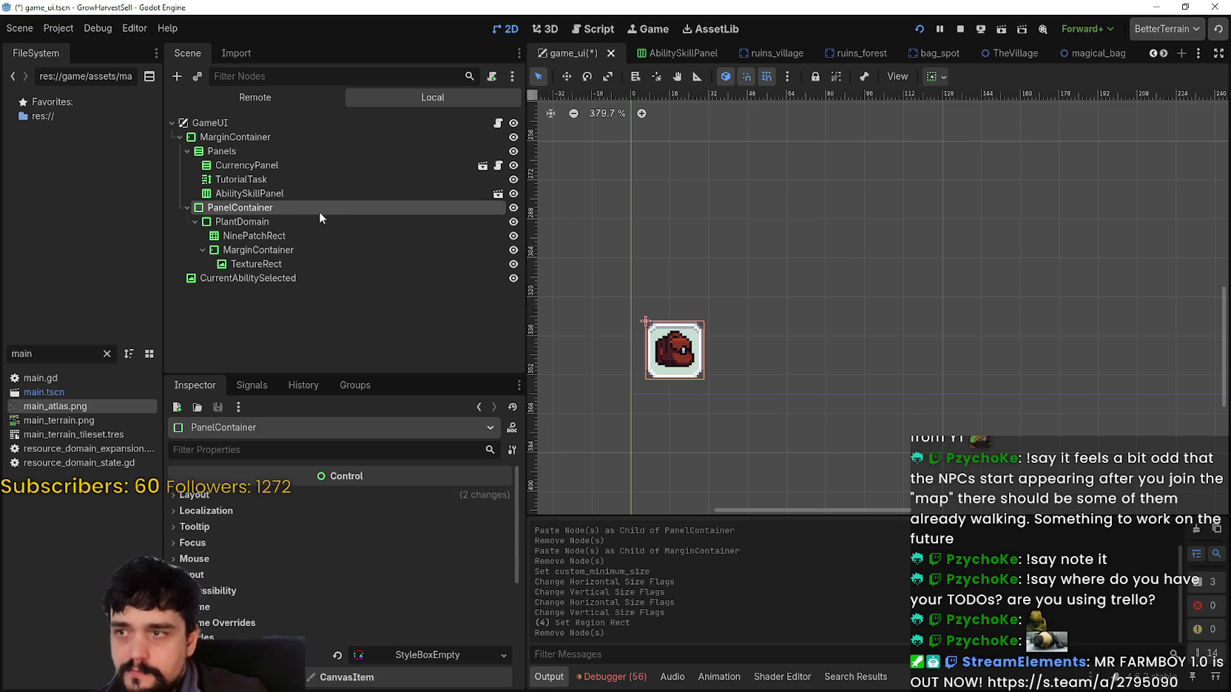
left_click(244, 222)
left_click(243, 235)
left_click(252, 250)
left_click(241, 208)
left_click(244, 137)
scroll(740, 338, "down", 3)
scroll(739, 340, "down", 3)
mouse_move(750, 294)
left_mouse_down()
mouse_move(715, 315)
mouse_move(722, 299)
left_mouse_up()
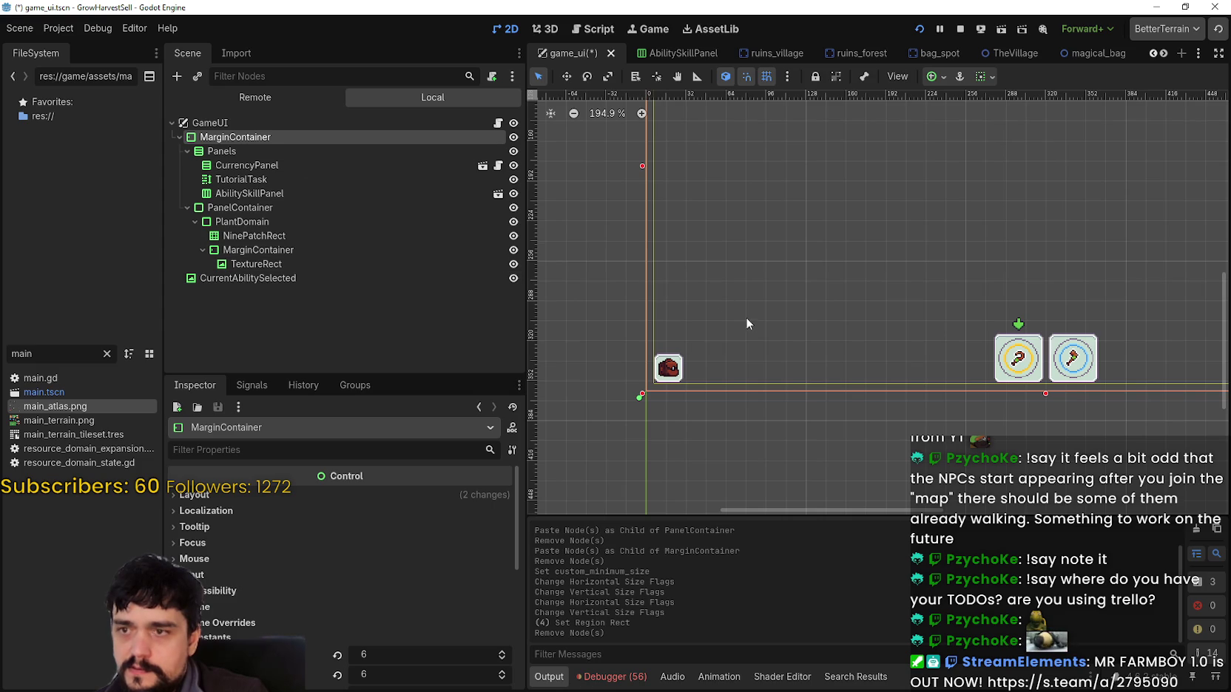
Rename the PanelContainer holding the bag to Inventory.
left_click(198, 211)
left_click(186, 208)
double_click(230, 209)
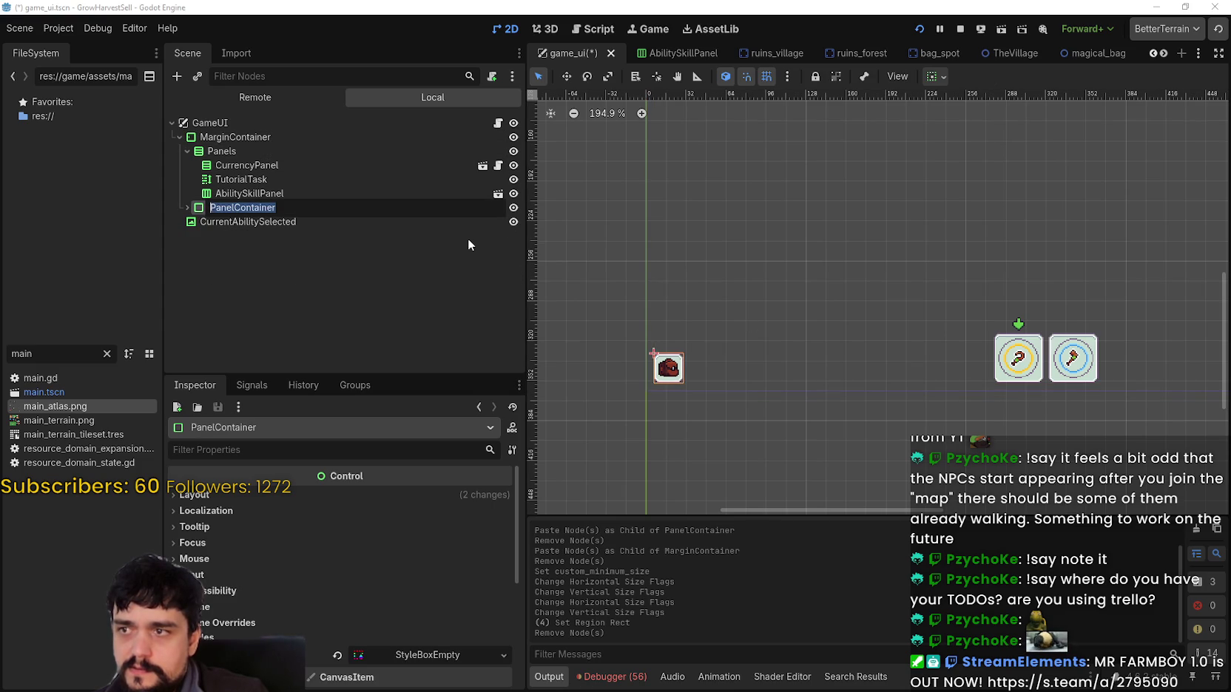
key("BackSpace")
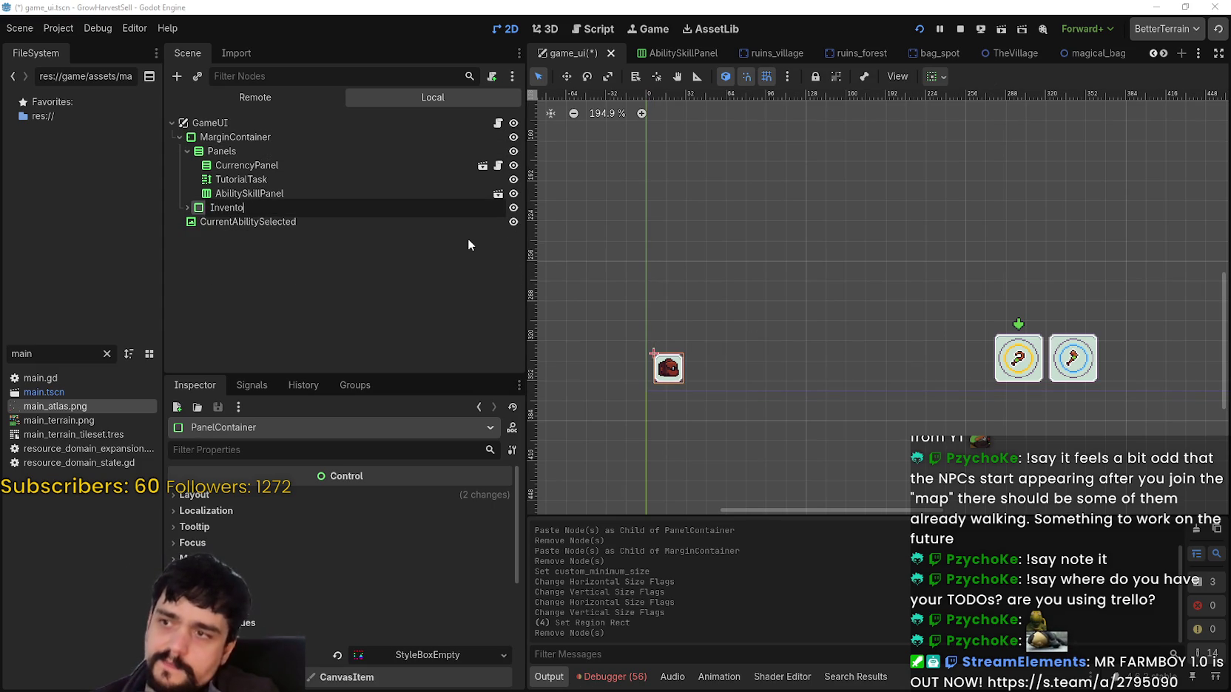
type("ory")
key("Return")
Move Inventory directly under GameUI and check the surrounding nodes.
left_click_drag(230, 235, 222, 227)
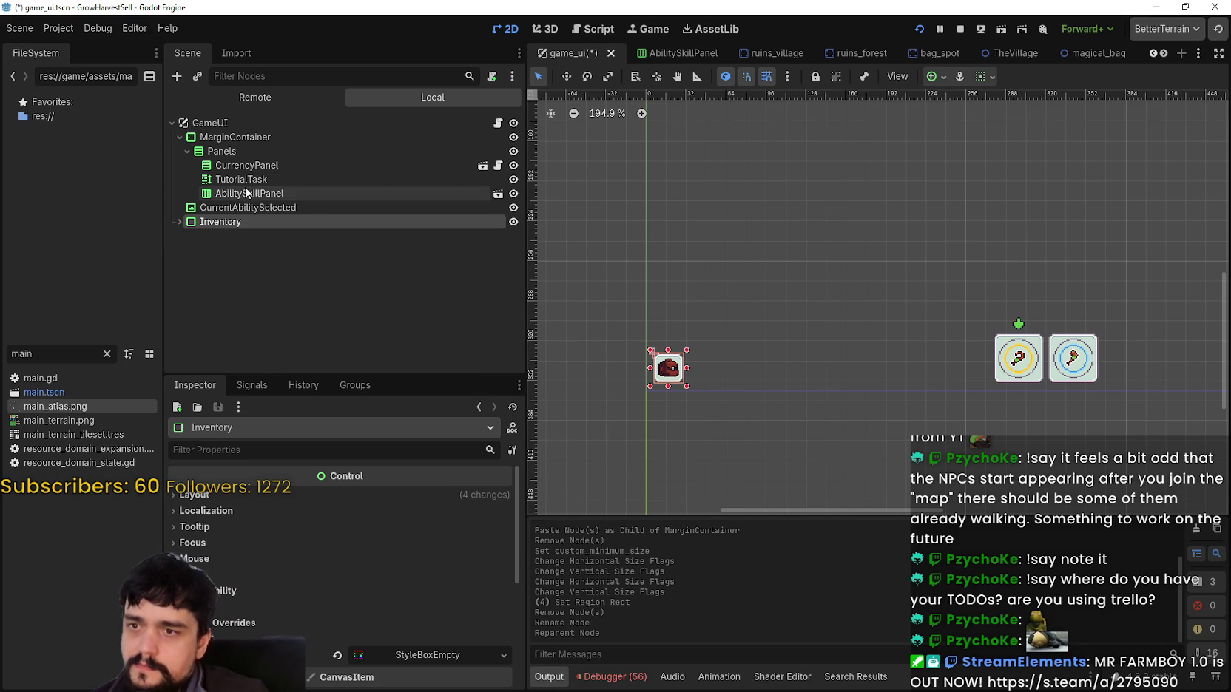
left_click(216, 138)
left_click(217, 123)
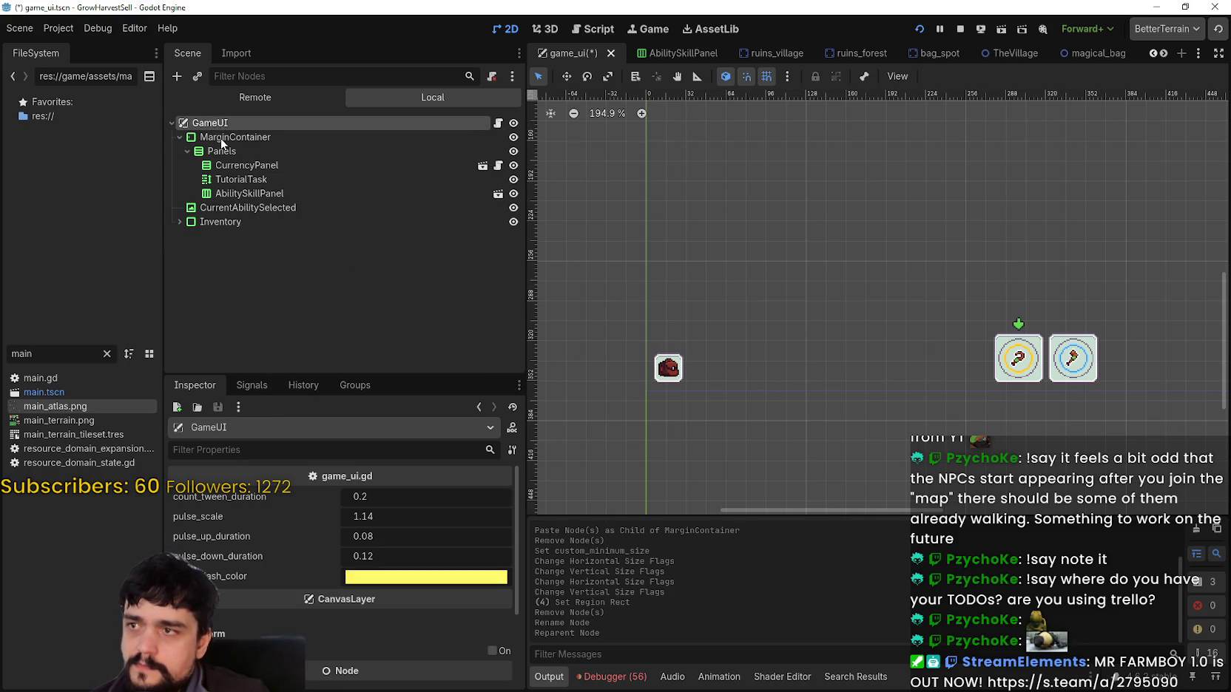
left_click(249, 193)
scroll(586, 234, "down", 5)
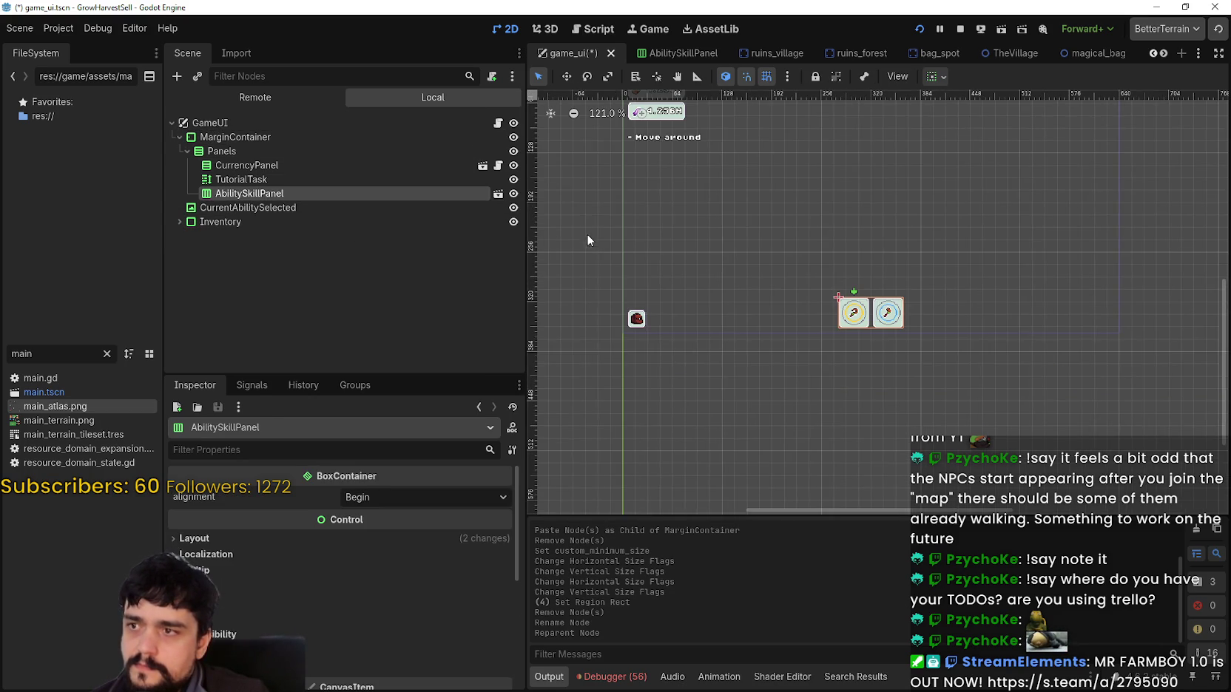
left_click(300, 211)
Nudge the Inventory panel down to position (6, 340).
left_click(222, 221)
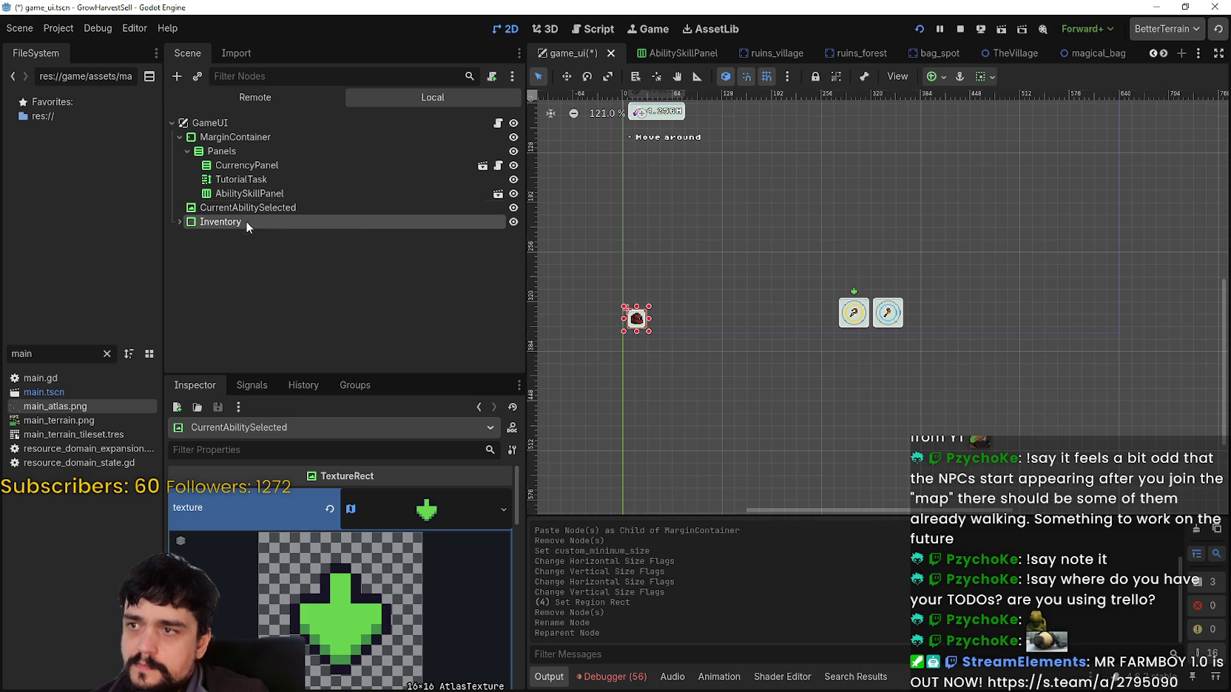
scroll(643, 334, "up", 8)
scroll(632, 324, "up", 1)
left_click_drag(633, 301, 678, 320)
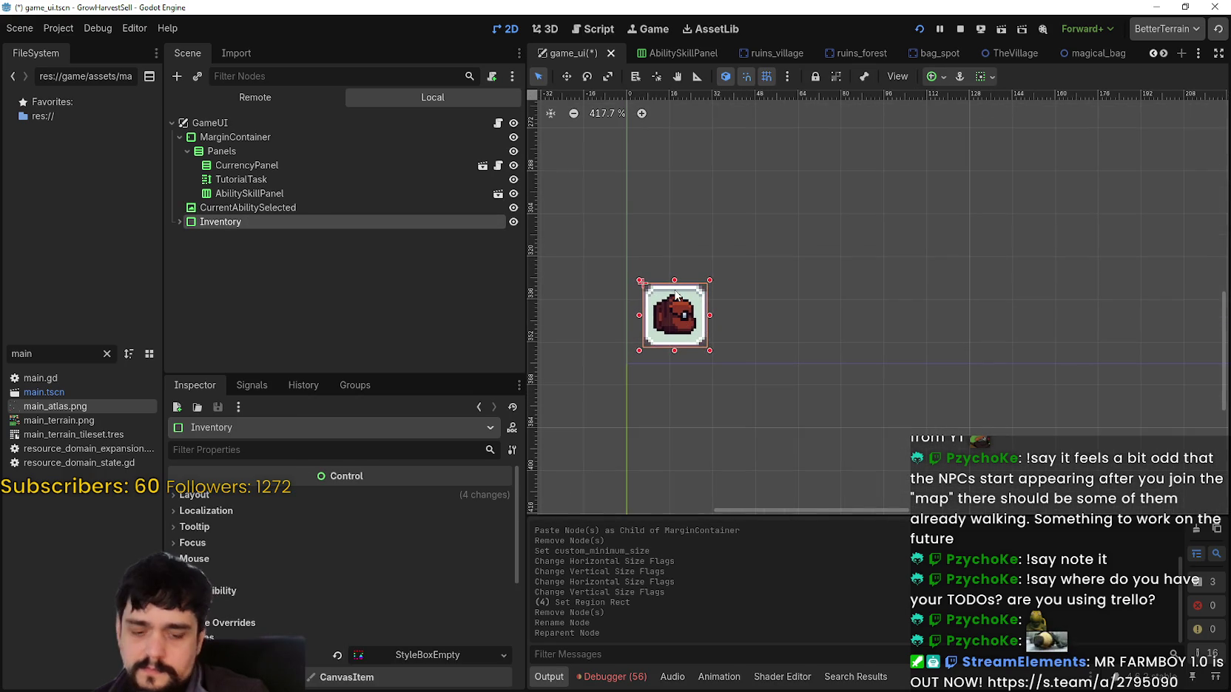
key("Down")
key("Down")
key("Down")
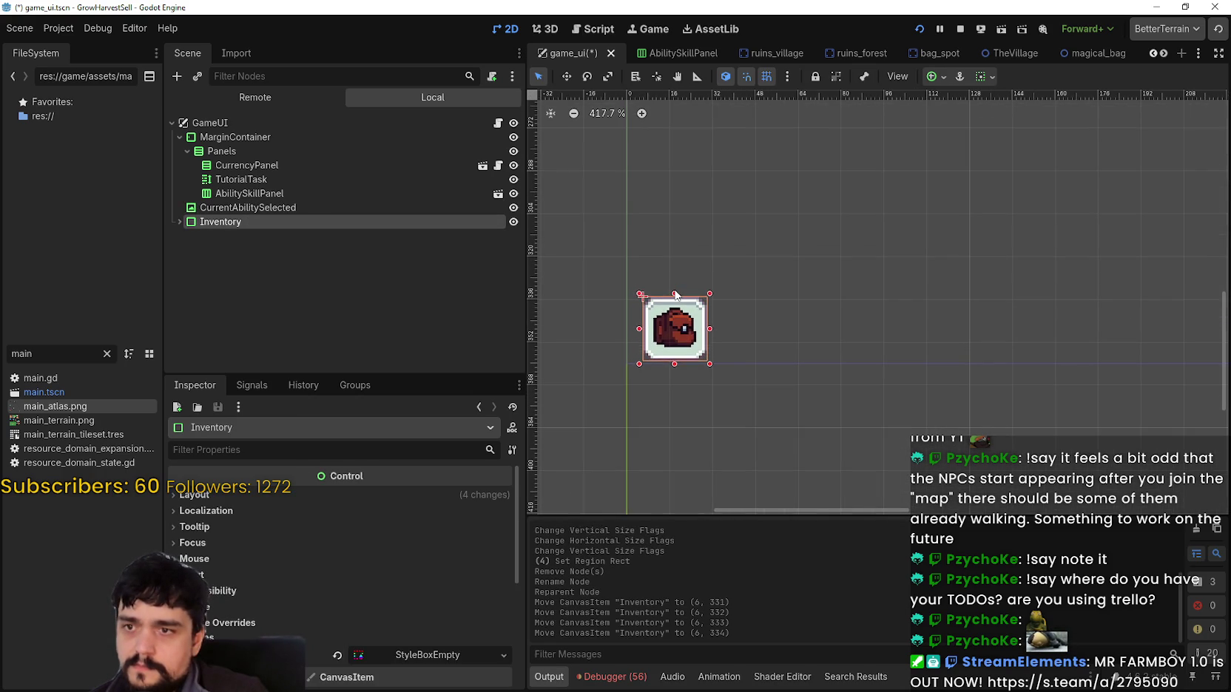
key("Down")
key("Down")
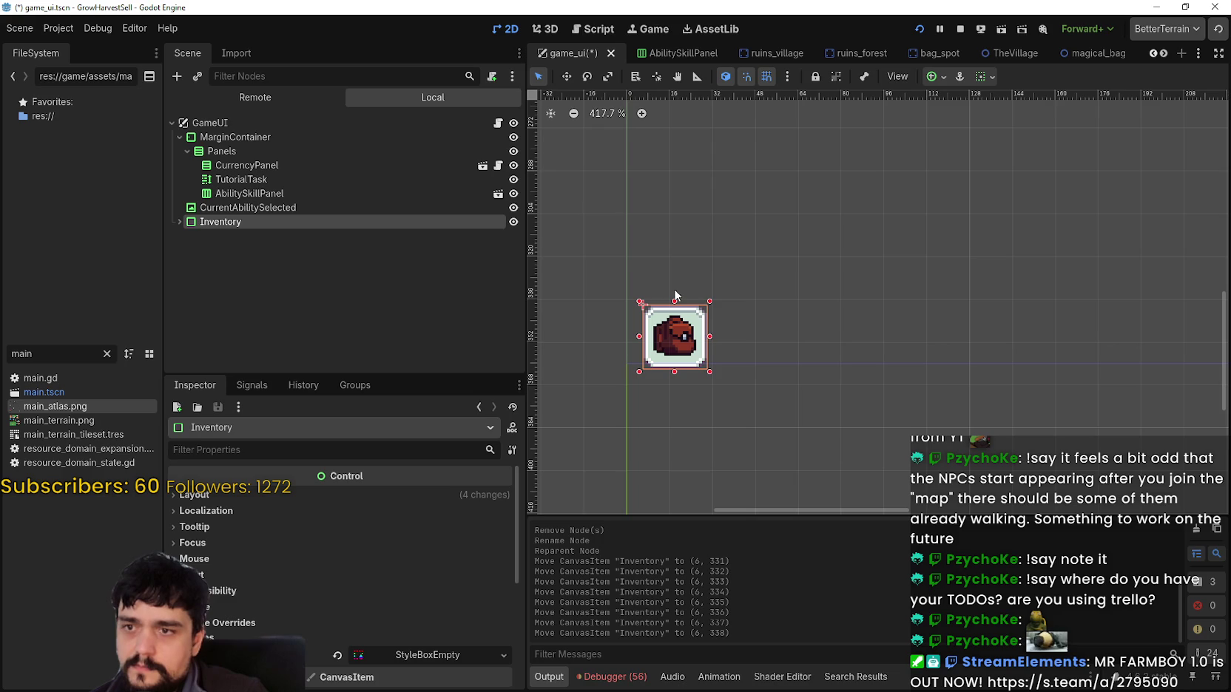
scroll(725, 425, "up", 3)
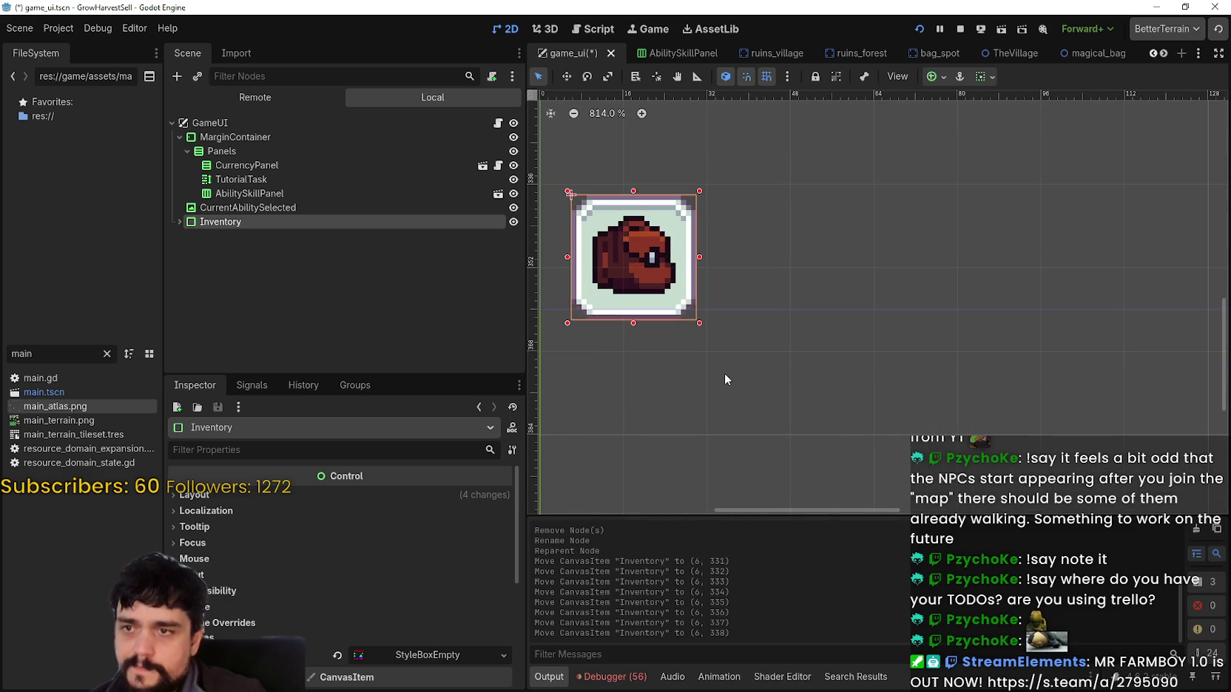
key("Down")
key("Down")
Save the game_ui scene.
scroll(664, 309, "up", 2)
scroll(644, 296, "down", 2)
key("ctrl+s")
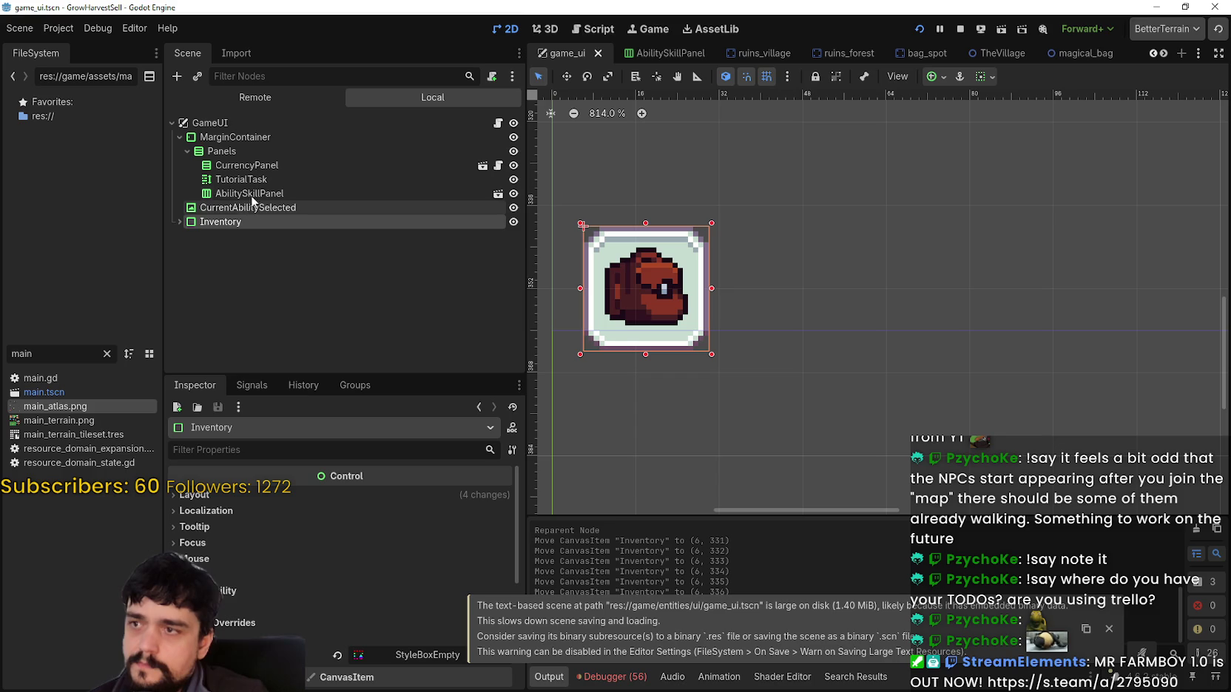
left_click(179, 222)
Duplicate the bag TextureRect into TextureRect2 and preview its texture.
left_click(256, 264)
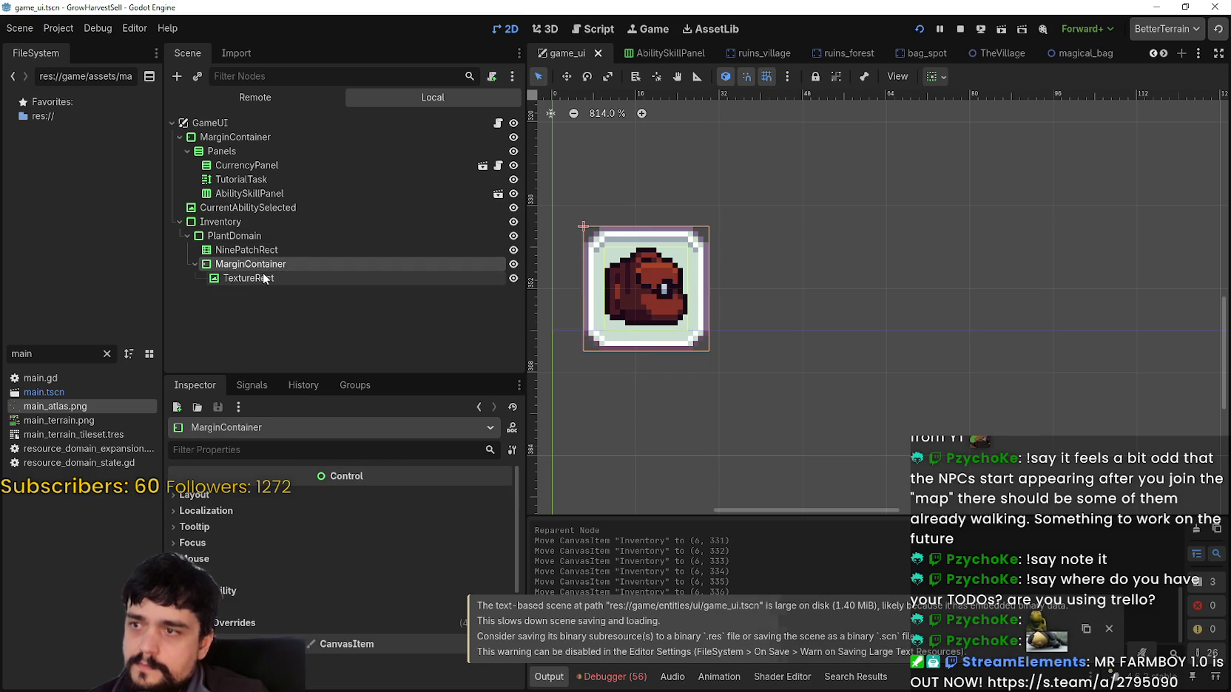
left_click(264, 278)
key("ctrl+d")
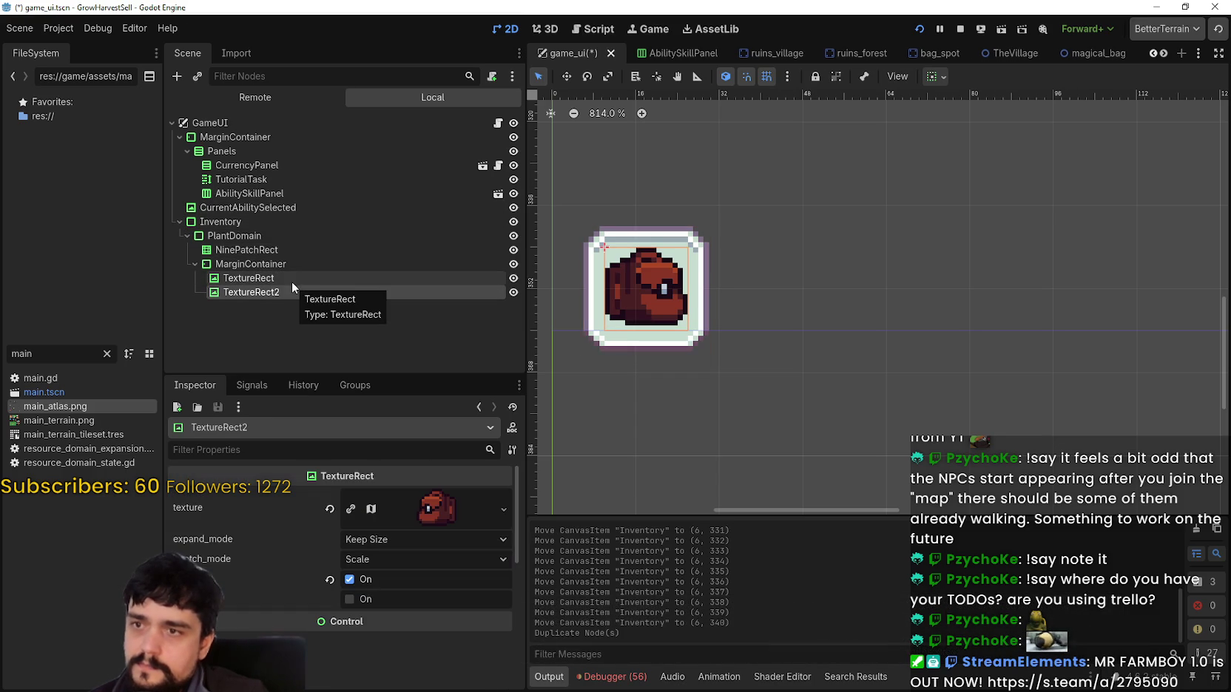
mouse_move(289, 292)
left_mouse_down()
mouse_move(296, 276)
mouse_move(275, 274)
mouse_move(291, 262)
left_mouse_up()
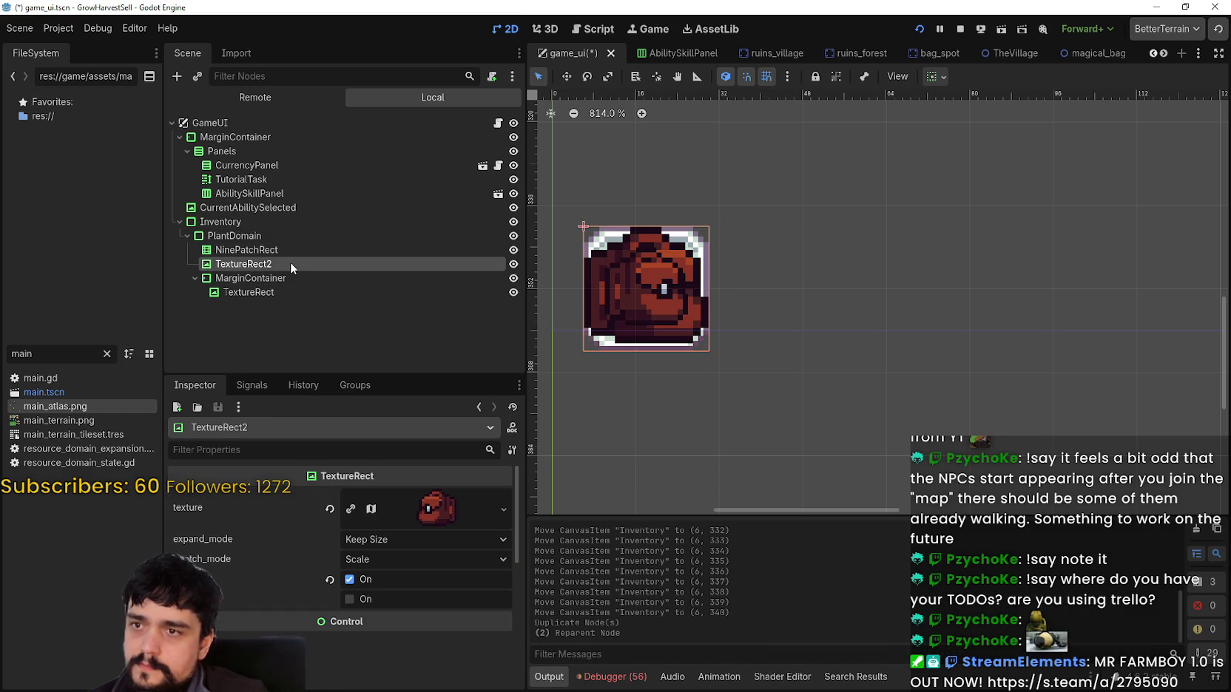
key("ctrl+z")
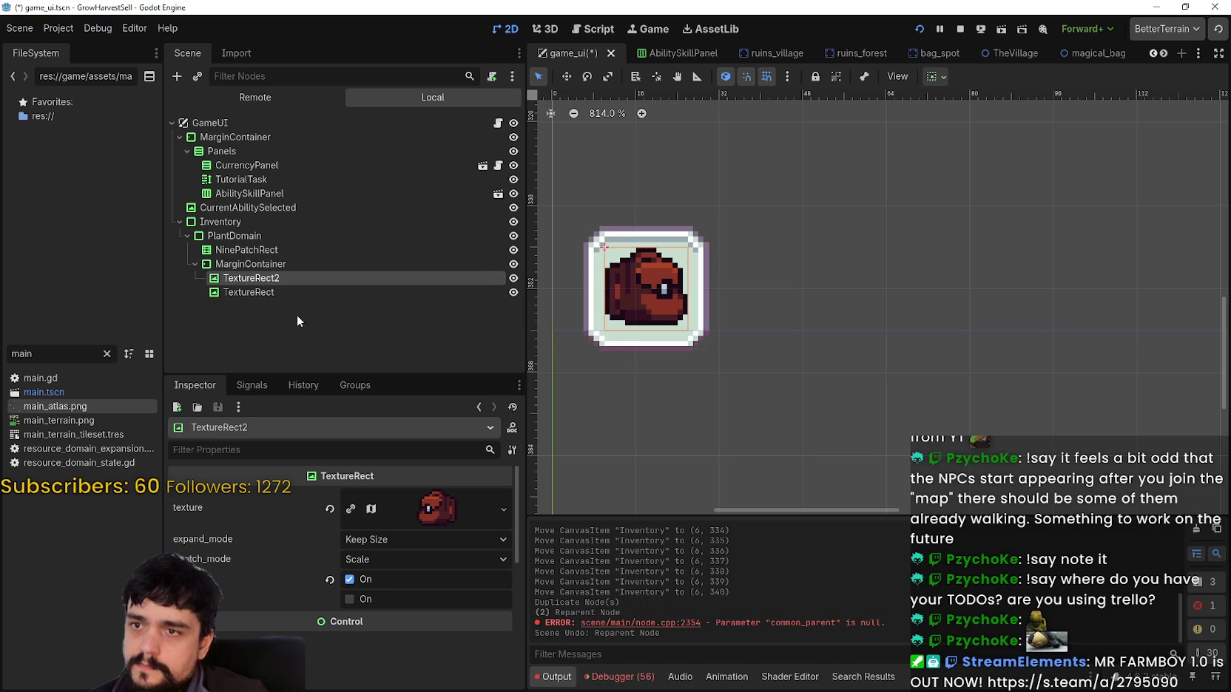
left_click(412, 509)
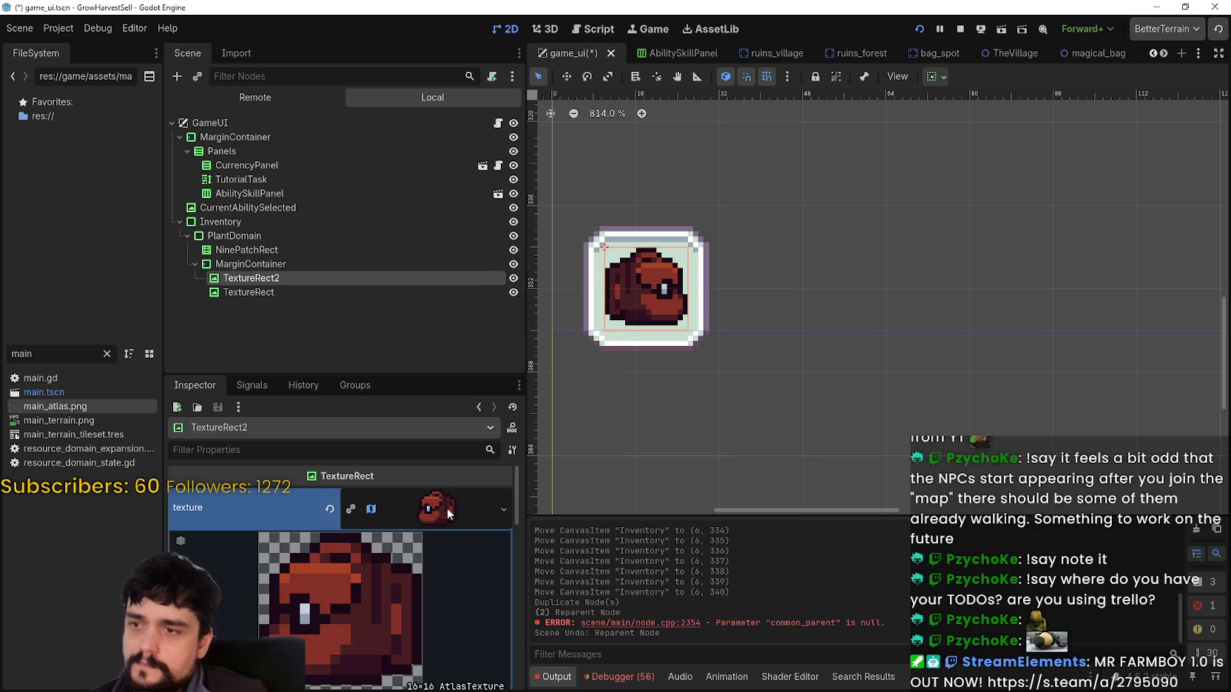
left_click(443, 514)
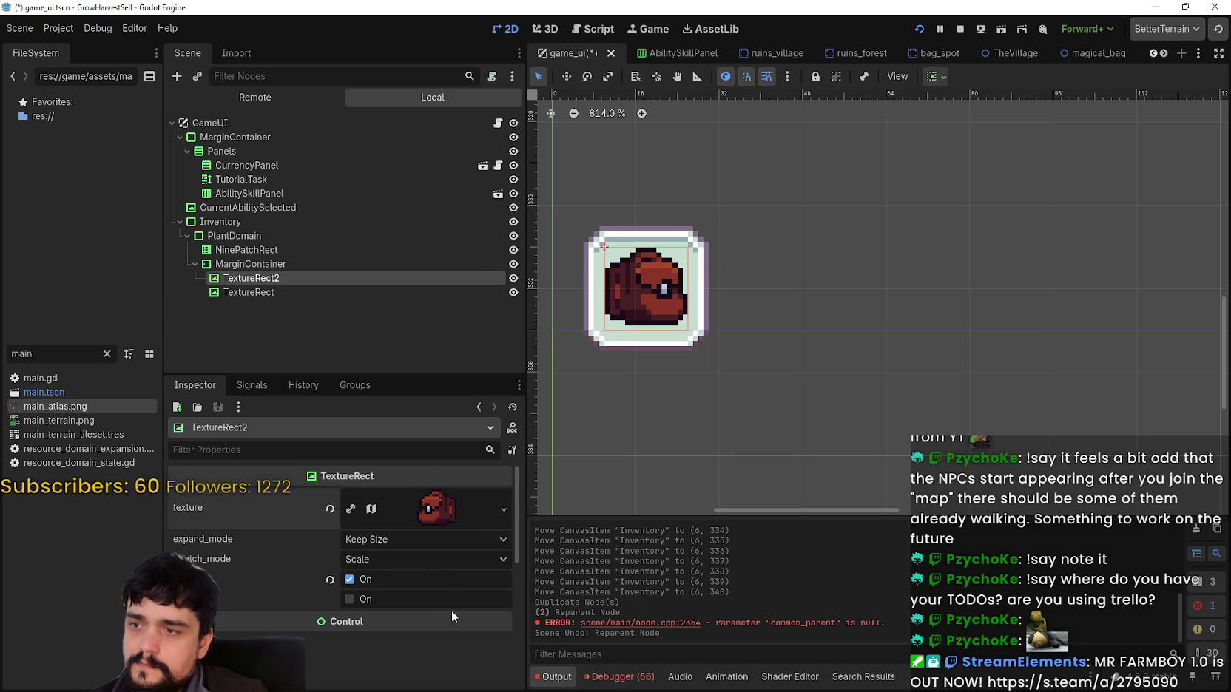
Set TextureRect2's custom minimum size to 24×24.
scroll(837, 327, "down", 8)
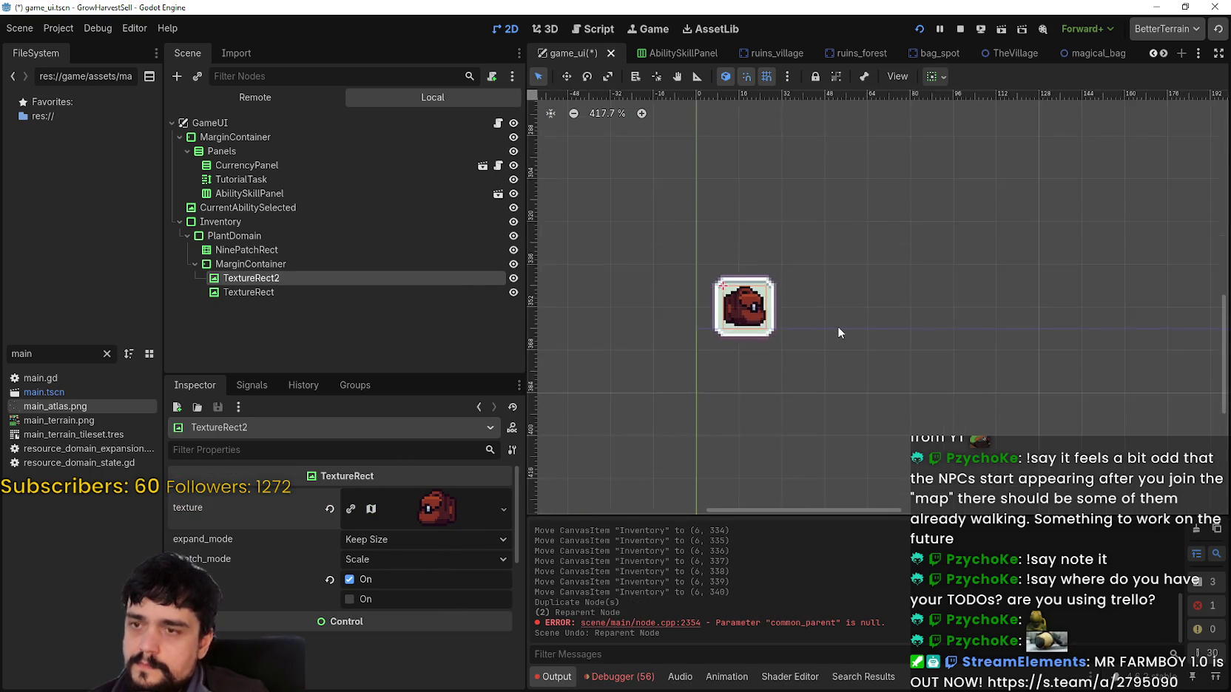
scroll(392, 619, "down", 1)
scroll(396, 555, "down", 2)
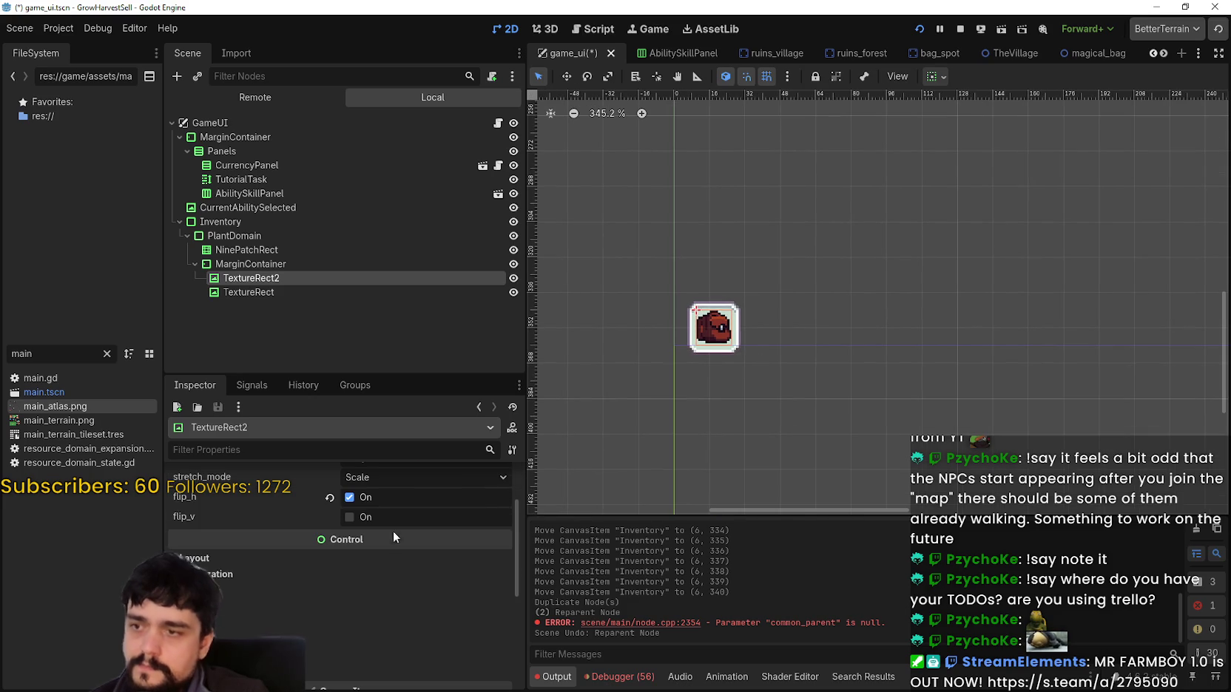
left_click(245, 563)
left_click(399, 622)
type("2")
key("Return")
left_click(391, 645)
type("24")
key("Return")
Delete the original TextureRect node.
scroll(670, 363, "down", 1)
scroll(669, 363, "right", 3)
scroll(611, 340, "up", 5)
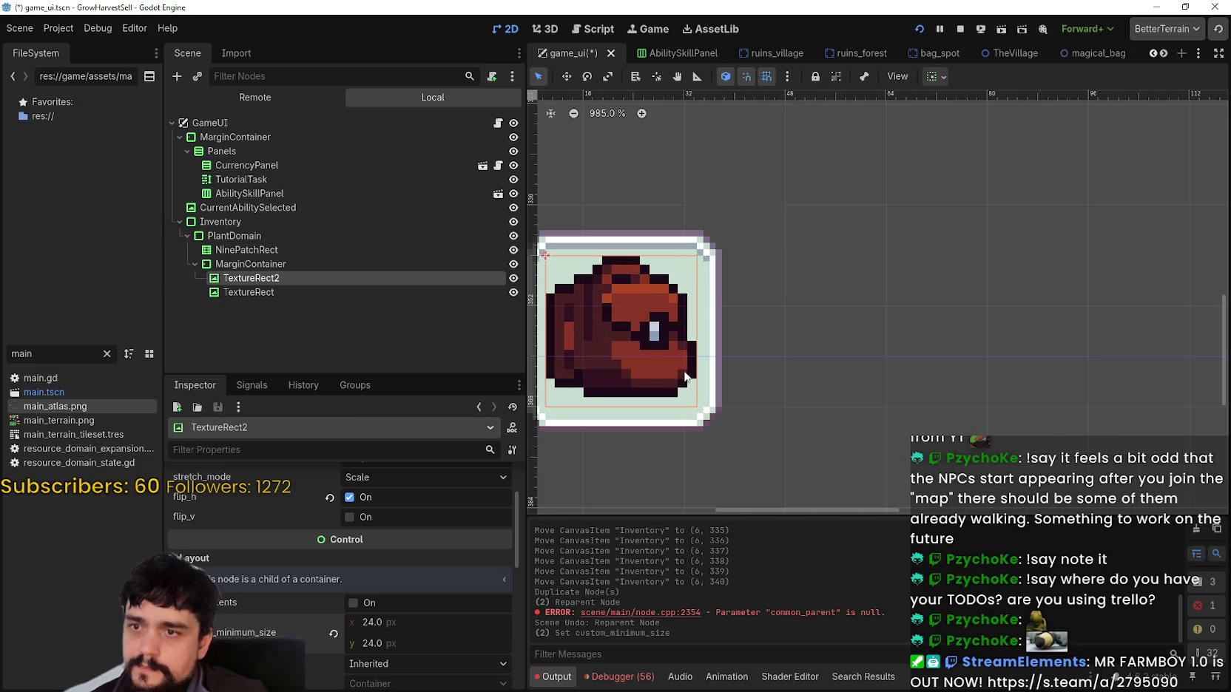
scroll(706, 406, "down", 3)
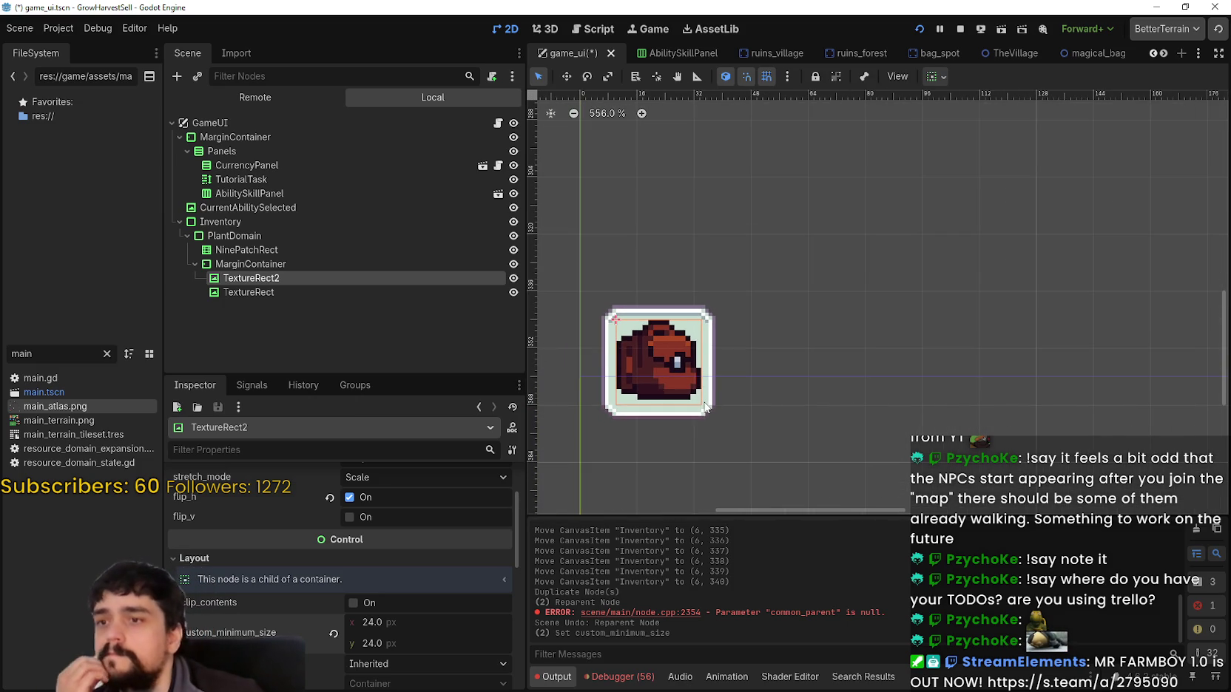
left_click(344, 291)
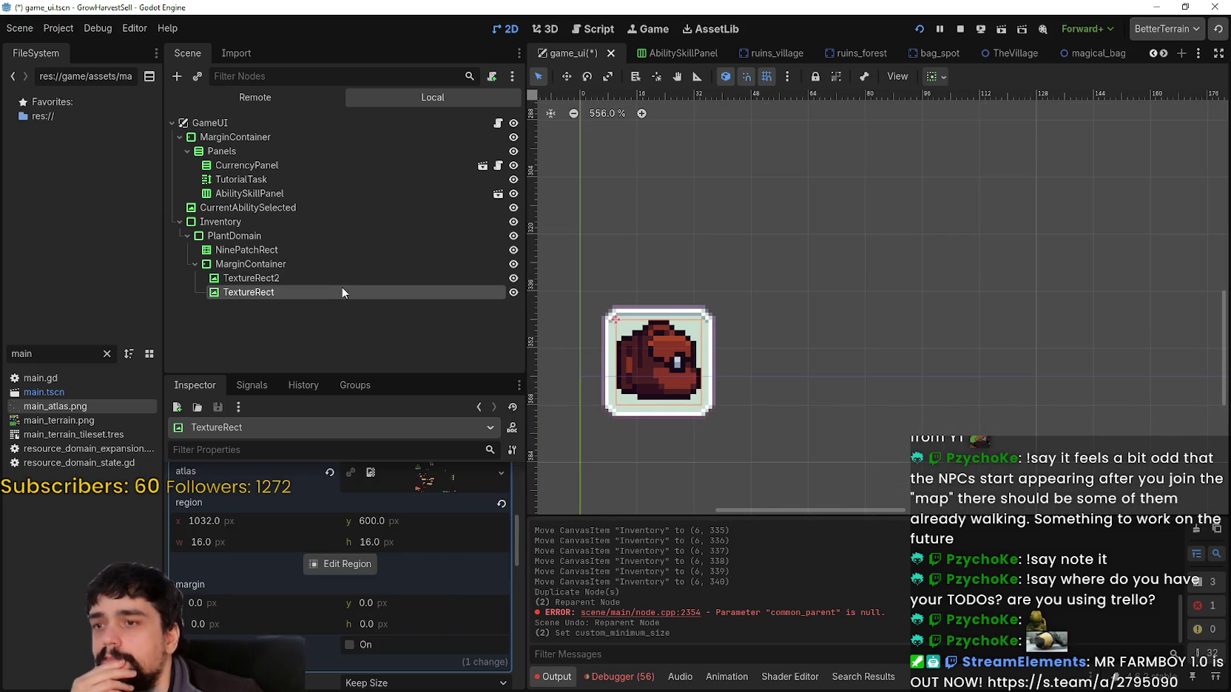
right_click(343, 289)
left_click(446, 667)
left_click(581, 358)
Select the remaining TextureRect2 and stop the previously running game.
left_click(363, 278)
scroll(661, 379, "down", 2)
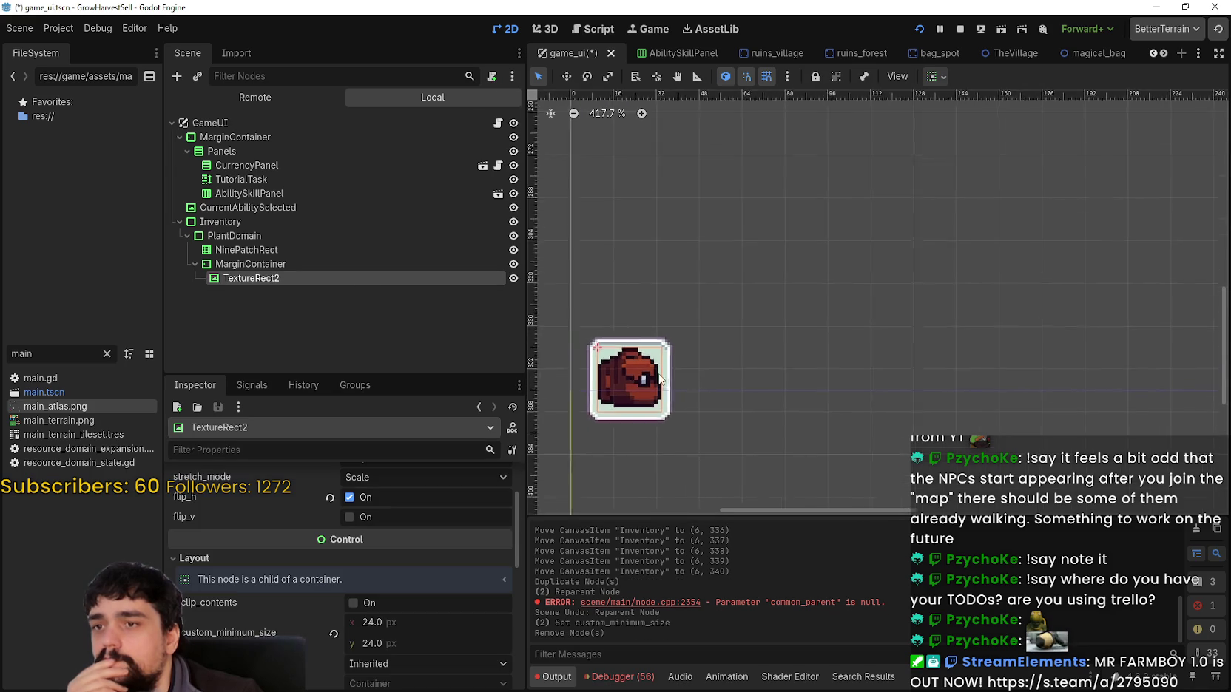
scroll(661, 379, "down", 2)
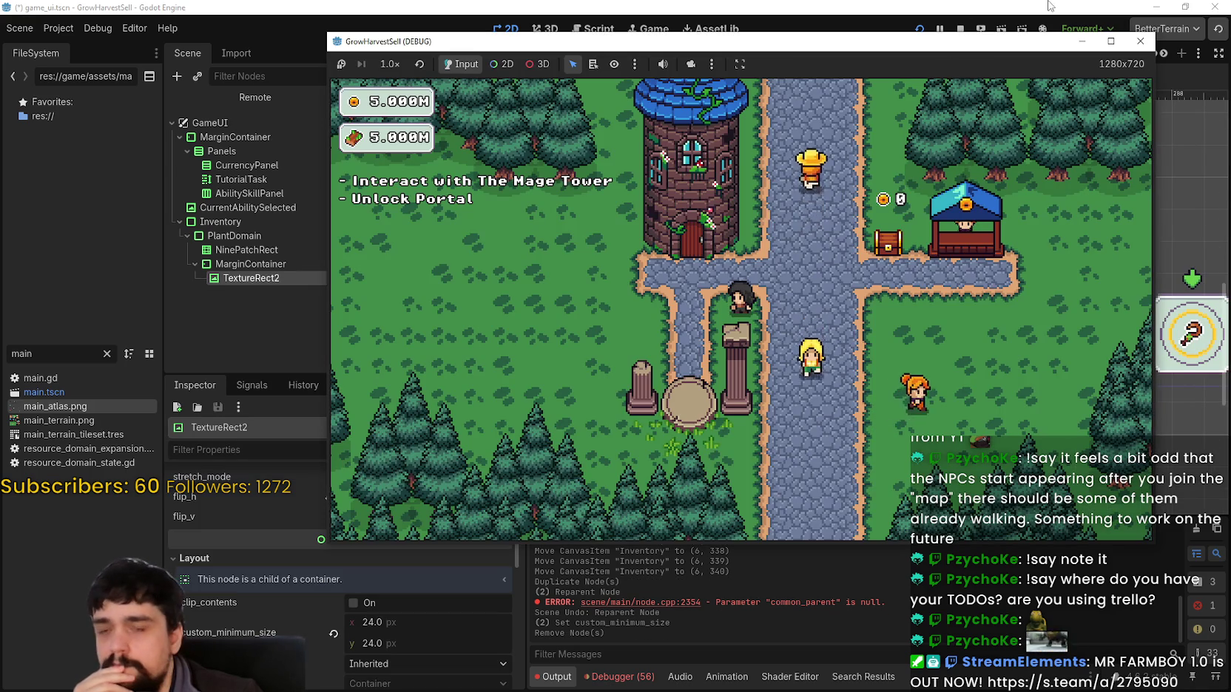
left_click(960, 29)
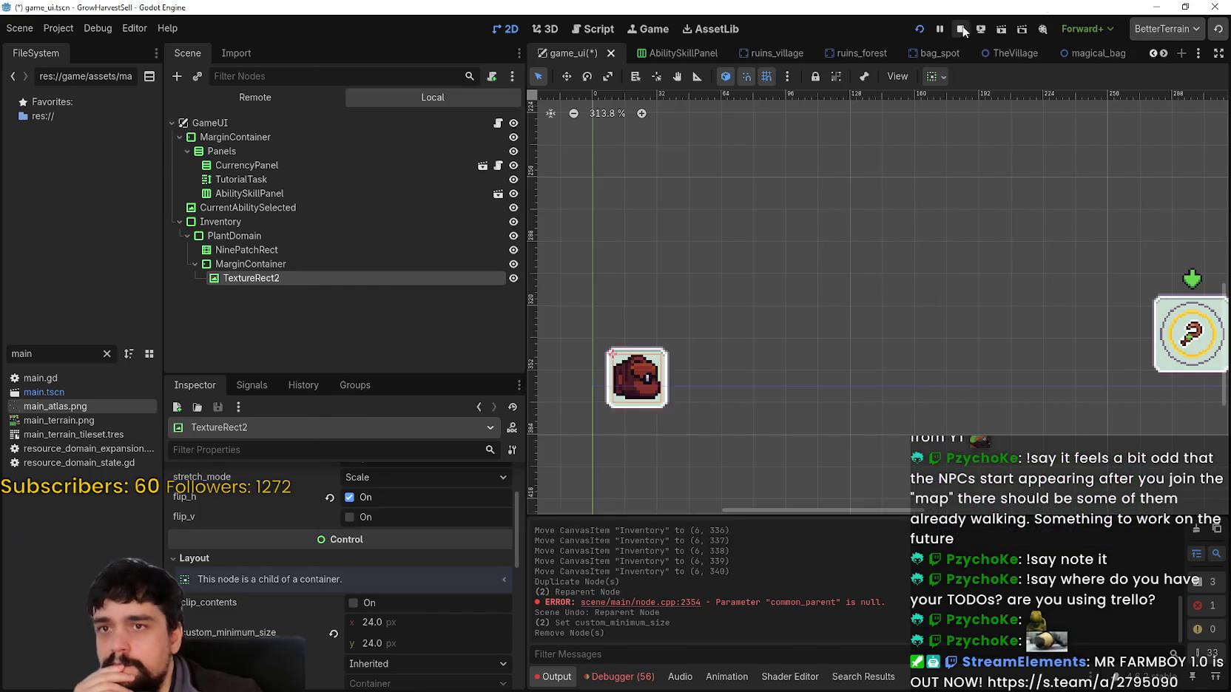
Run the game from the saved load, view the bag icon full-screen, then return to the editor.
left_click(915, 33)
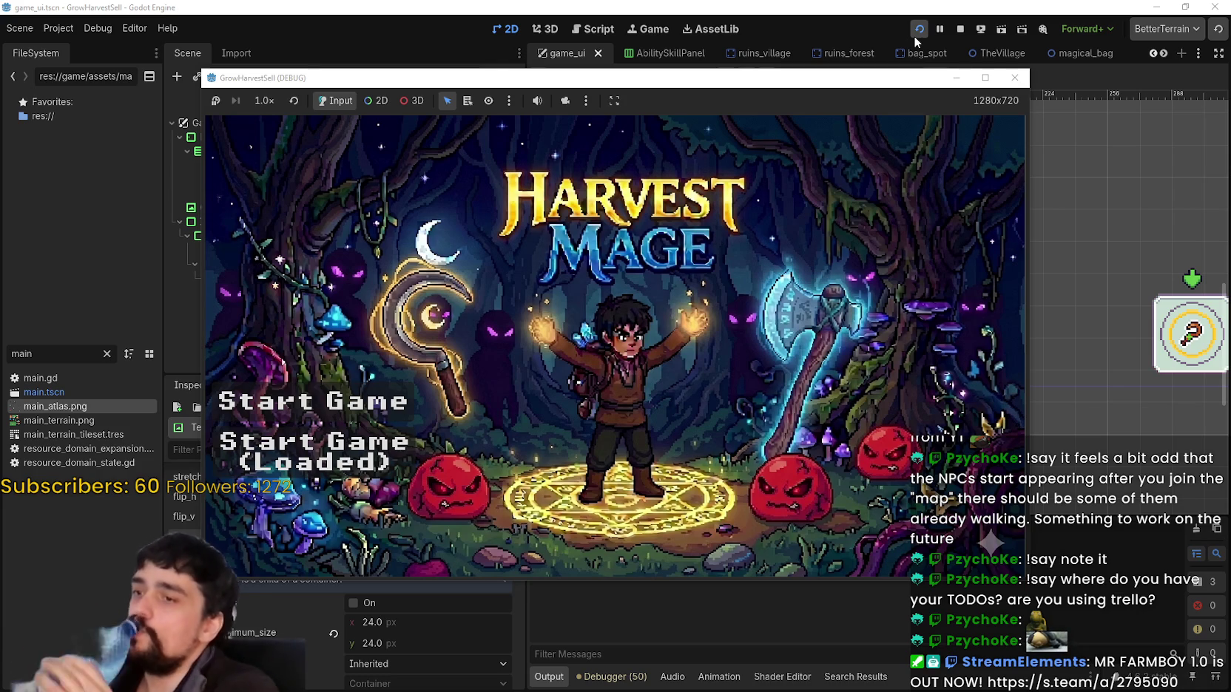
left_click(311, 452)
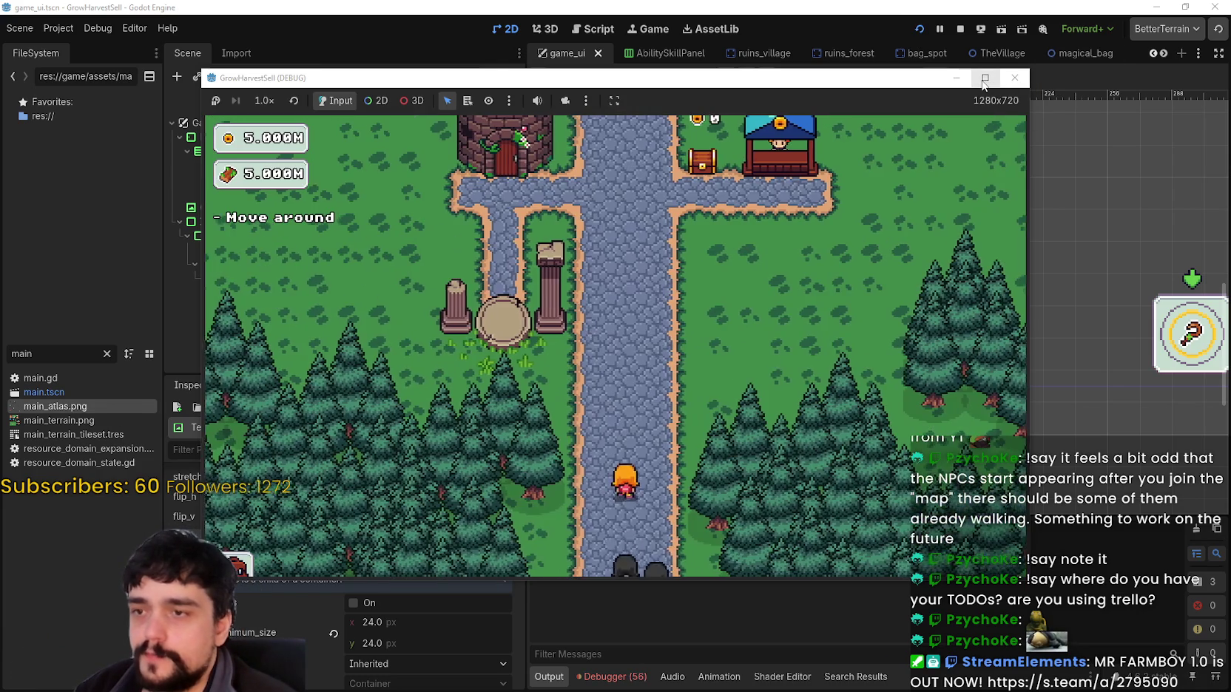
left_click(984, 79)
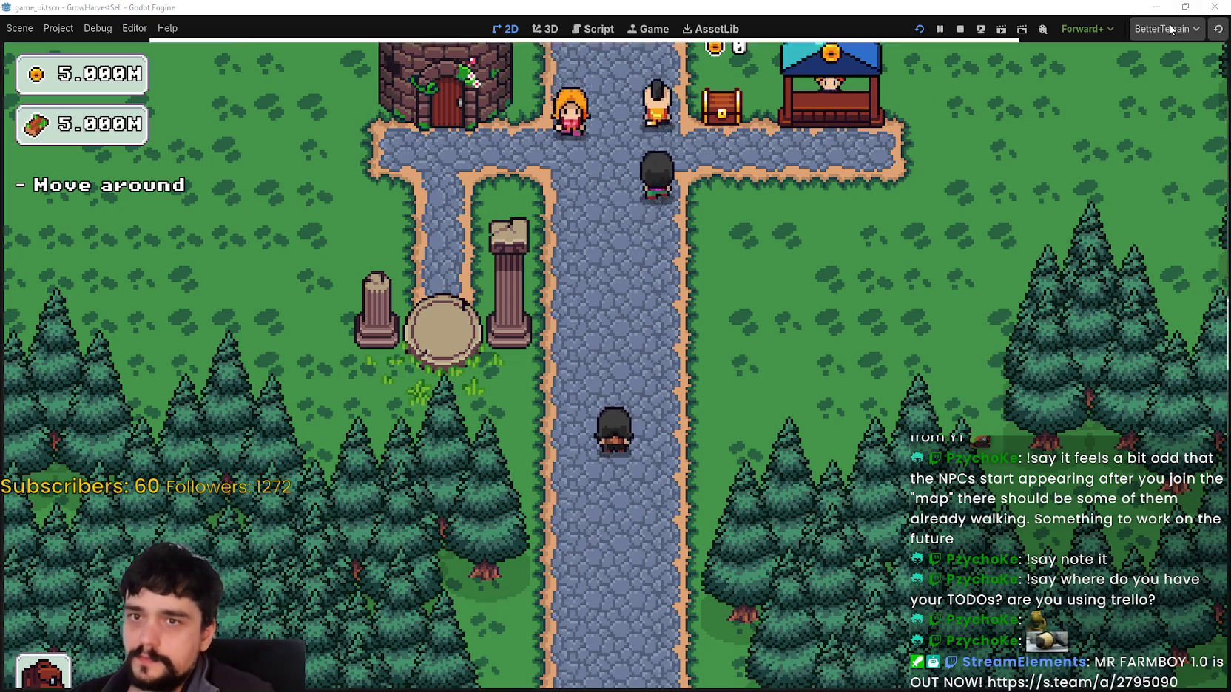
double_click(1130, 14)
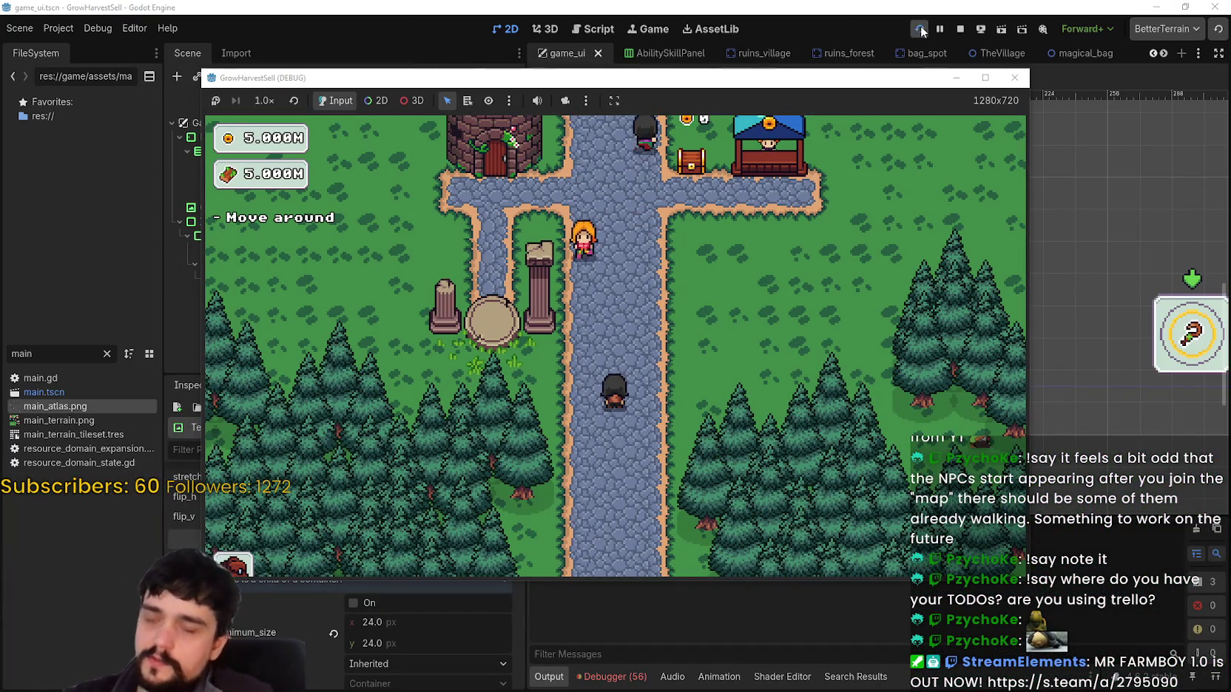
left_click_drag(850, 83, 923, 34)
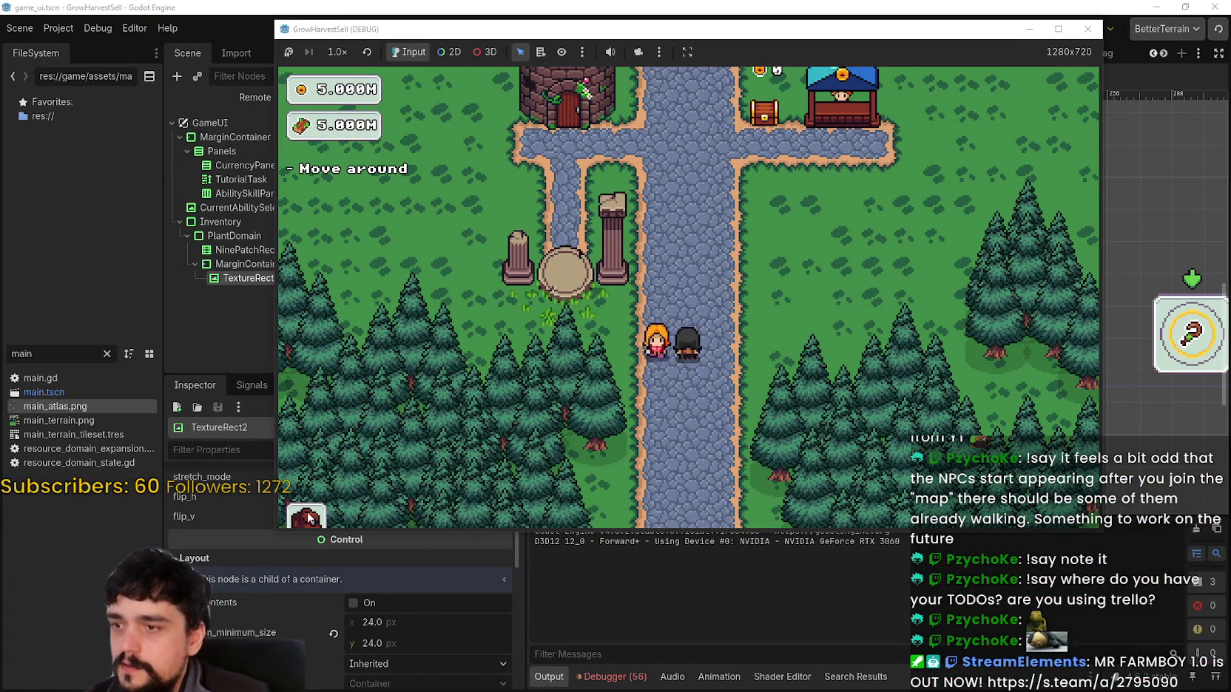
key("alt+Tab")
scroll(689, 377, "up", 3)
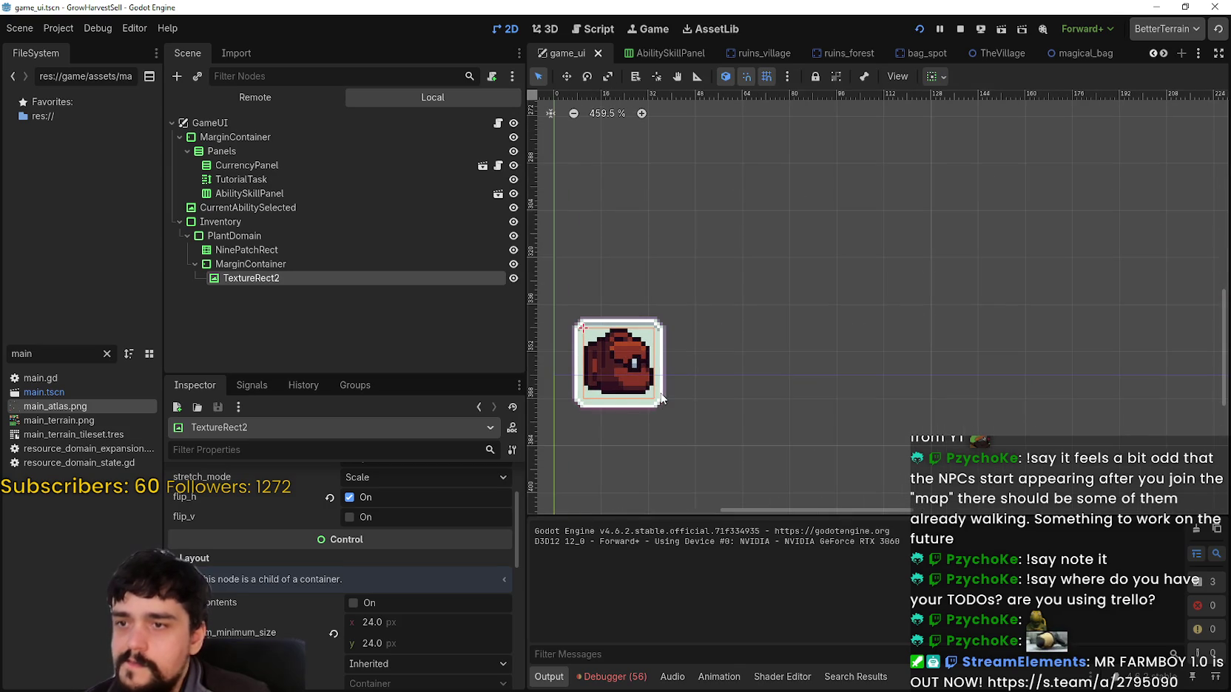
Shift the Inventory panel up to (6, 337).
left_click(315, 264)
left_click(307, 250)
left_click(305, 237)
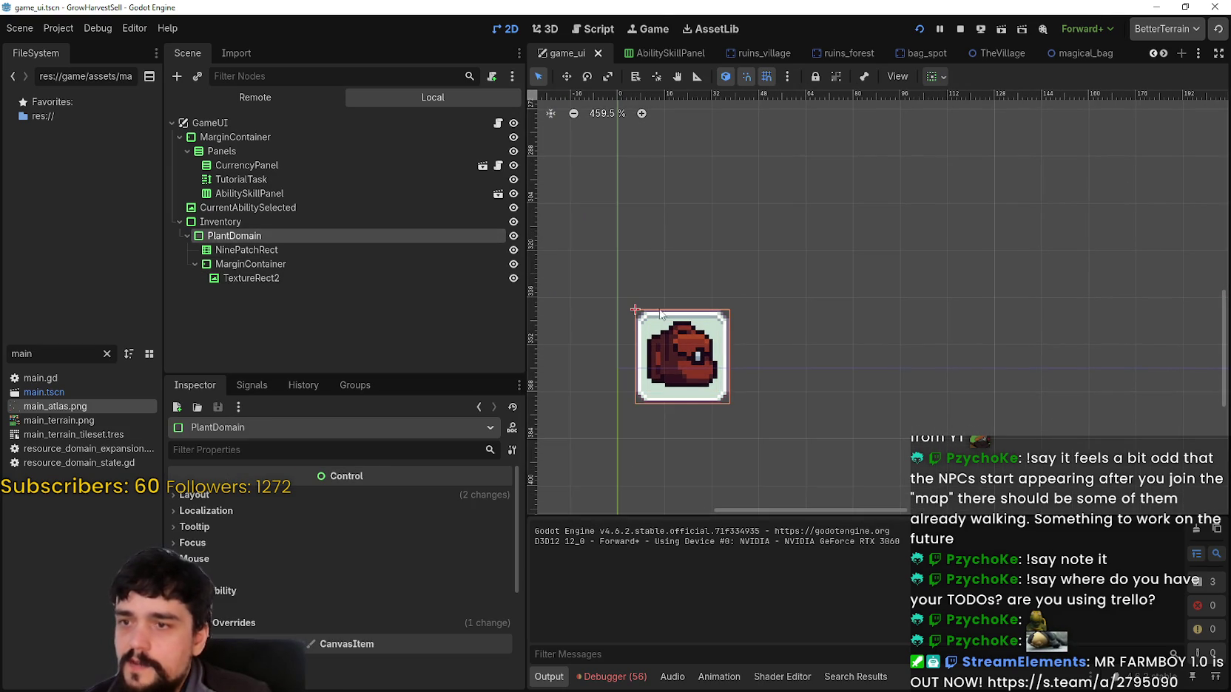
left_click(304, 221)
scroll(677, 334, "up", 3)
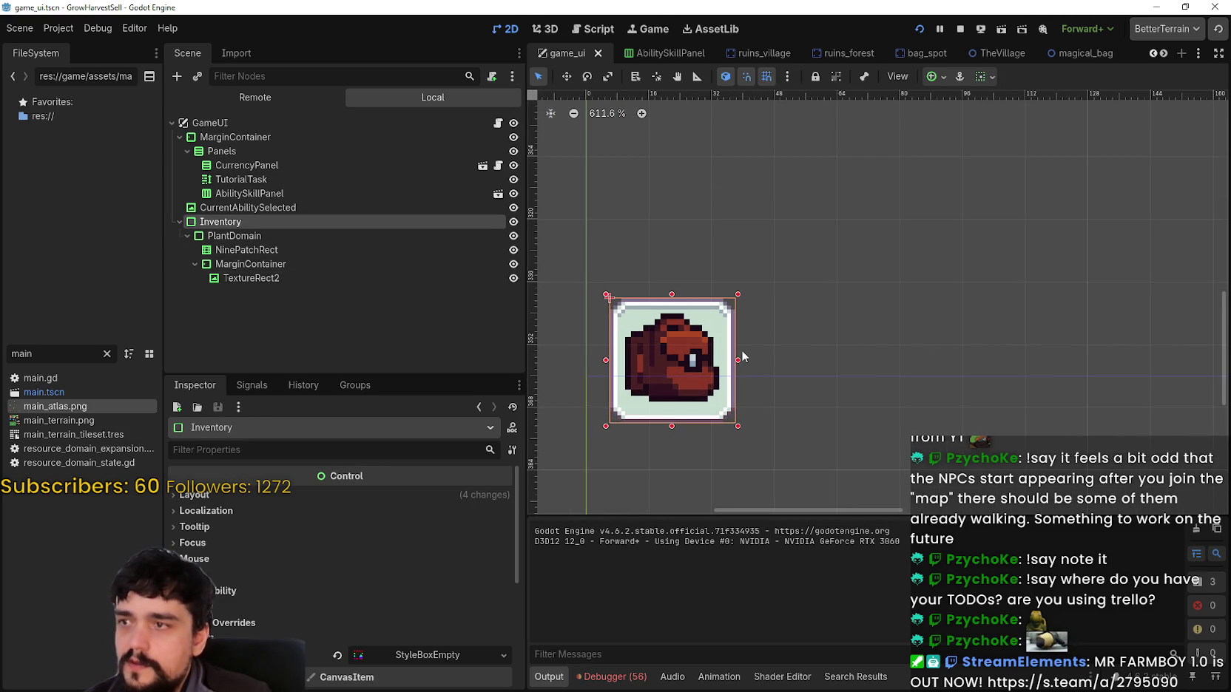
key("Up")
key("Up")
key("Up")
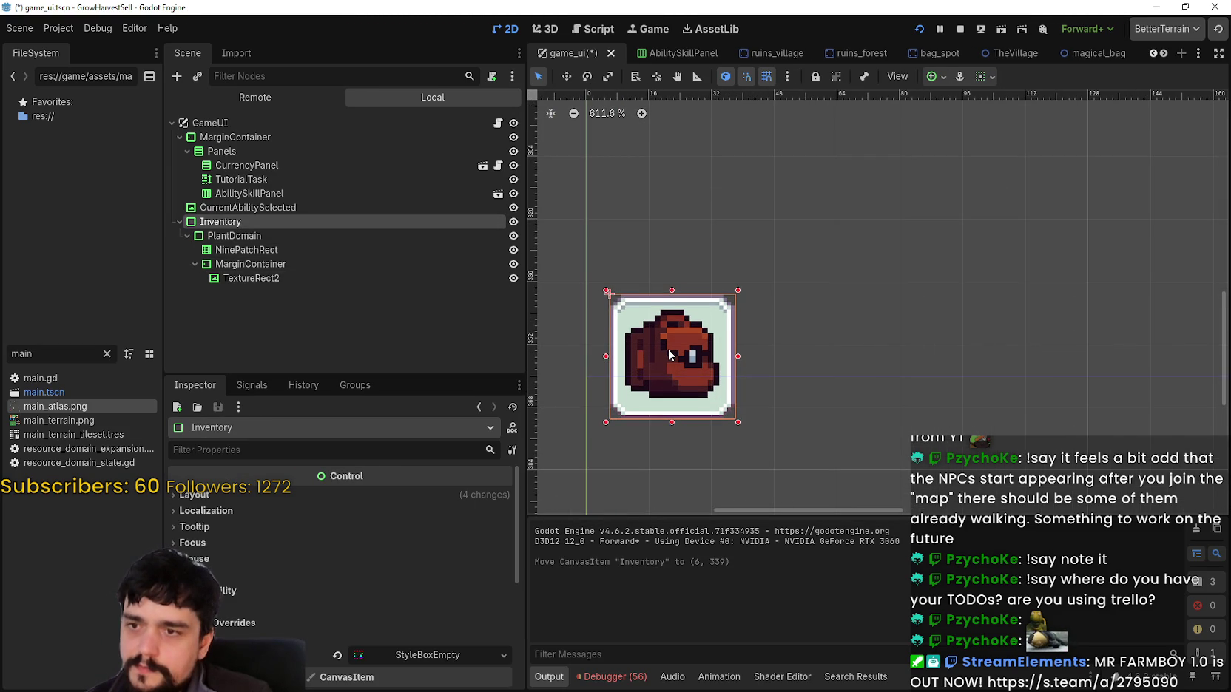
Save and run the game, walk around the village checking the panel, then stop it.
key("F5")
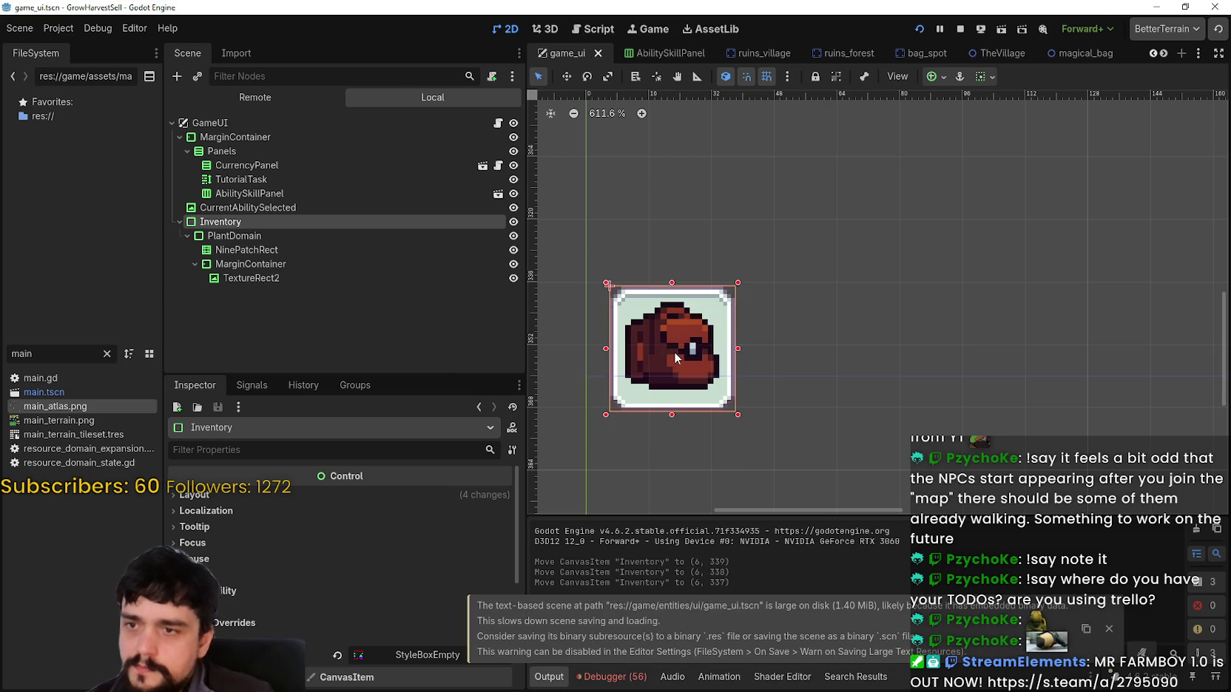
key("Down")
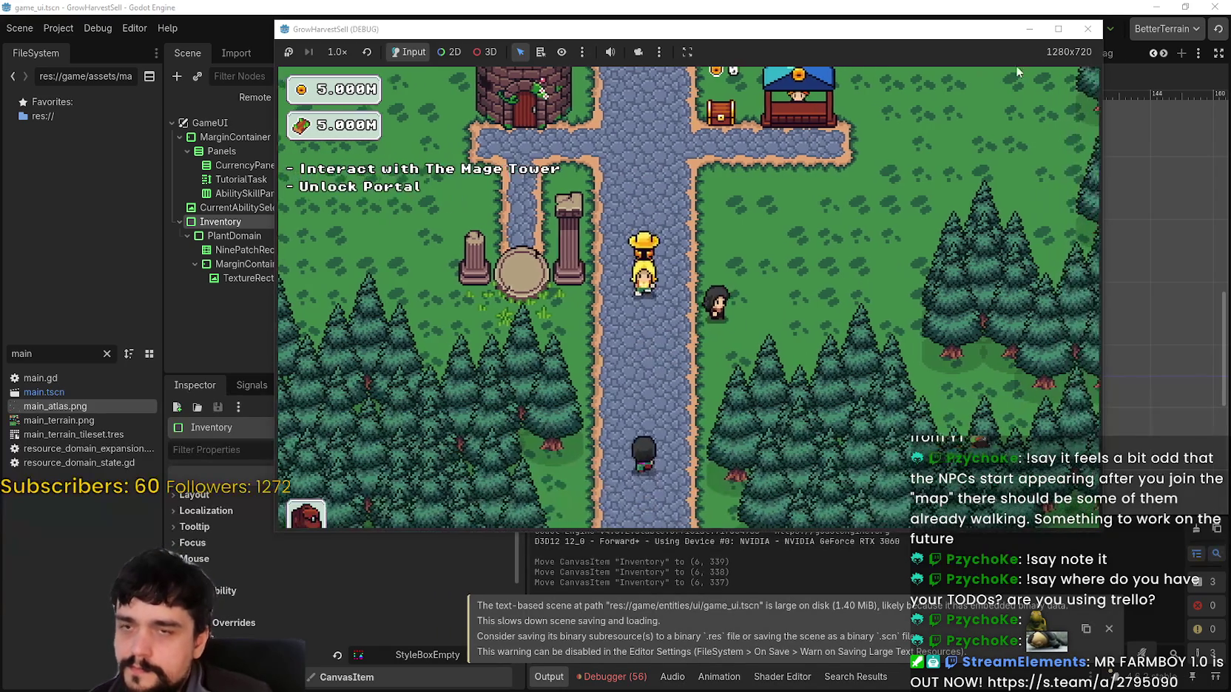
left_click(1059, 29)
key("Up")
key("Right")
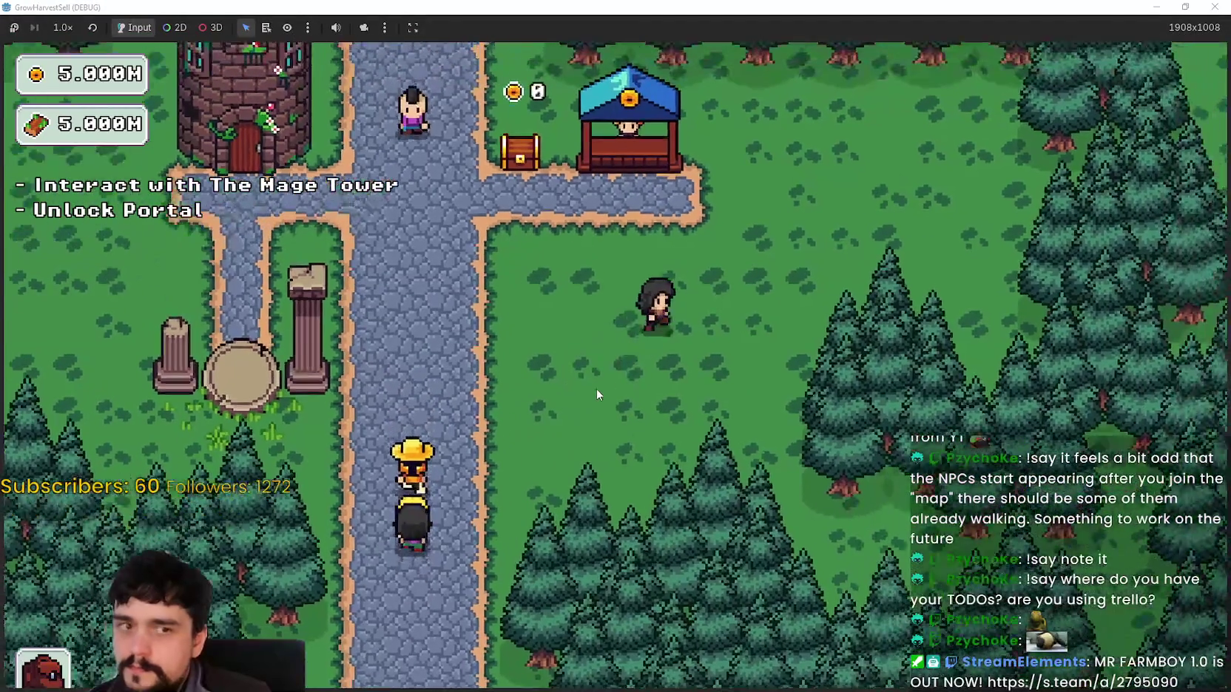
key("Left")
key("Down")
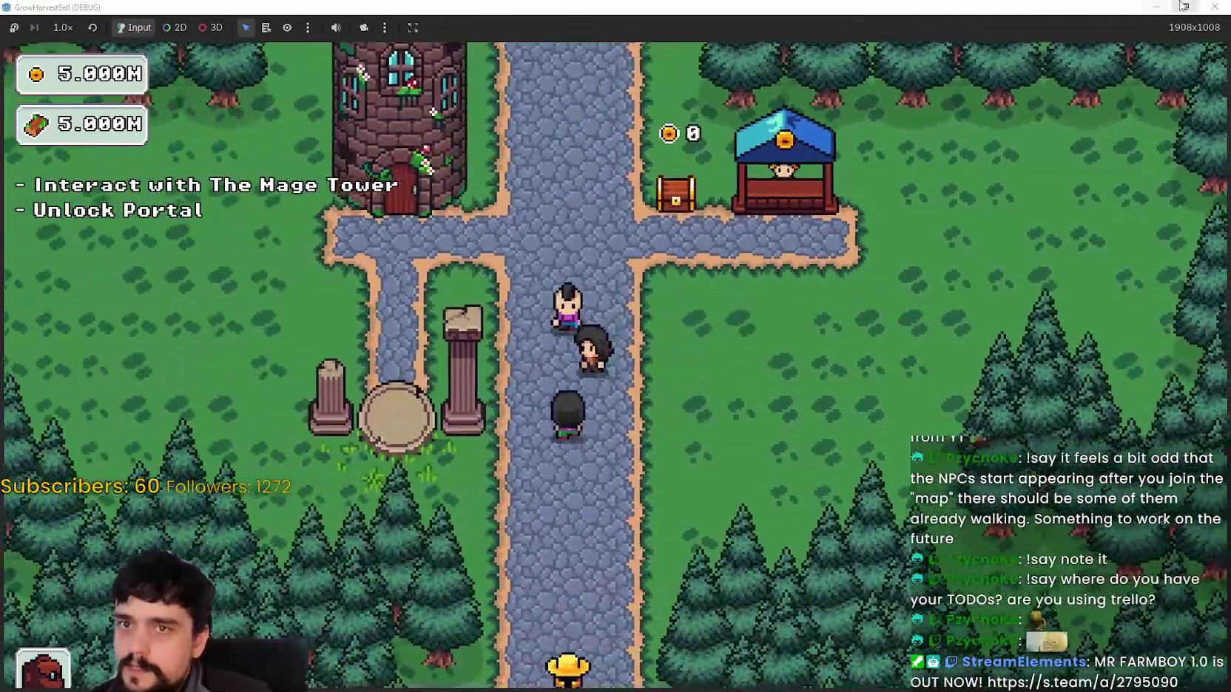
left_click(1183, 6)
left_click(950, 6)
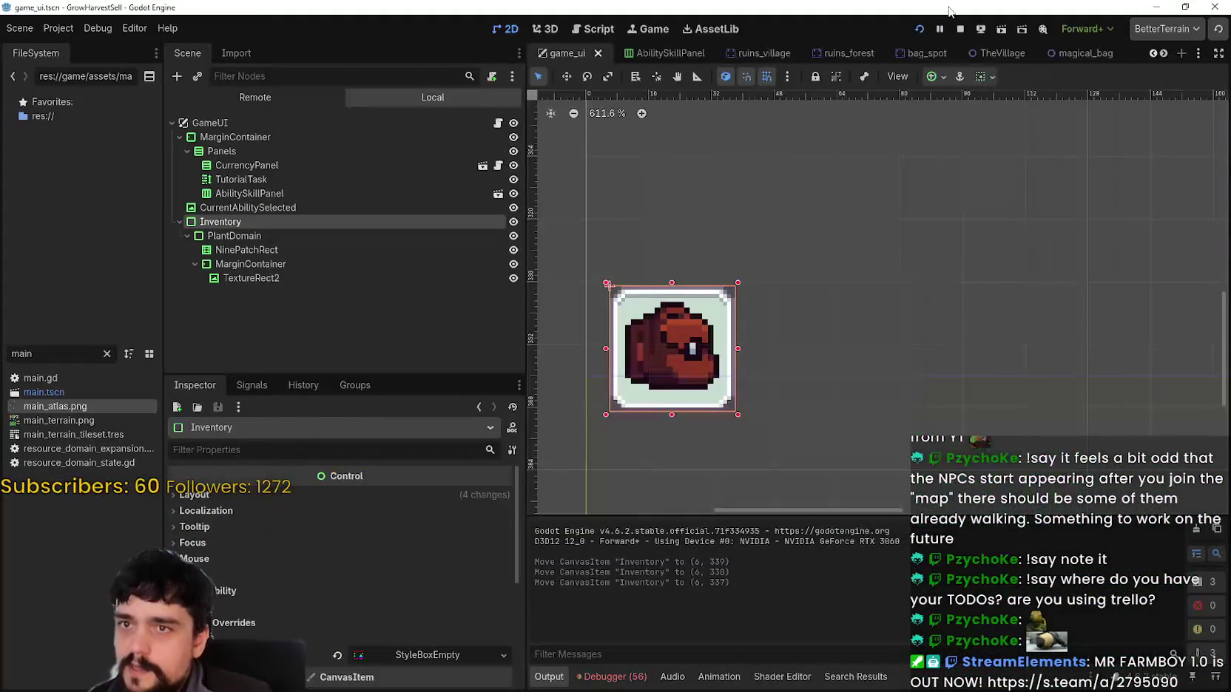
left_click(959, 30)
Add a VBoxContainer under MarginContainer and move TextureRect2 into it.
left_click(232, 242)
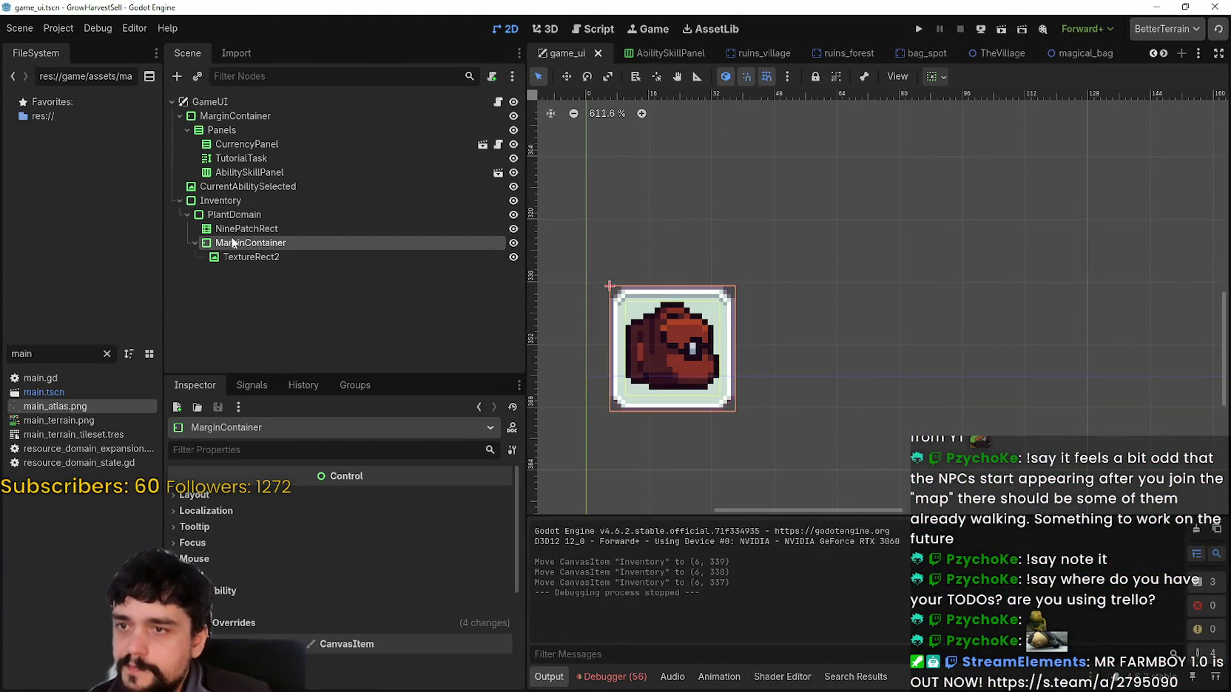
left_click(228, 228)
left_click(230, 256)
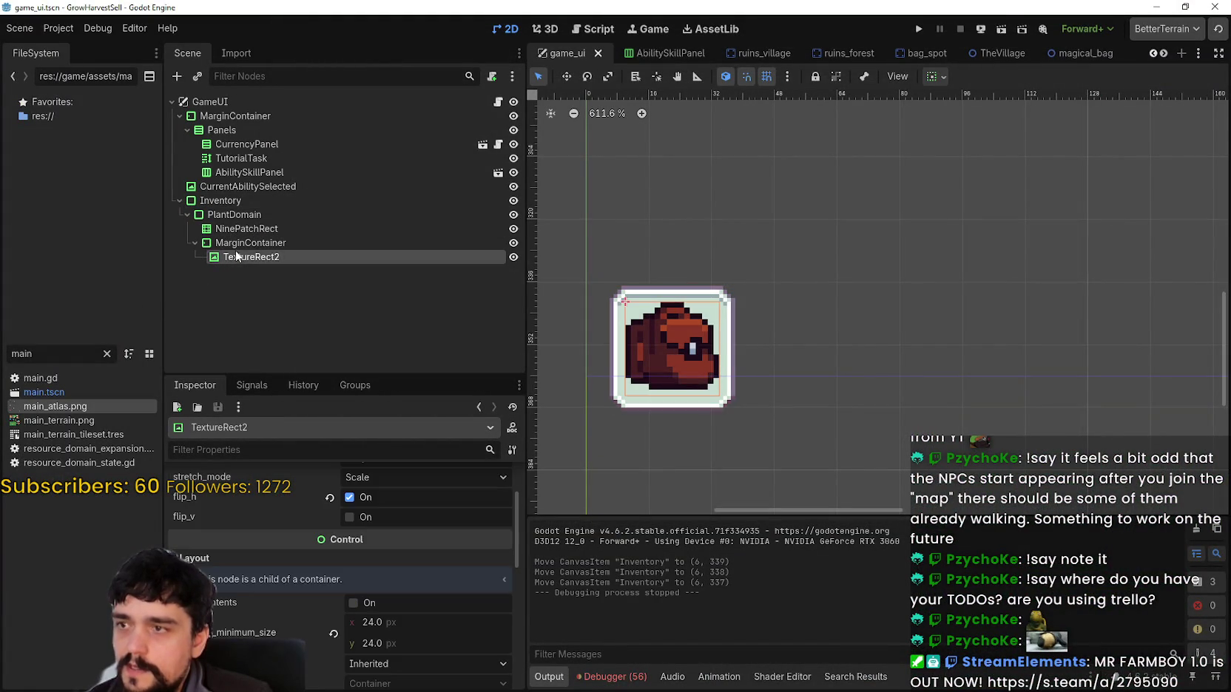
left_click(238, 243)
right_click(240, 243)
left_click(327, 247)
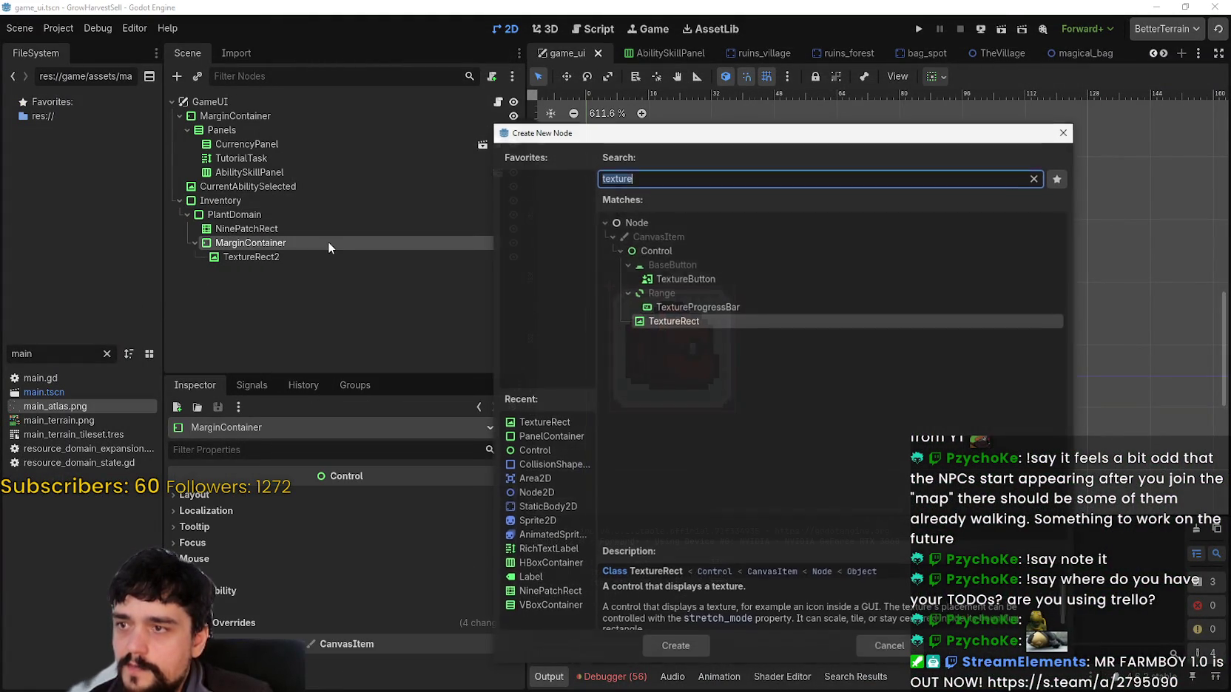
type("vbox")
key("Return")
left_click_drag(242, 272, 257, 263)
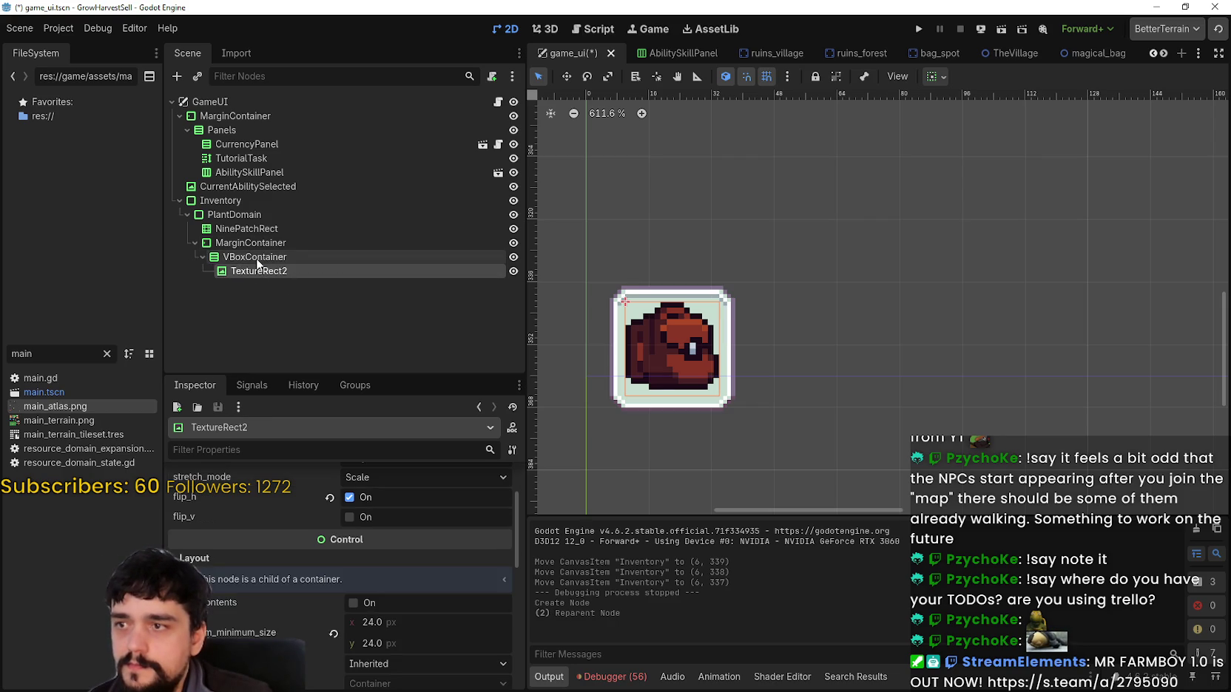
Add a new empty TextureRect to the VBoxContainer, above the bag icon.
right_click(256, 257)
left_click(309, 267)
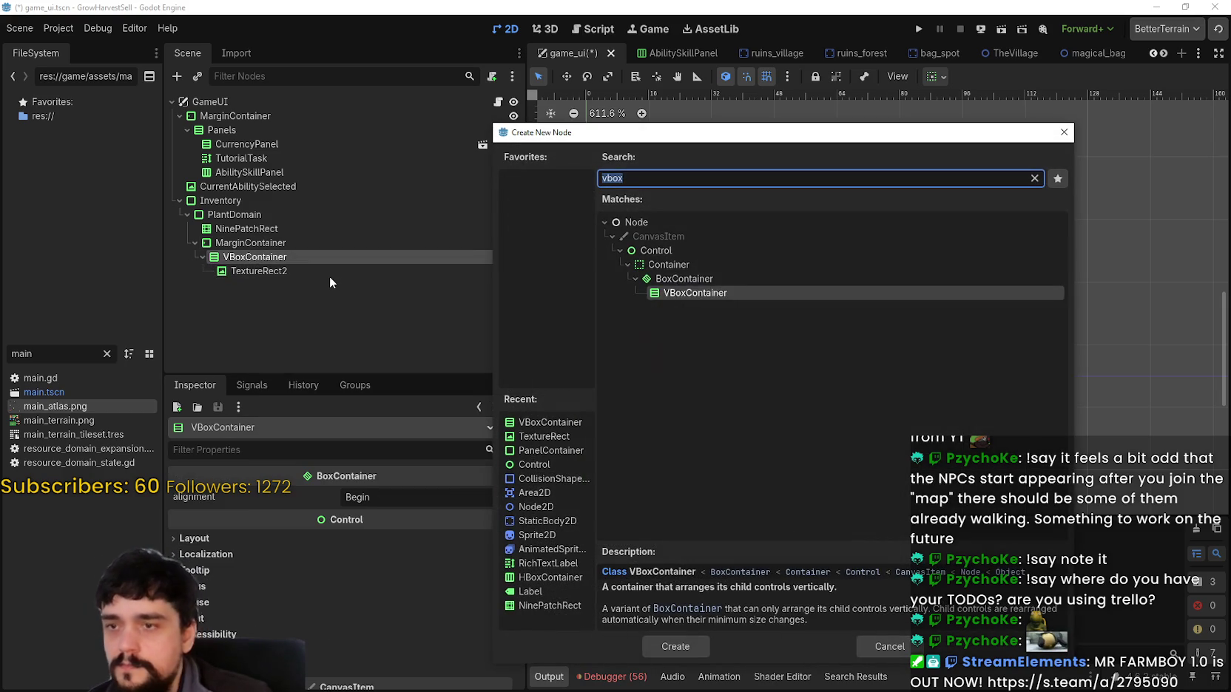
type("h")
key("BackSpace")
type("texture")
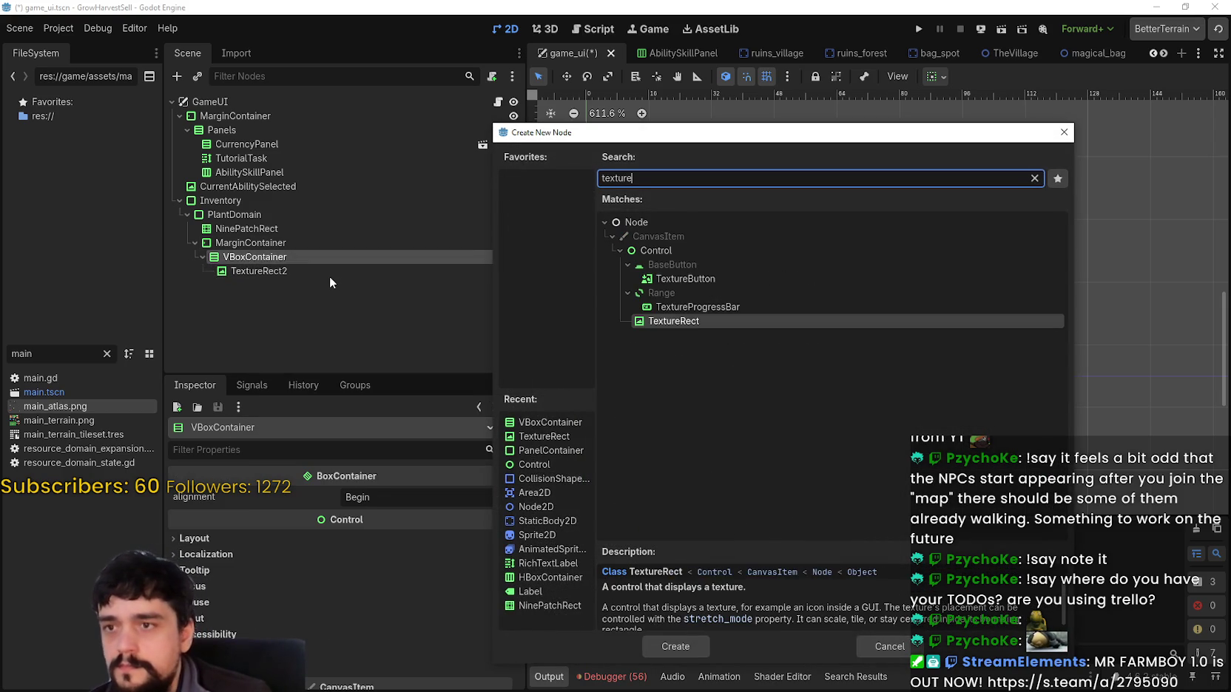
key("Return")
left_click_drag(286, 285, 296, 267)
right_click(284, 272)
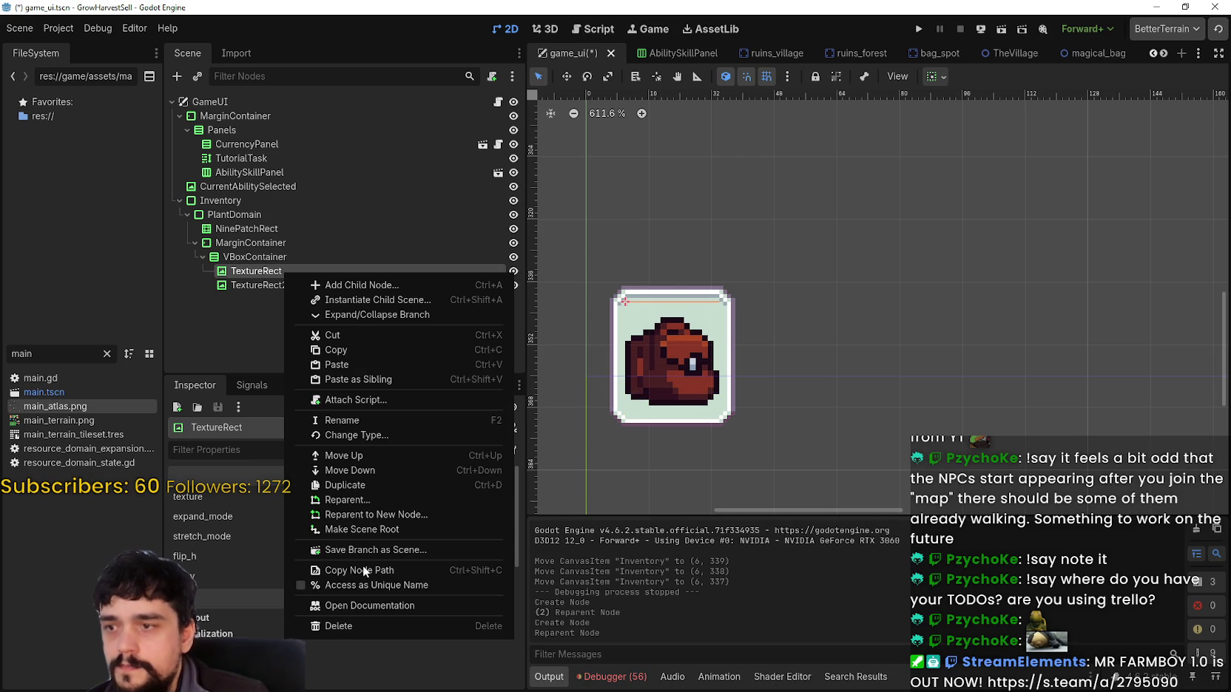
Give the upper TextureRect a new AtlasTexture with main_atlas.png as its atlas.
key("Escape")
left_click(402, 502)
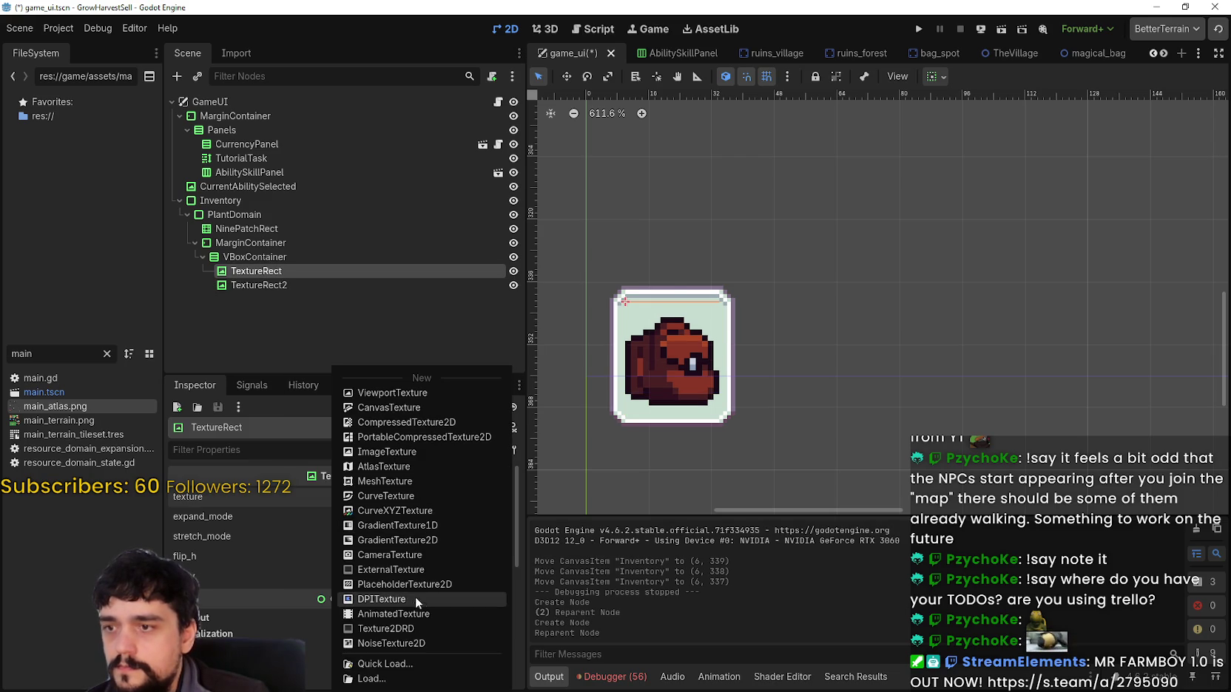
left_click(392, 465)
left_click(416, 504)
left_click(408, 680)
left_click(404, 664)
left_click(415, 207)
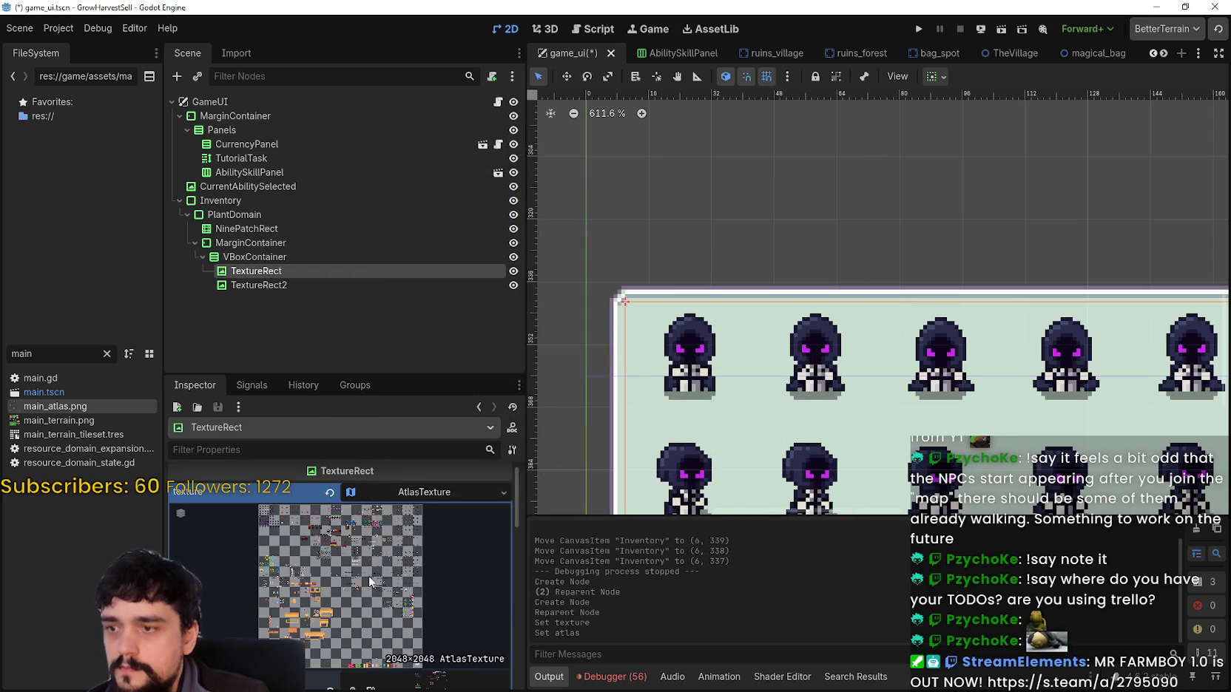
View the full 2048×2048 sheet in the atlas region editor, then close it.
scroll(368, 576, "down", 5)
left_click(346, 536)
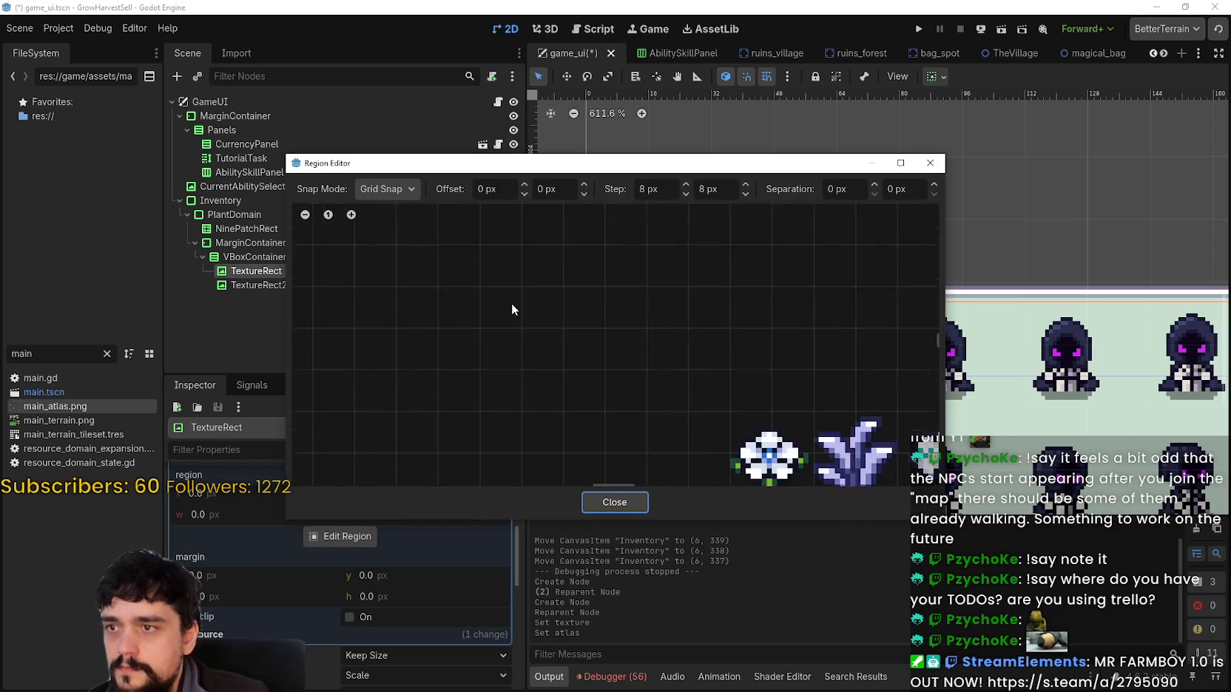
scroll(512, 295, "down", 10)
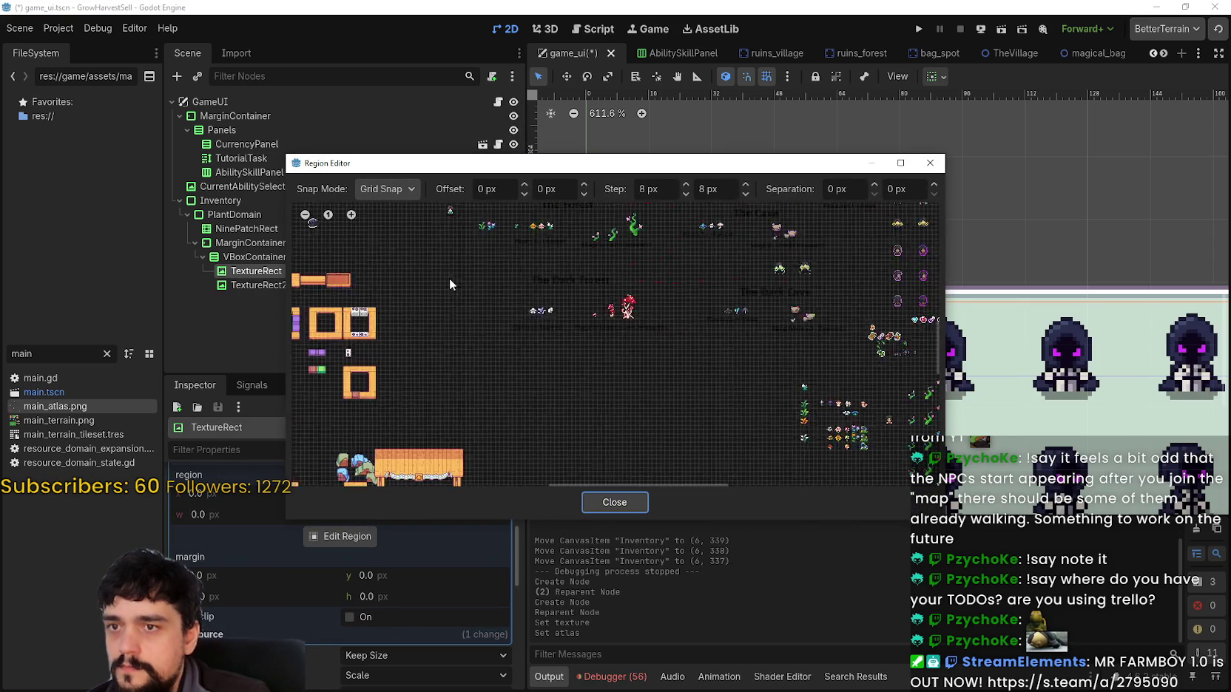
scroll(548, 310, "down", 5)
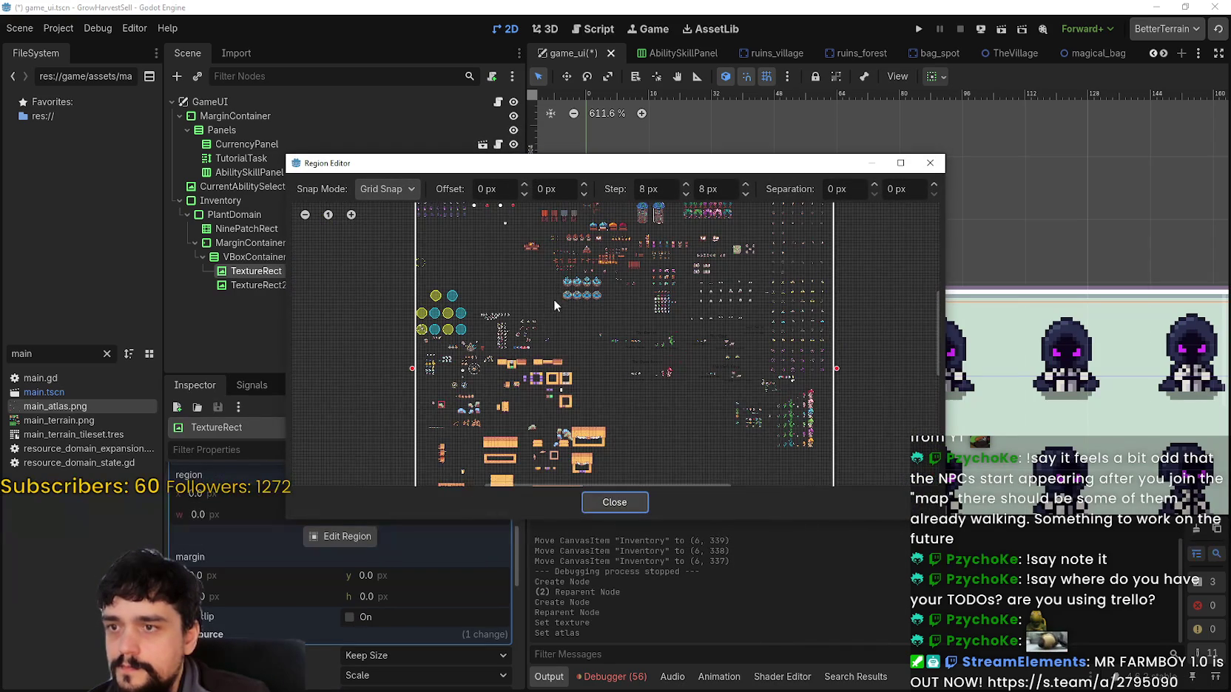
scroll(591, 410, "down", 3)
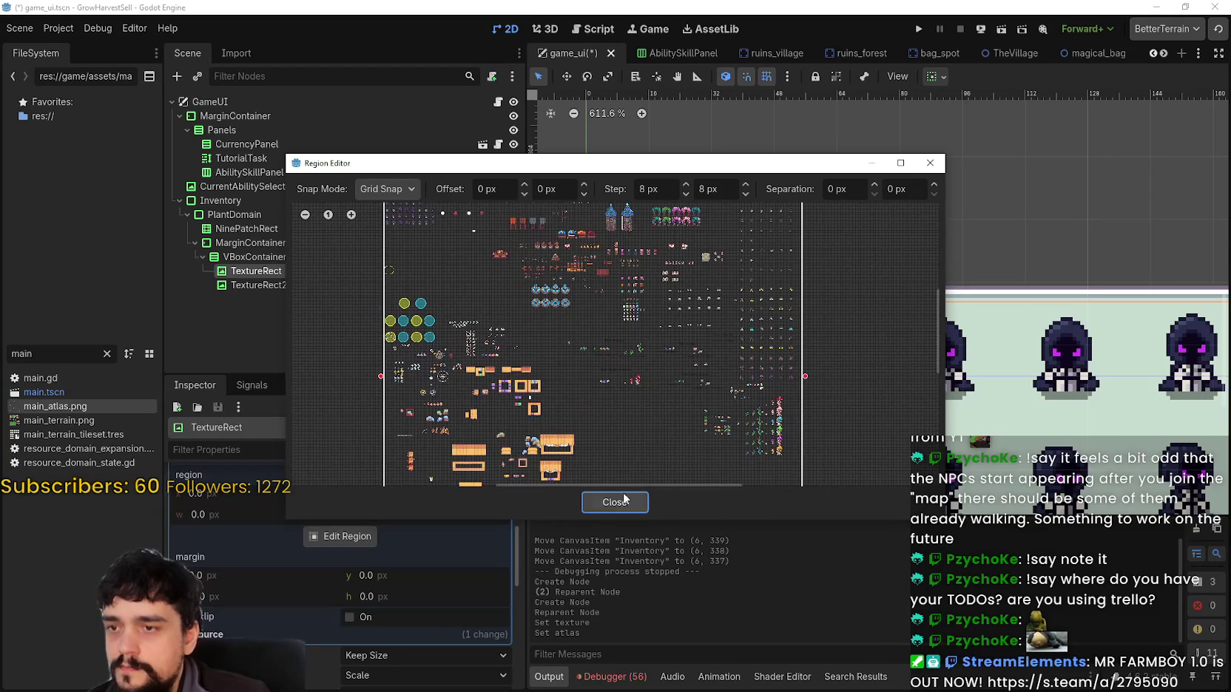
left_click(641, 509)
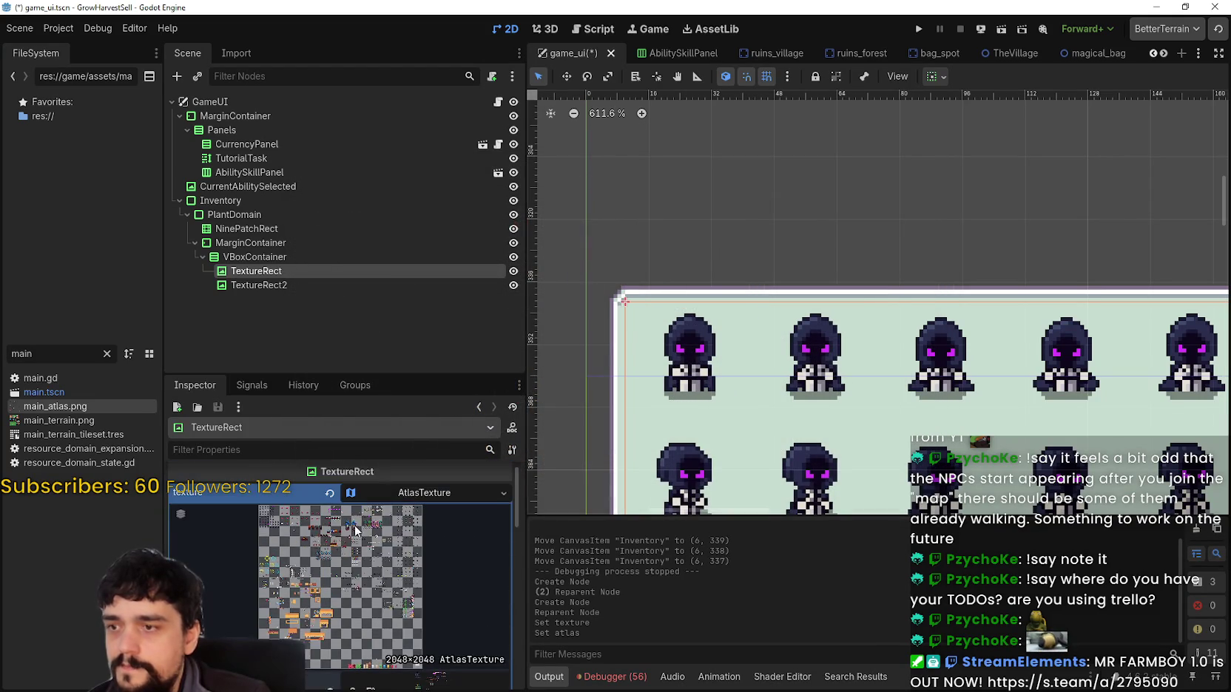
Swap in a fresh AtlasTexture and search 'control' for the atlas without choosing one.
right_click(421, 517)
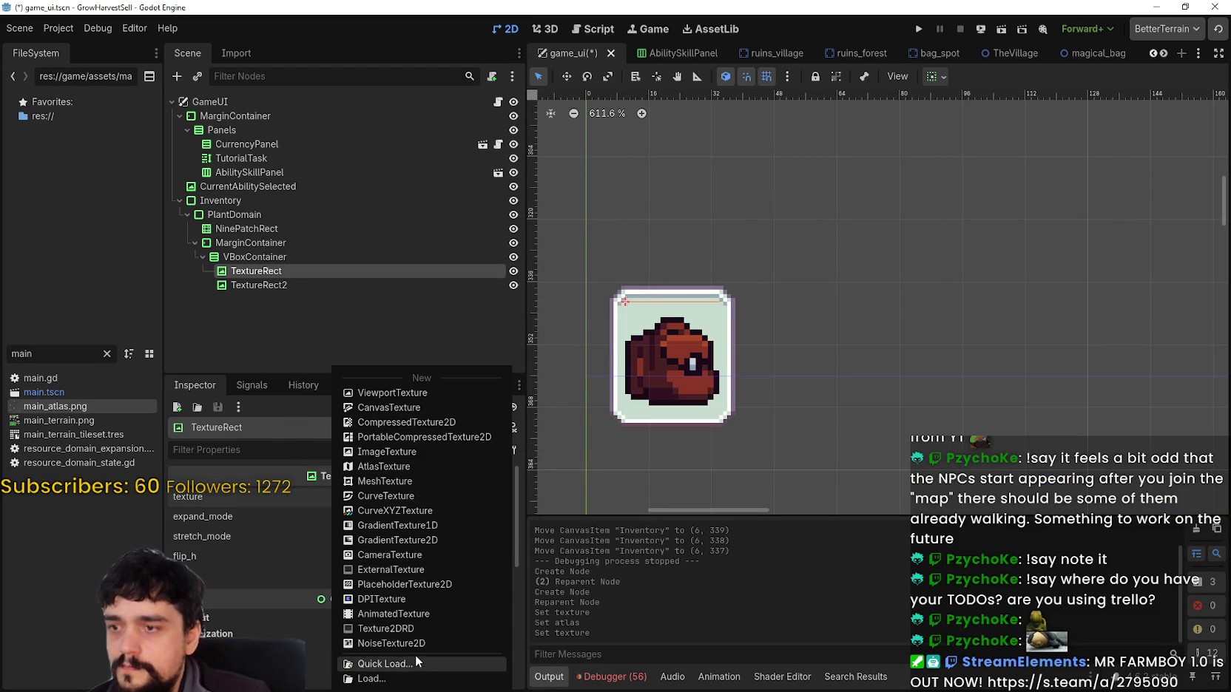
left_click(404, 467)
scroll(380, 560, "down", 2)
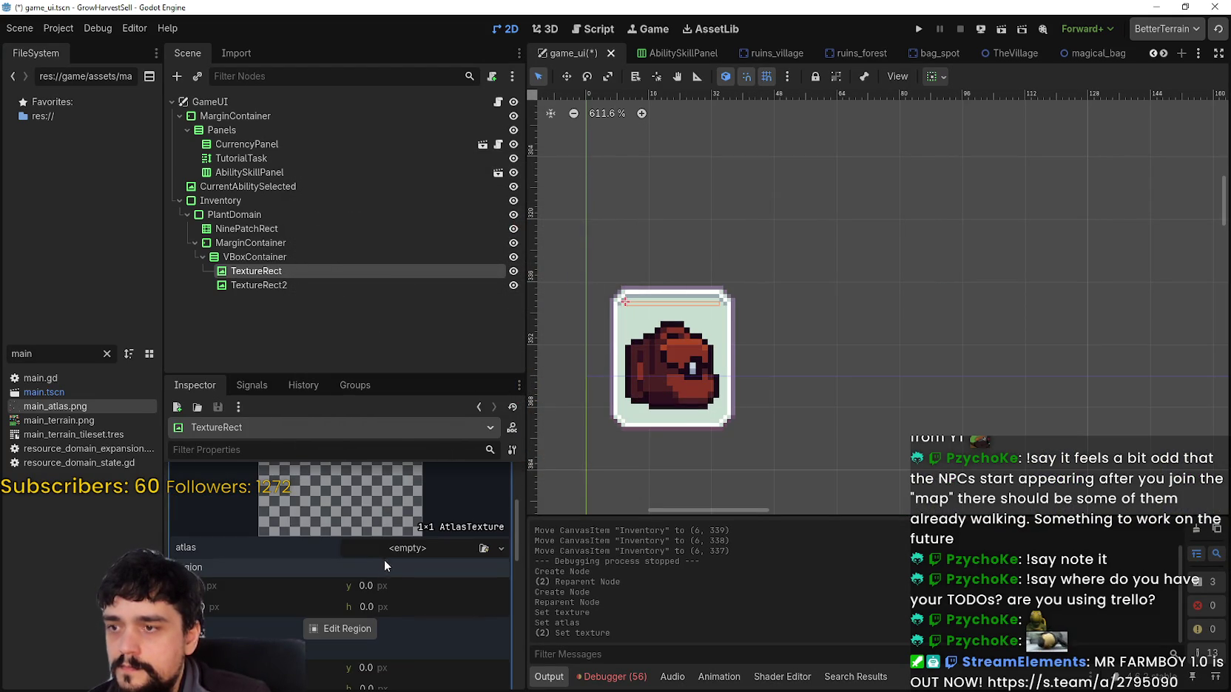
left_click(384, 548)
left_click(419, 661)
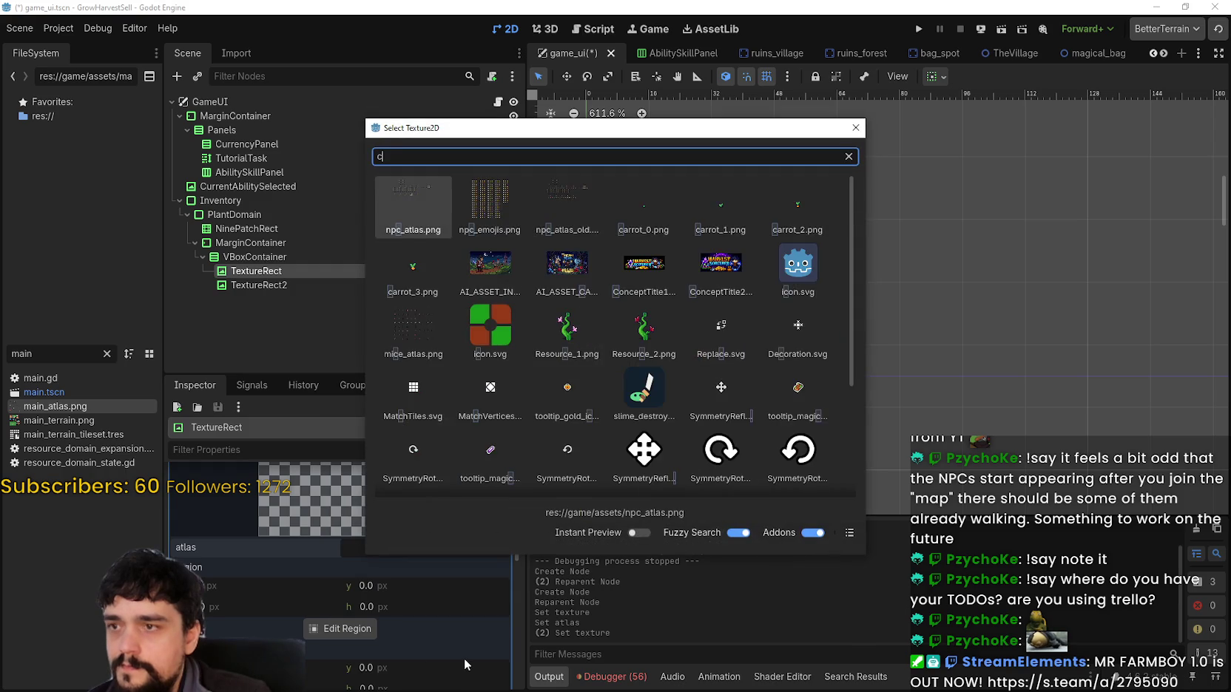
type("control")
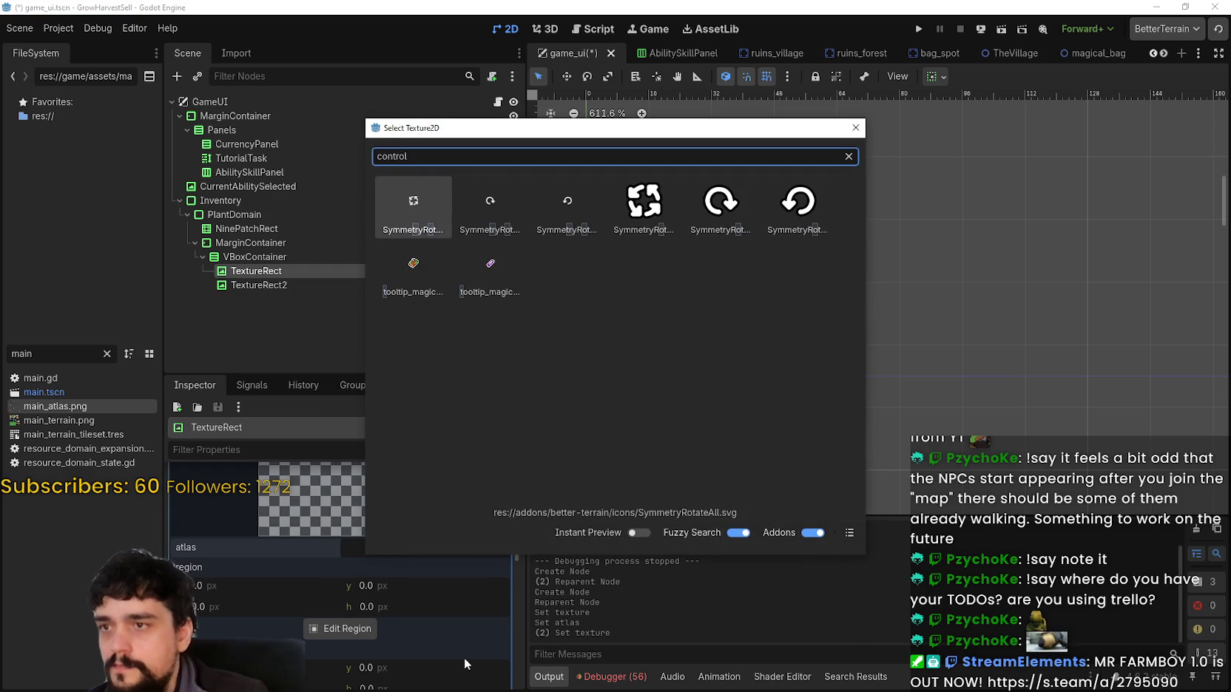
left_click(855, 128)
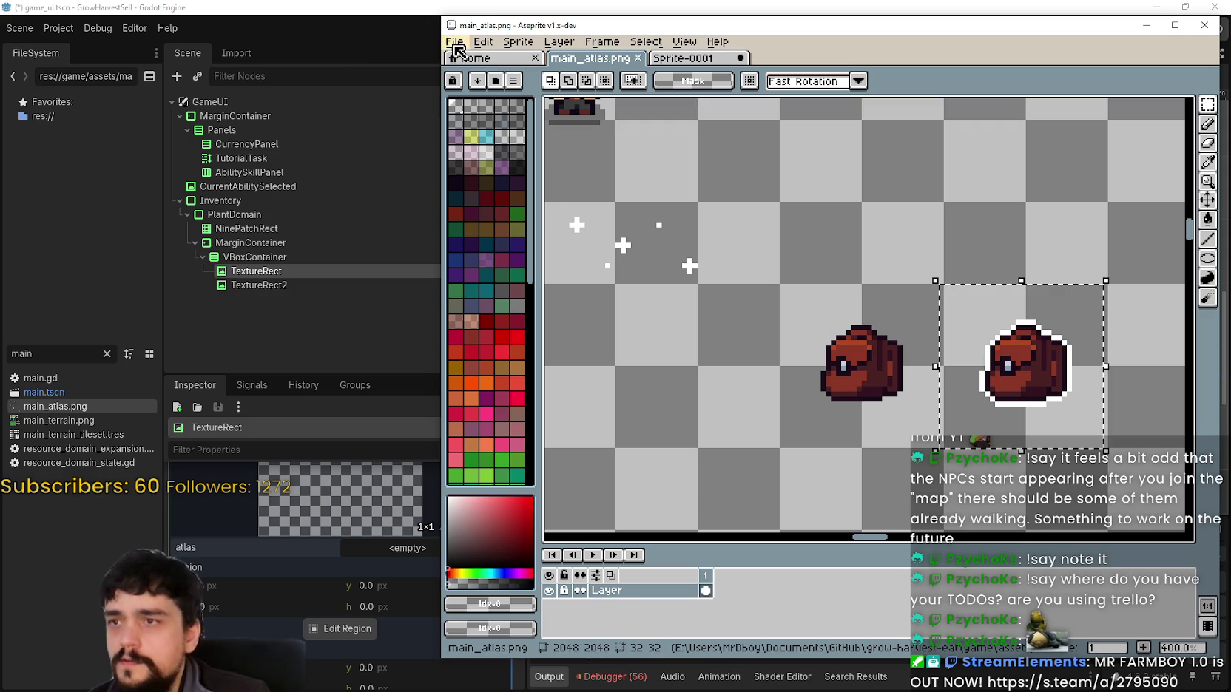
Browse Aseprite's recent files, then return to Godot with the full FileSystem tree listed.
left_click(456, 44)
mouse_move(490, 88)
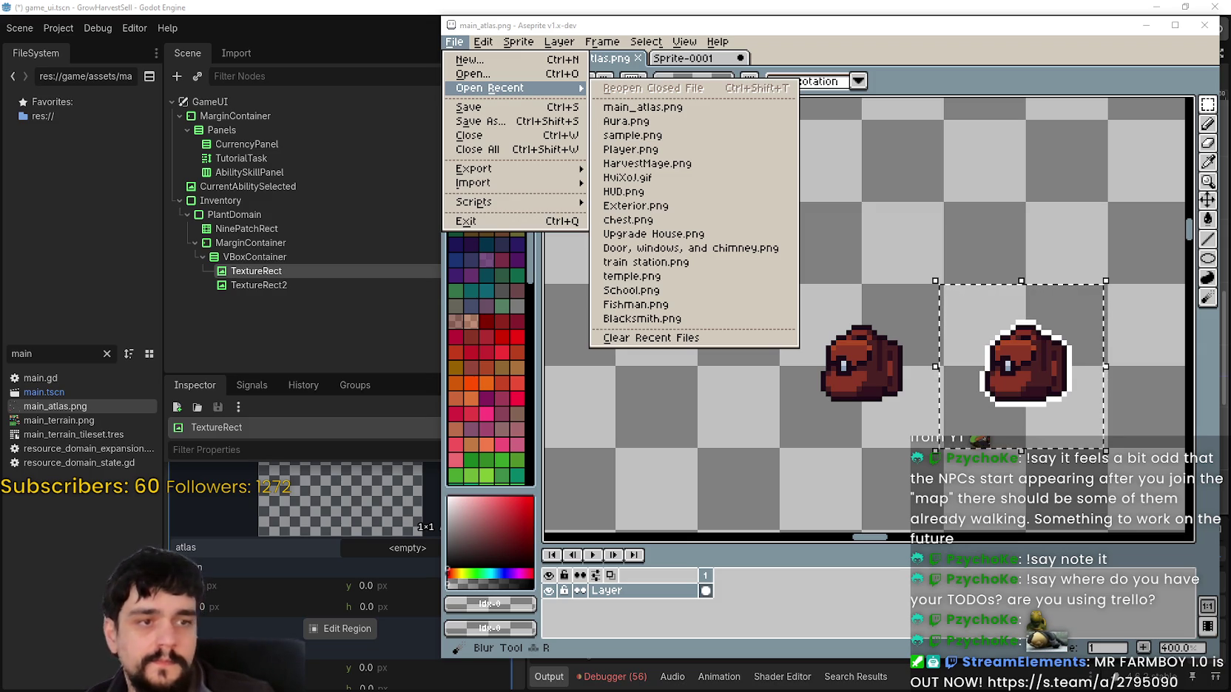
left_click(106, 354)
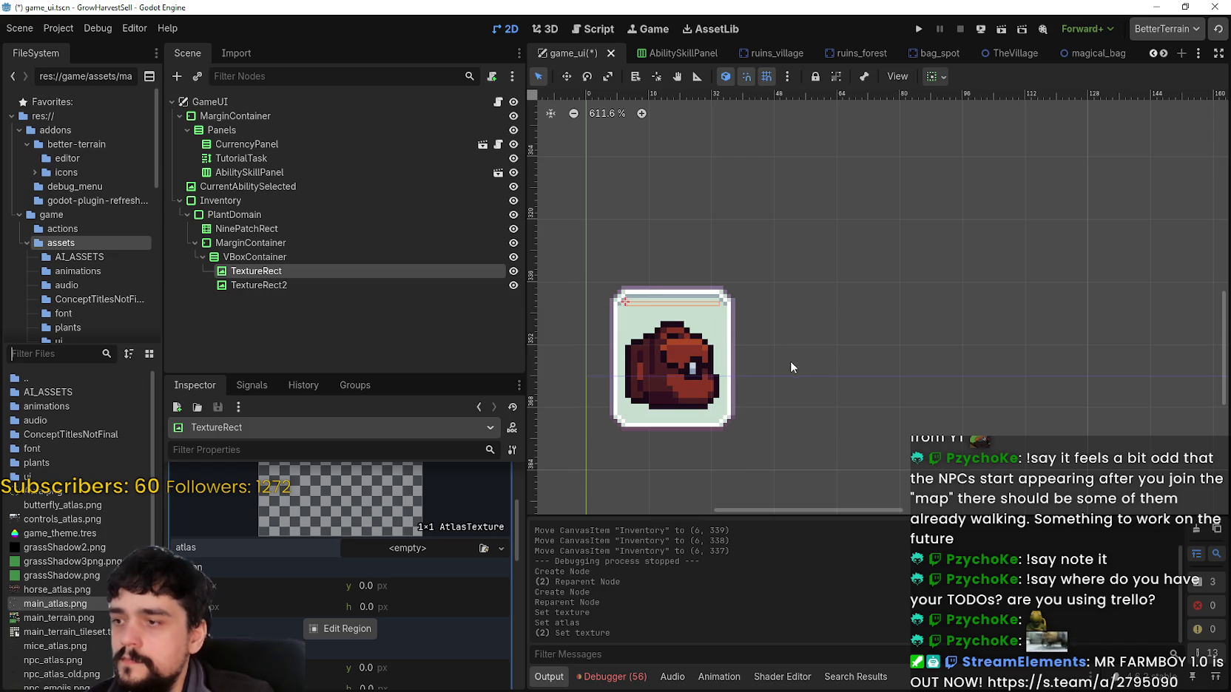
Set controls_atlas.png as the upper TextureRect's atlas image.
left_click(384, 616)
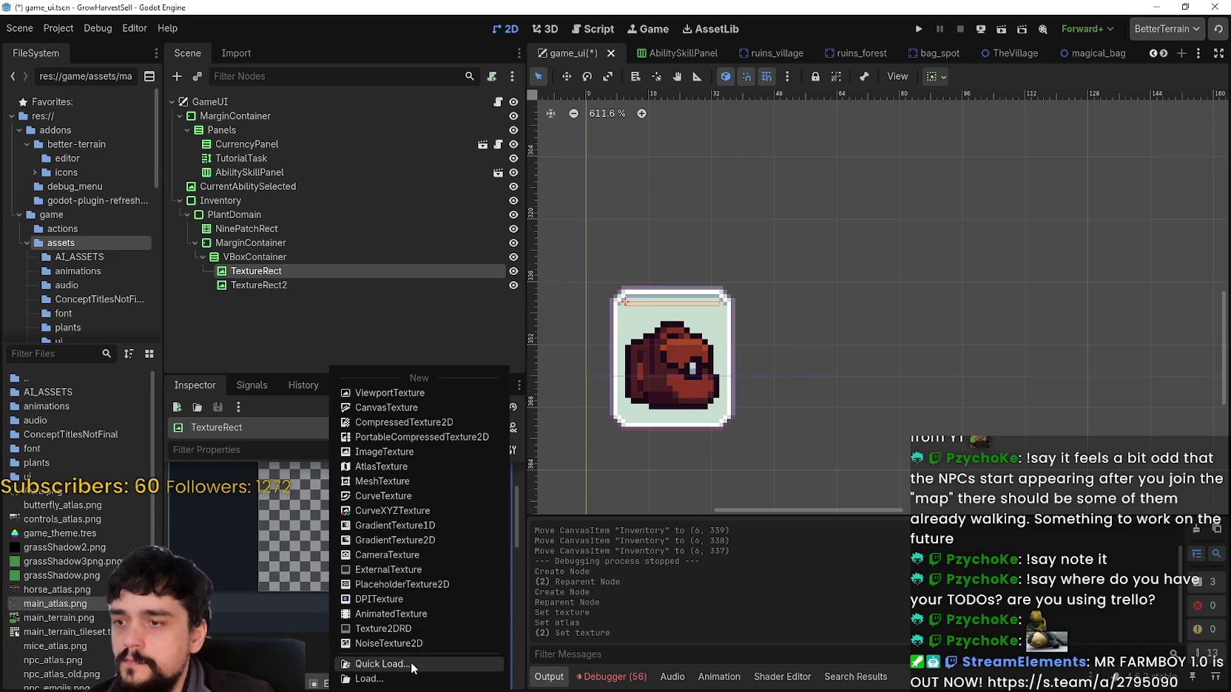
left_click(410, 663)
type("controls")
key("Return")
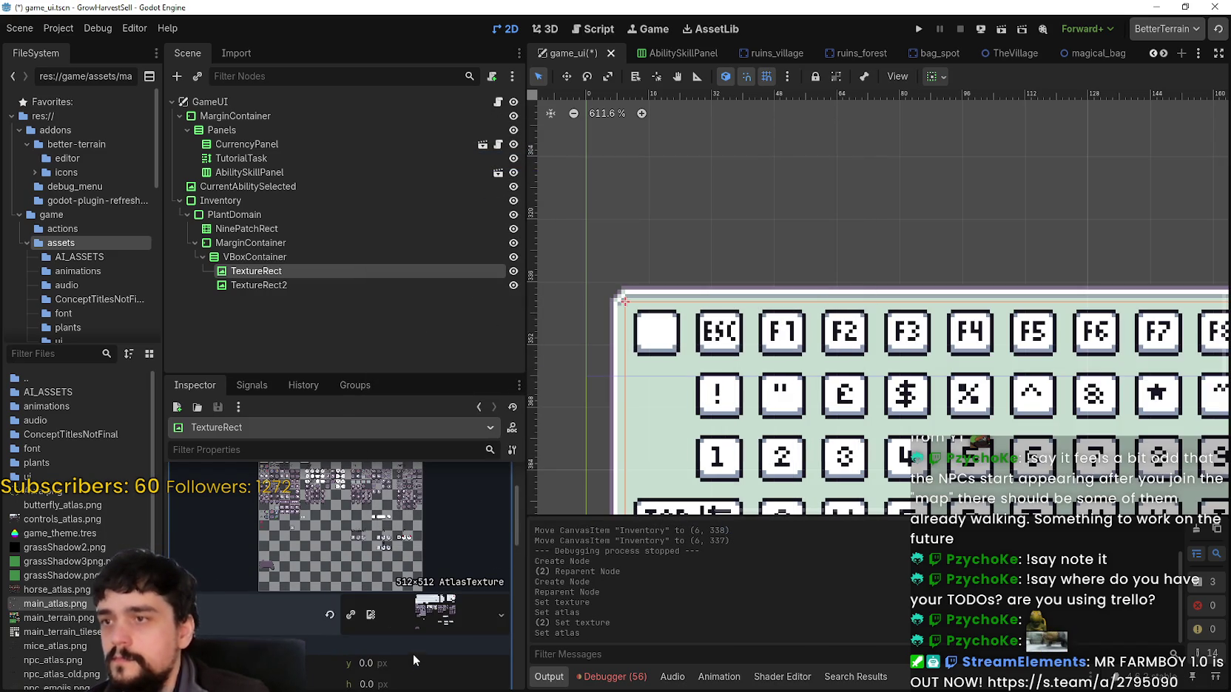
scroll(358, 592, "down", 3)
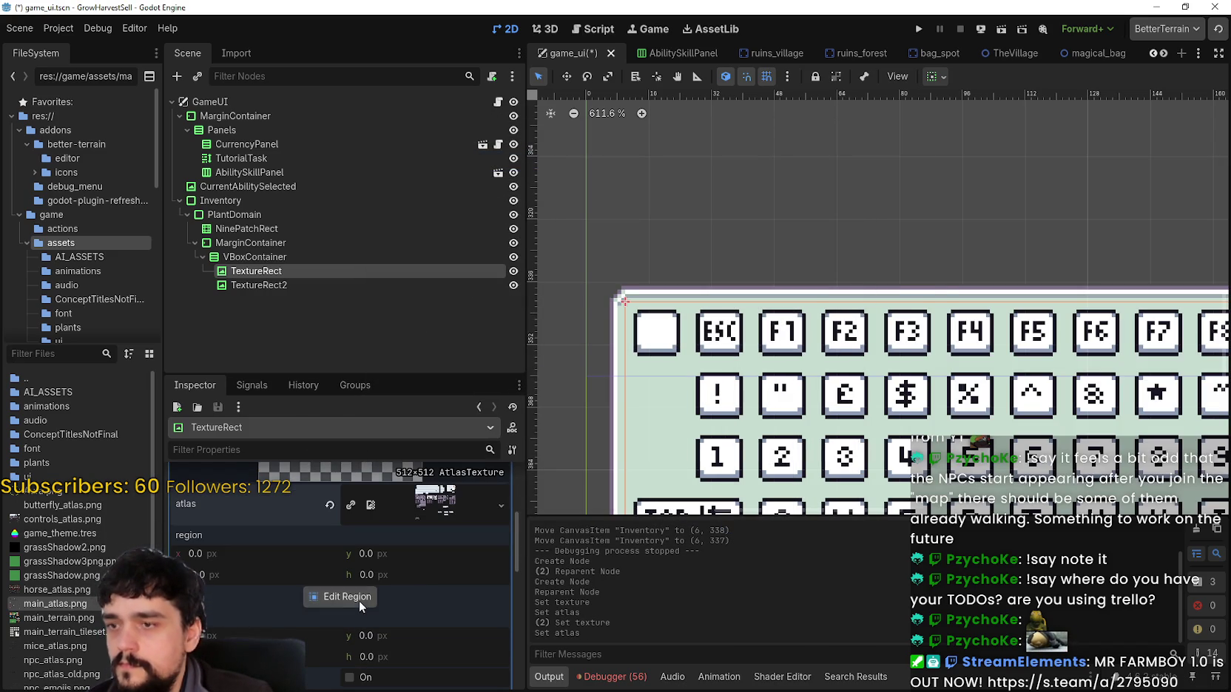
Mark a 32×16 region over the TAB key and save the scene.
left_click(359, 601)
scroll(510, 333, "up", 5)
scroll(523, 331, "up", 5)
mouse_move(482, 294)
left_mouse_down()
mouse_move(576, 386)
mouse_move(649, 388)
left_mouse_up()
left_click(616, 505)
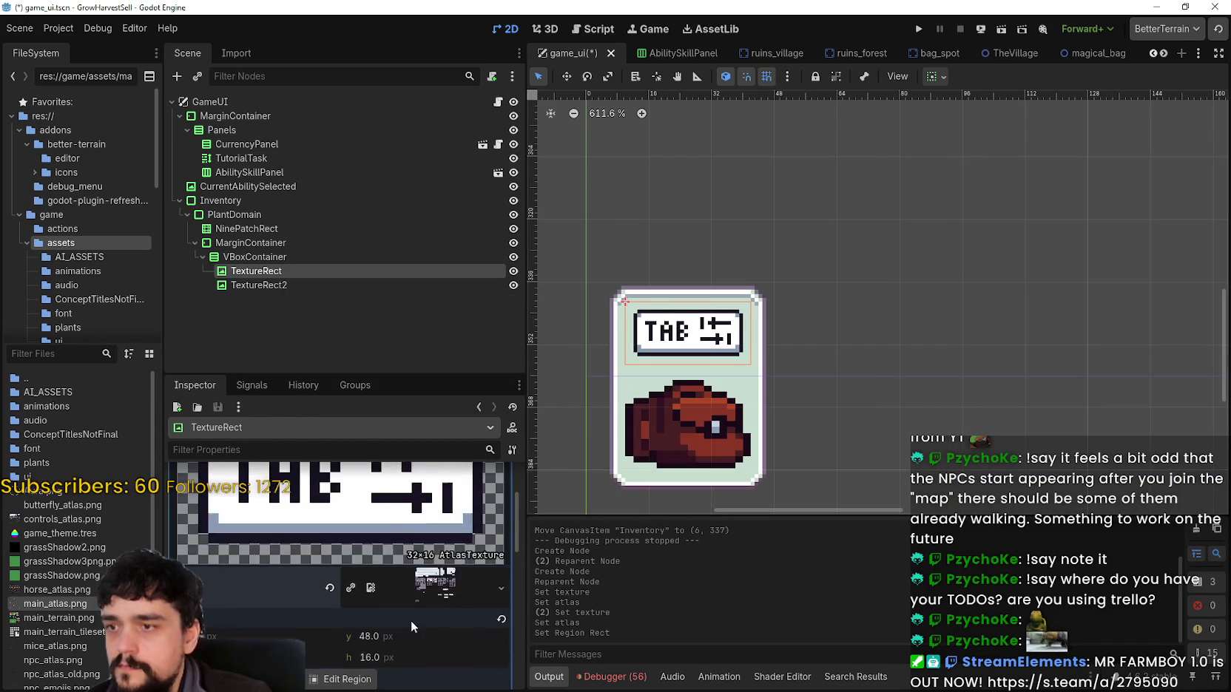
scroll(435, 584, "up", 3)
key("ctrl+s")
scroll(858, 372, "down", 3)
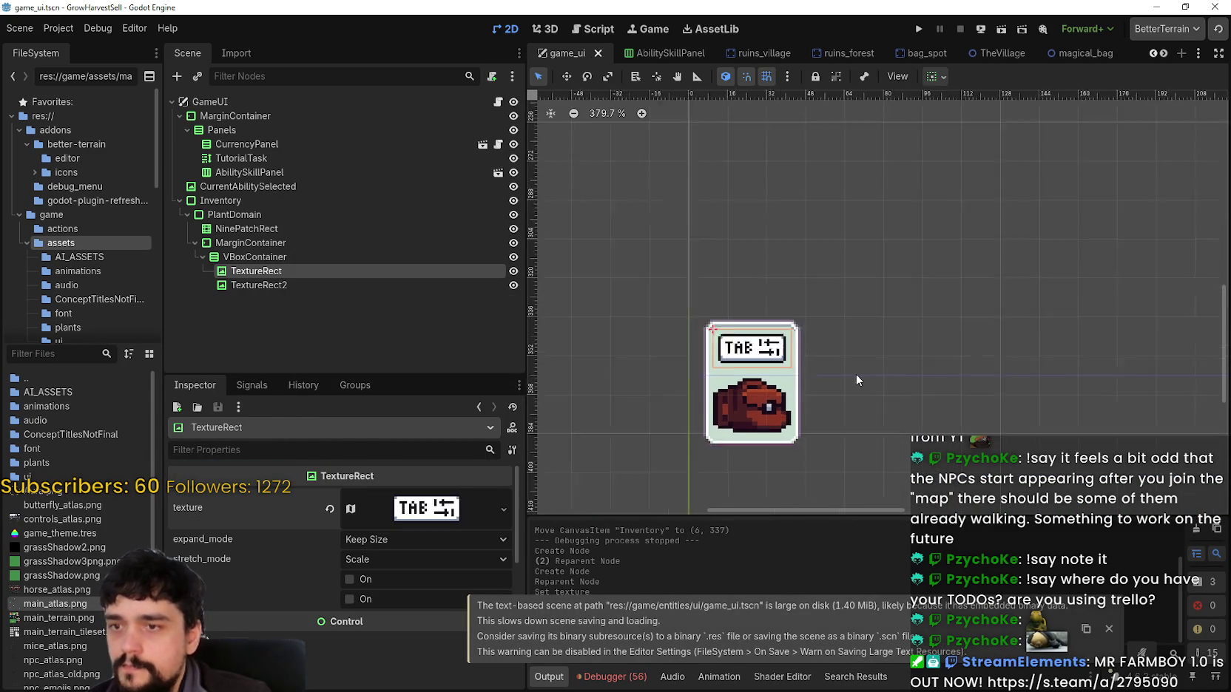
Keep TextureRect2's expand mode at Keep Size and set its stretch mode to Keep Aspect Centered.
left_click(258, 285)
scroll(735, 420, "up", 3)
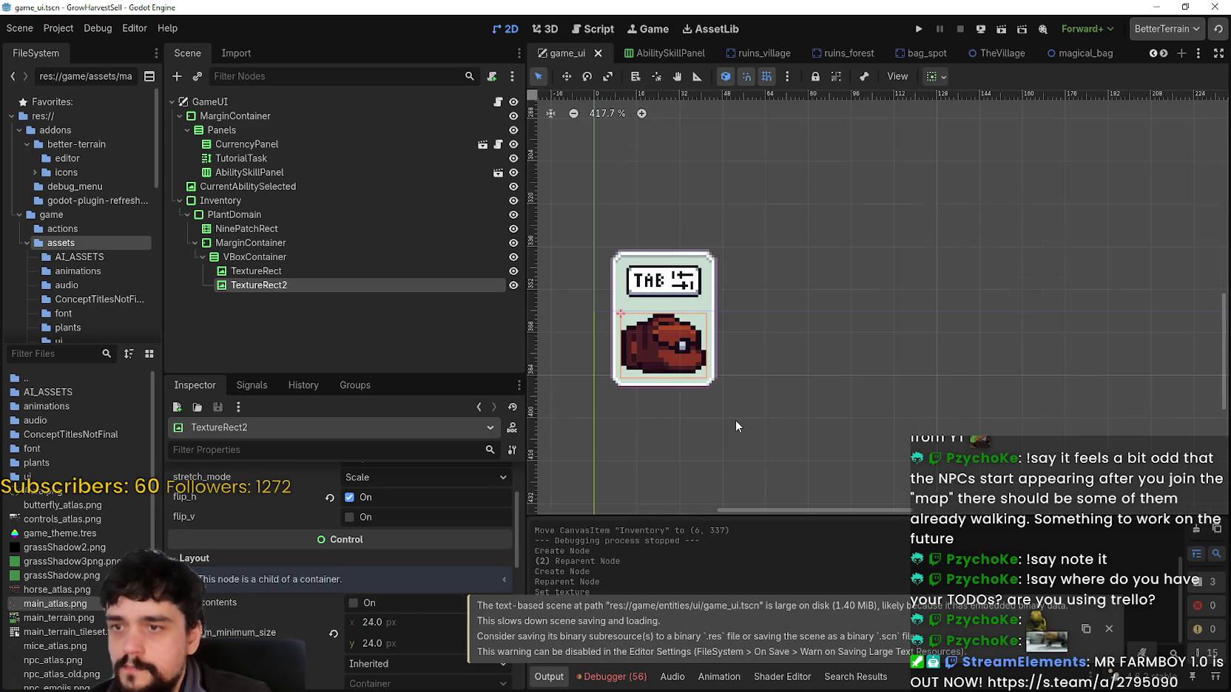
scroll(709, 407, "up", 2)
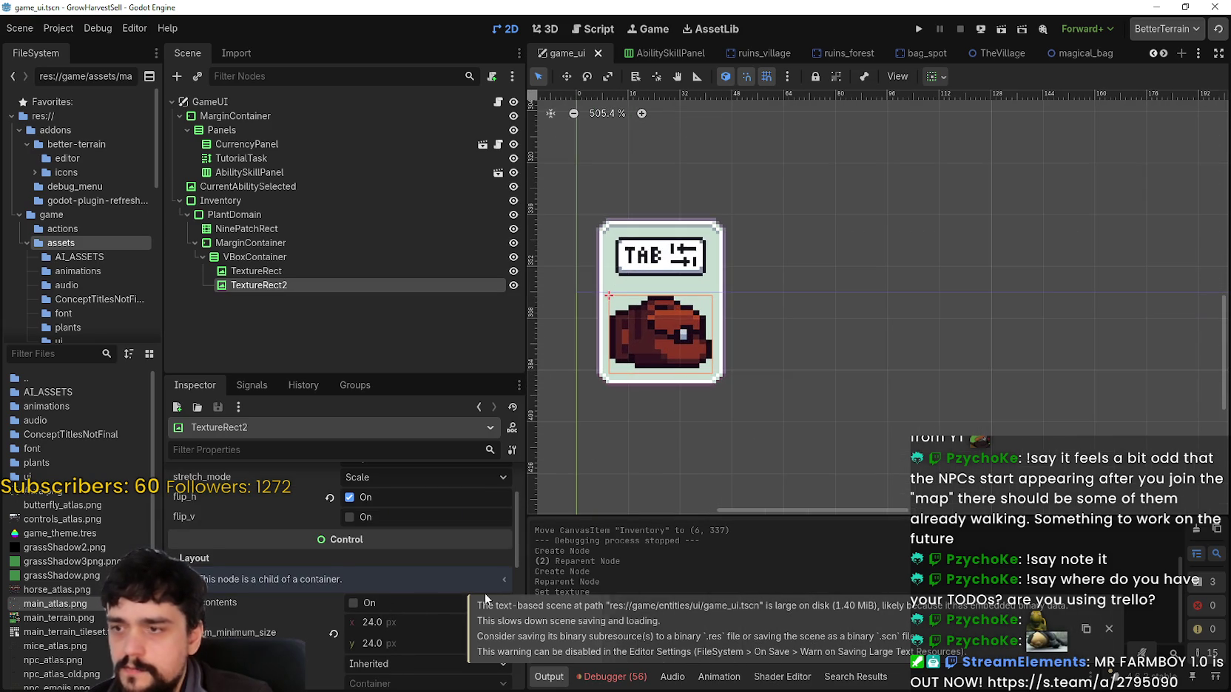
scroll(444, 608, "up", 2)
left_click(391, 559)
left_click(389, 543)
left_click(387, 541)
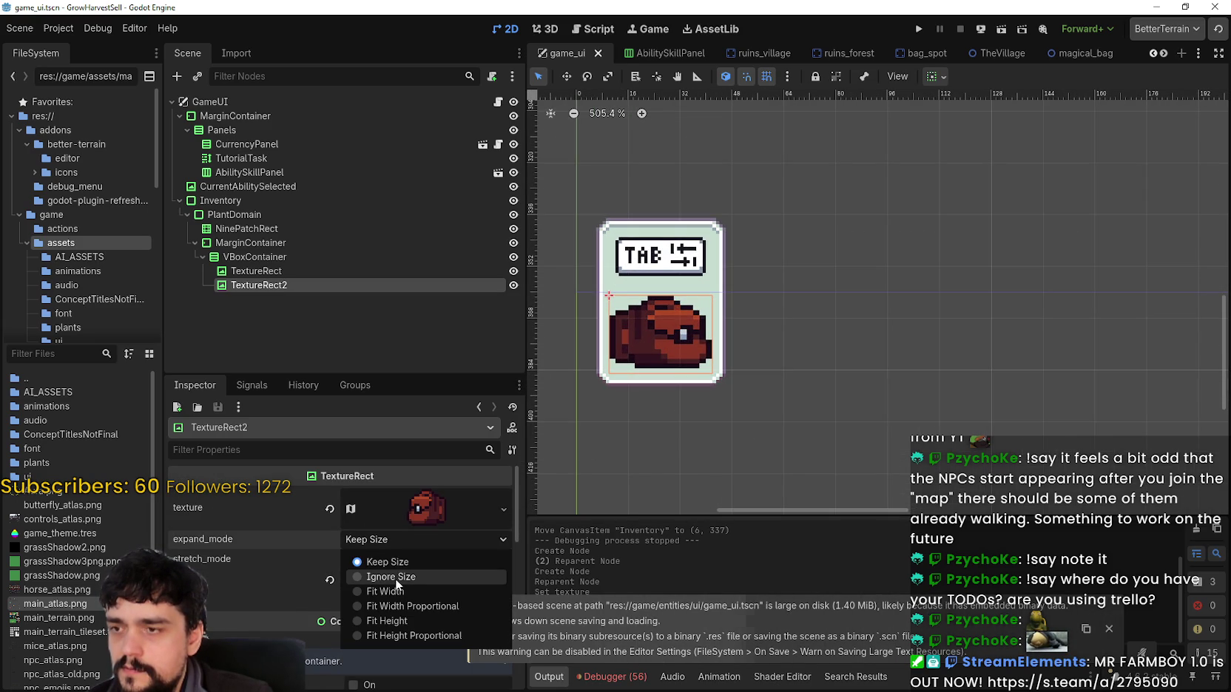
left_click(396, 579)
left_click(394, 543)
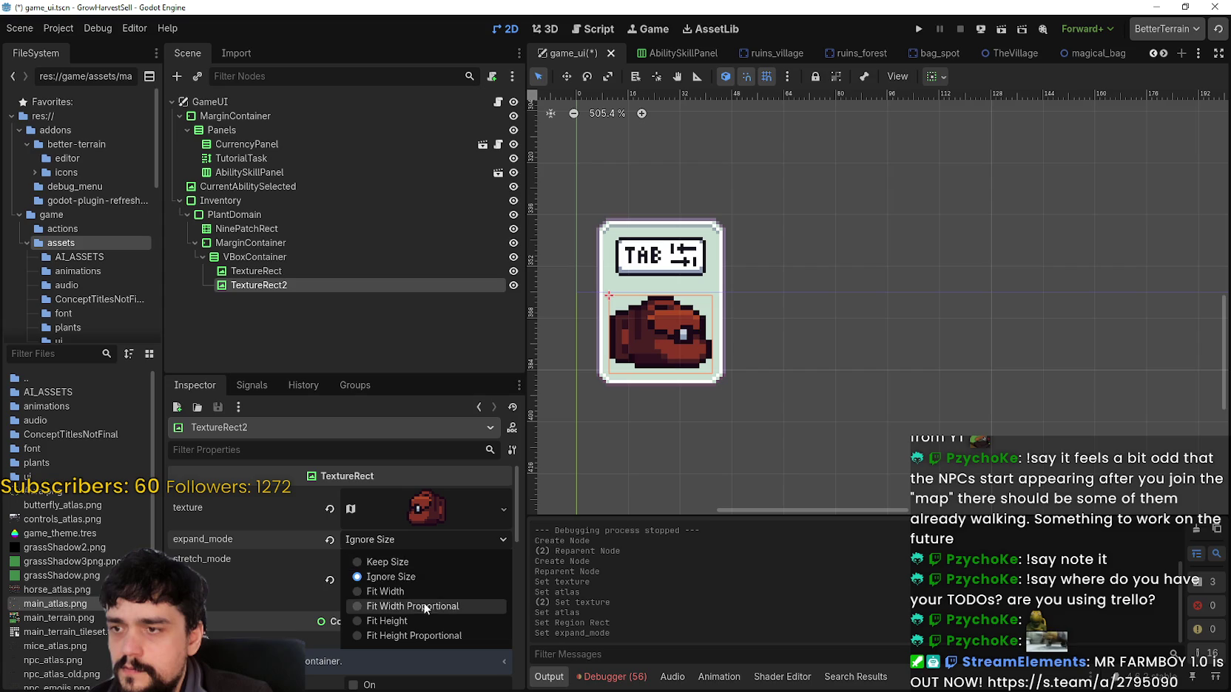
left_click(406, 562)
left_click(398, 556)
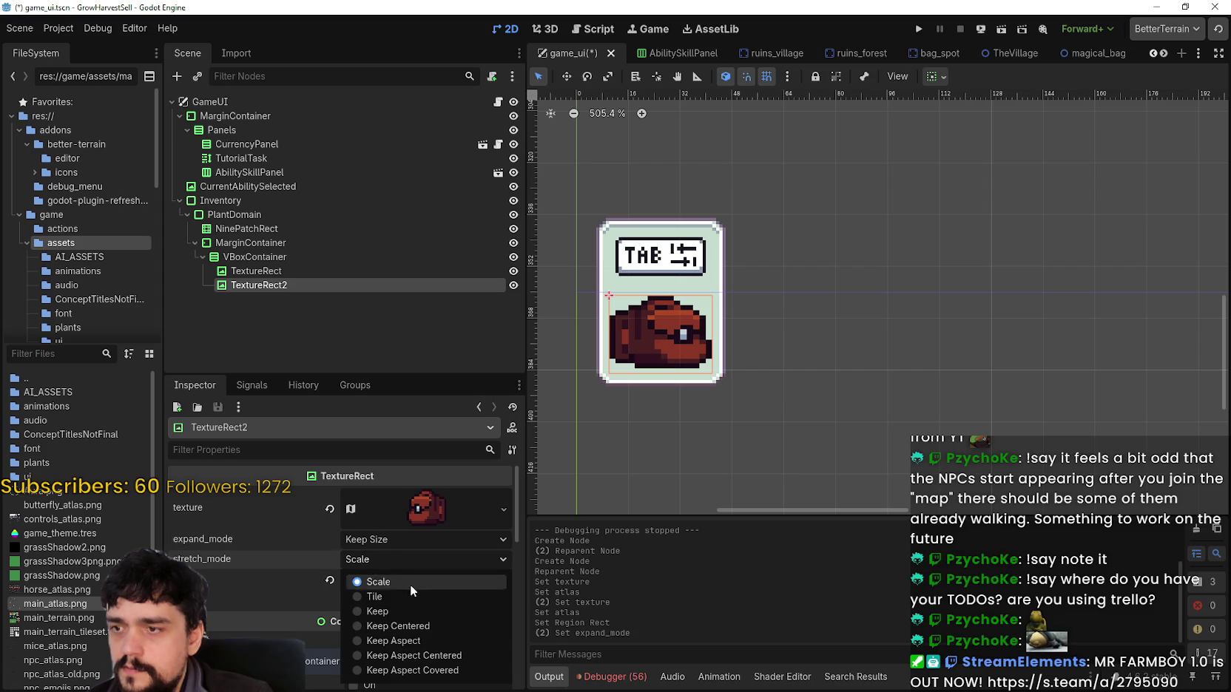
left_click(410, 637)
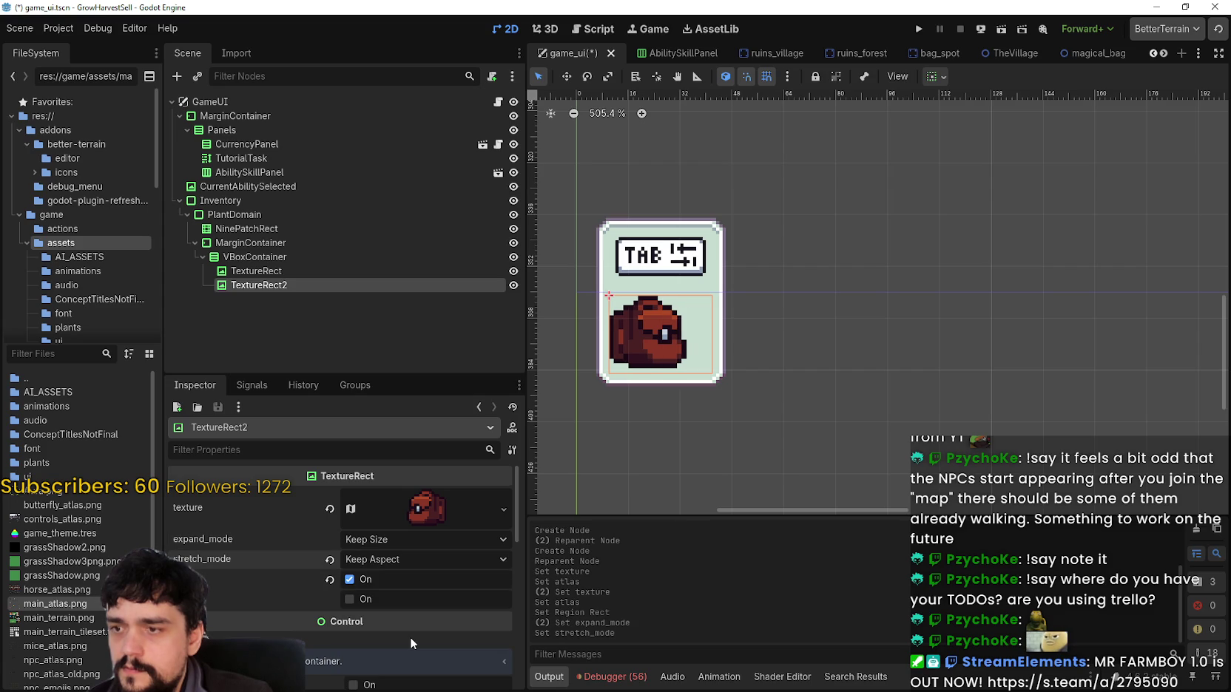
left_click(398, 559)
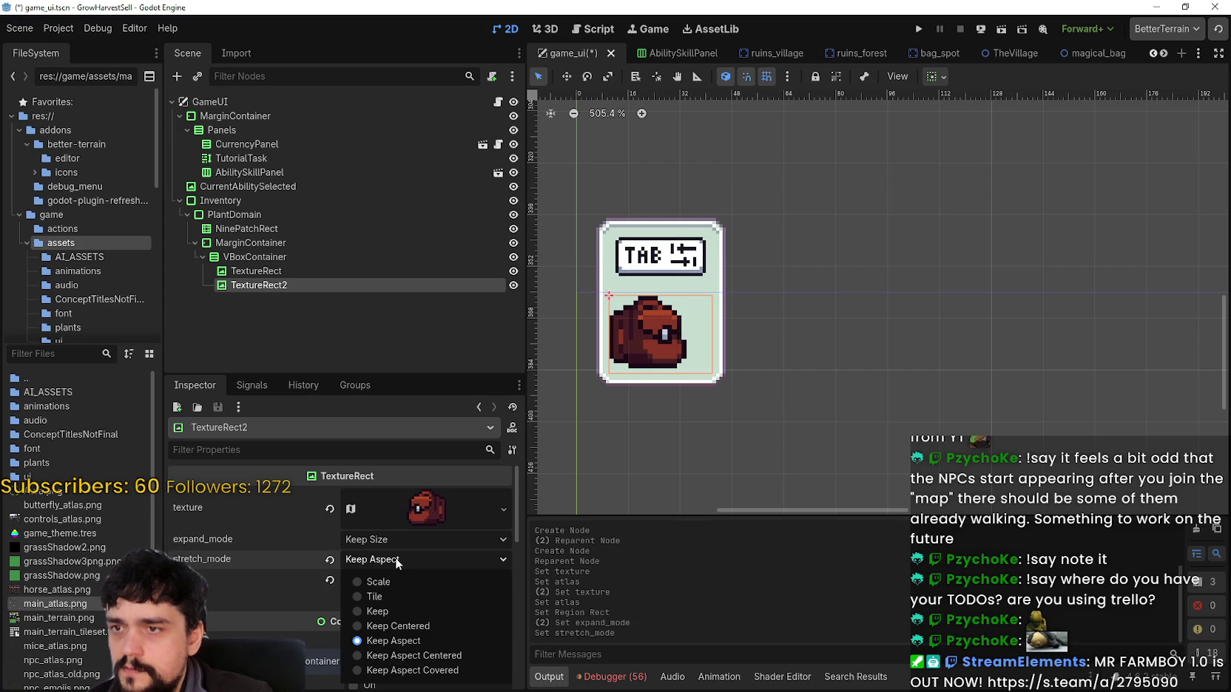
left_click(414, 655)
Save the game_ui scene and run the game to test the panel.
scroll(873, 379, "down", 2)
key("ctrl+s")
scroll(851, 377, "down", 3)
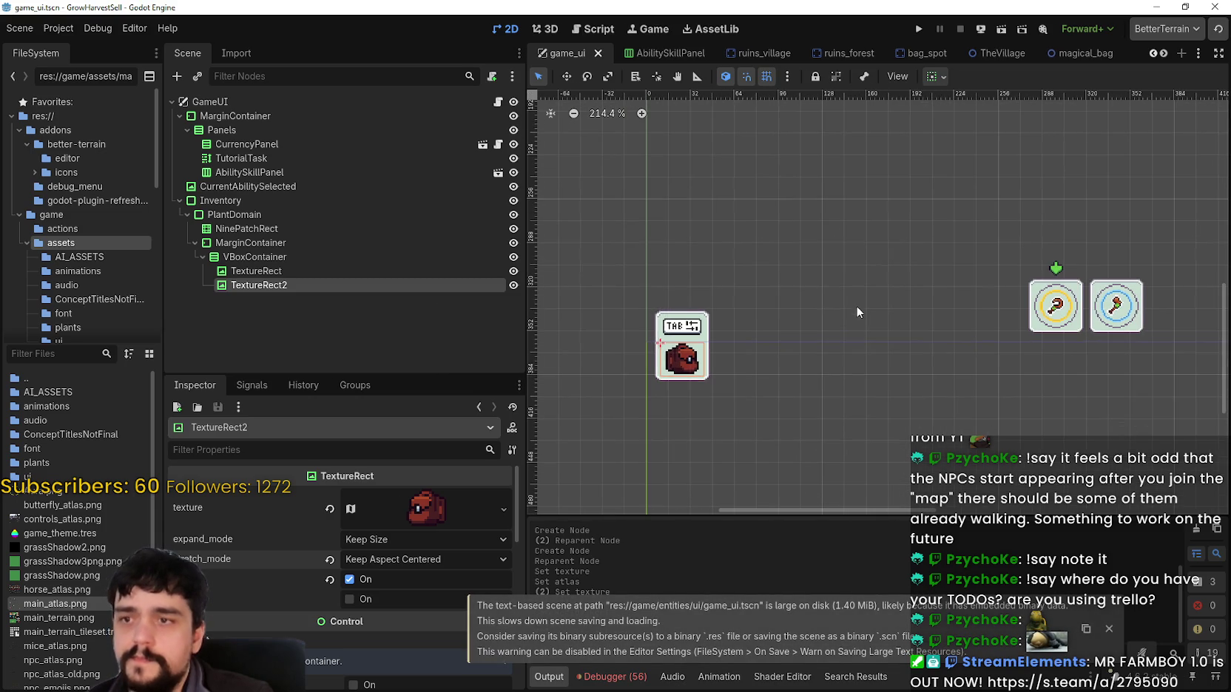
left_click(922, 32)
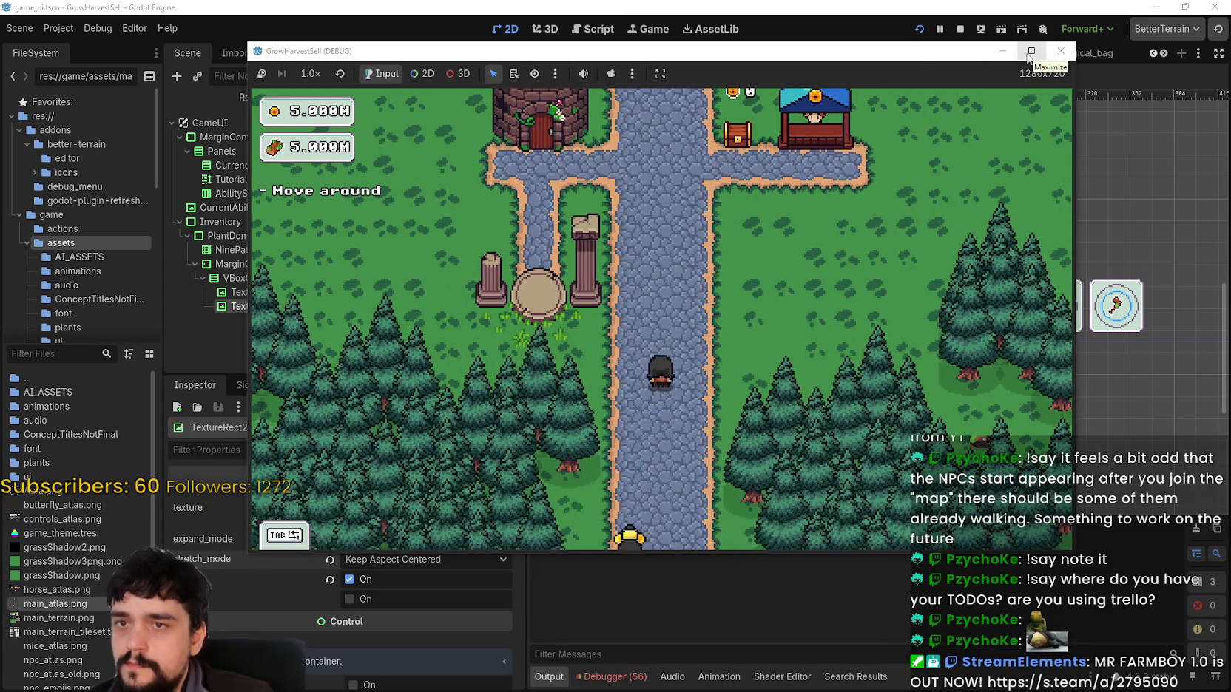
Close the running game and select the CurrentAbilitySelected node back in the editor.
left_click(1060, 51)
scroll(645, 306, "up", 2)
left_click(291, 234)
left_click(288, 211)
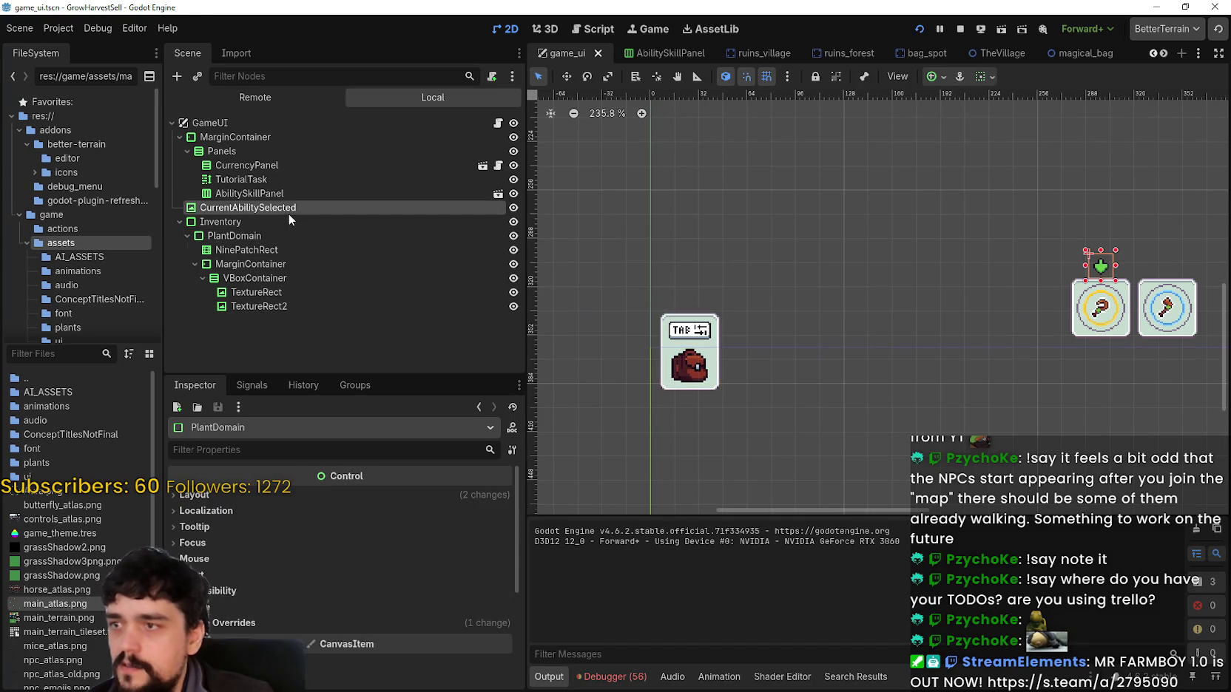
Move the Inventory panel up to position (6, 320).
left_click(220, 221)
scroll(1146, 365, "down", 1)
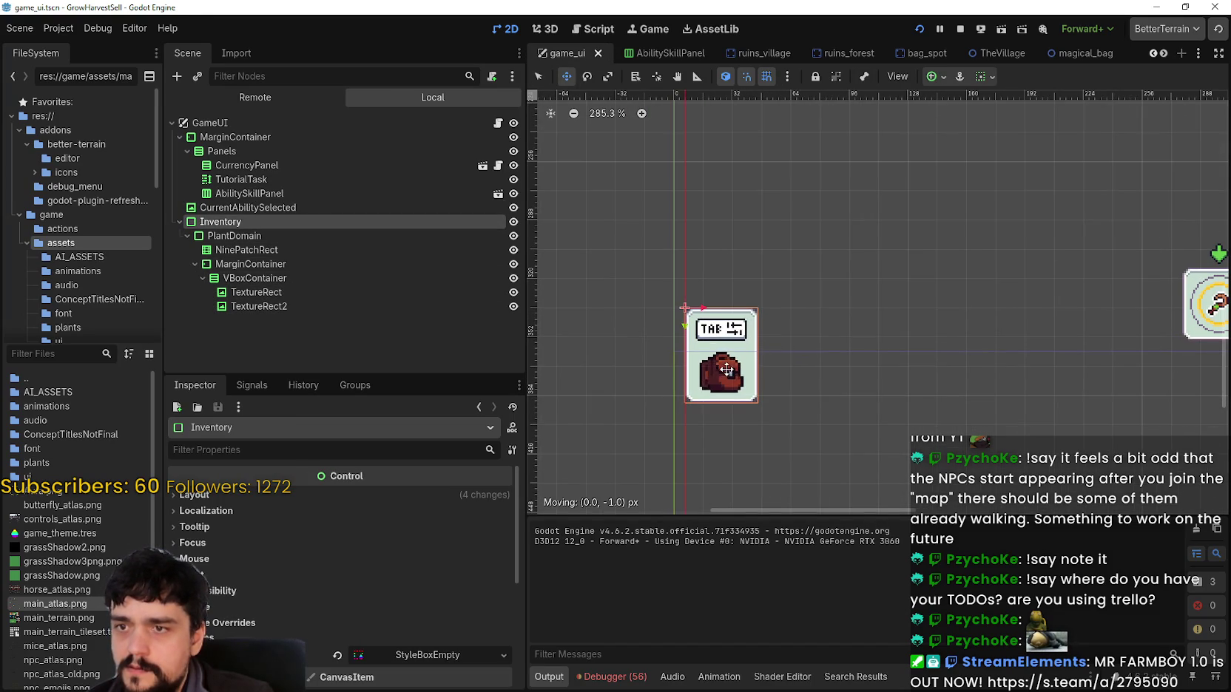
key("Up")
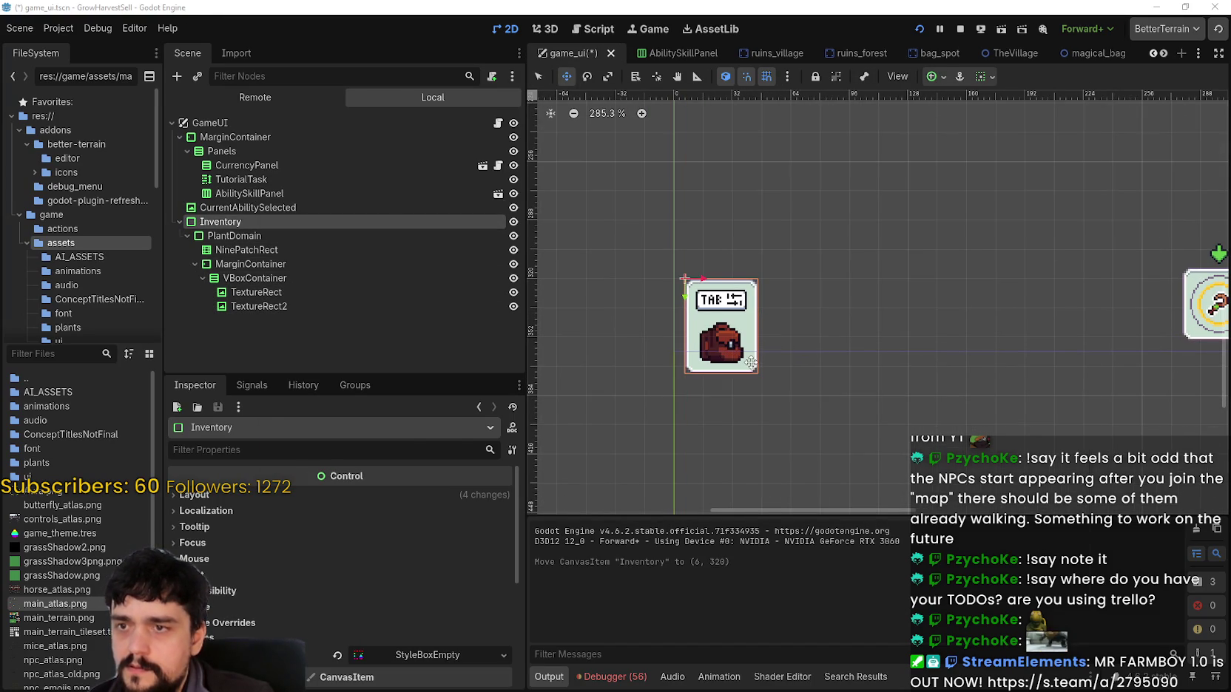
Walk the player around the village in the running game, then bring the editor forward.
key("s")
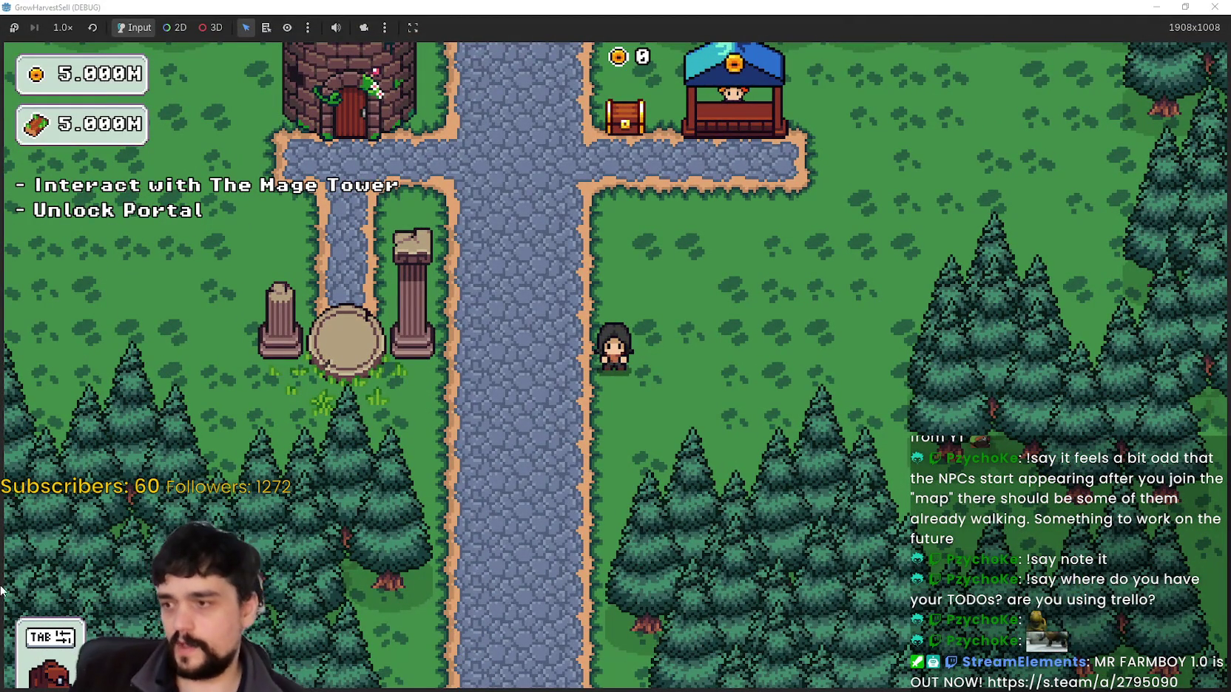
key("w")
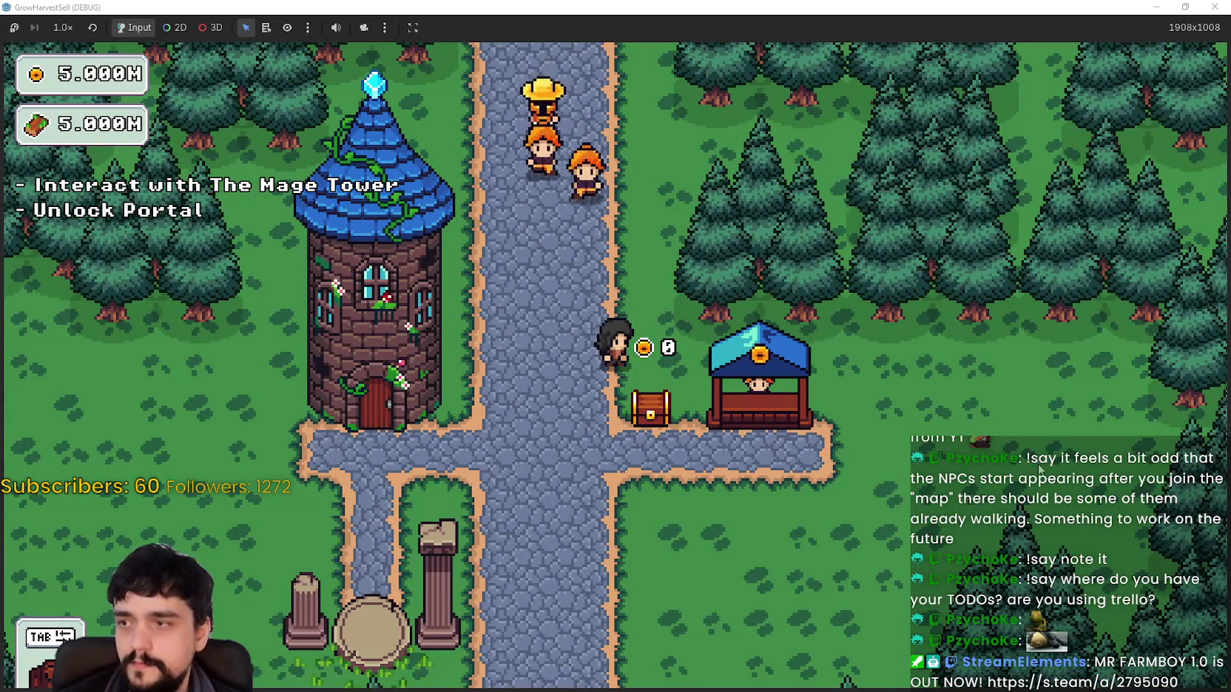
left_click(1185, 6)
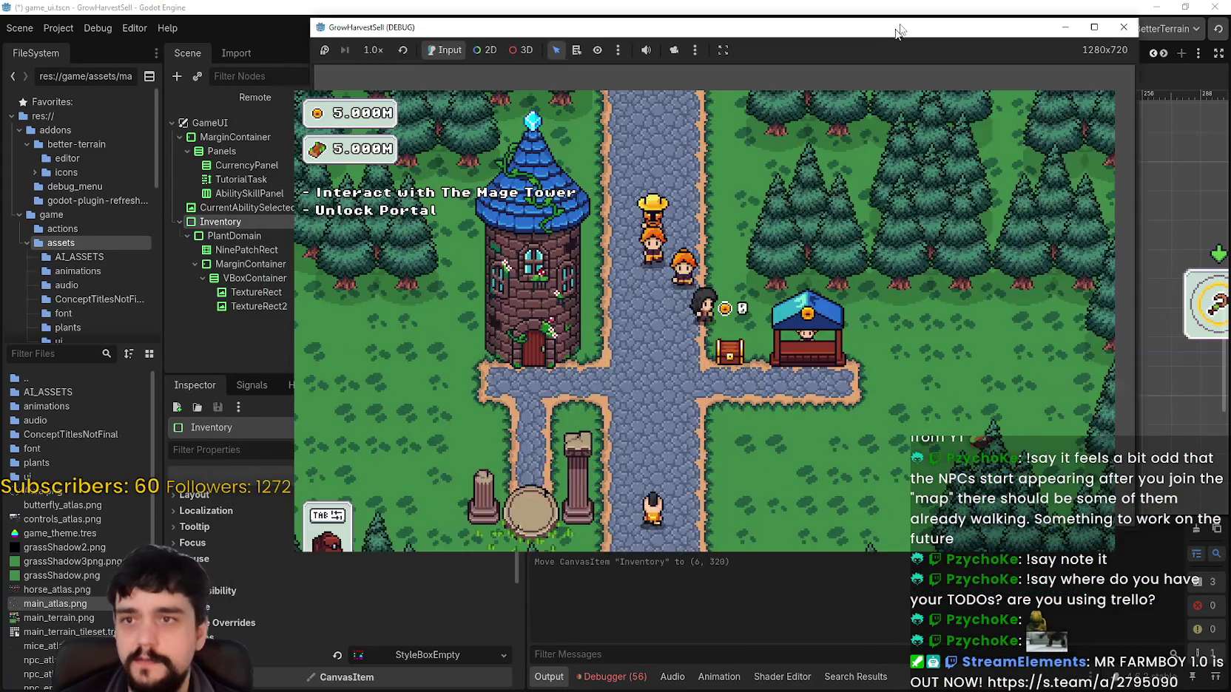
key("s")
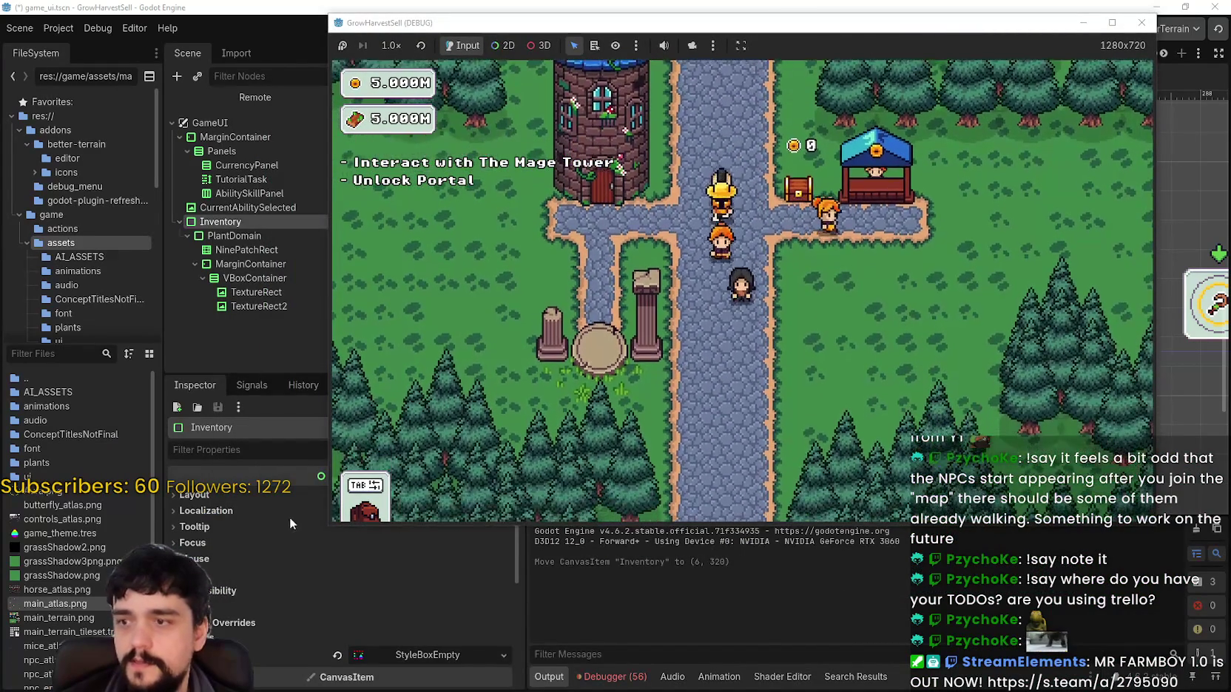
left_click(695, 5)
Relaunch the game with F5 and walk the path to check the raised panel.
key("F5")
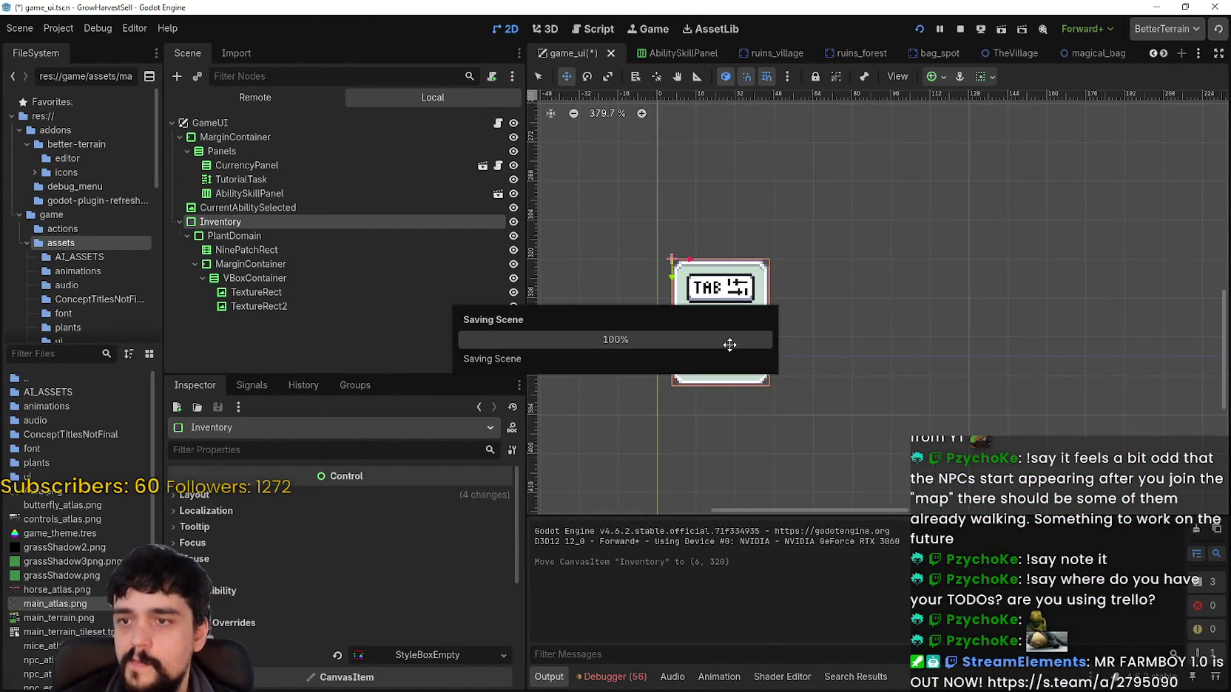
key("w")
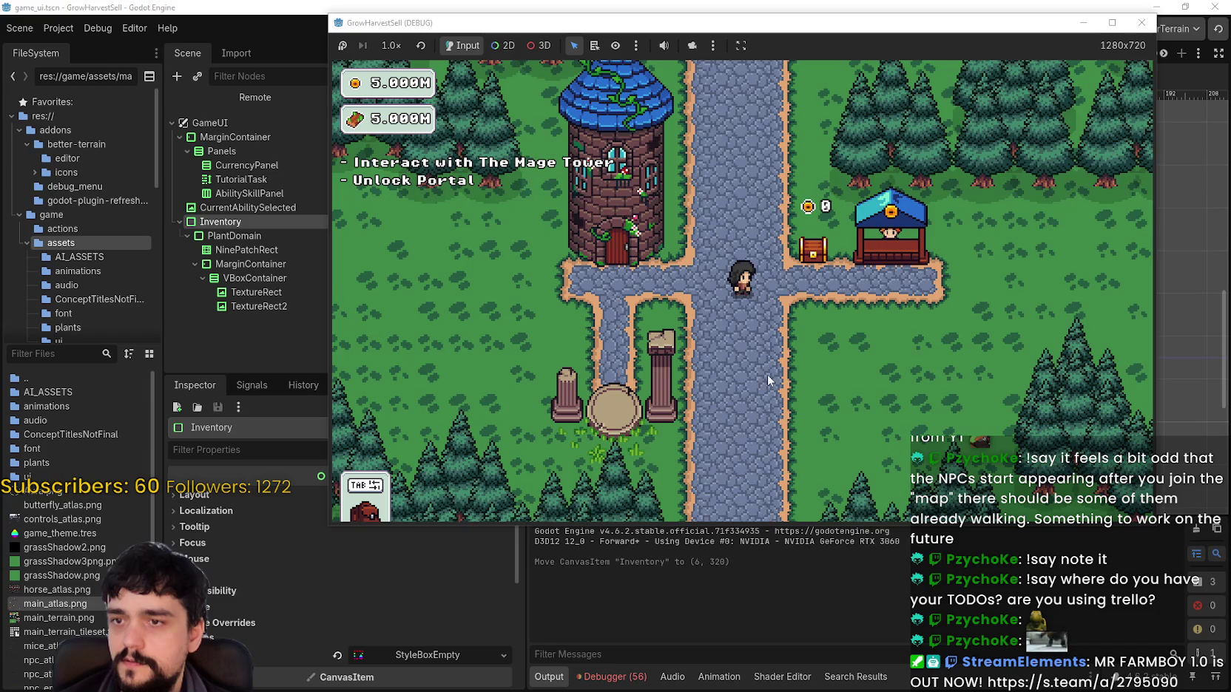
key("s")
key("alt+Tab")
scroll(824, 216, "down", 3)
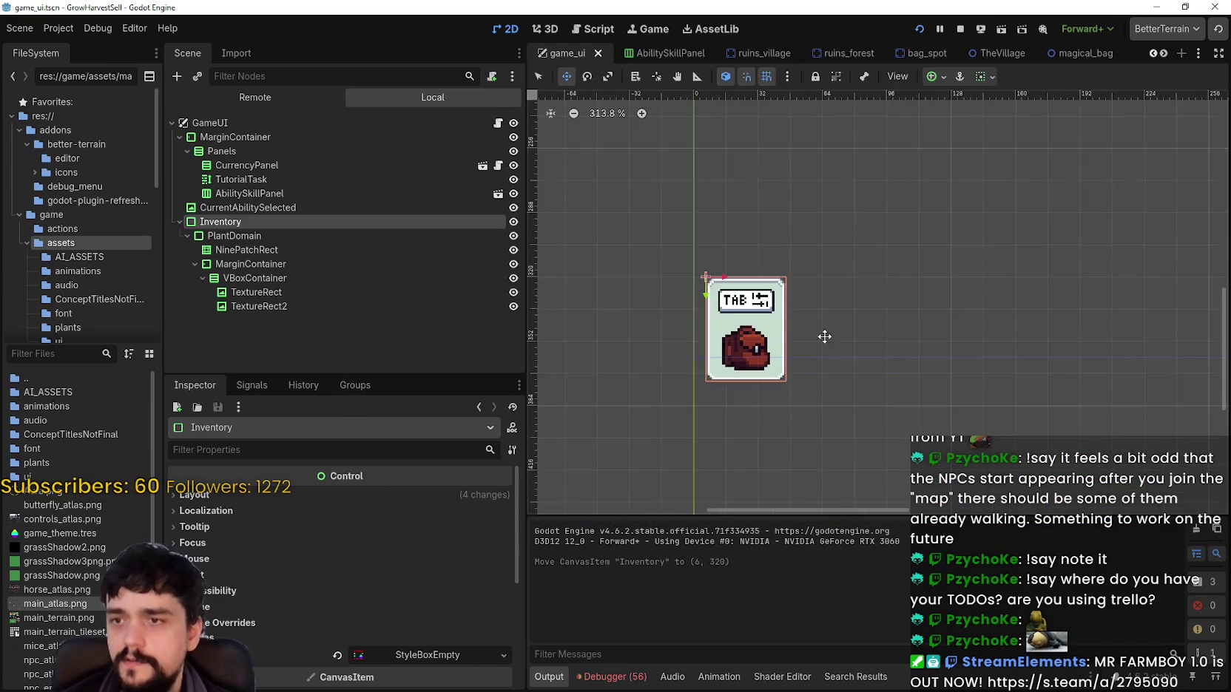
Rename the PlantDomain node to InventoryPanel and save the scene.
left_click(311, 241)
left_click(309, 249)
left_click(255, 235)
left_click(264, 235)
type("InventoryPan")
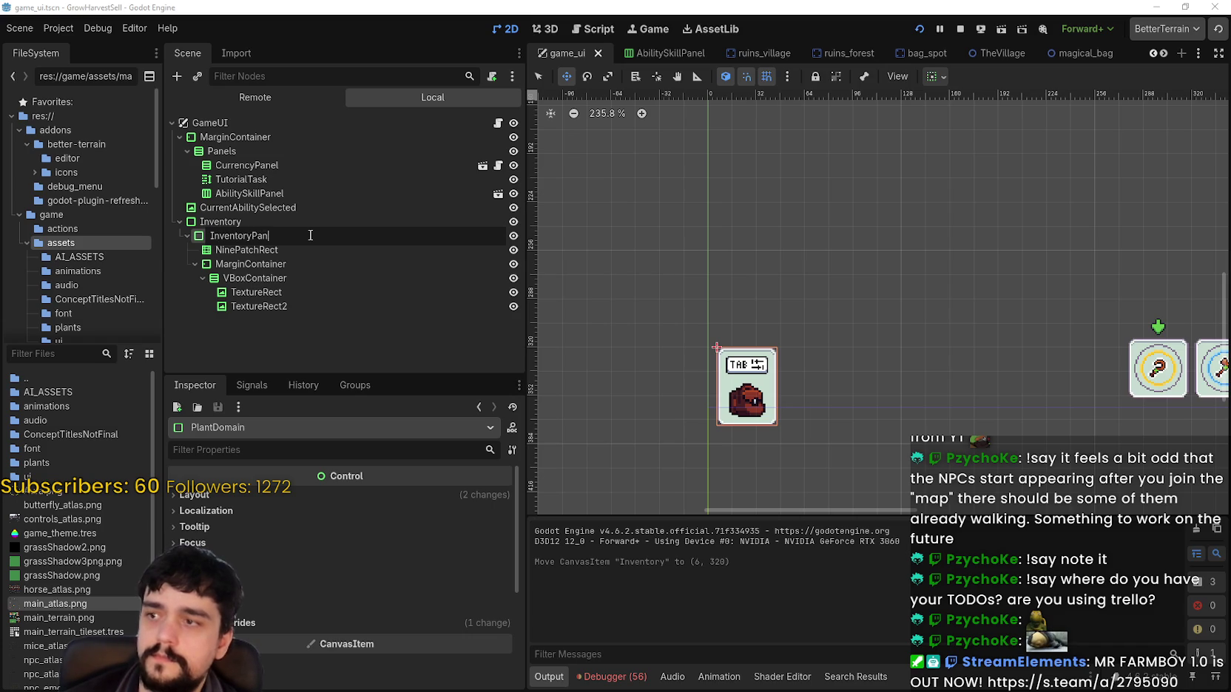
type("el")
key("Return")
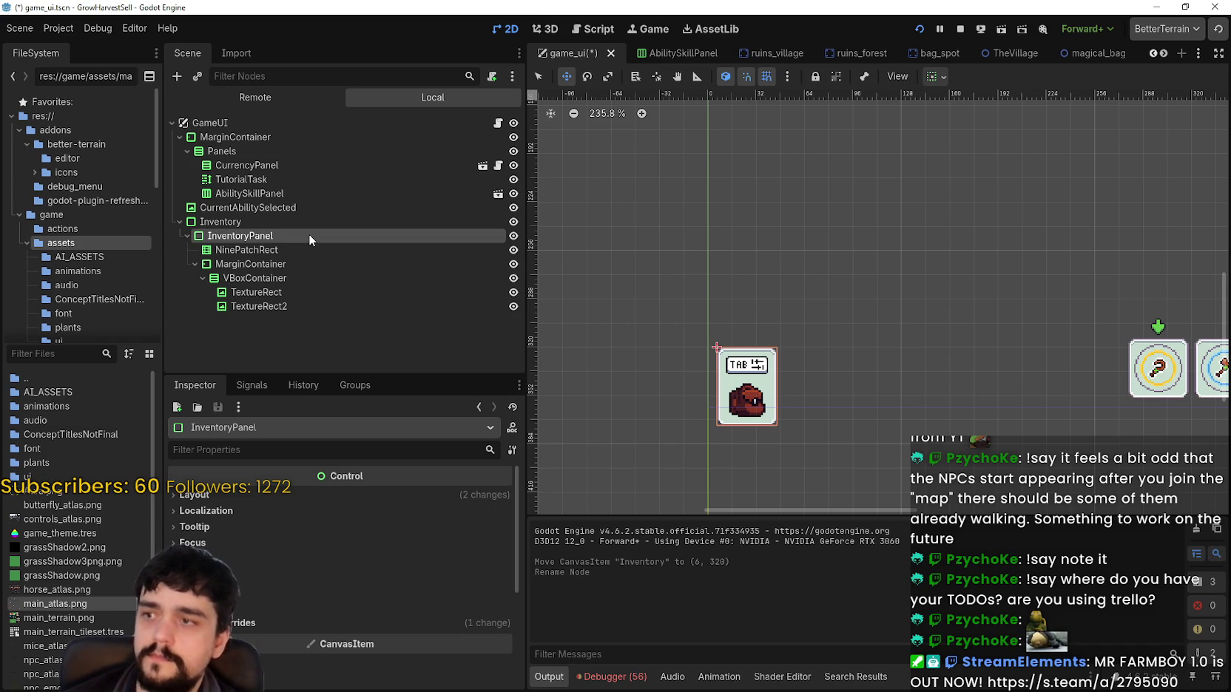
key("ctrl+s")
Close the running game and drag the Inventory panel down 4 px.
left_click(311, 278)
left_click(303, 333)
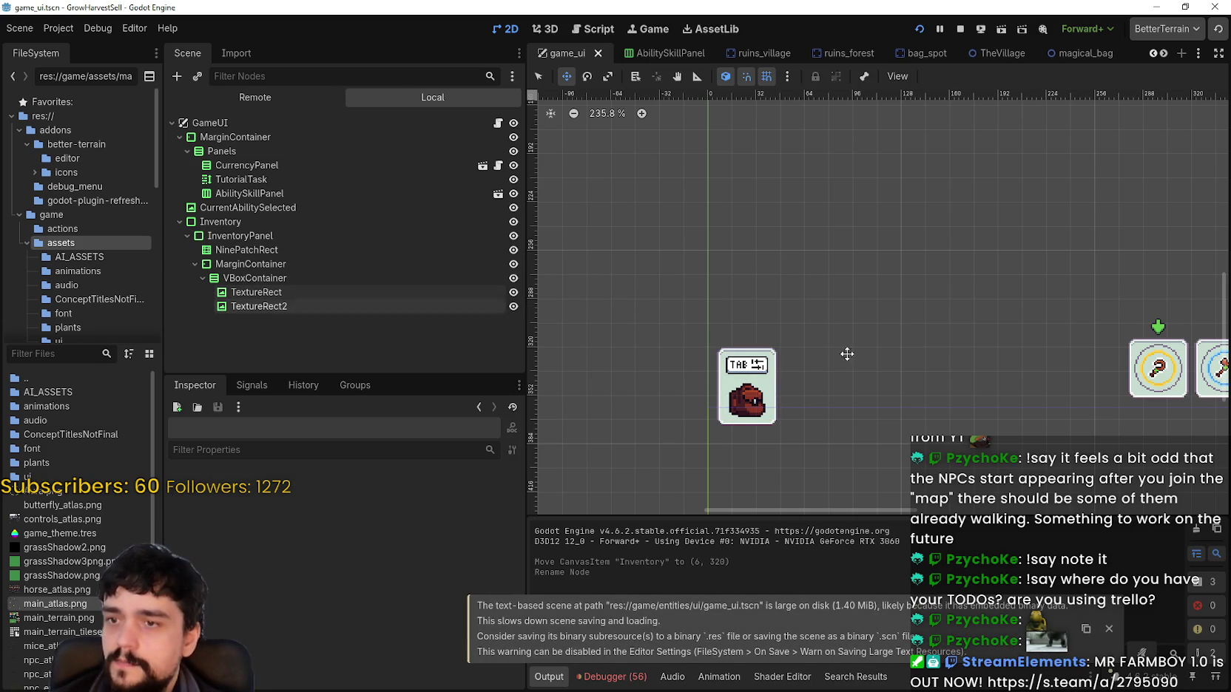
scroll(797, 401, "down", 1)
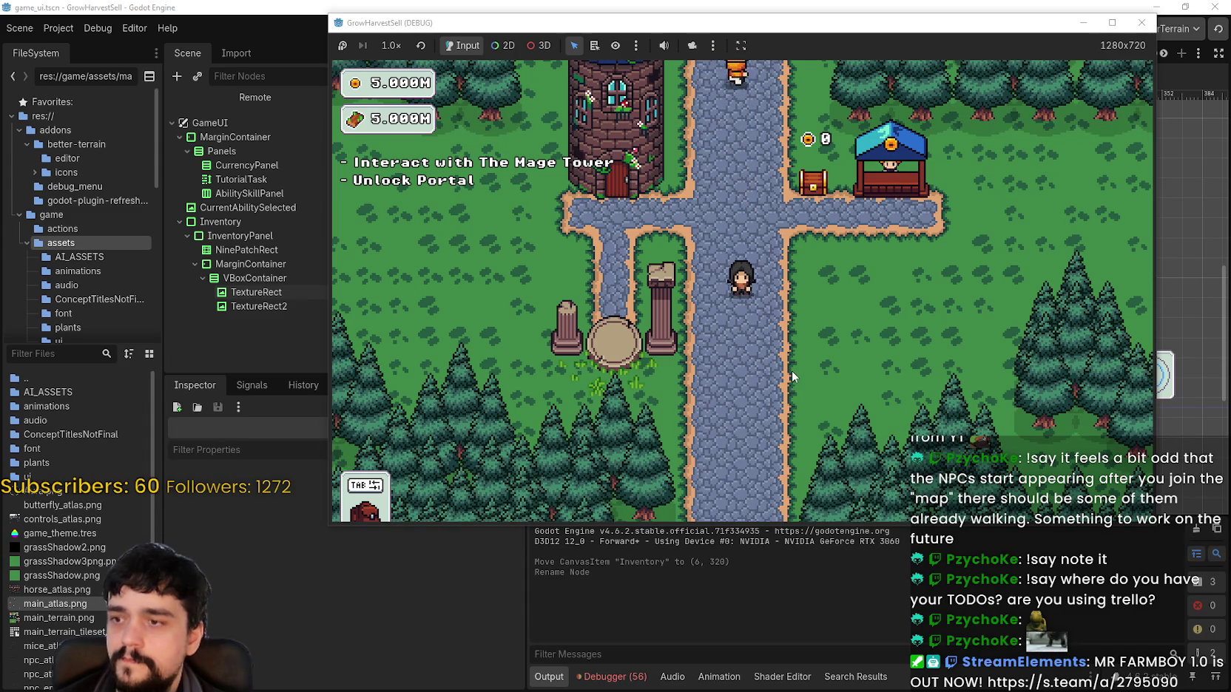
key("F8")
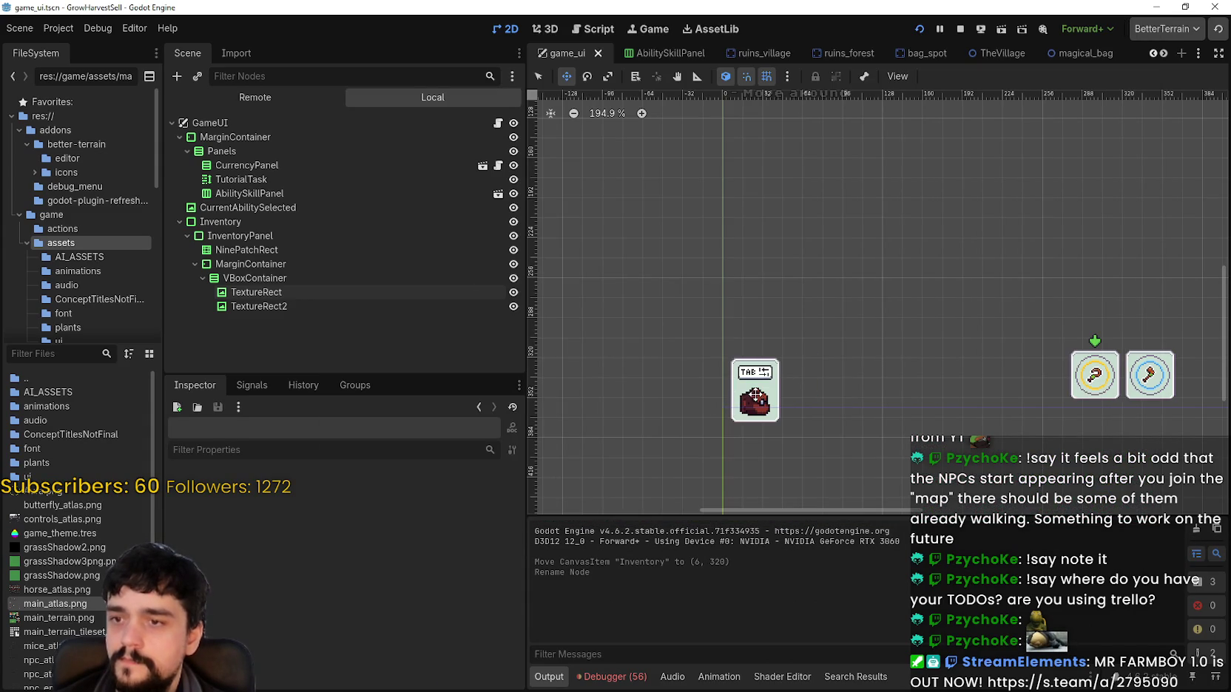
left_click(247, 221)
scroll(673, 383, "up", 3)
scroll(722, 394, "up", 2)
left_click_drag(791, 383, 793, 399)
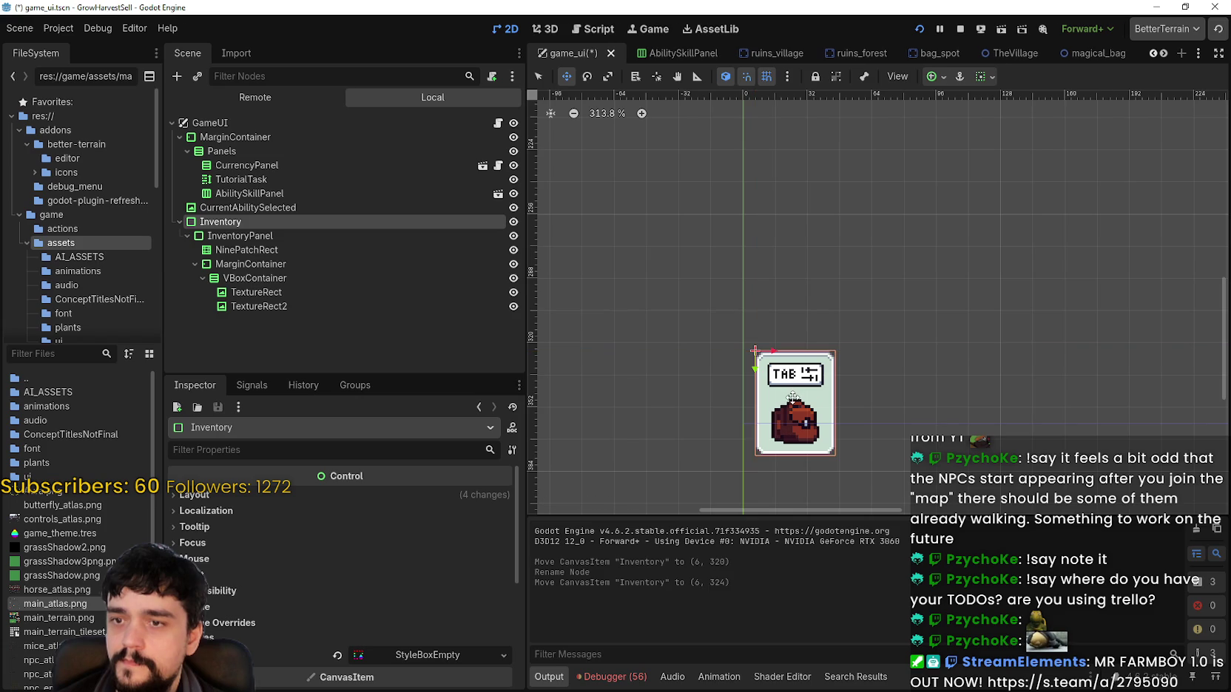
Launch the game and nudge the Inventory panel down another pixel while checking it.
key("F5")
key("alt+Tab")
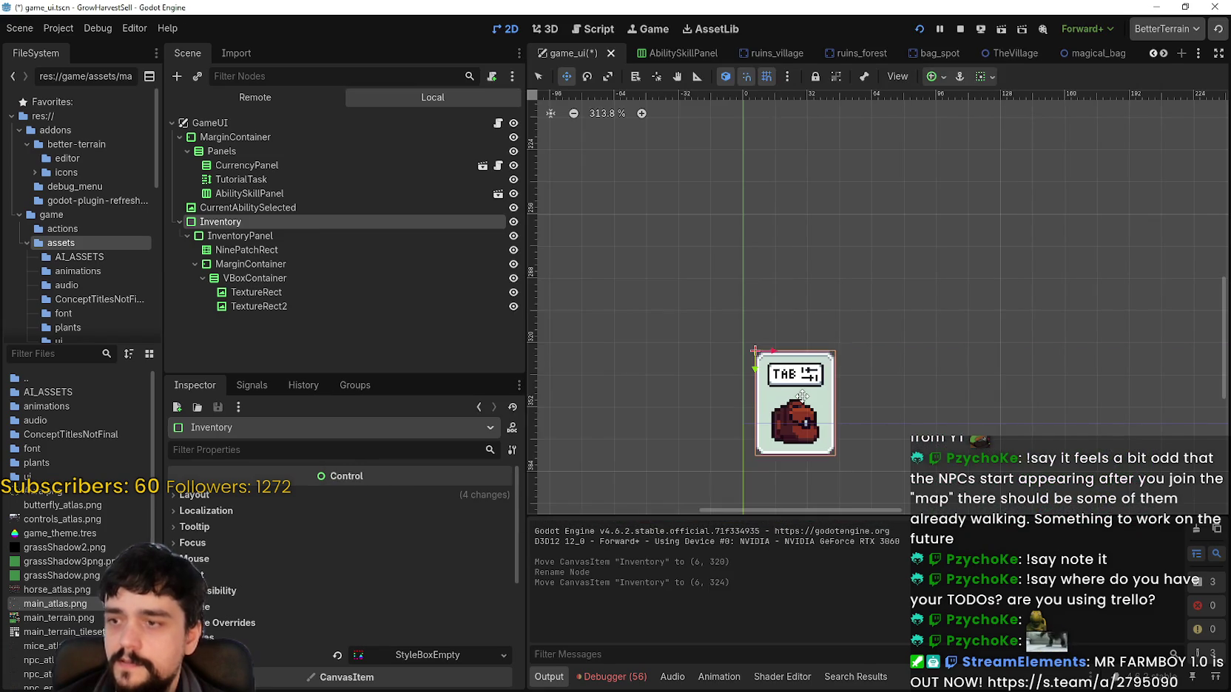
key("Down")
key("Down")
key("Down")
key("alt+Tab")
key("s")
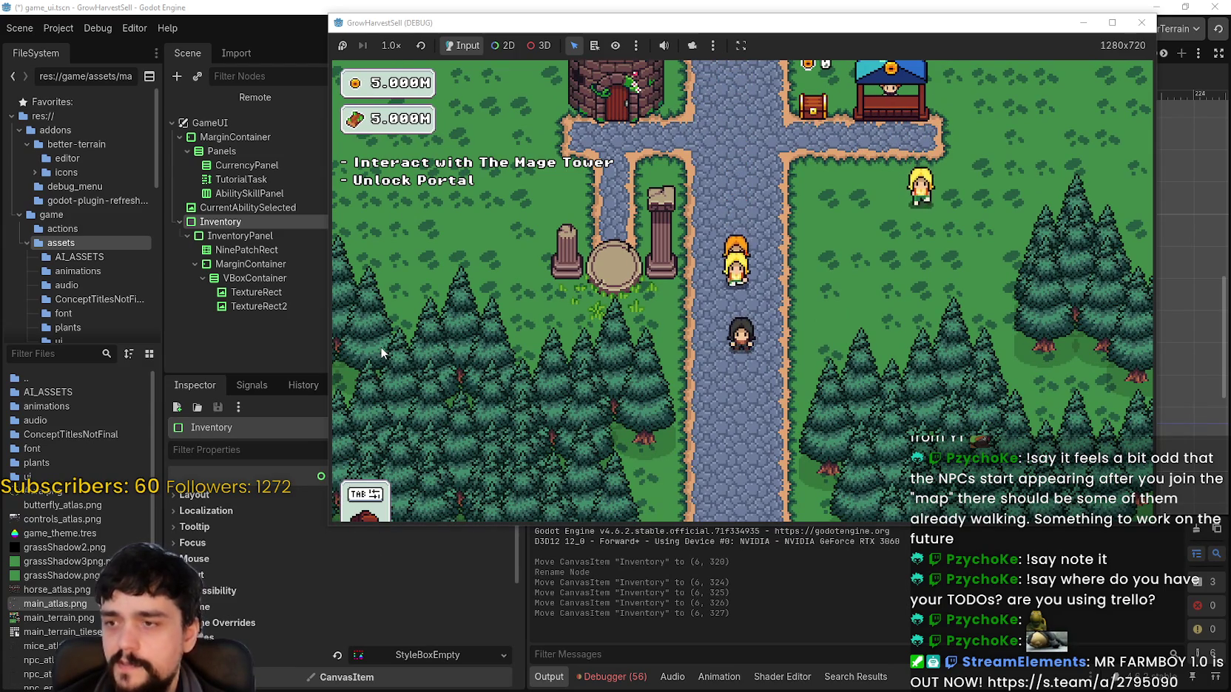
key("F8")
Save the panel at (6, 327) and test it in another game run.
key("ctrl+s")
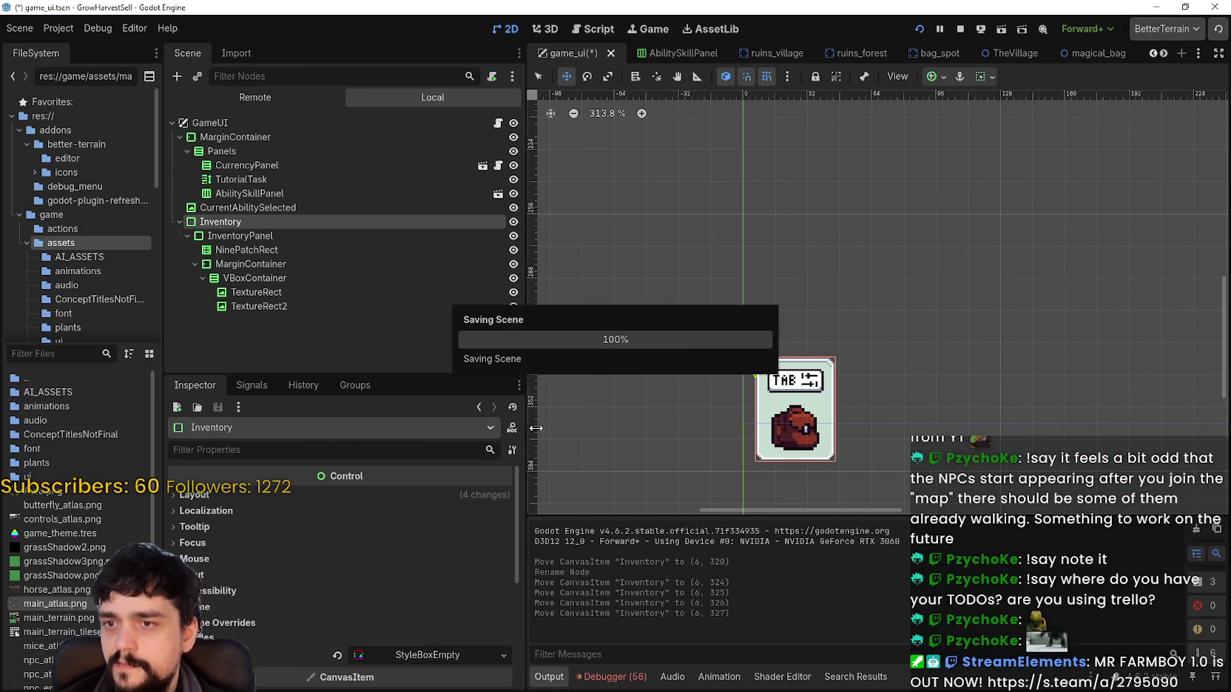
key("F5")
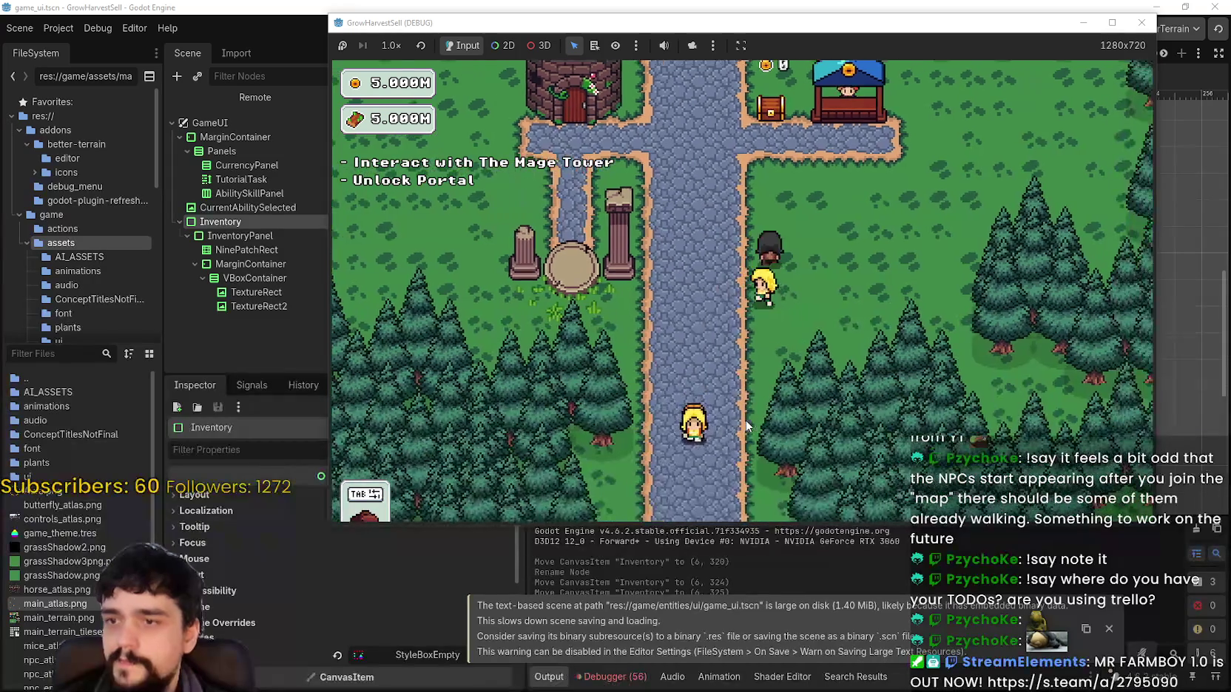
key("s")
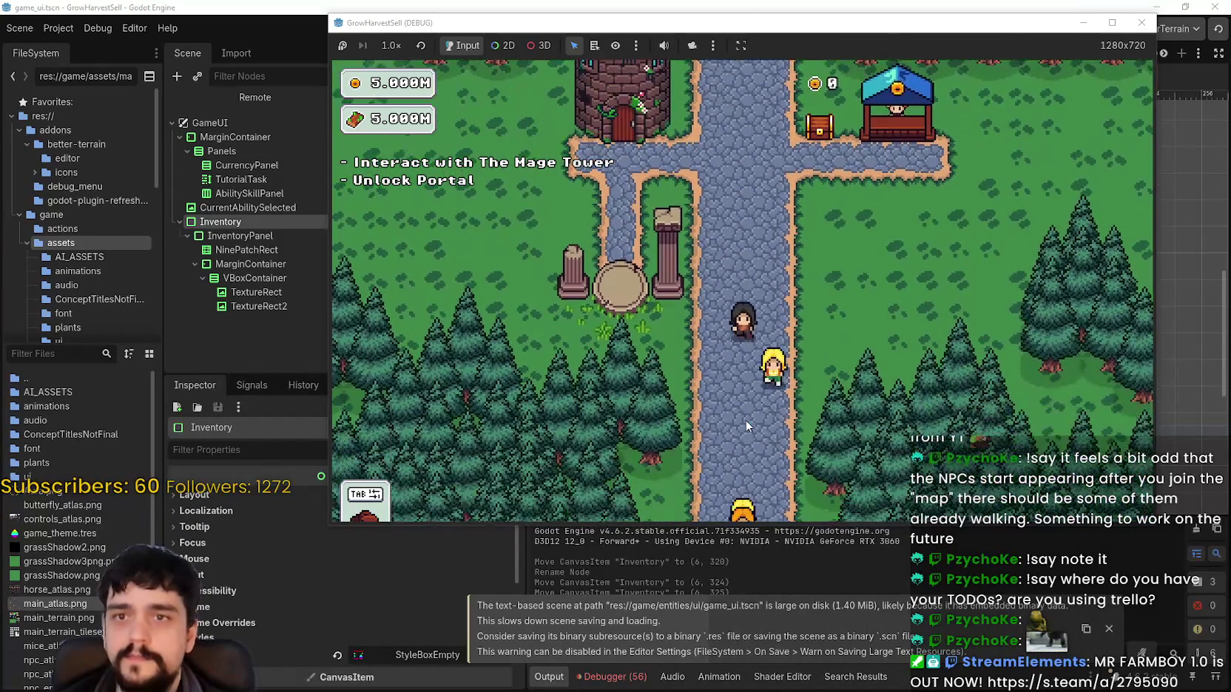
key("w")
key("F8")
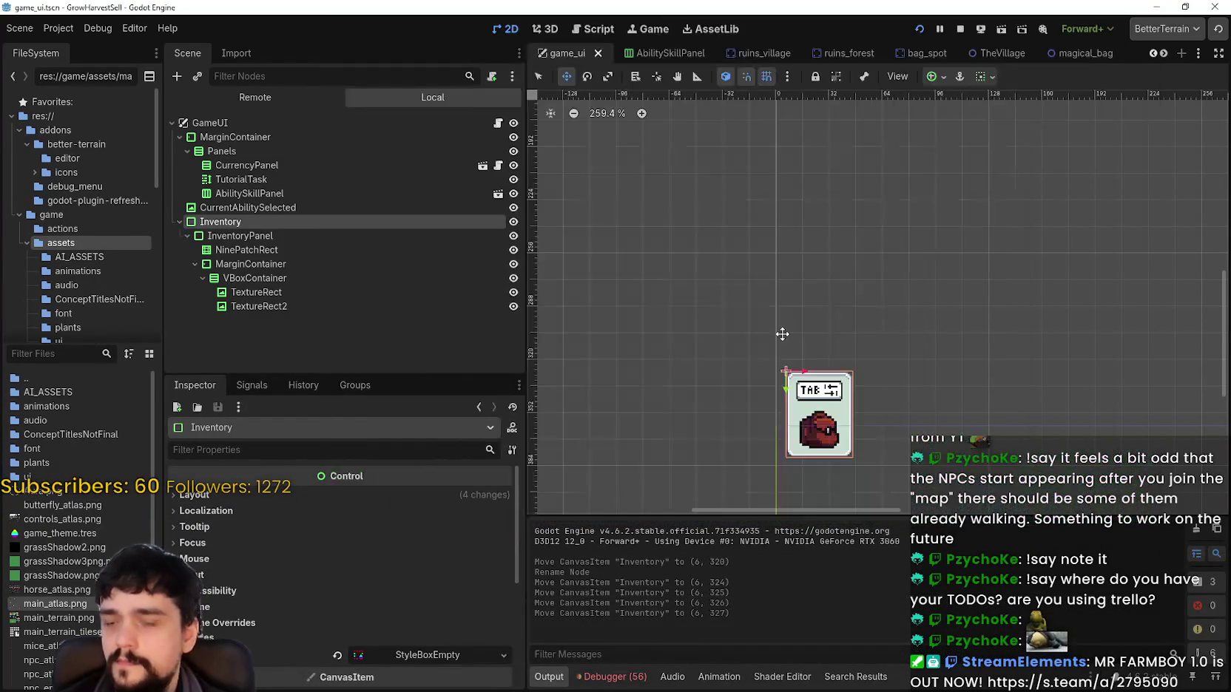
Reduce the VBoxContainer separation from 4 to 0 and check it in the running game.
left_click(288, 264)
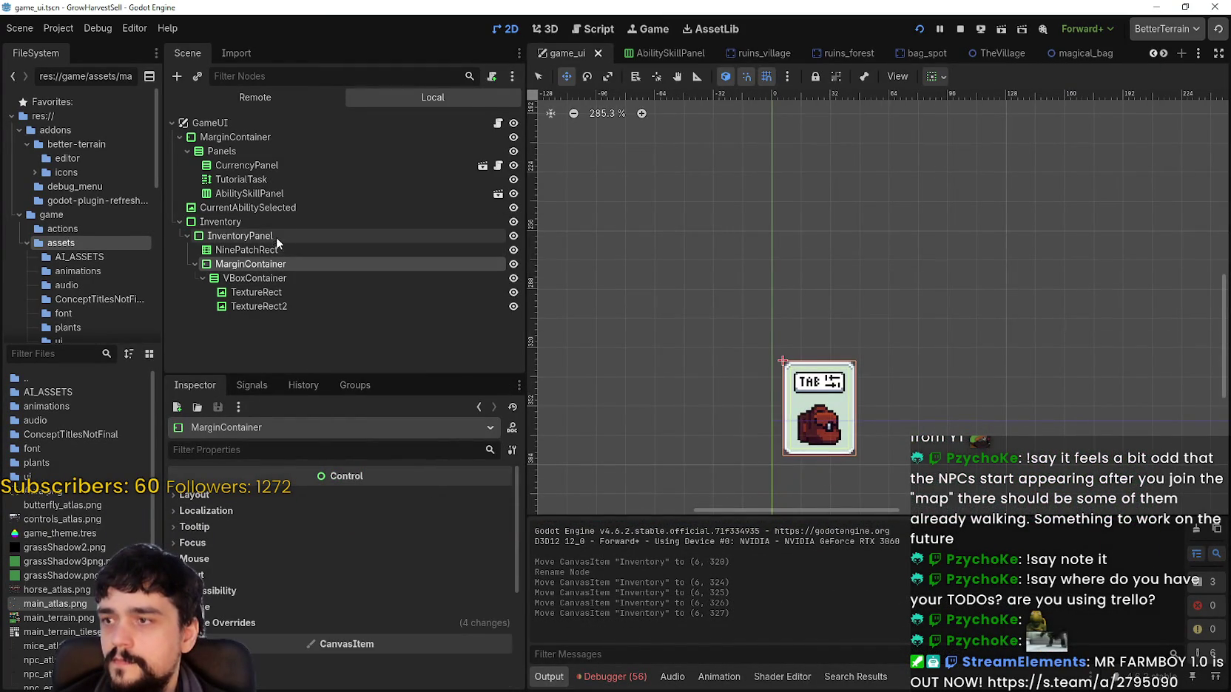
left_click(271, 279)
scroll(318, 641, "down", 3)
left_click(255, 584)
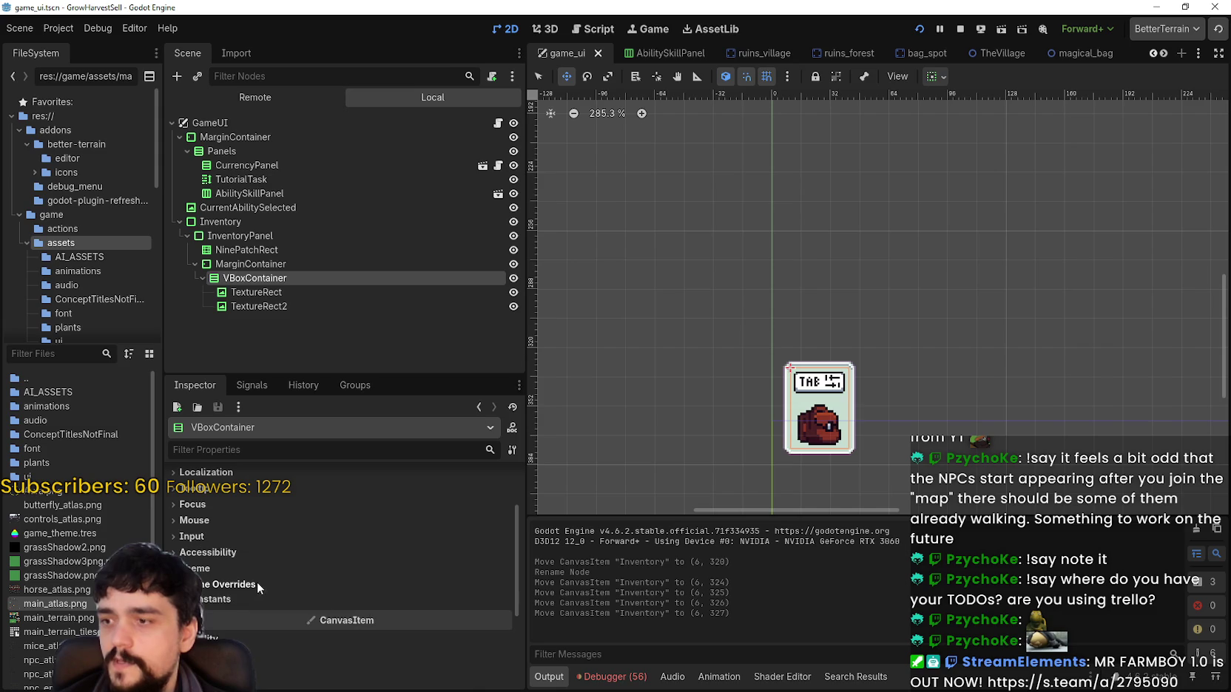
left_click(400, 603)
left_click(501, 620)
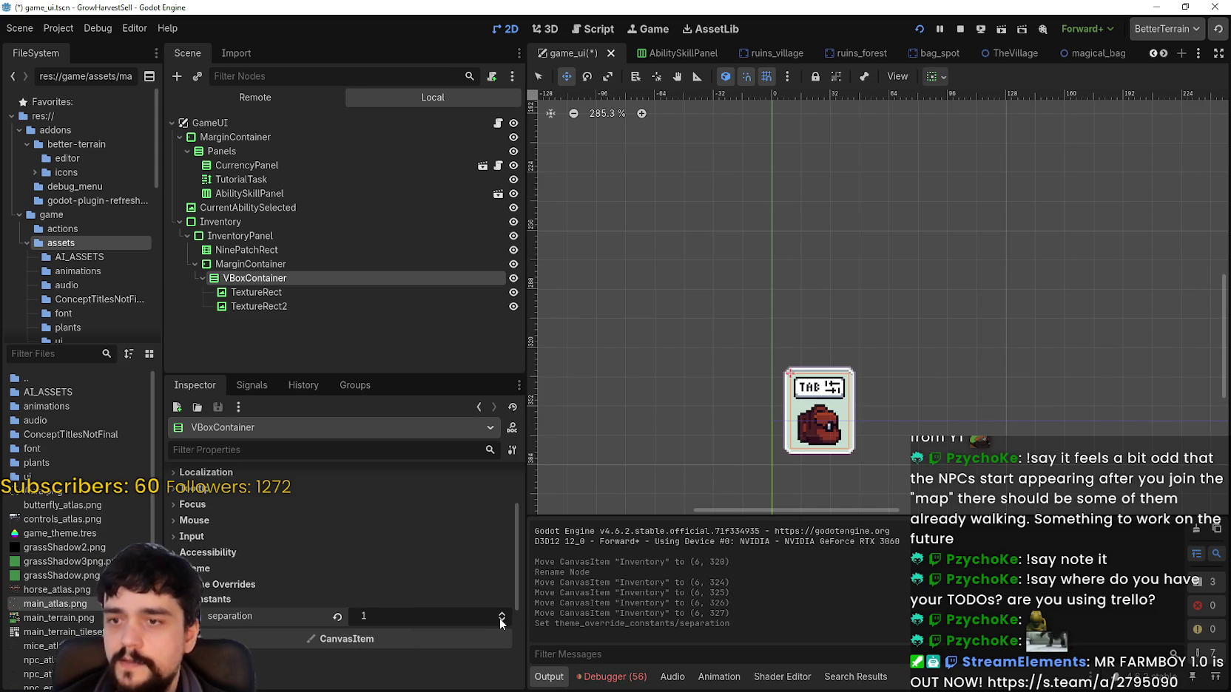
key("F5")
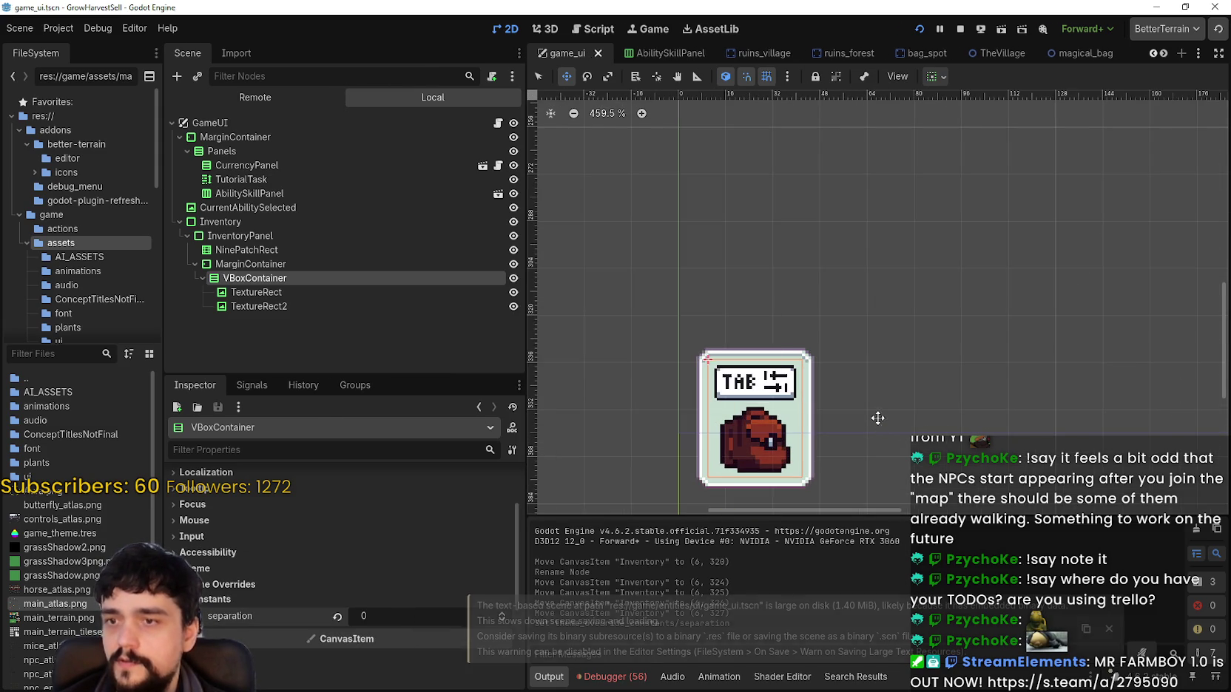
key("s")
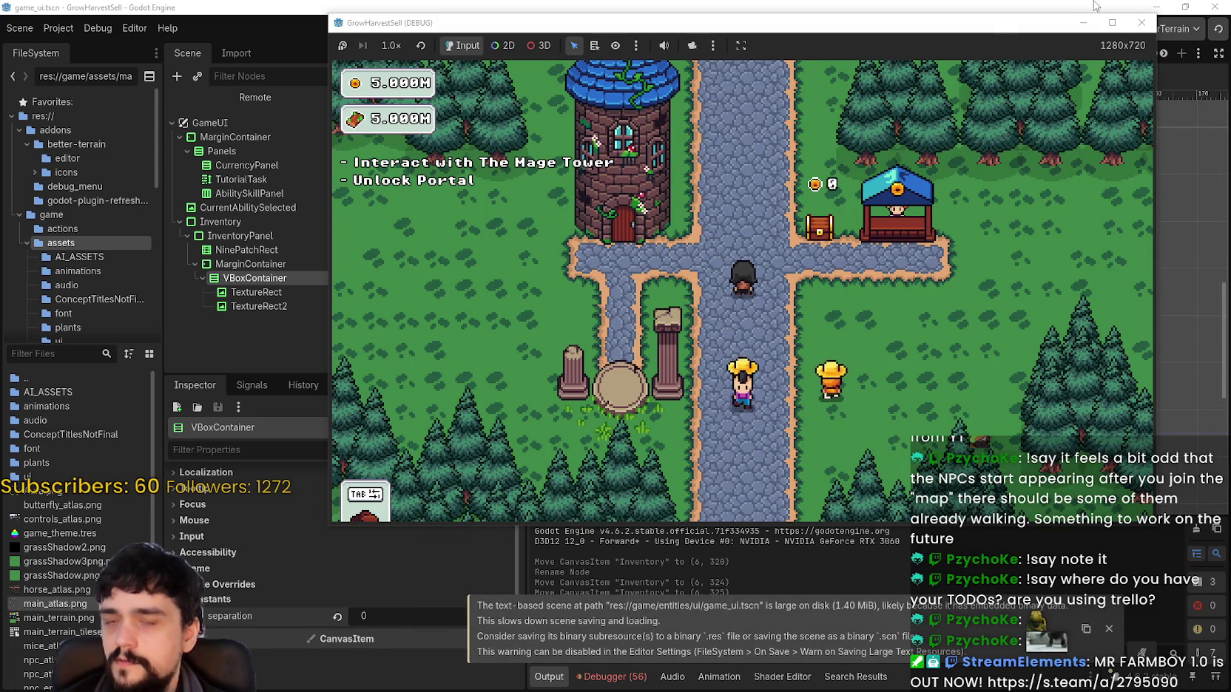
left_click(1141, 22)
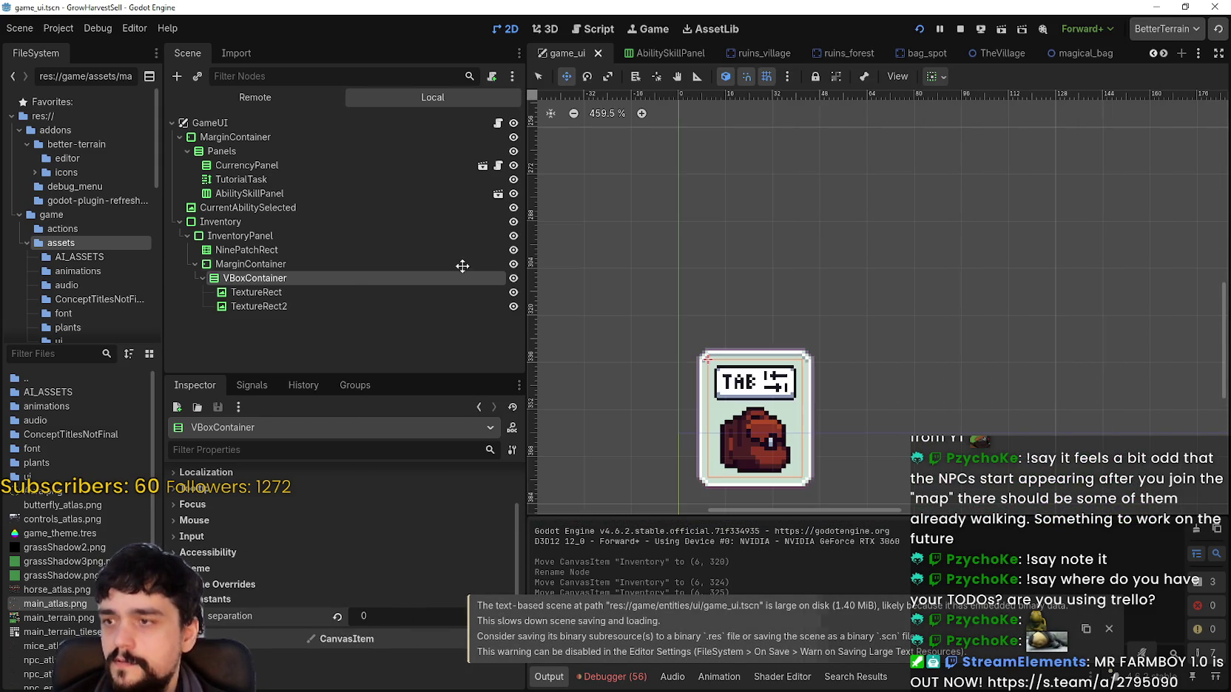
Nudge the Inventory panel up one pixel to (6, 326).
left_click(291, 222)
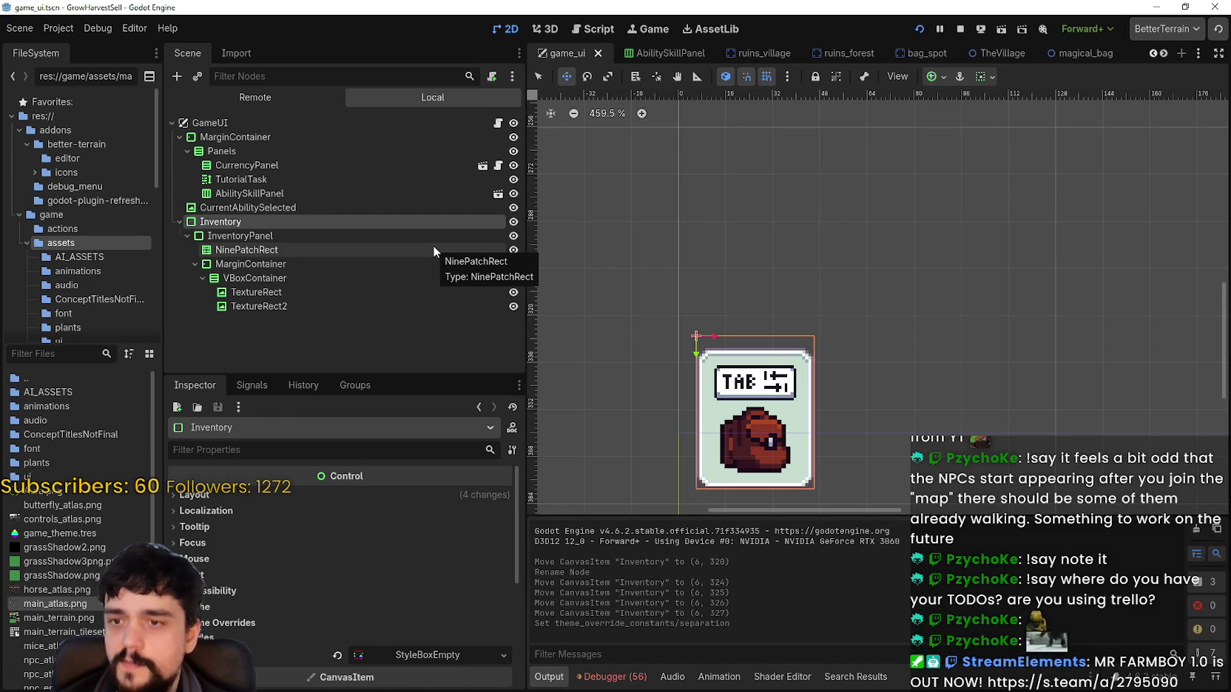
key("Up")
left_click(347, 222)
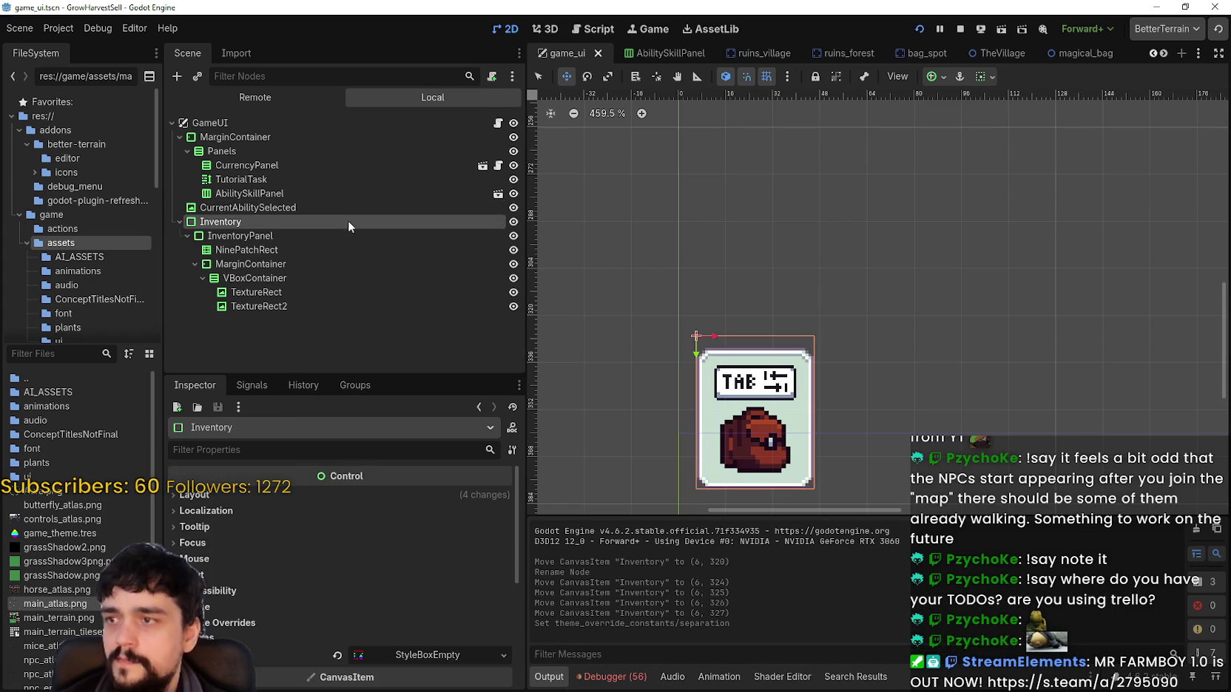
key("Up")
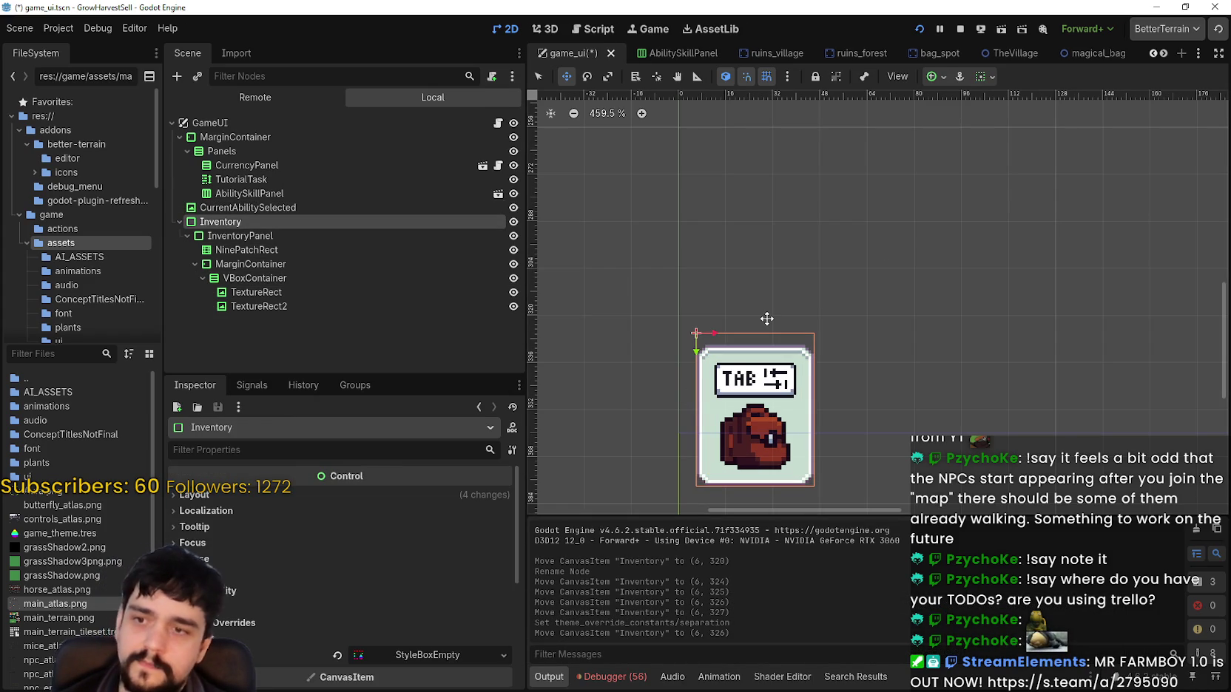
Fine-tune the Inventory panel one pixel up and save the game_ui scene.
scroll(767, 319, "down", 3)
scroll(741, 153, "down", 5)
scroll(820, 419, "up", 2)
key("Up")
key("Up")
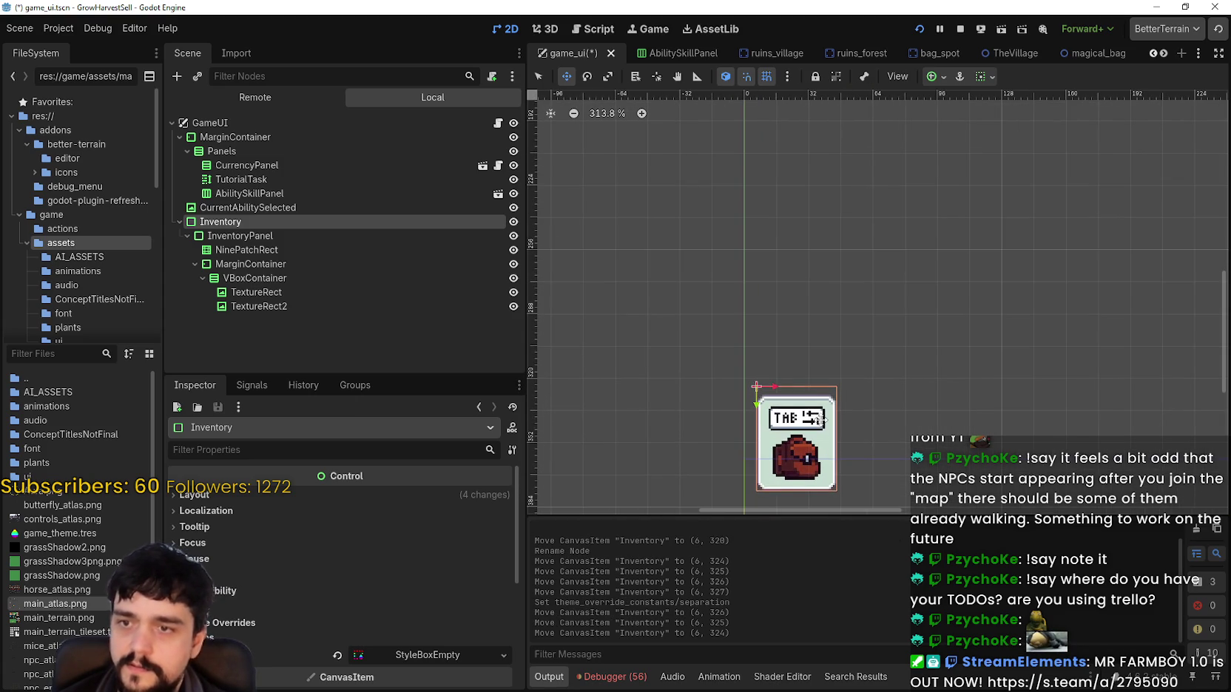
scroll(816, 324, "up", 3)
scroll(764, 467, "down", 4)
scroll(795, 451, "up", 7)
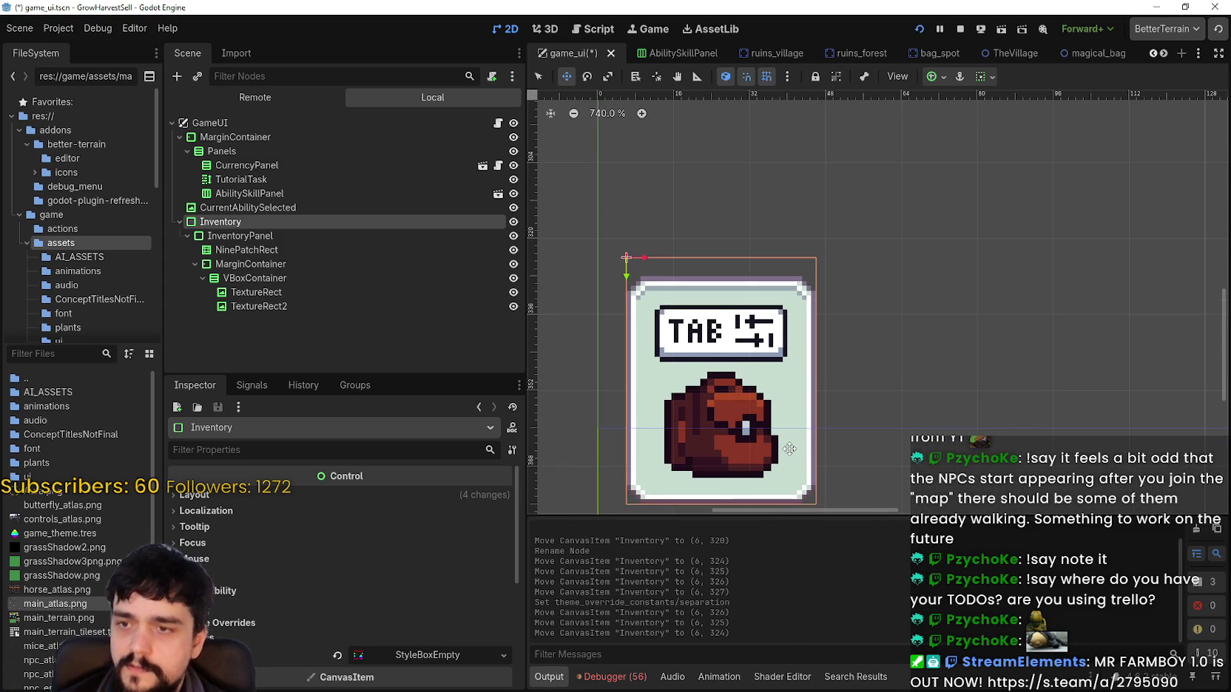
key("Down")
key("Up")
key("Up")
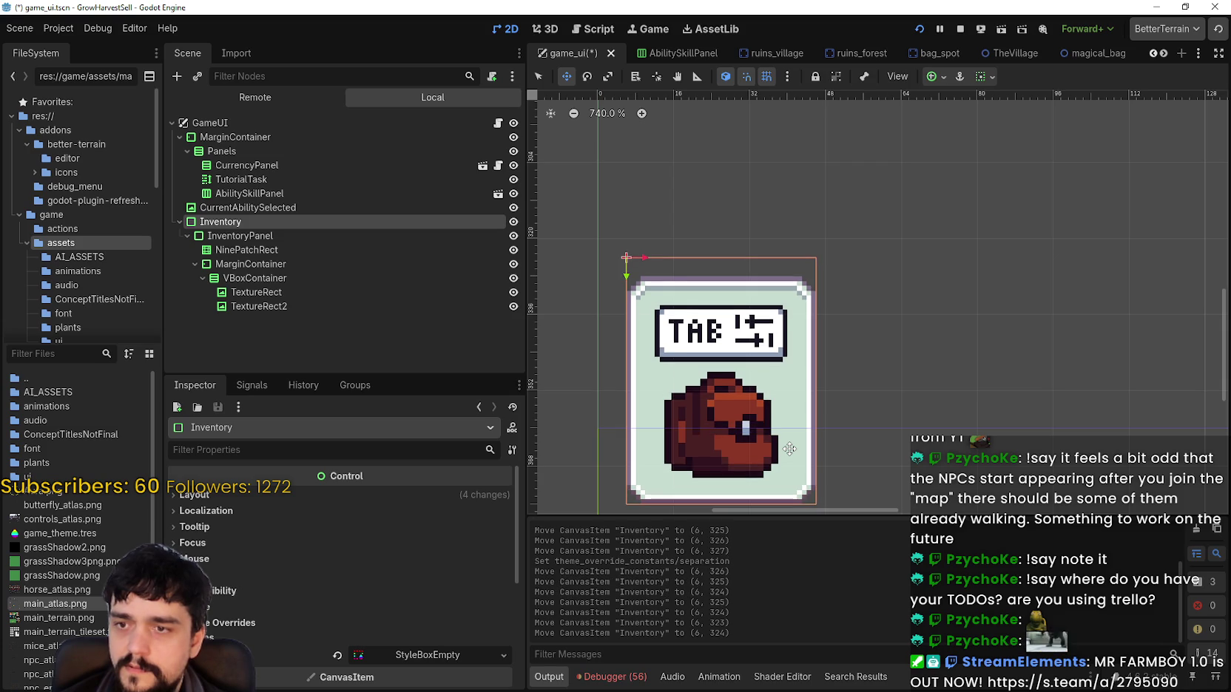
key("ctrl+s")
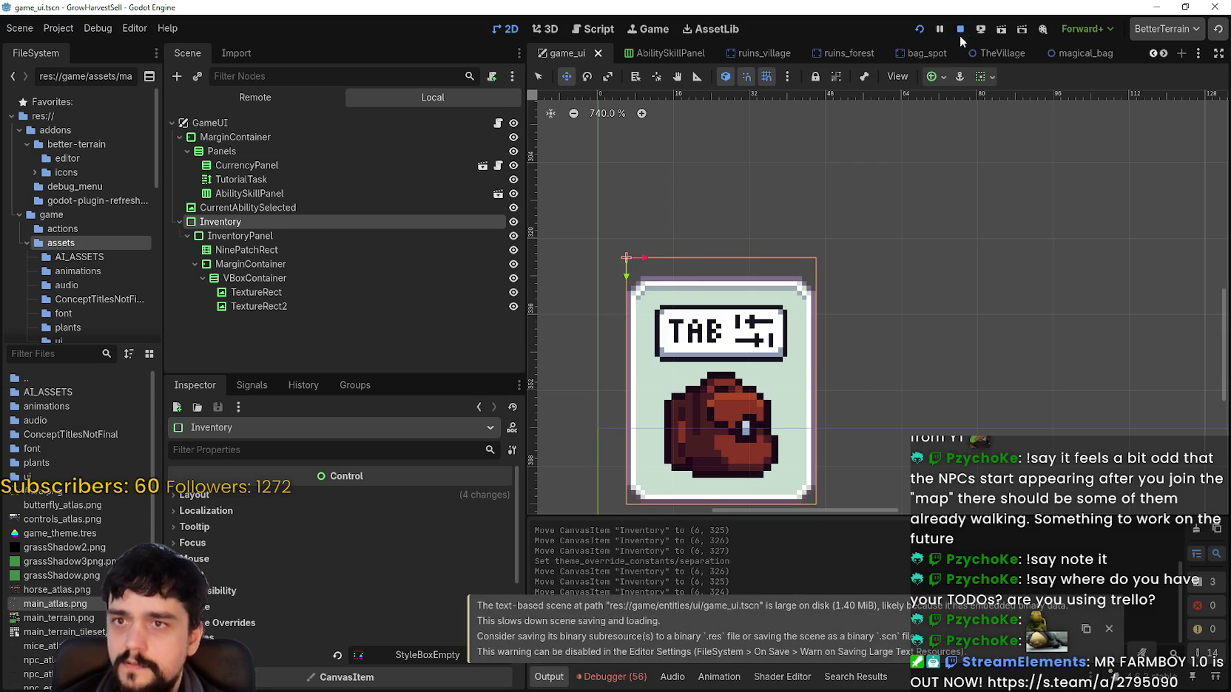
Restart the game, walk the player north through the village, then close it.
left_click(959, 31)
left_click(920, 30)
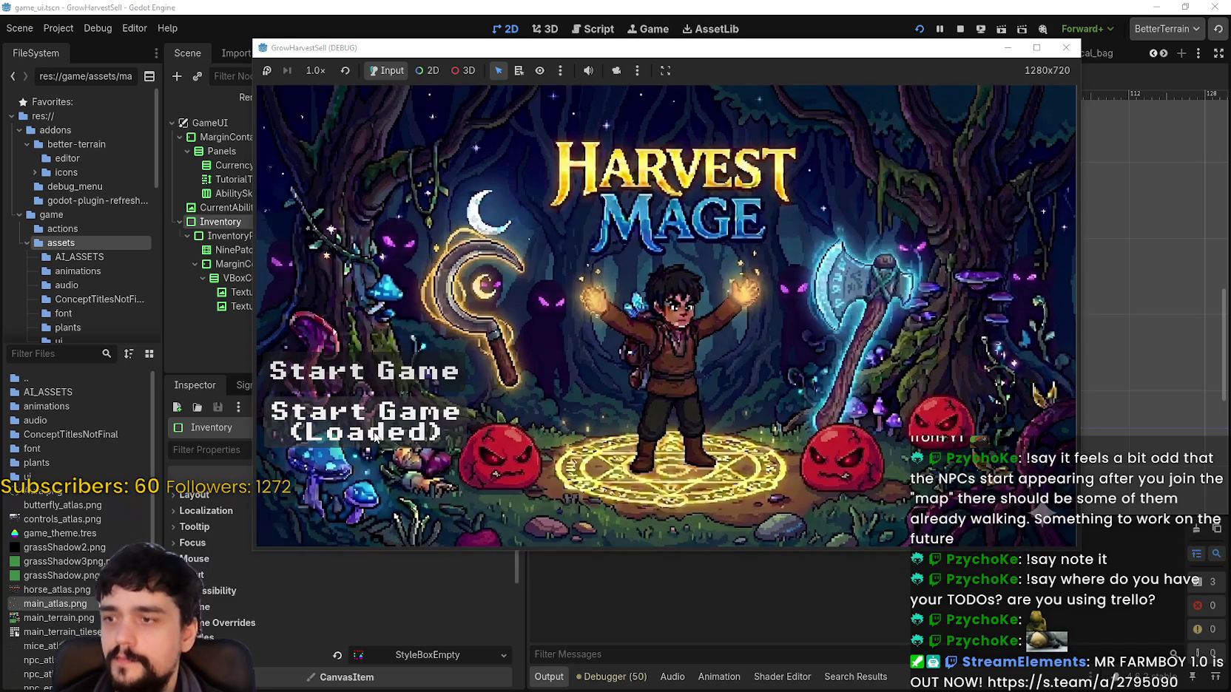
left_click(362, 428)
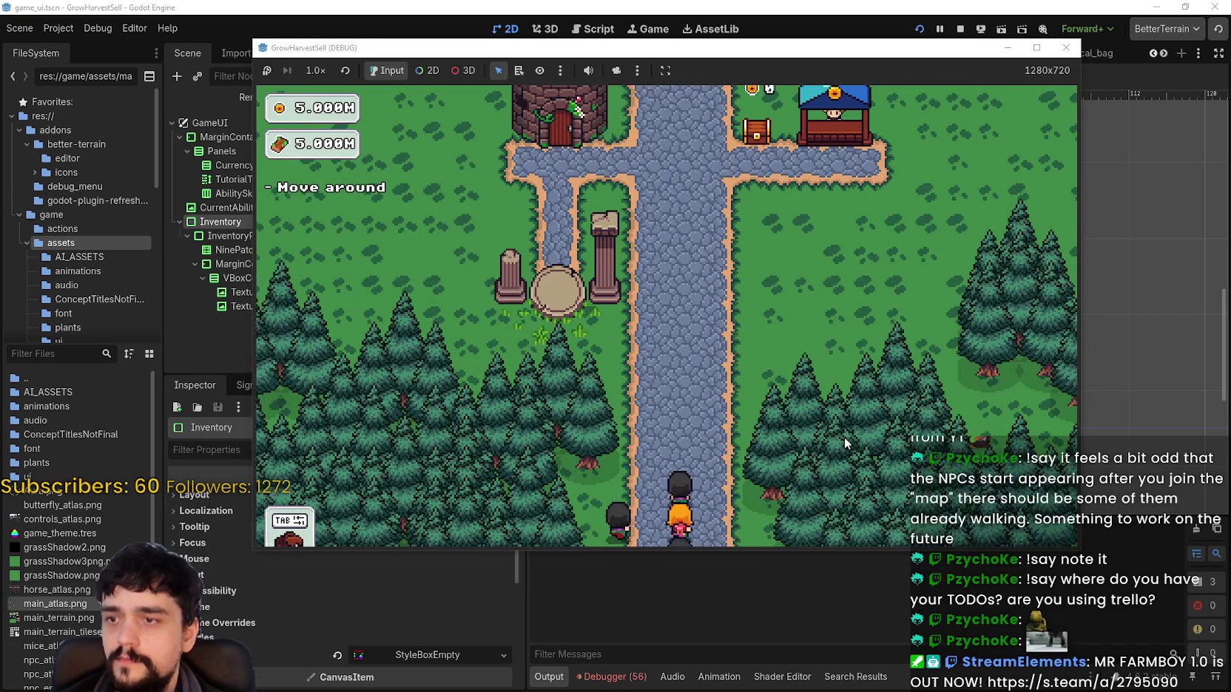
key("w")
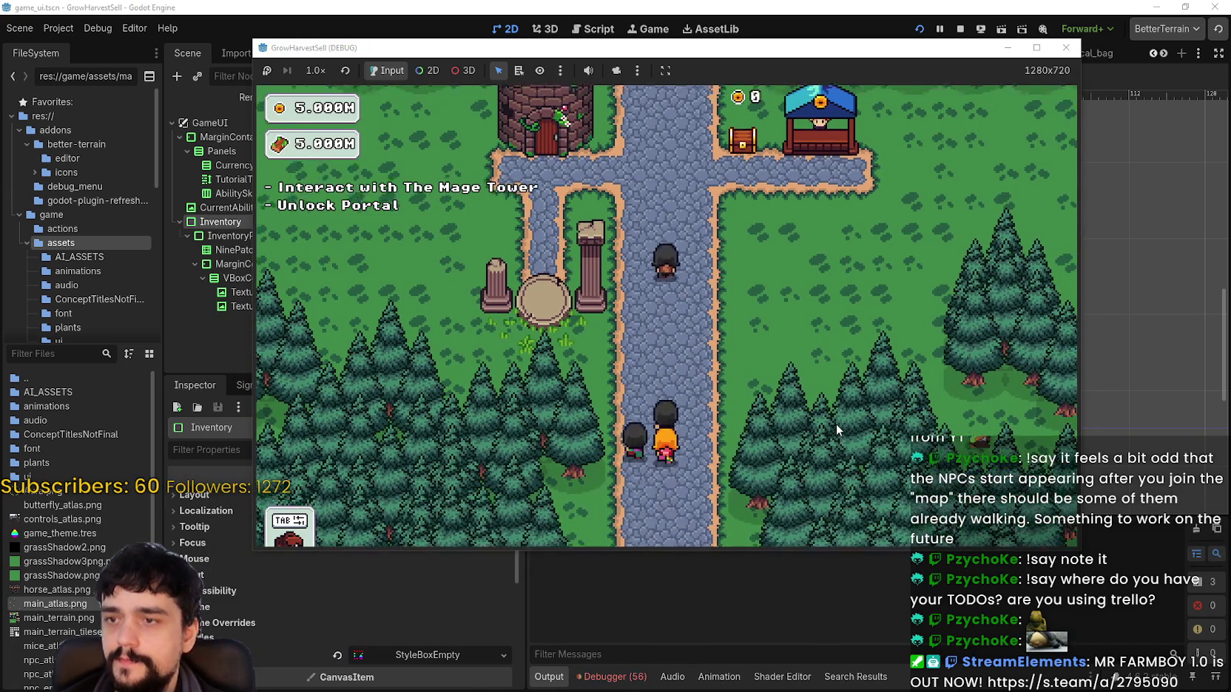
key("w")
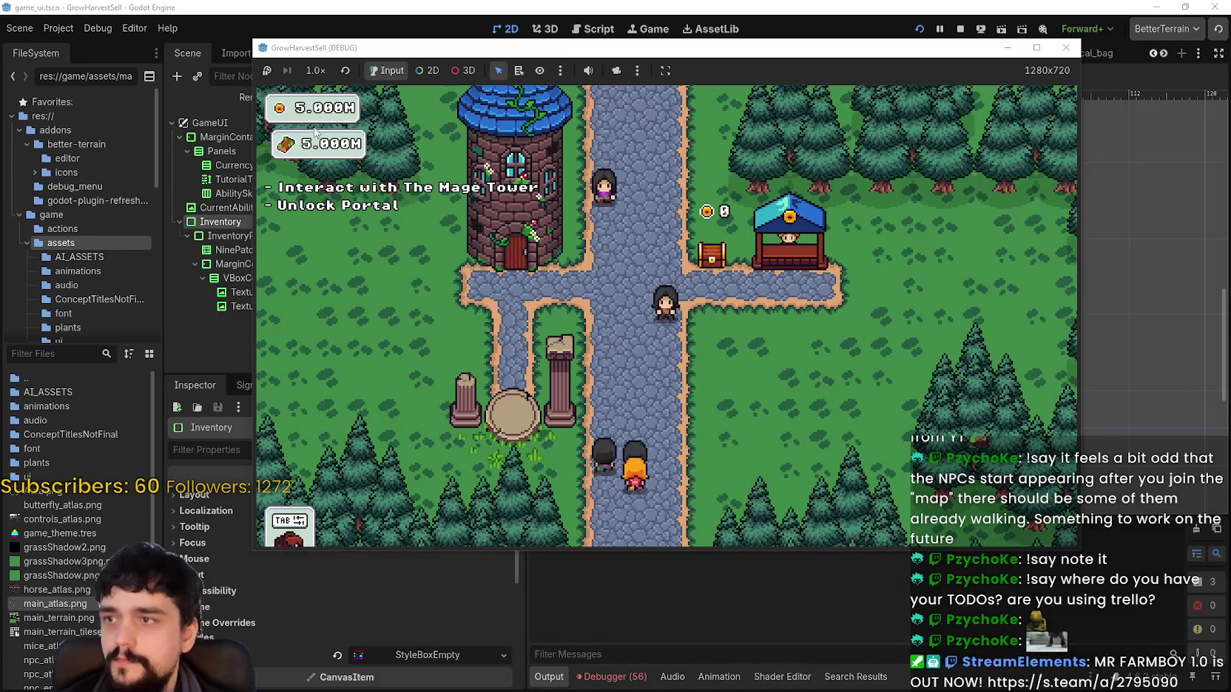
key("F8")
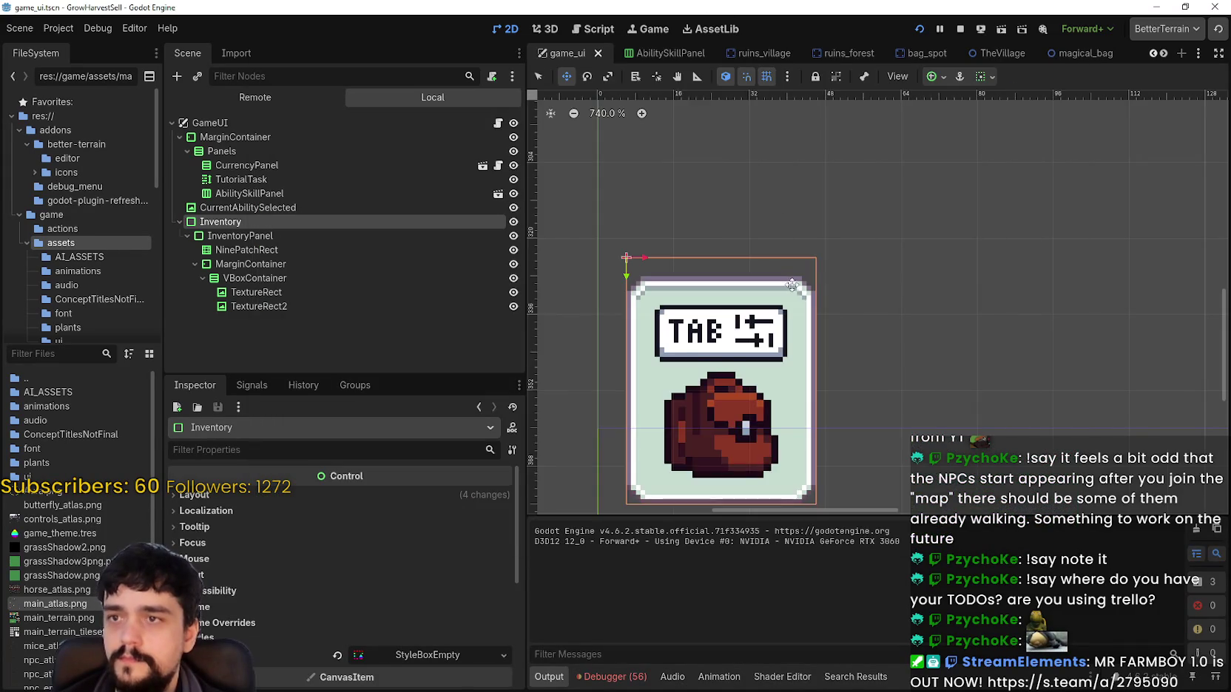
scroll(791, 286, "down", 3)
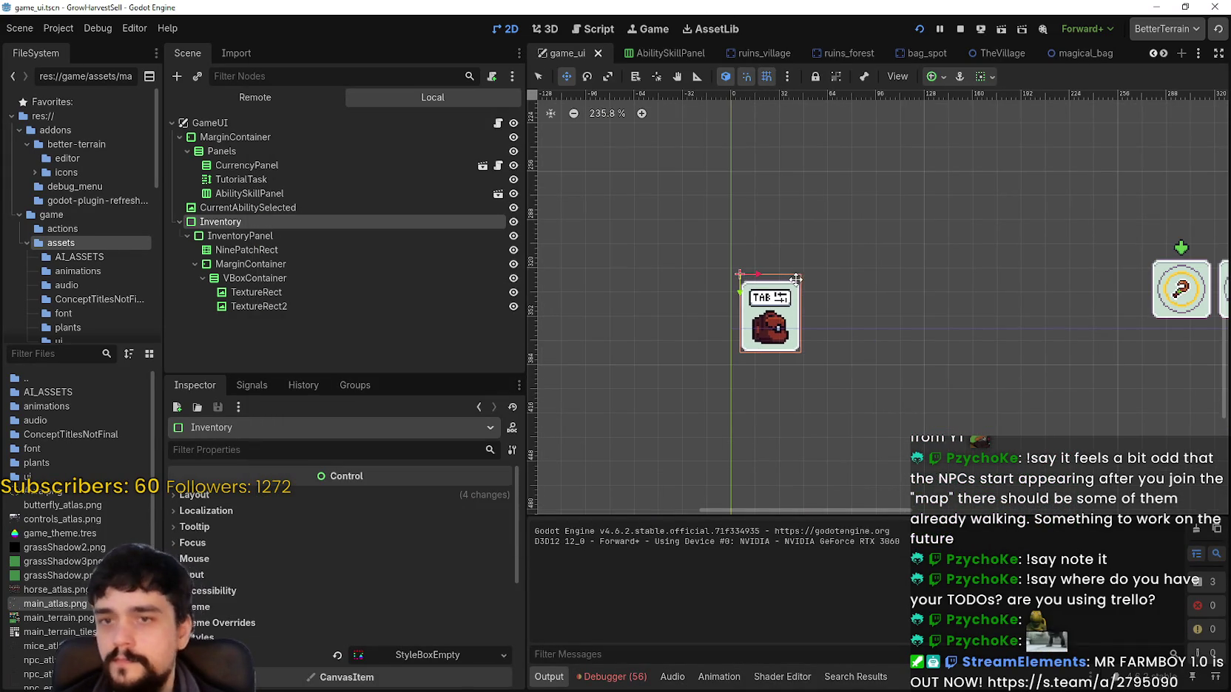
scroll(888, 307, "down", 1)
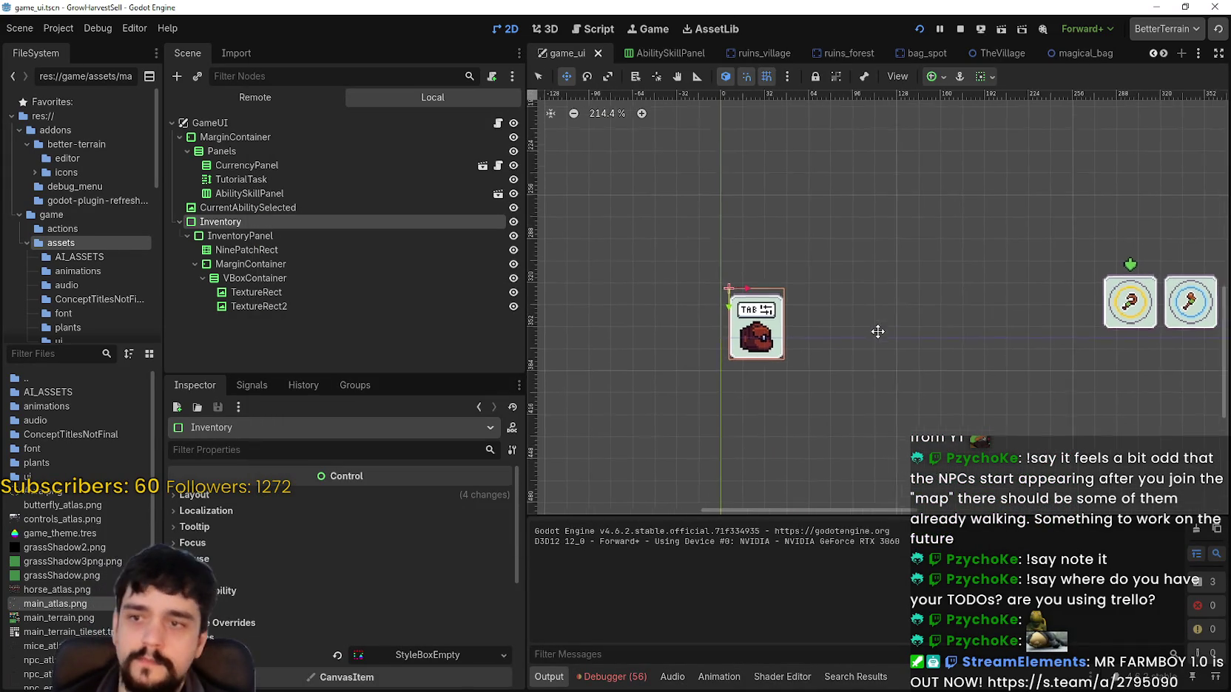
mouse_move(849, 268)
left_mouse_down()
mouse_move(816, 426)
mouse_move(819, 342)
left_mouse_up()
scroll(819, 339, "down", 2)
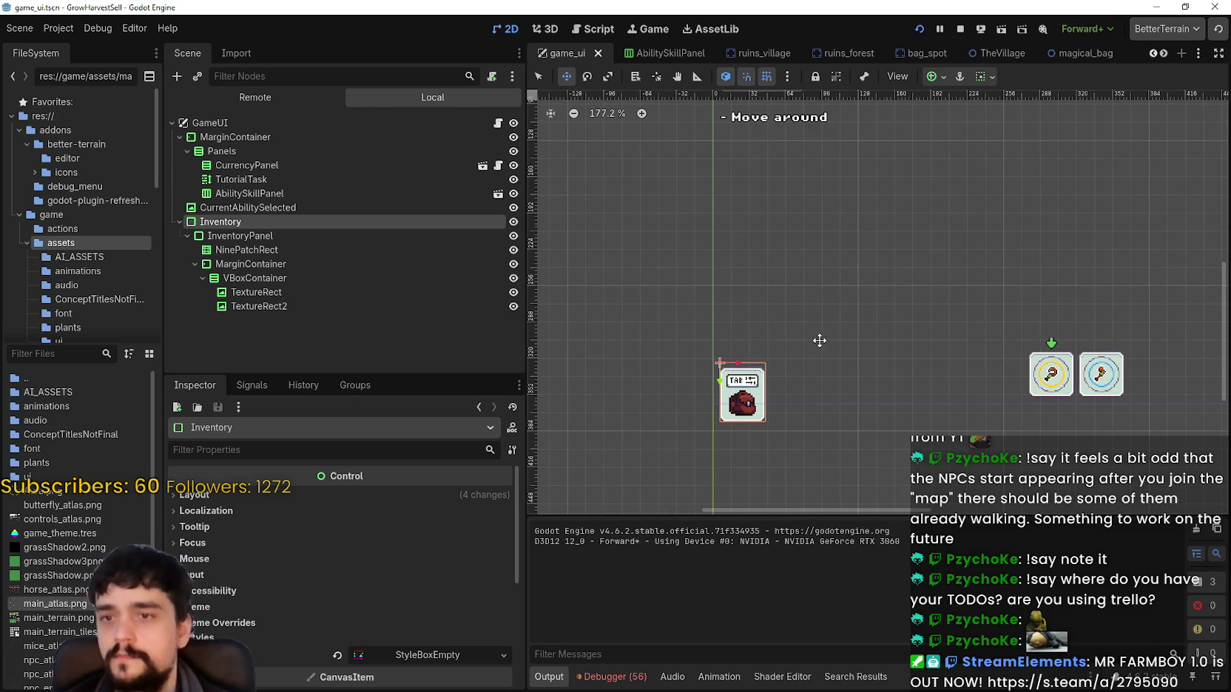
scroll(792, 351, "up", 2)
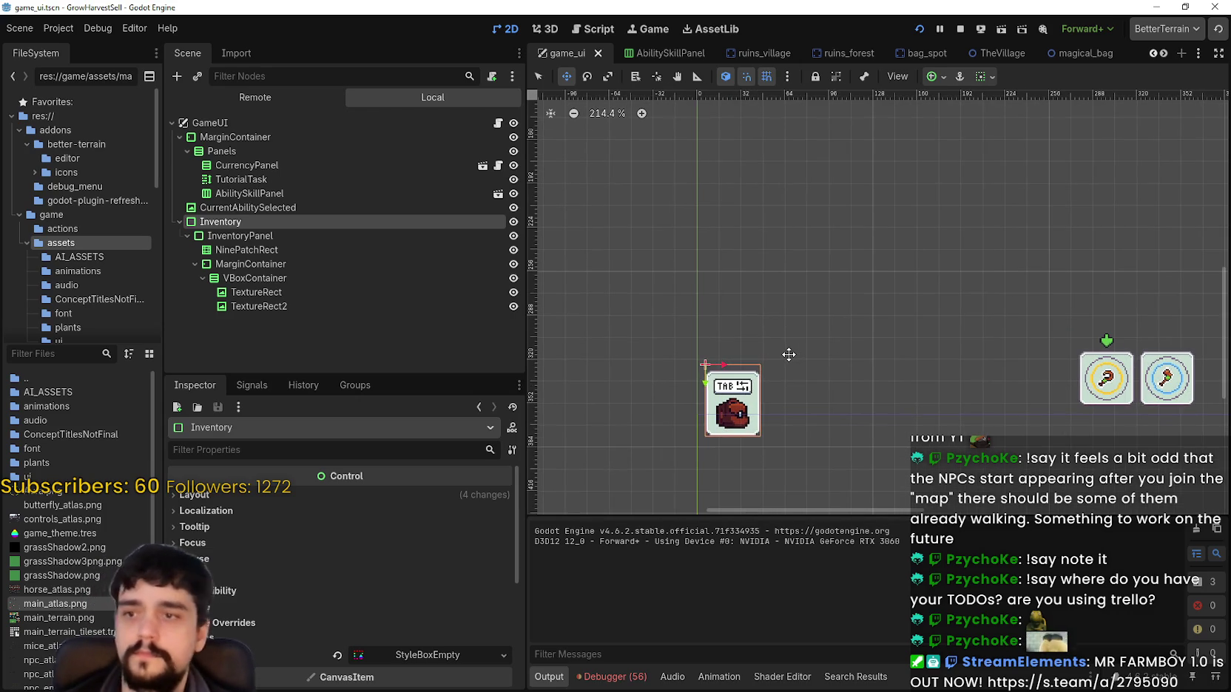
scroll(794, 342, "down", 2)
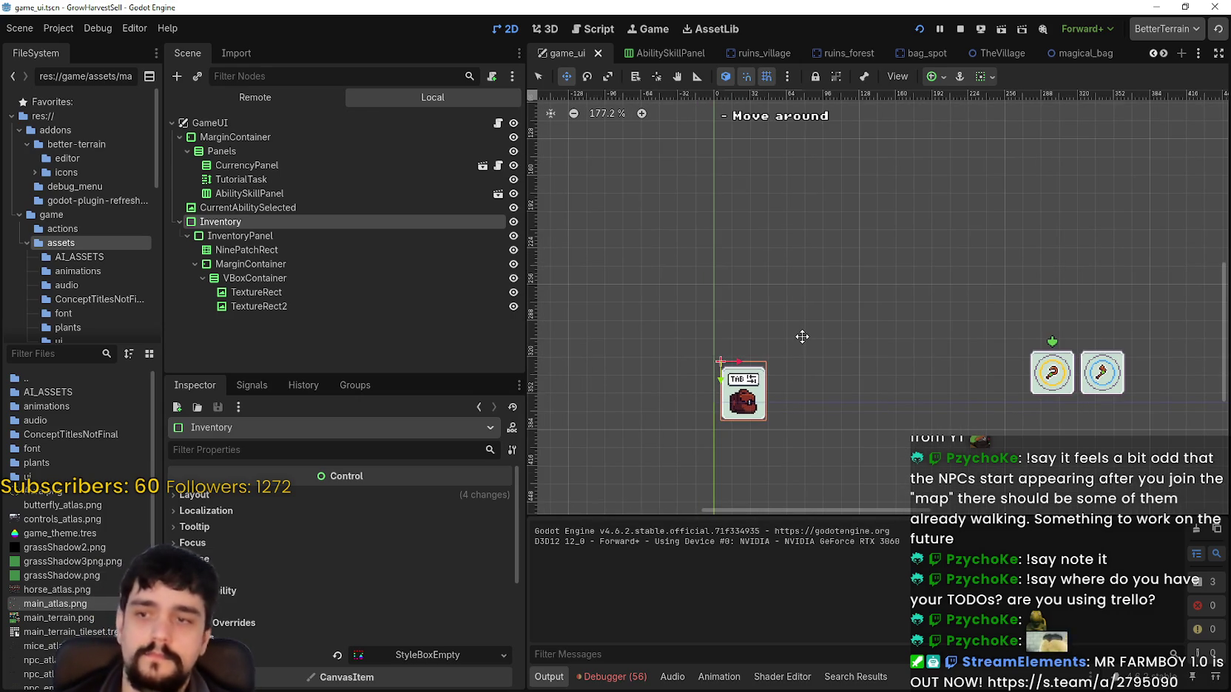
scroll(797, 332, "down", 1)
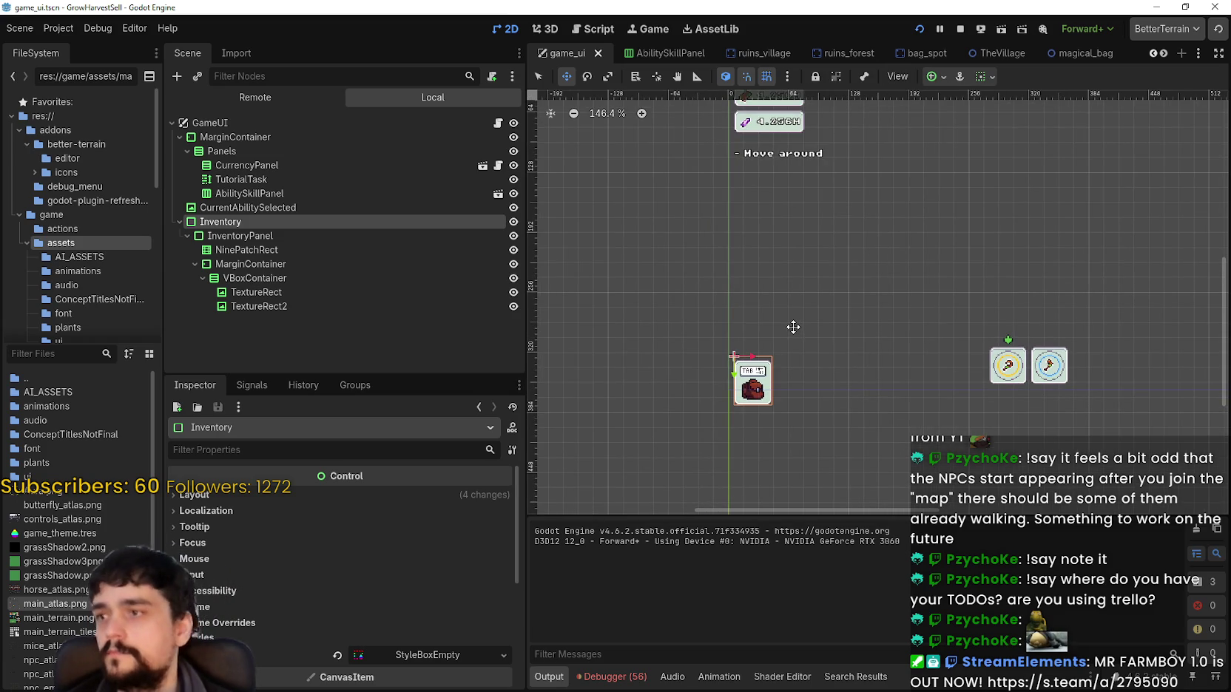
scroll(805, 313, "up", 3)
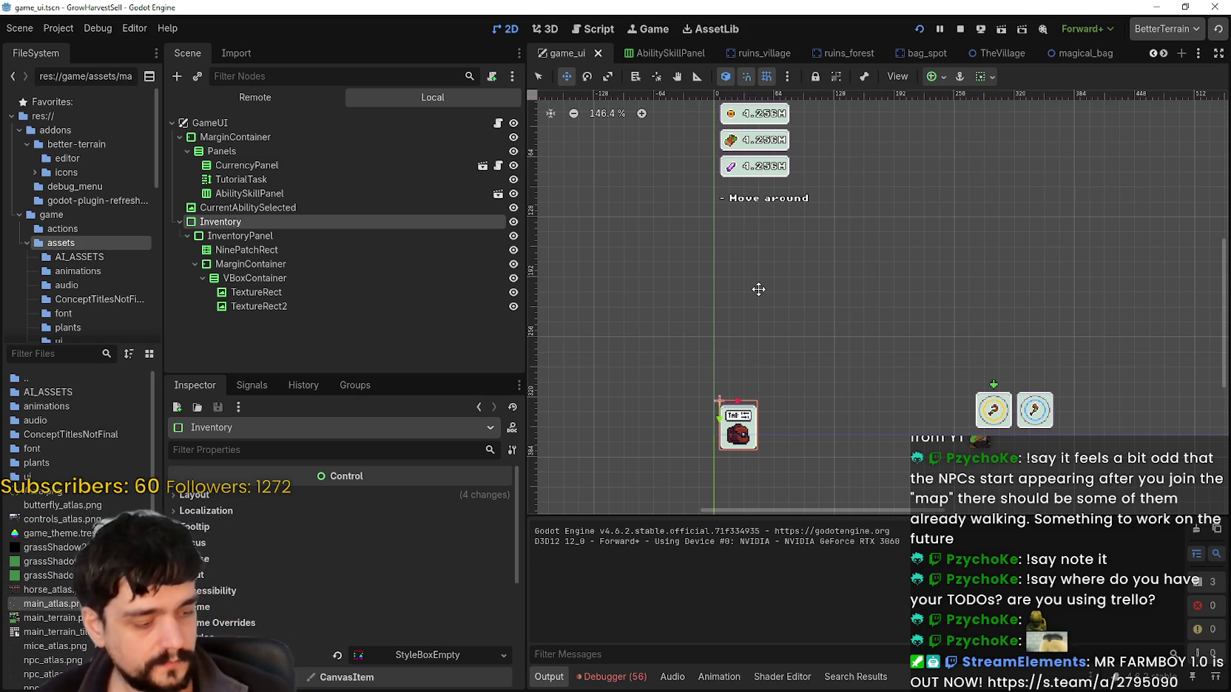
scroll(769, 396, "up", 5)
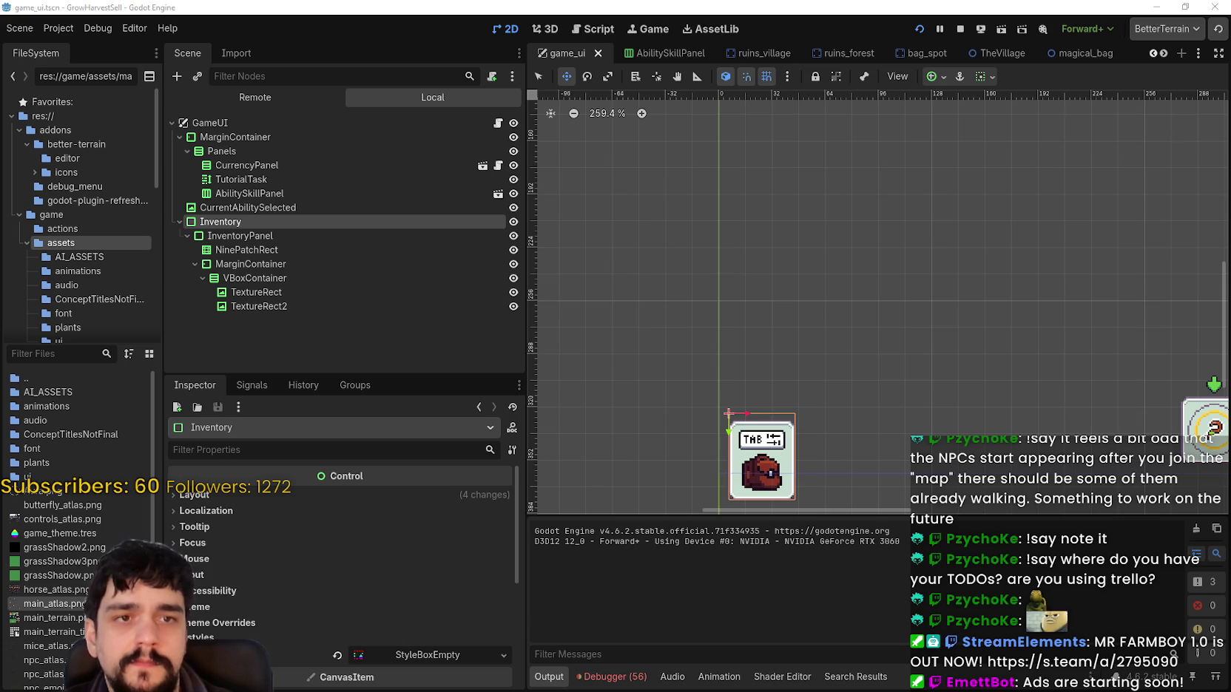
Inspect the nine-patch frame node's properties, then reselect the InventoryPanel node.
scroll(890, 414, "down", 2)
scroll(890, 404, "up", 3)
scroll(777, 399, "down", 2)
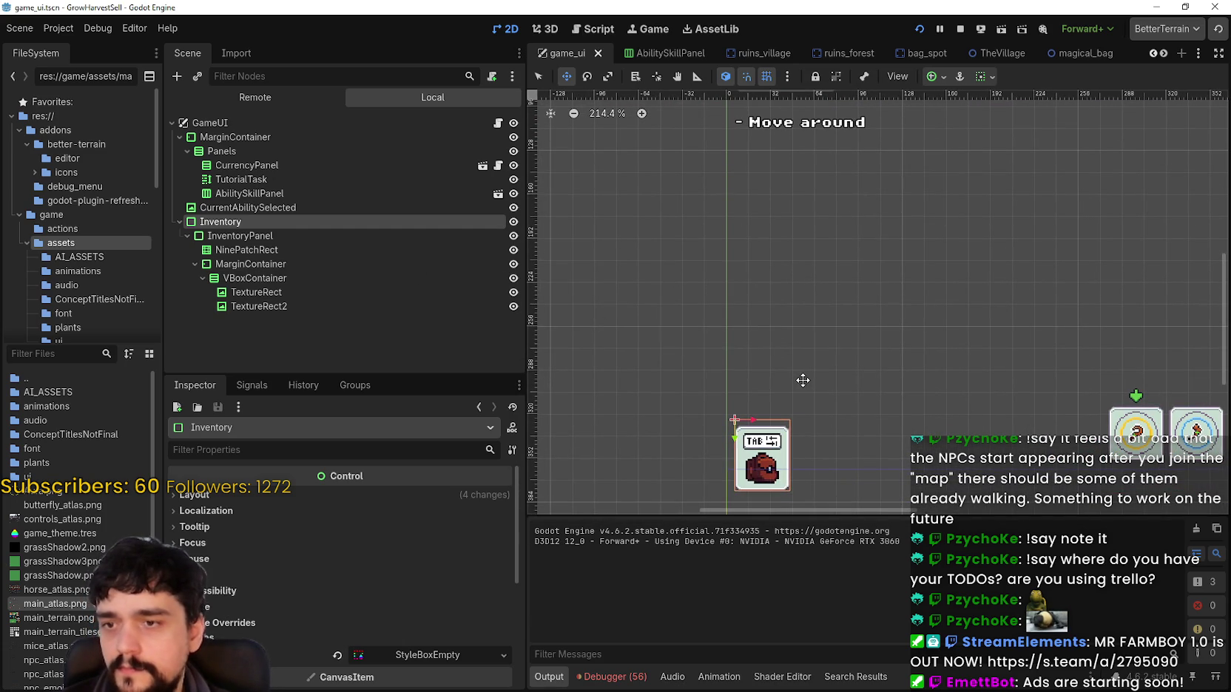
left_click(295, 238)
left_click(281, 250)
left_click(278, 265)
left_click(244, 235)
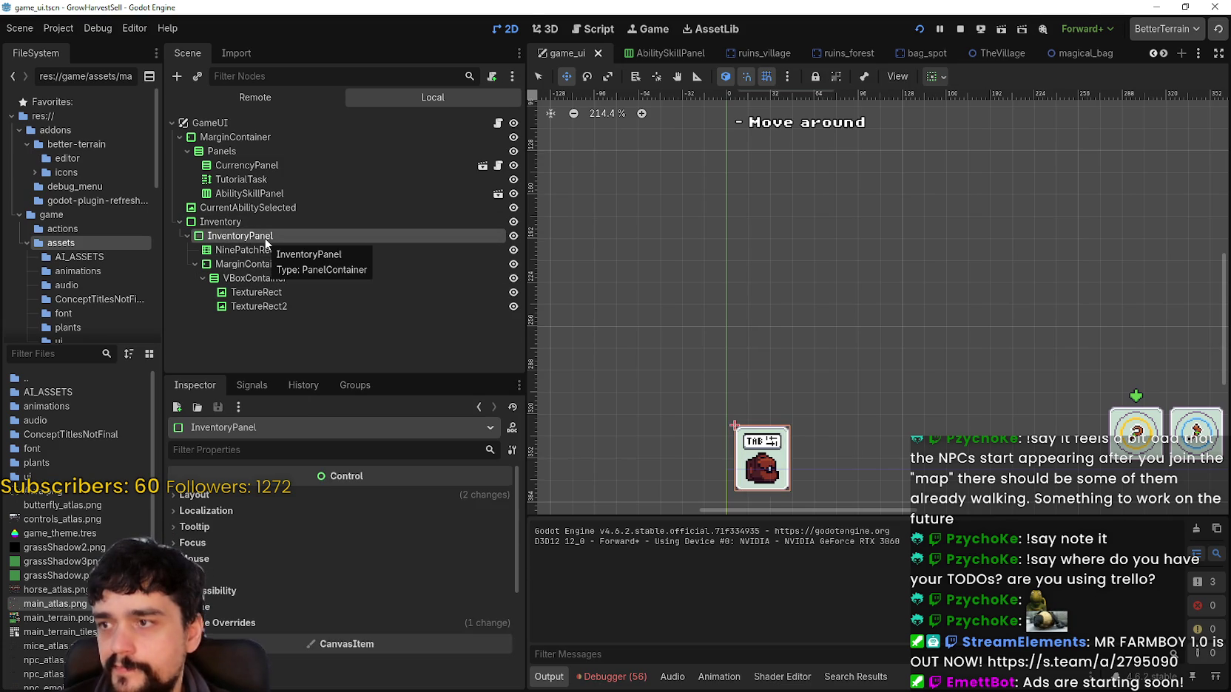
Rename InventoryPanel to InventoryButton and view its MarginContainer child.
left_click(281, 237)
type("InventoryButton")
key("Return")
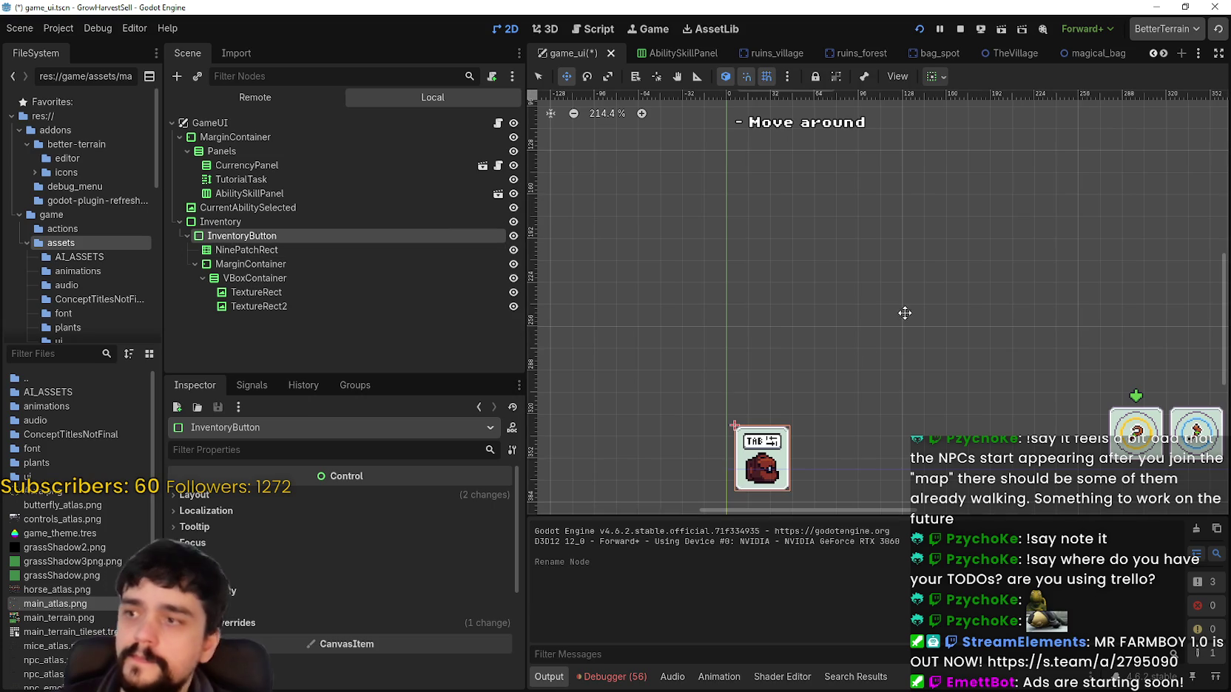
scroll(845, 375, "up", 1)
scroll(846, 375, "down", 2)
left_click(251, 264)
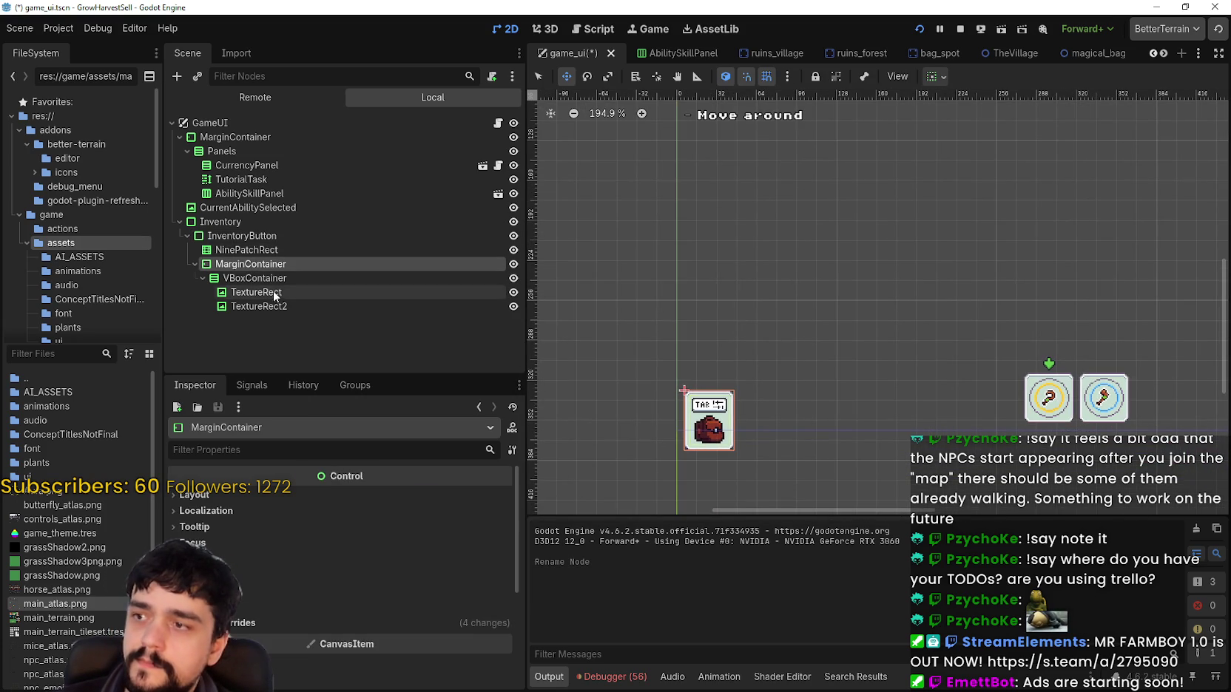